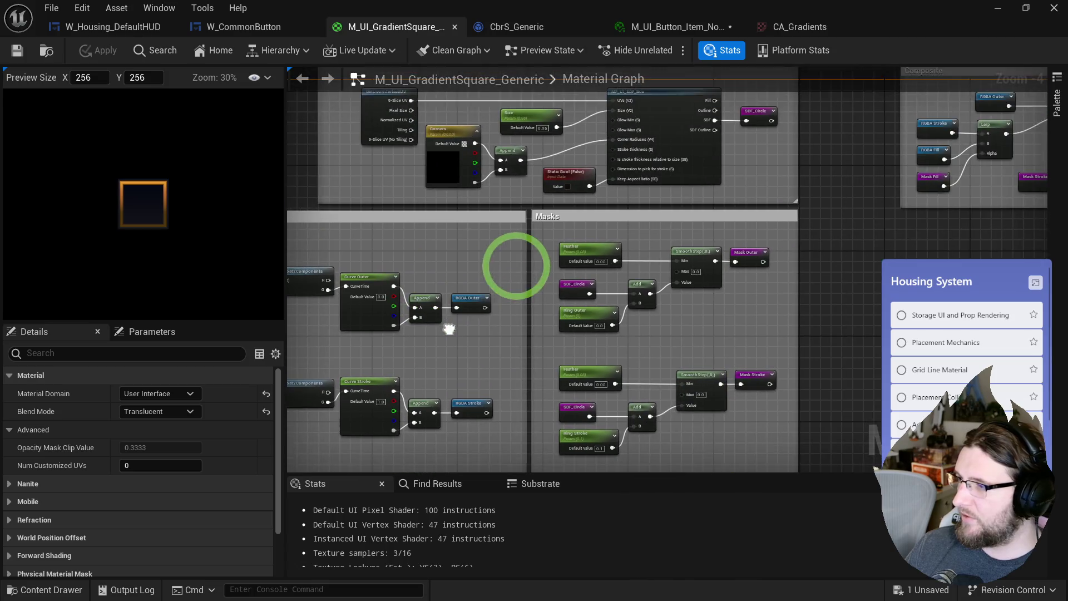
# - Put the Ring Outer parameter in the Outer group and Ring Stroke in the Stroke group
pyautogui.click(561, 233)
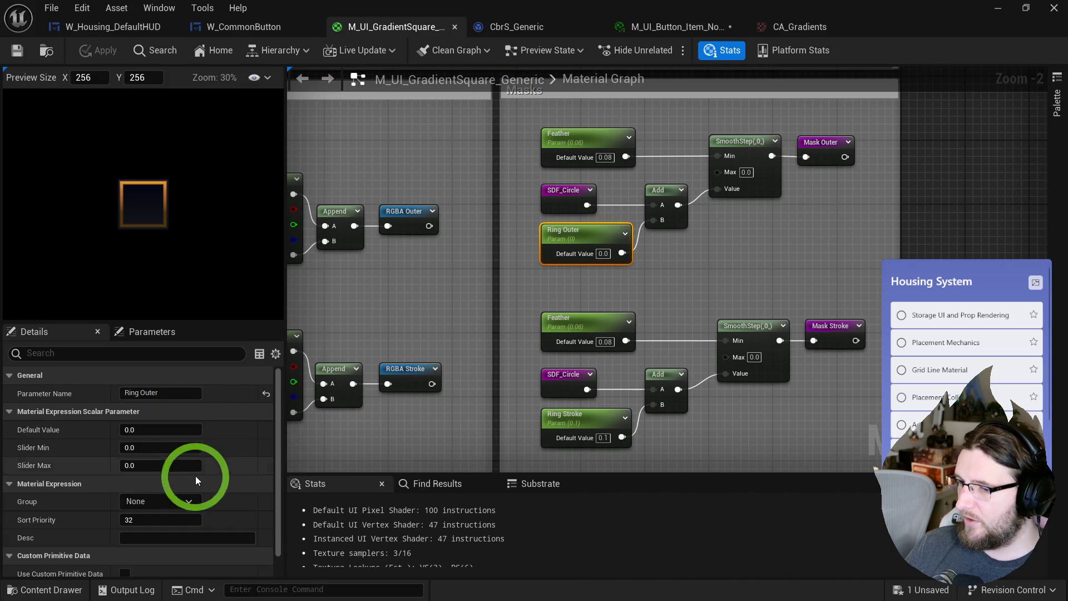
pyautogui.click(191, 501)
pyautogui.click(132, 536)
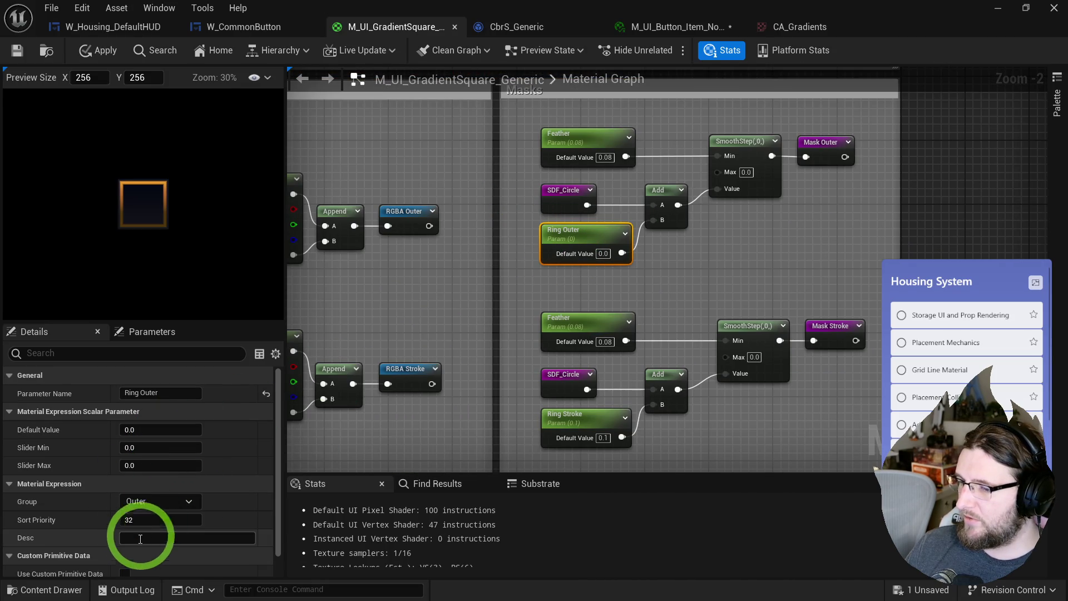
pyautogui.moveTo(571, 368); pyautogui.dragTo(568, 218)
pyautogui.click(549, 278)
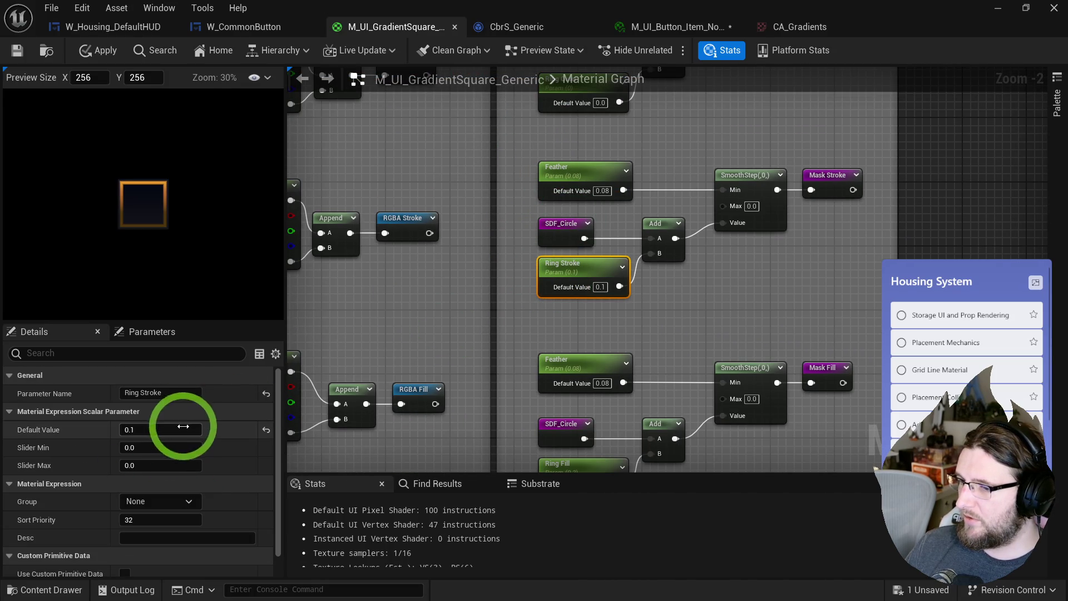
pyautogui.click(189, 502)
pyautogui.click(141, 546)
# - Put the Ring Fill parameter in the Fill group and apply the material changes
pyautogui.moveTo(649, 356); pyautogui.dragTo(616, 208)
pyautogui.click(534, 318)
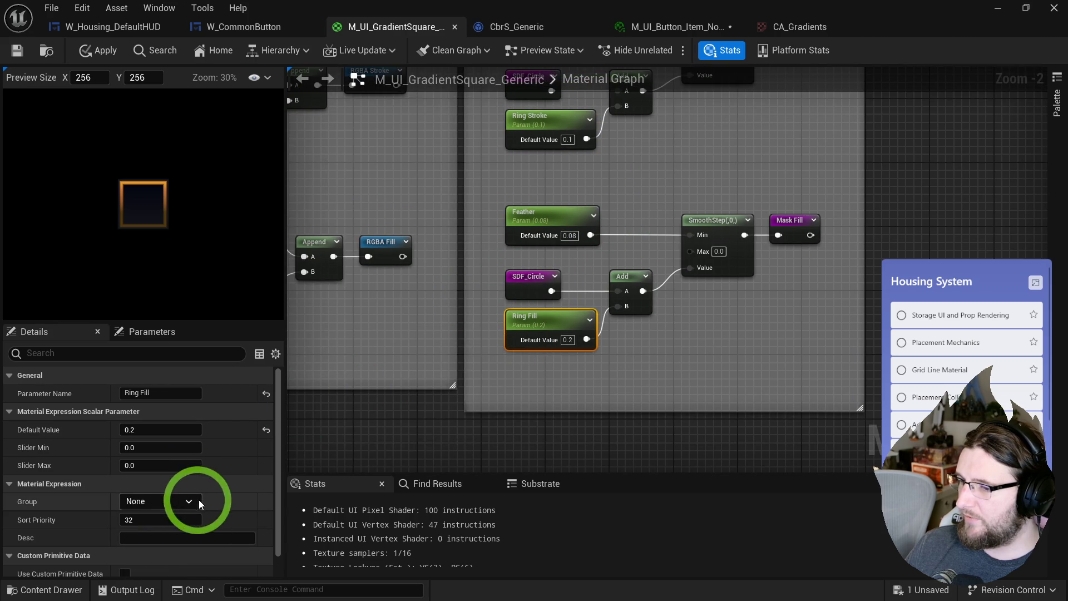
pyautogui.click(134, 515)
pyautogui.click(89, 51)
pyautogui.click(22, 51)
pyautogui.click(616, 159)
pyautogui.scroll(-3, 605, 281)
pyautogui.scroll(3, 470, 281)
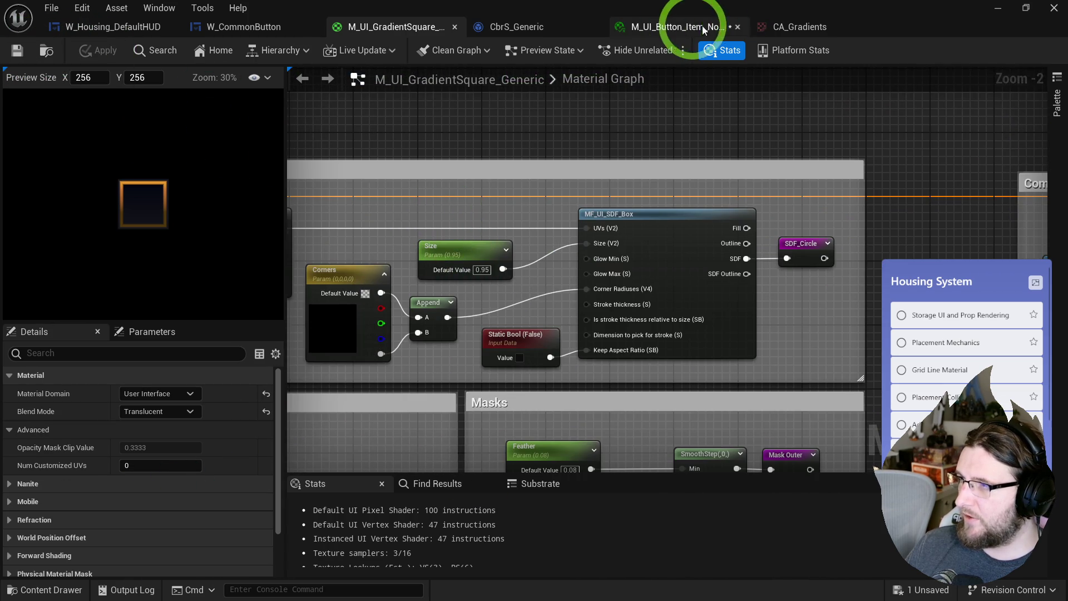
# - In M_UI_Button_Item_Normal, set Angle Fill to about 20.73, save, and enable the Curve Stroke override
pyautogui.click(721, 27)
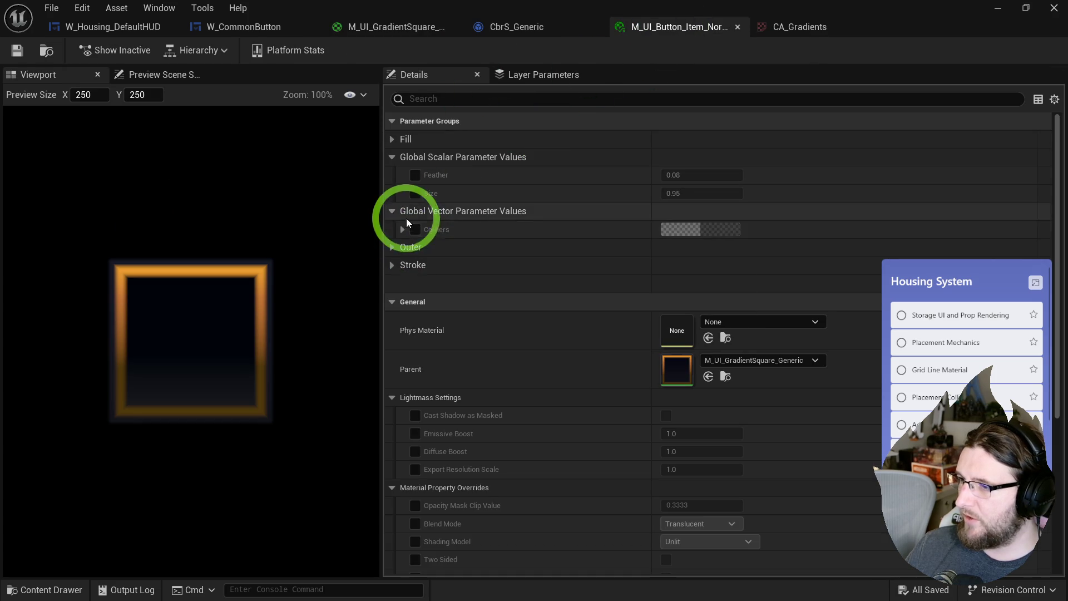
pyautogui.click(394, 248)
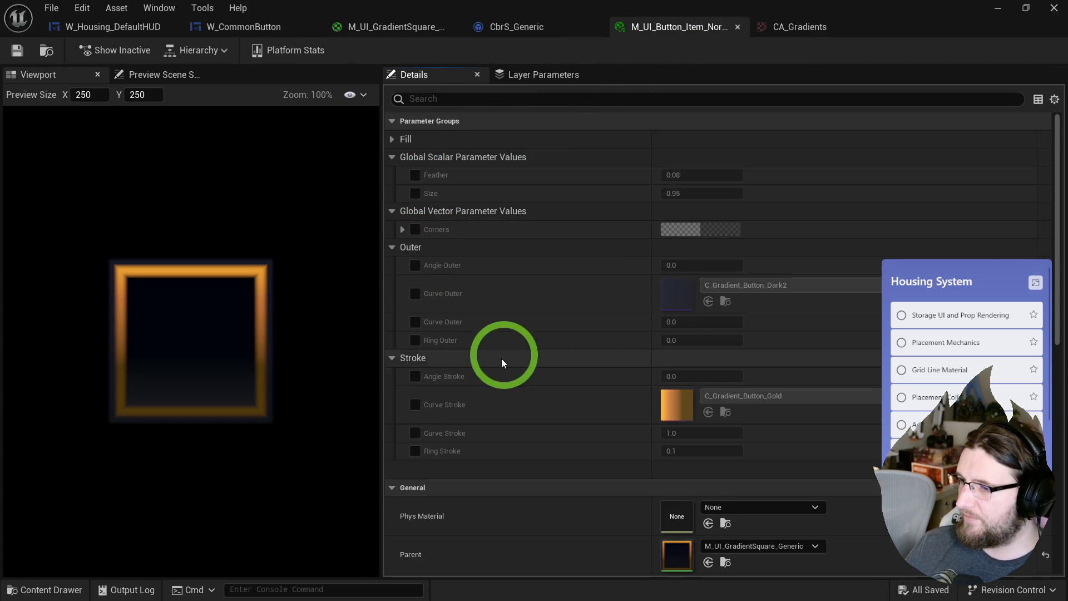
pyautogui.click(392, 139)
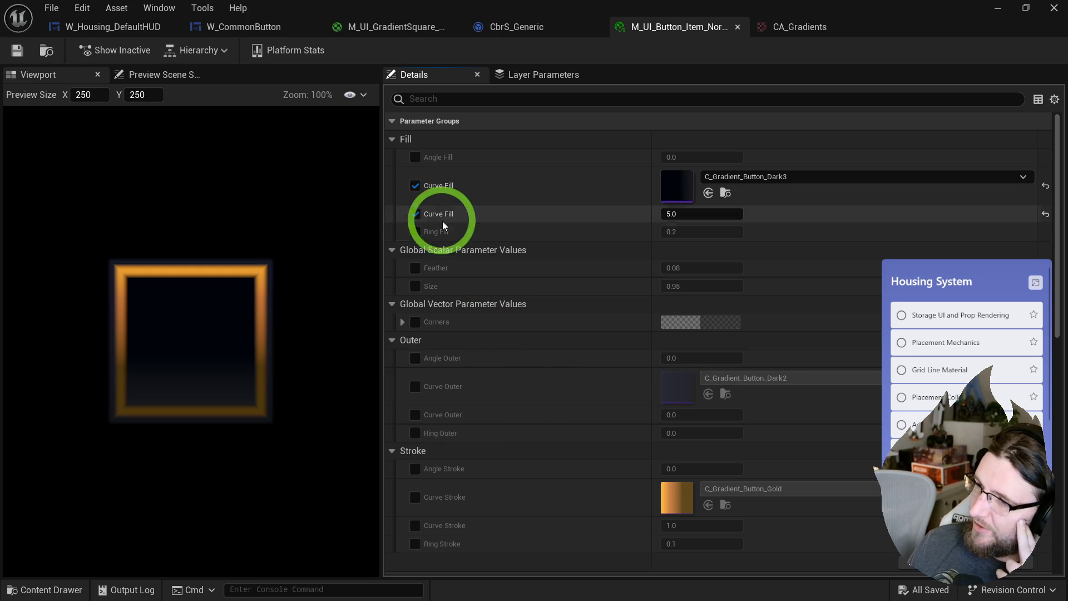
pyautogui.moveTo(673, 159)
pyautogui.mouseDown()
pyautogui.moveTo(942, 148)
pyautogui.moveTo(923, 151)
pyautogui.mouseUp()
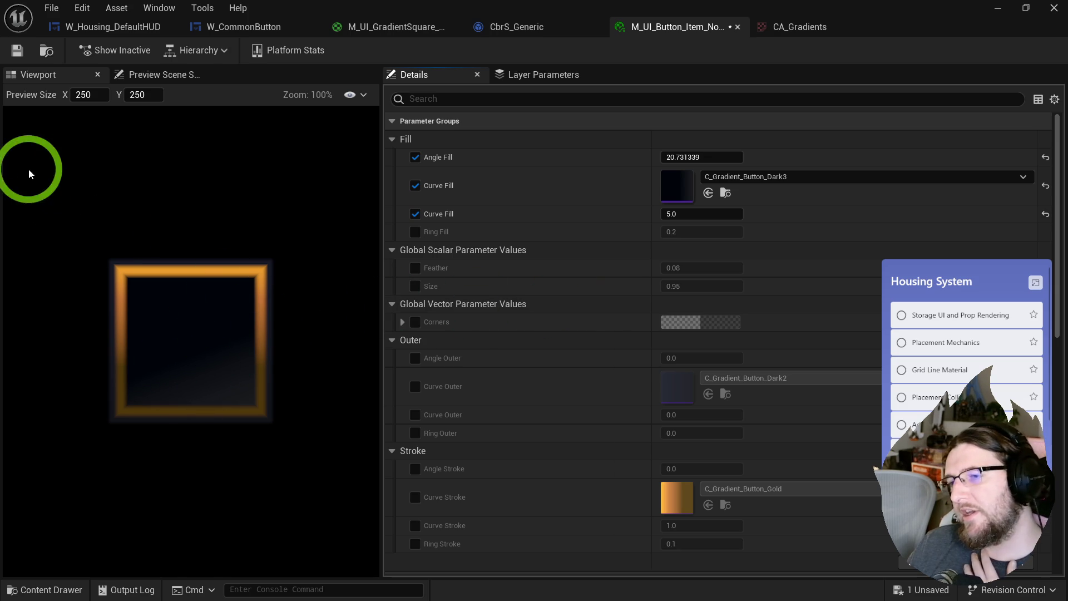
pyautogui.click(32, 54)
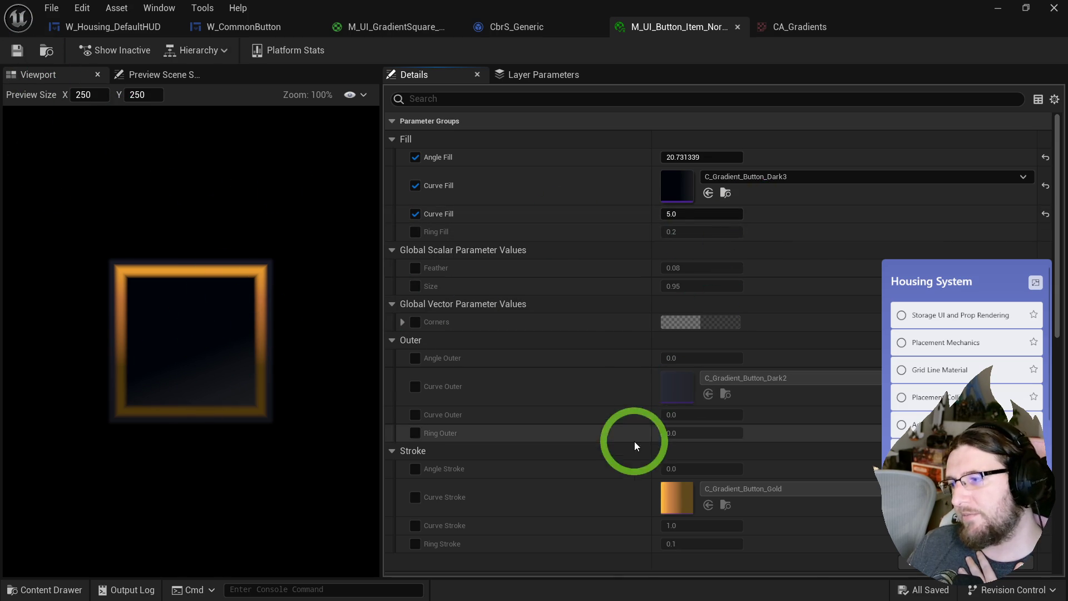
pyautogui.scroll(-4, 436, 429)
pyautogui.click(415, 390)
# - Use C_Gradient_Button_Dark2 for the stroke curve and enable the Ring Stroke override
pyautogui.click(776, 382)
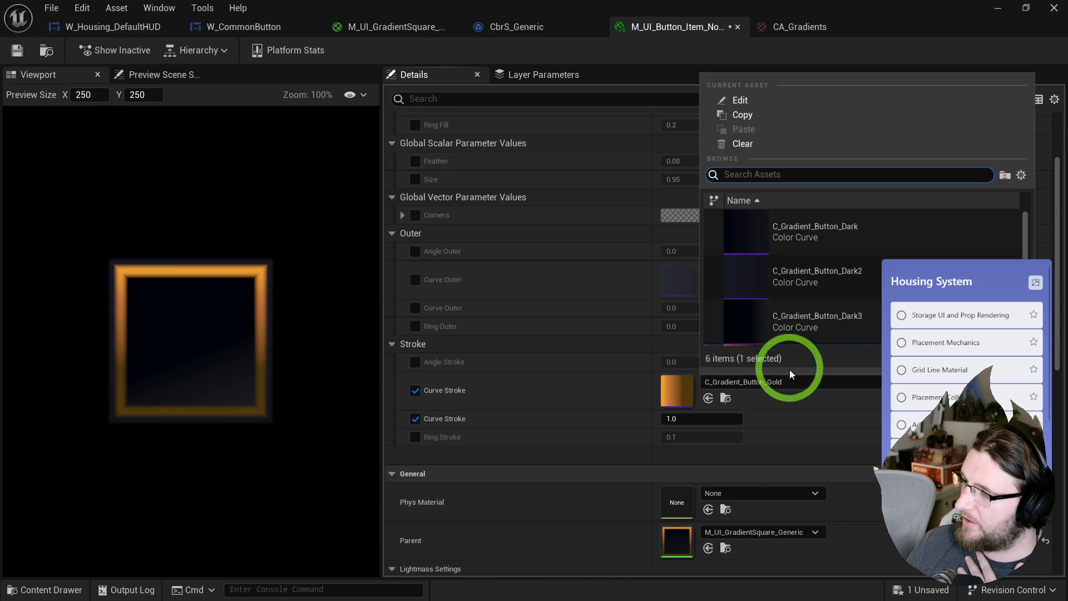
pyautogui.click(782, 274)
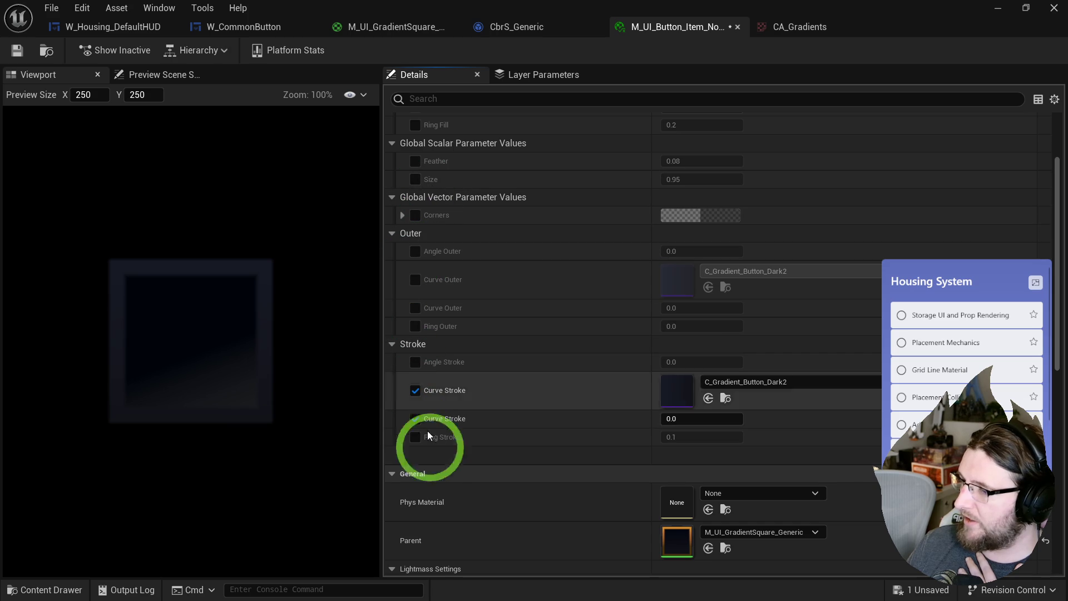
pyautogui.click(415, 442)
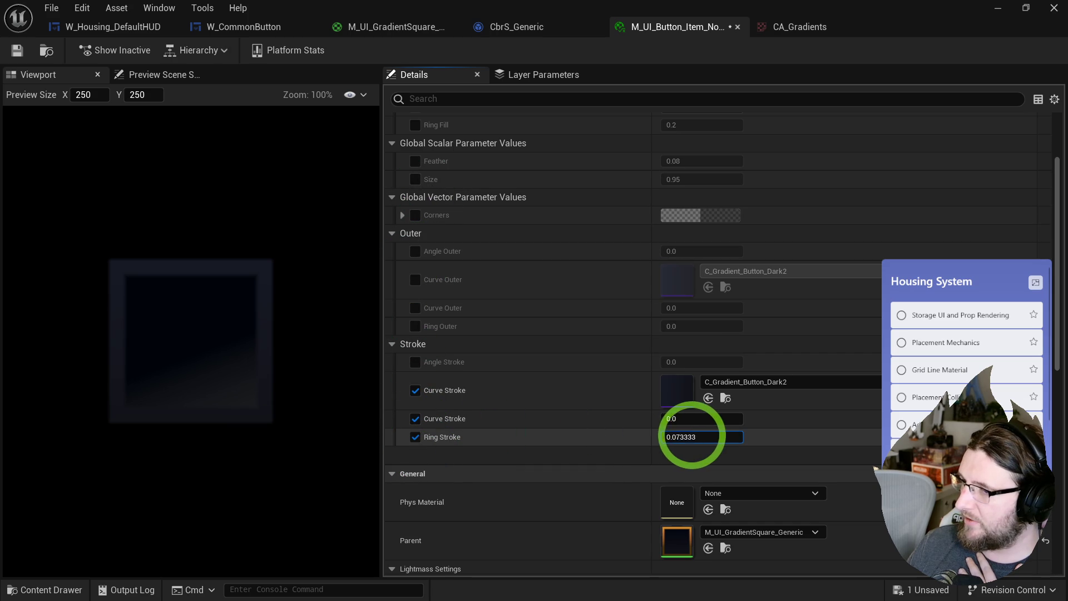
# - Preview a larger Size, then reset it to 0.95 and leave Ring Outer and Size un-overridden
pyautogui.click(414, 326)
pyautogui.click(415, 326)
pyautogui.click(415, 179)
pyautogui.click(676, 179)
pyautogui.moveTo(676, 179); pyautogui.dragTo(681, 179)
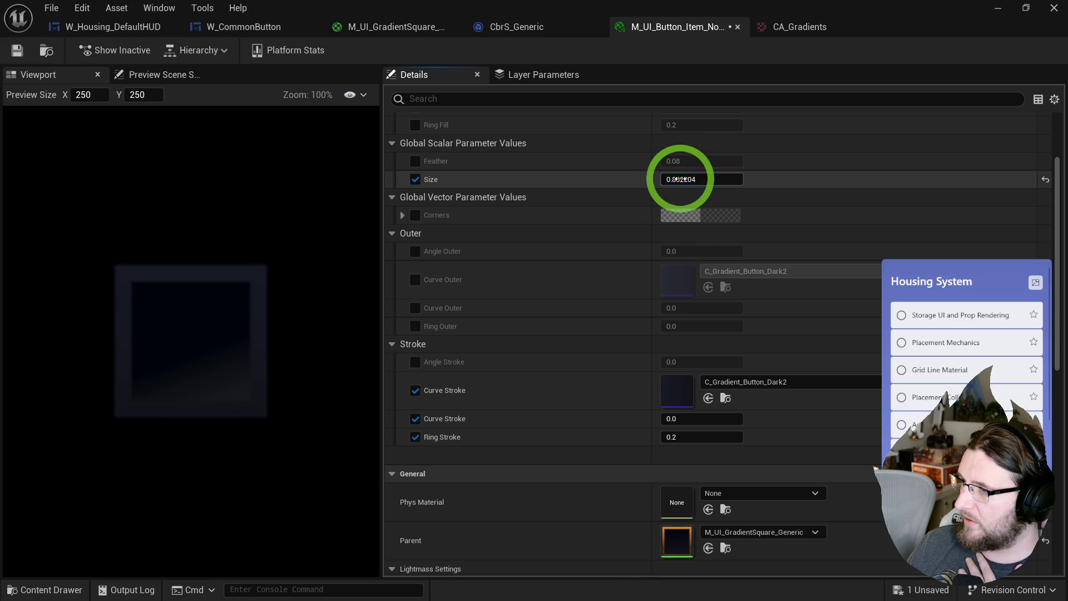
pyautogui.click(1046, 179)
pyautogui.click(415, 179)
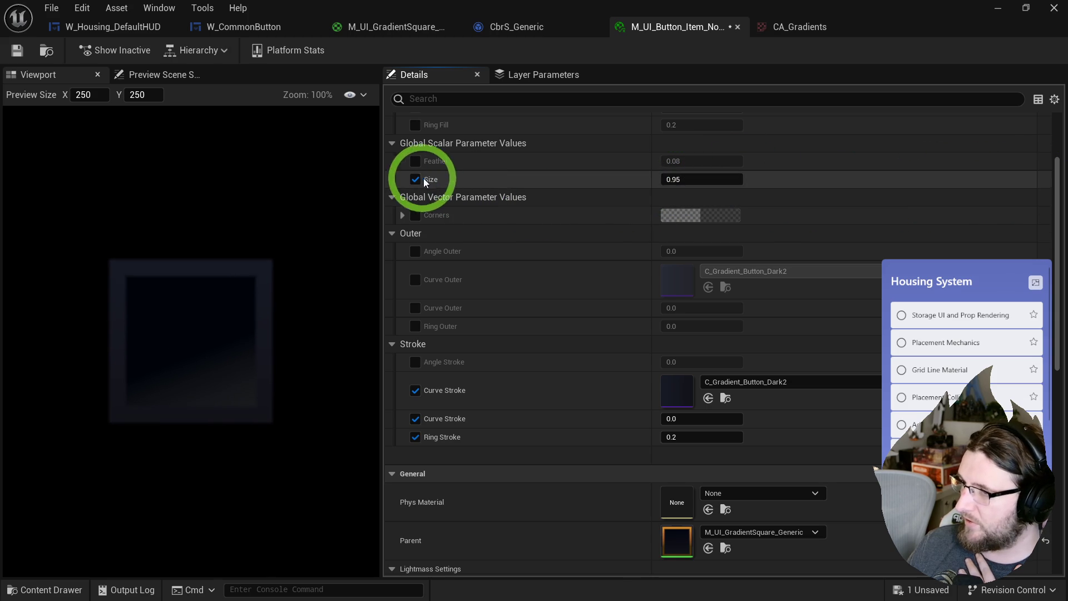
# - Enable the Ring Fill override, keeping its value at 0.2 after previewing changes
pyautogui.scroll(2, 420, 163)
pyautogui.click(415, 189)
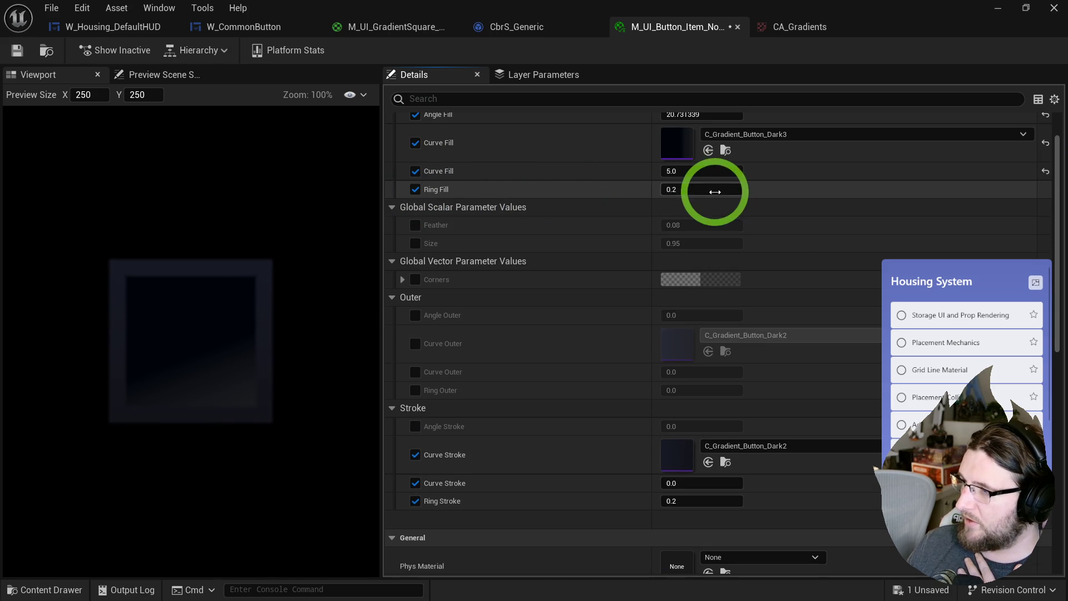
pyautogui.moveTo(700, 190); pyautogui.dragTo(685, 190)
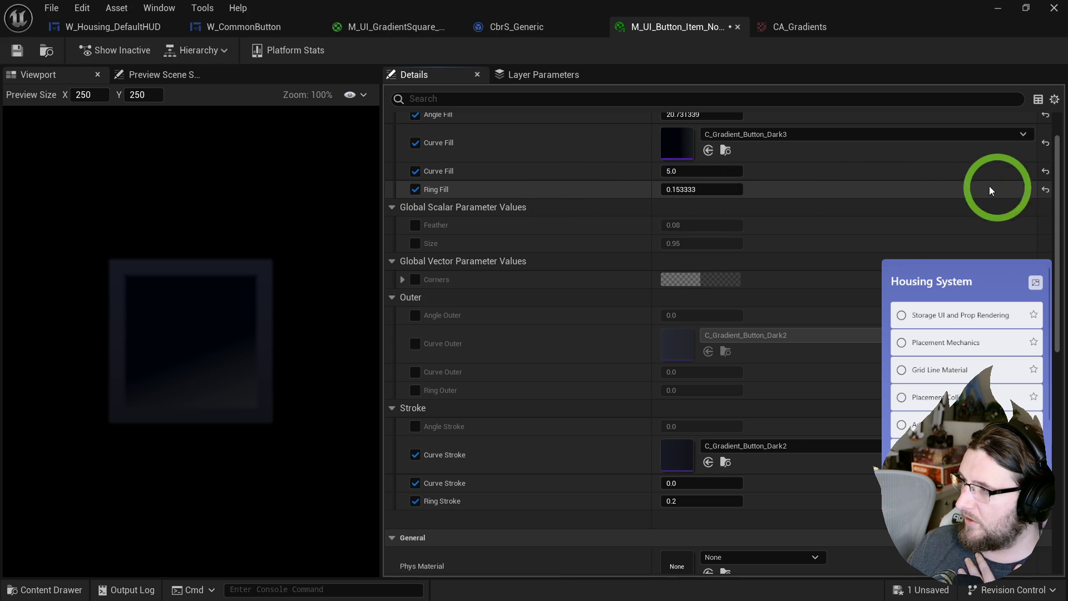
pyautogui.click(1046, 190)
pyautogui.scroll(-2, 525, 304)
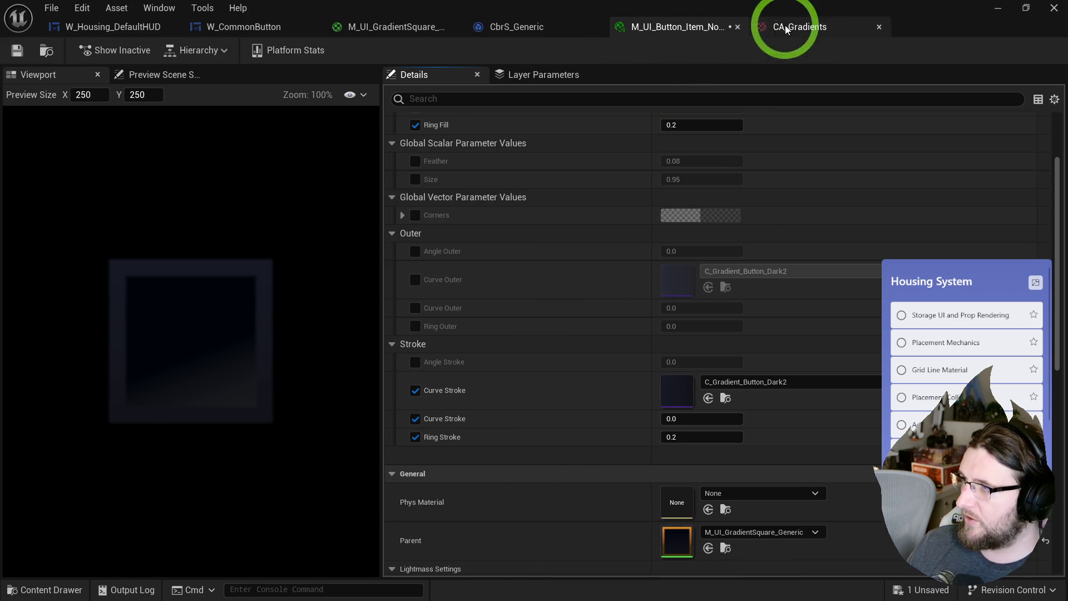
# - Return to the M_UI_GradientSquare_Generic graph and select the Ring Outer node
pyautogui.click(362, 28)
pyautogui.scroll(2, 537, 231)
pyautogui.click(543, 233)
# - Group the Ring Outer, Ring Stroke and Size parameters under SDF and apply the material
pyautogui.keyDown('ctrl'); pyautogui.click(529, 398); pyautogui.keyUp('ctrl')
pyautogui.moveTo(529, 398)
pyautogui.mouseDown()
pyautogui.moveTo(495, 369)
pyautogui.moveTo(489, 511)
pyautogui.moveTo(543, 351)
pyautogui.mouseUp()
pyautogui.keyDown('ctrl'); pyautogui.click(493, 201); pyautogui.keyUp('ctrl')
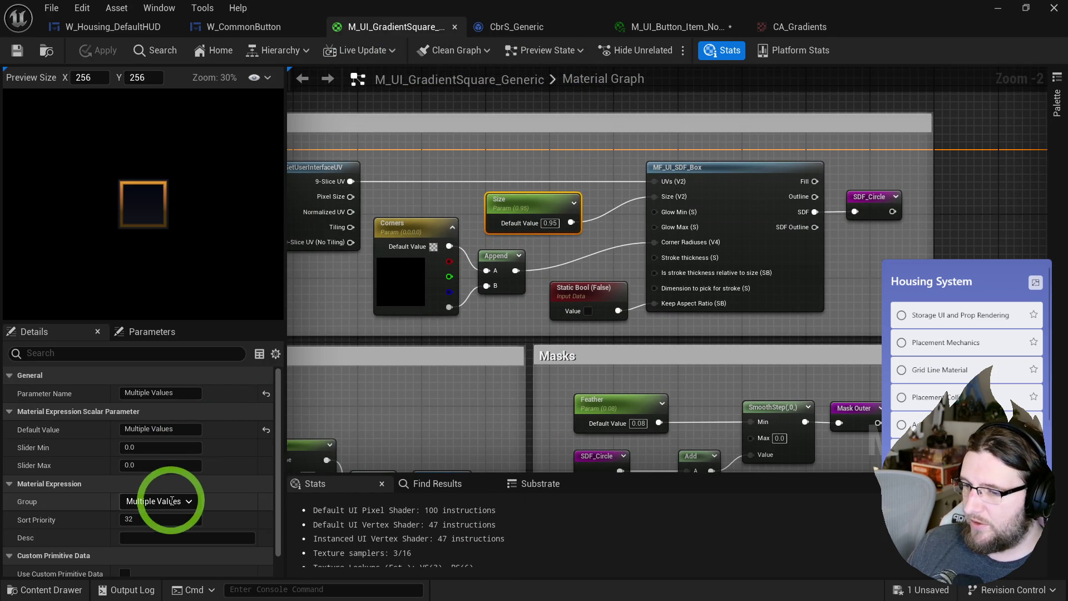
pyautogui.click(172, 501)
pyautogui.write('F')
pyautogui.click(358, 238)
pyautogui.click(103, 50)
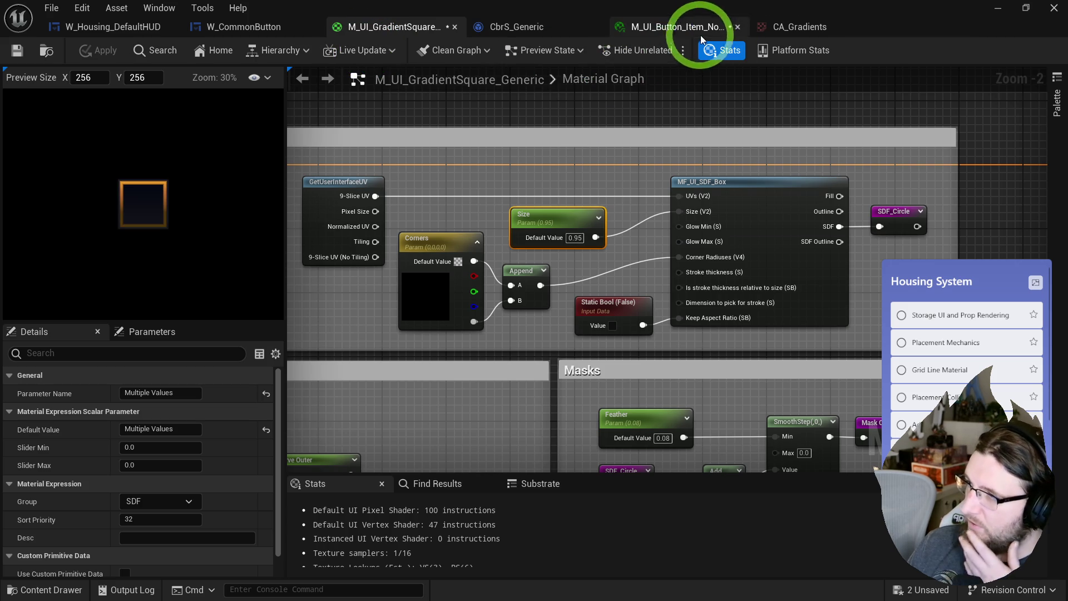
# - Save the parent material and check the regrouped parameters in the button instance
pyautogui.press('1')
pyautogui.scroll(-2, 611, 228)
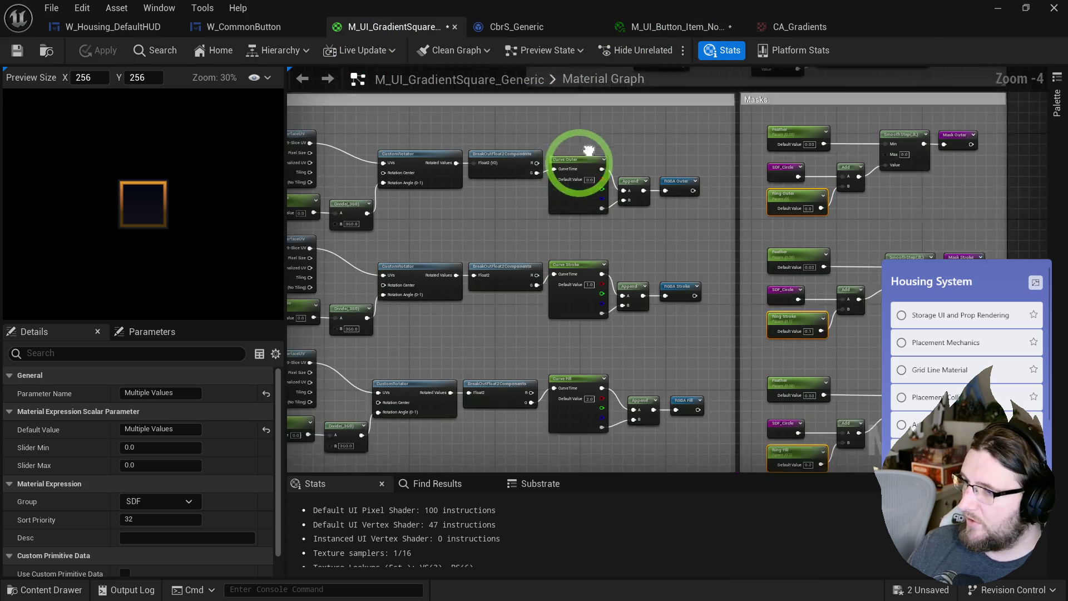
pyautogui.click(15, 50)
pyautogui.click(639, 30)
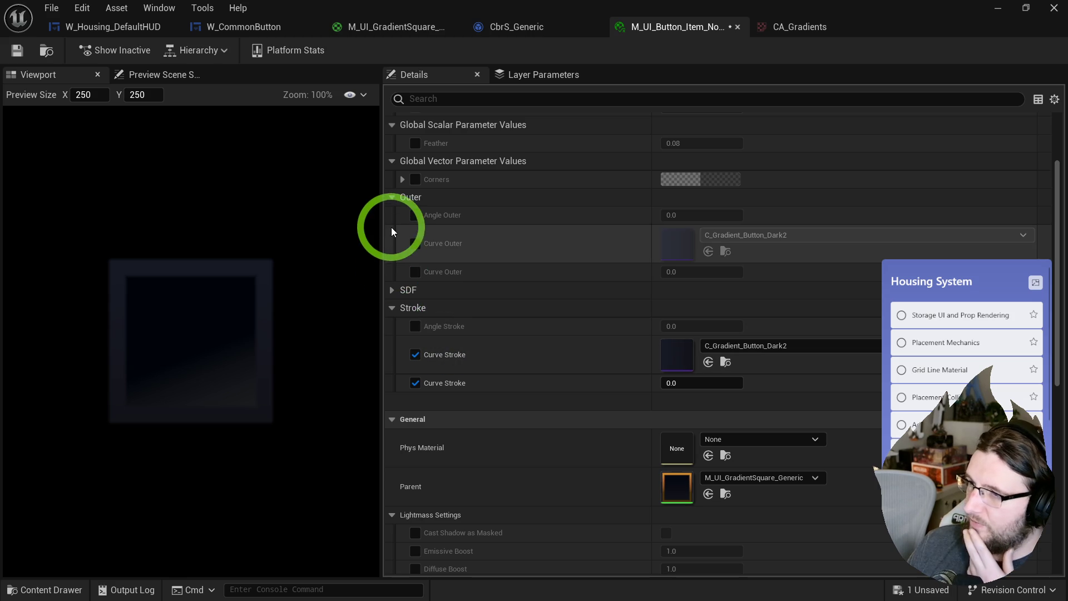
pyautogui.scroll(4, 391, 227)
# - Move the three Curve parameter nodes into a Color group
pyautogui.click(421, 28)
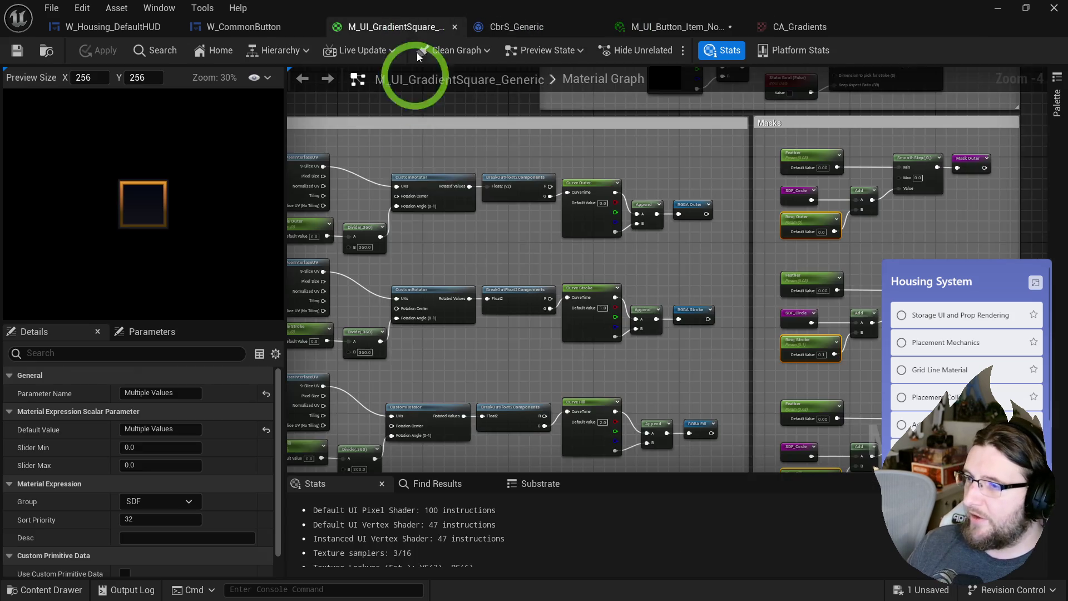
pyautogui.click(573, 123)
pyautogui.click(167, 431)
pyautogui.write('Color')
pyautogui.press('Return')
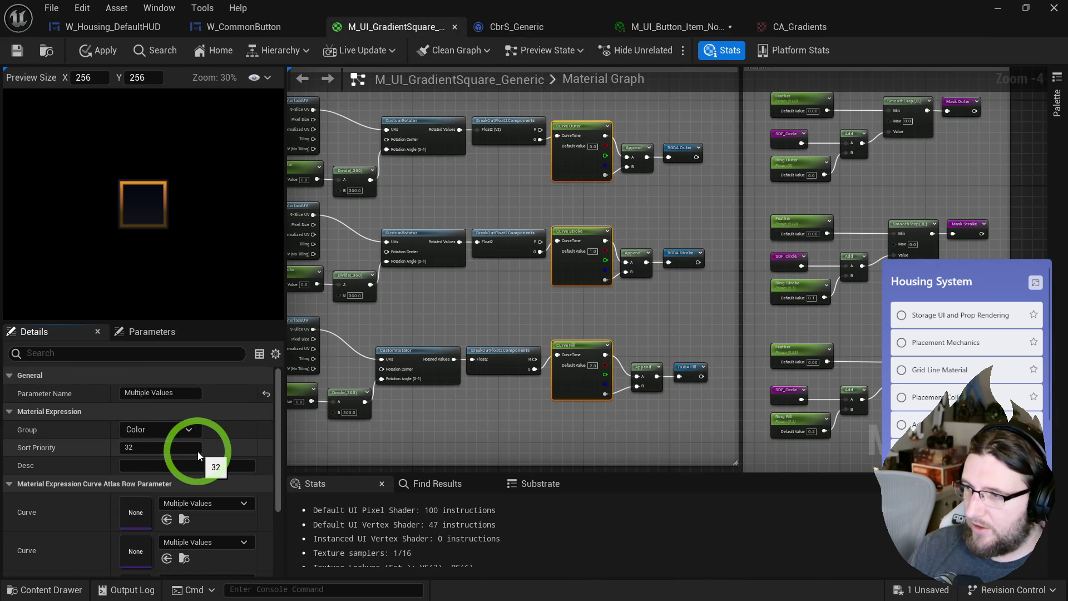
# - Group the Angle parameter nodes under Angle and apply the material
pyautogui.moveTo(406, 270); pyautogui.dragTo(557, 256)
pyautogui.click(447, 382)
pyautogui.keyDown('ctrl'); pyautogui.click(442, 262); pyautogui.keyUp('ctrl')
pyautogui.keyDown('ctrl'); pyautogui.click(439, 157); pyautogui.keyUp('ctrl')
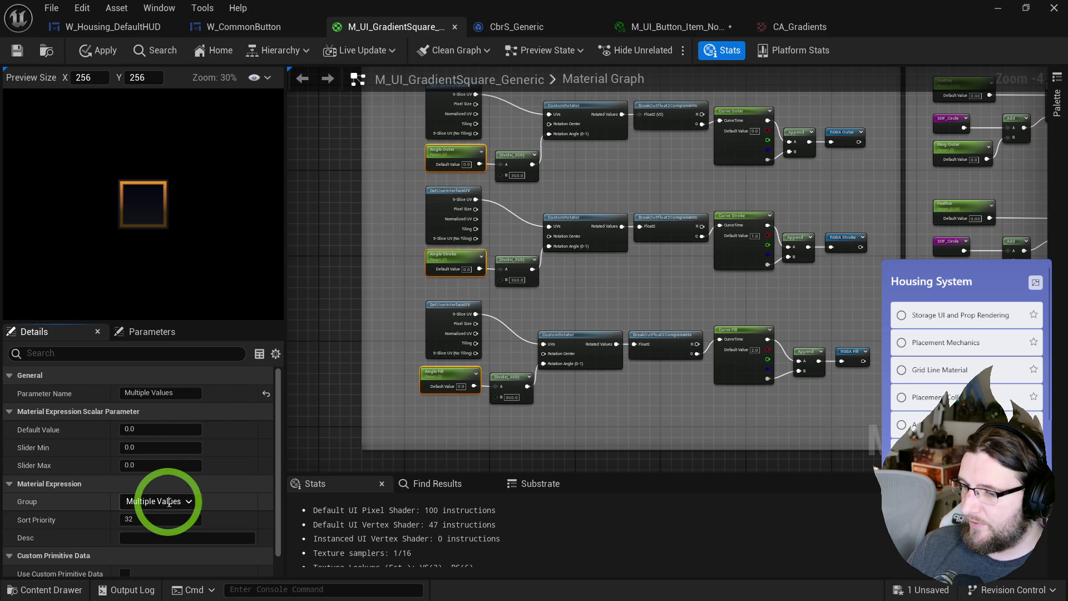
pyautogui.click(99, 50)
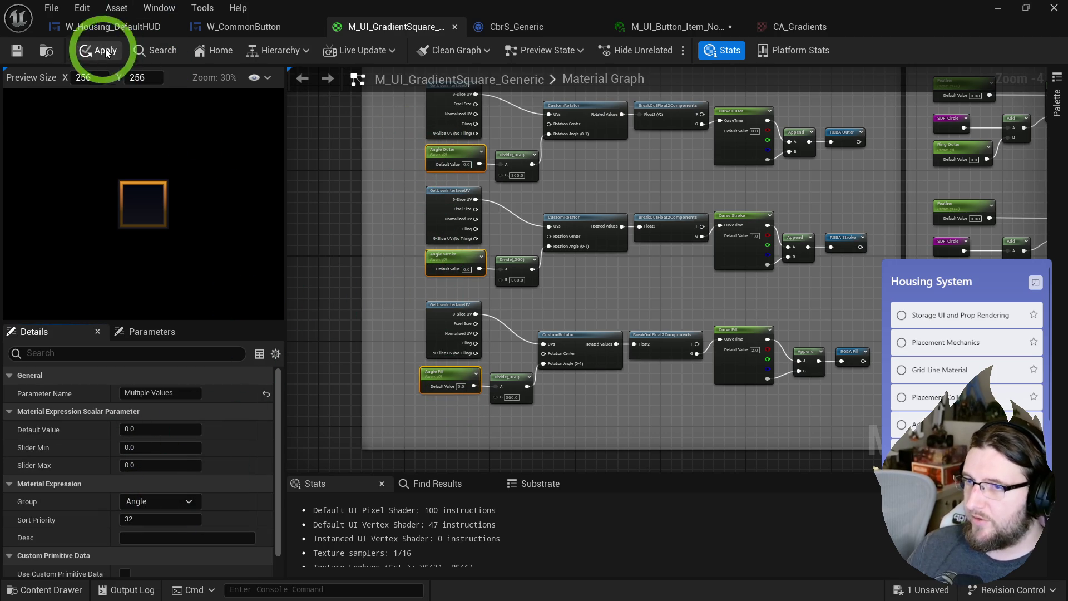
pyautogui.click(675, 30)
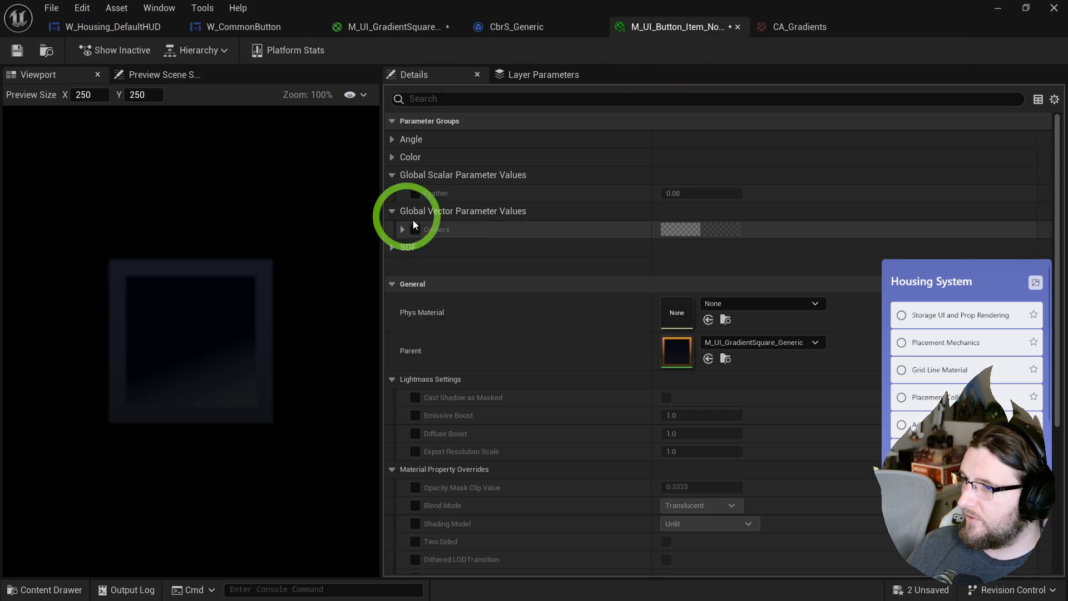
# - Expand the Angle, Color and SDF groups, enable Ring Outer, and tune the Ring Stroke and Ring Fill values
pyautogui.click(391, 140)
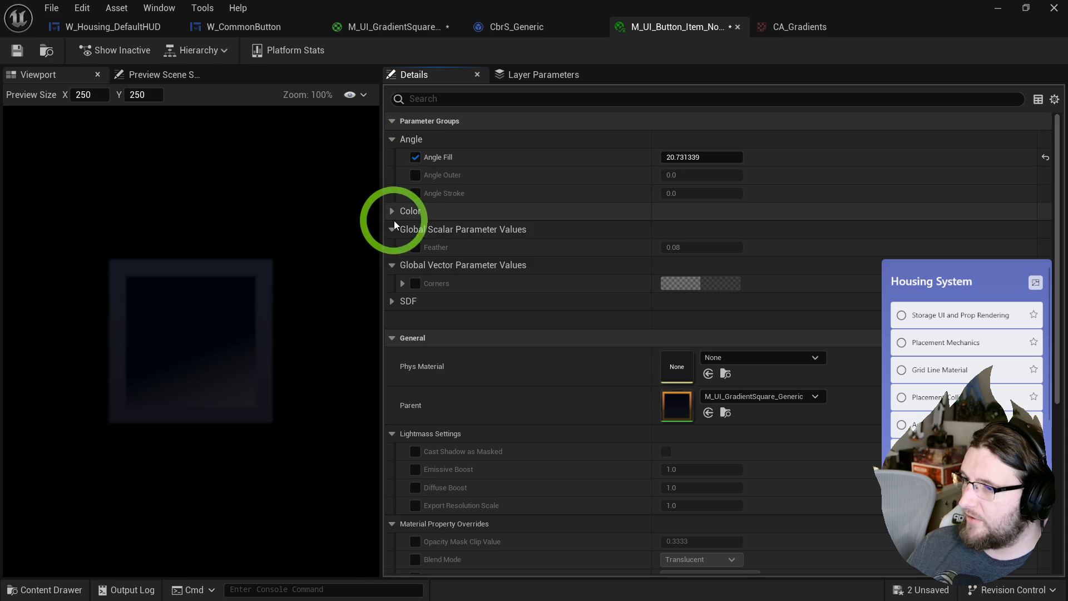
pyautogui.click(392, 213)
pyautogui.scroll(-2, 512, 363)
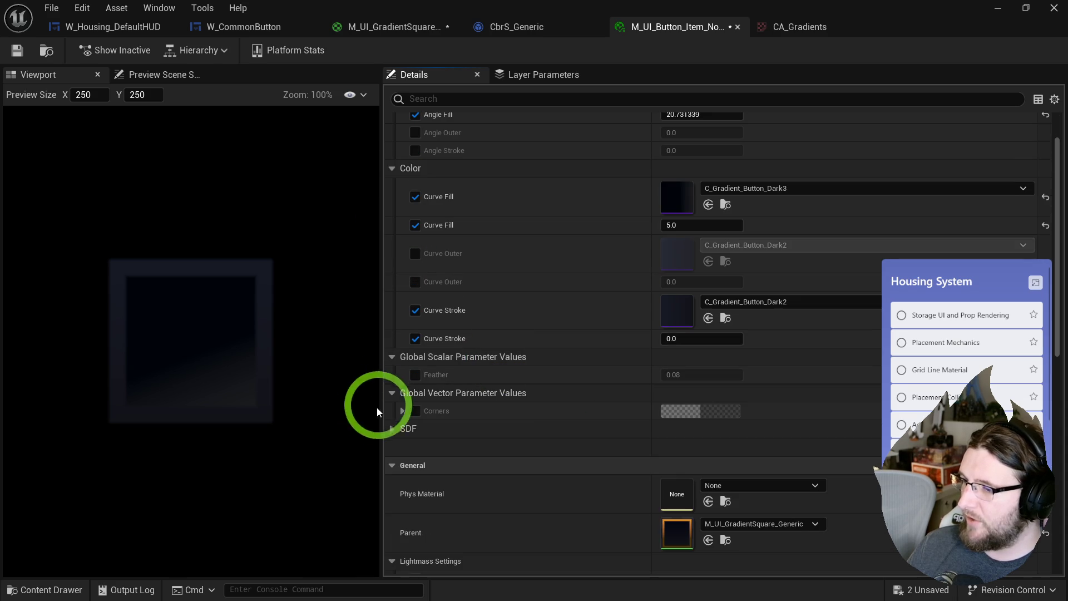
pyautogui.click(395, 427)
pyautogui.click(424, 465)
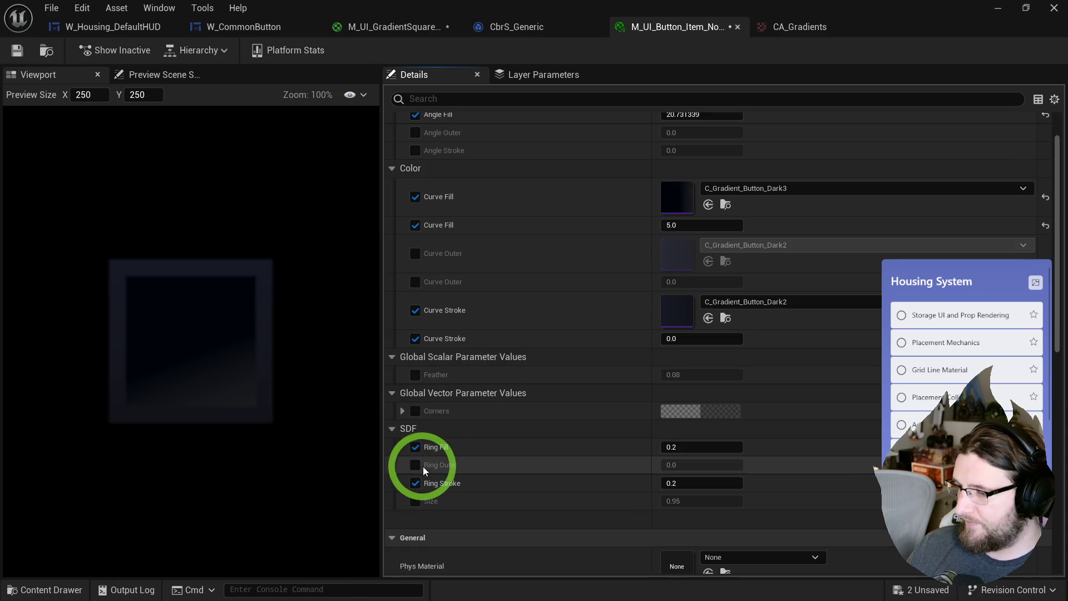
pyautogui.moveTo(673, 483)
pyautogui.mouseDown()
pyautogui.moveTo(659, 482)
pyautogui.moveTo(689, 483)
pyautogui.mouseUp()
pyautogui.moveTo(686, 447)
pyautogui.mouseDown()
pyautogui.moveTo(668, 446)
pyautogui.moveTo(683, 447)
pyautogui.mouseUp()
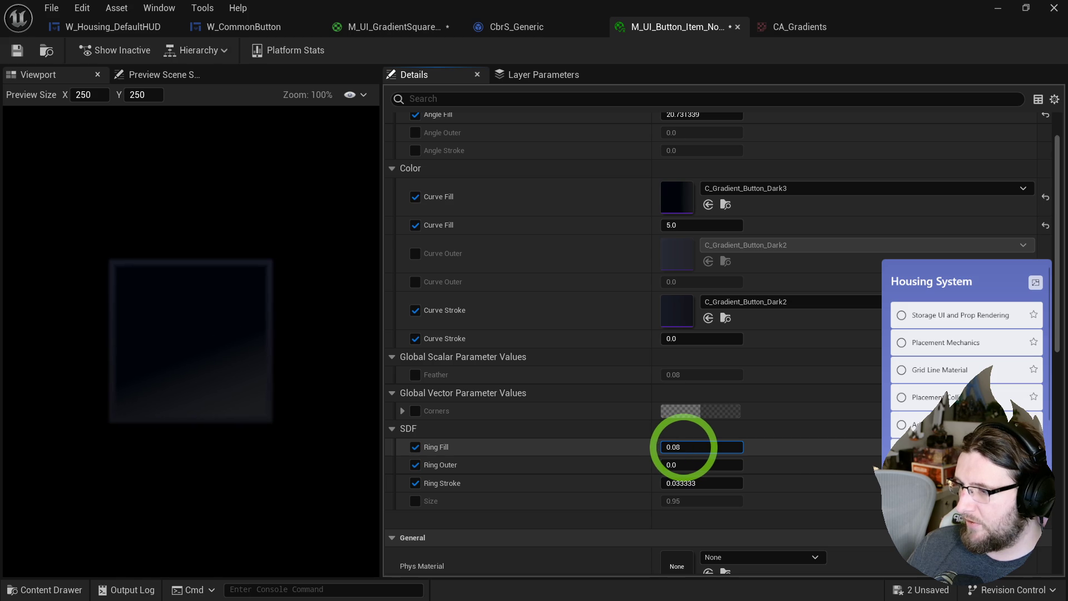
pyautogui.moveTo(692, 483); pyautogui.dragTo(686, 483)
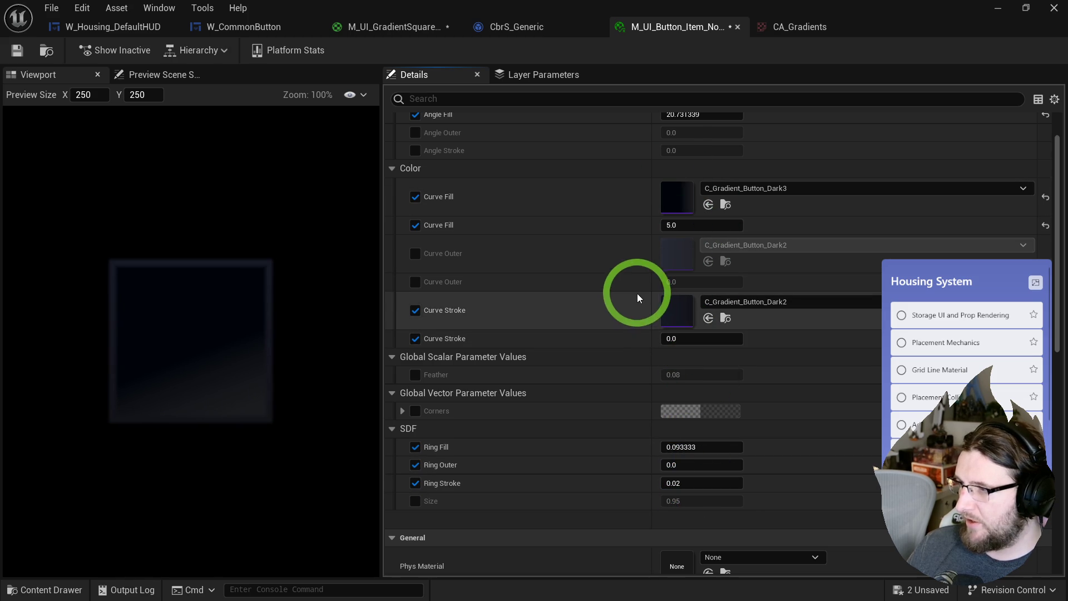
# - Enable Curve Outer, assign C_Gradient_Button_Dark to Curve Stroke, and retune Ring Stroke and Ring Fill
pyautogui.click(415, 253)
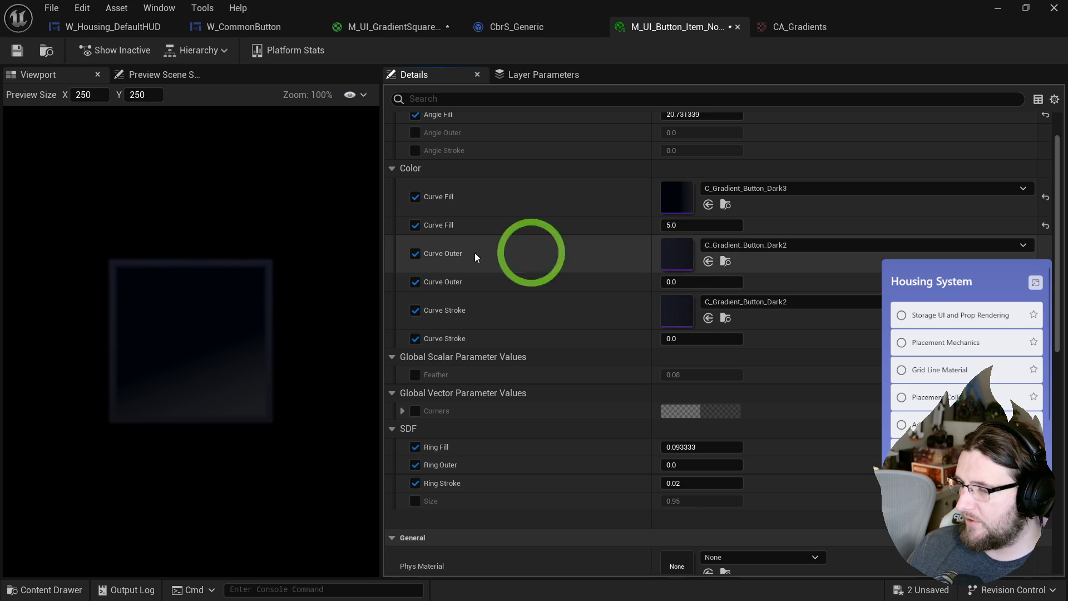
pyautogui.click(743, 245)
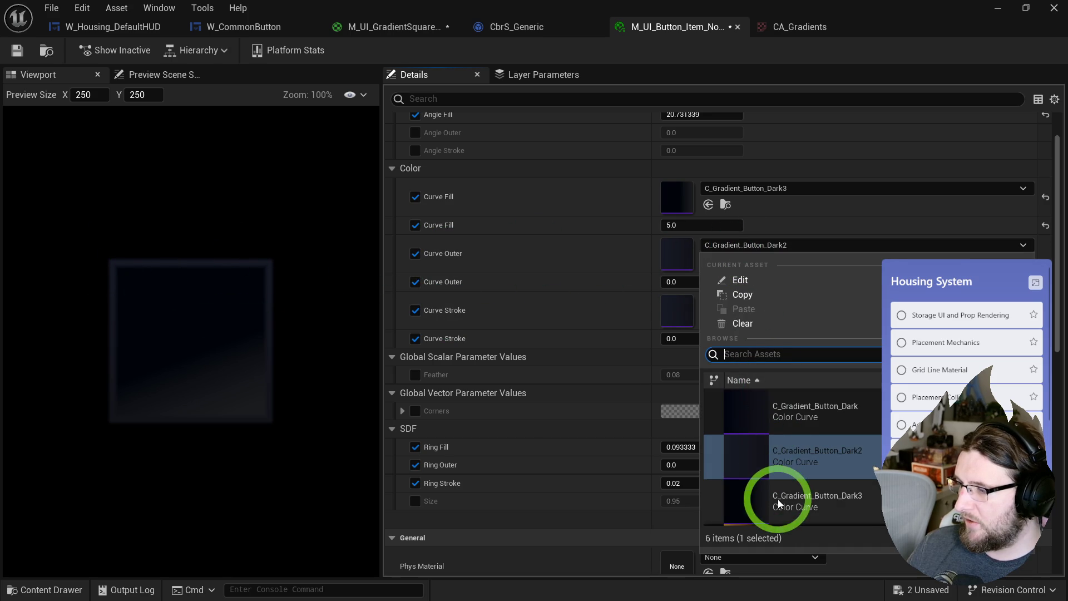
pyautogui.click(575, 307)
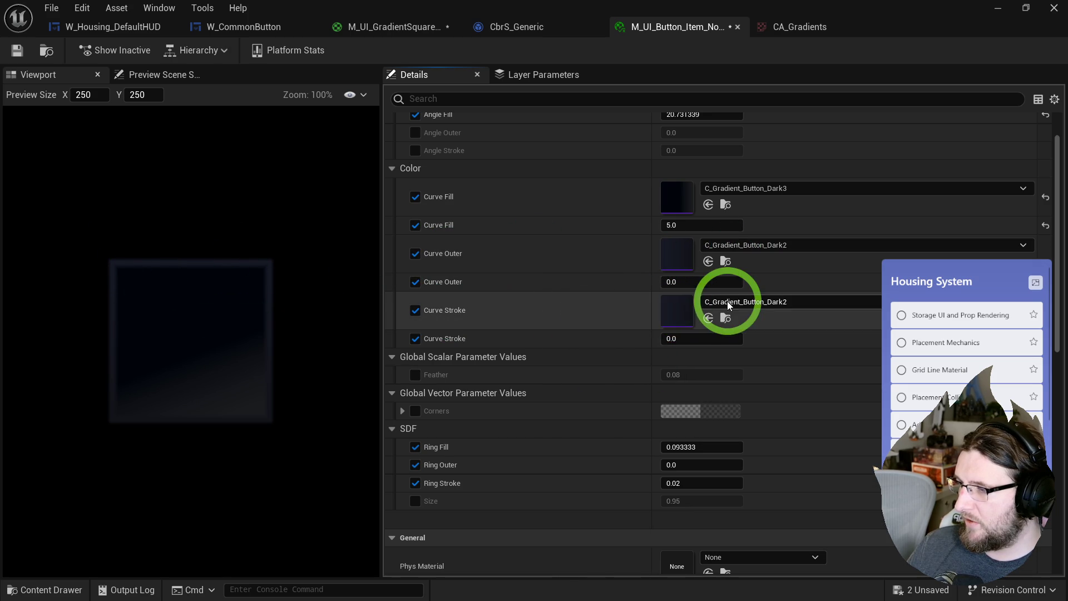
pyautogui.click(723, 304)
pyautogui.click(512, 448)
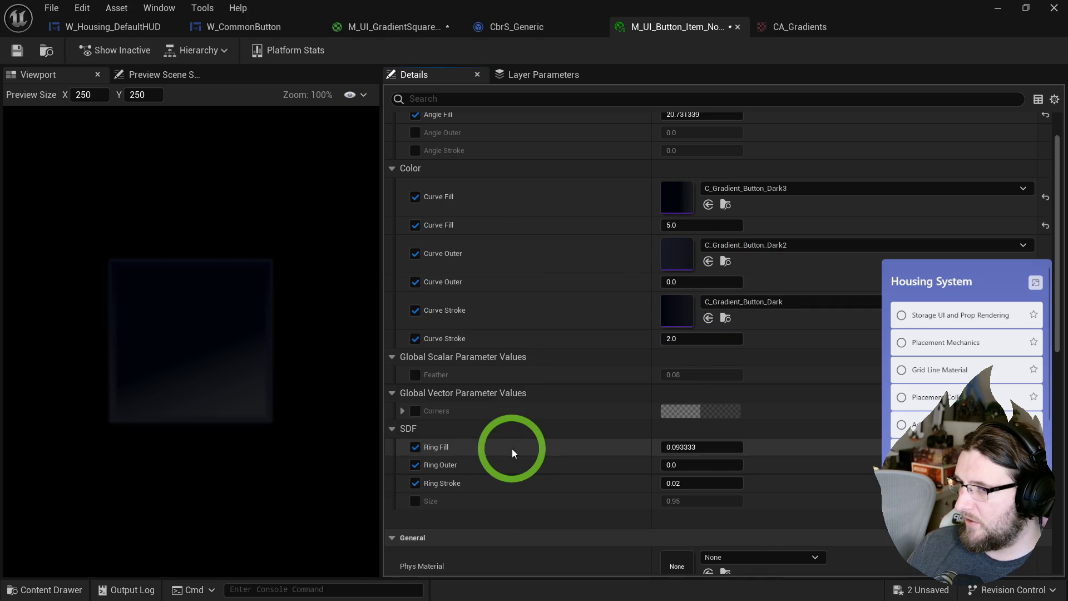
pyautogui.moveTo(676, 490); pyautogui.dragTo(667, 492)
pyautogui.moveTo(685, 446); pyautogui.dragTo(690, 449)
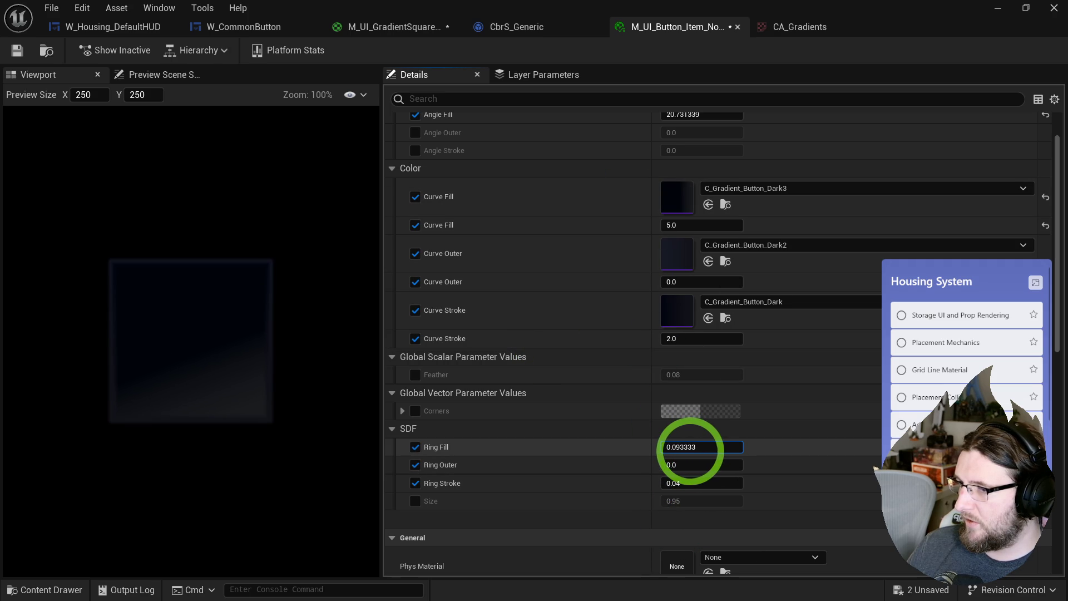
# - Set Curve Outer to C_Gradient_Button_Dark, restore Curve Stroke to Dark2, and thicken Ring Stroke to 0.073
pyautogui.click(743, 249)
pyautogui.click(778, 437)
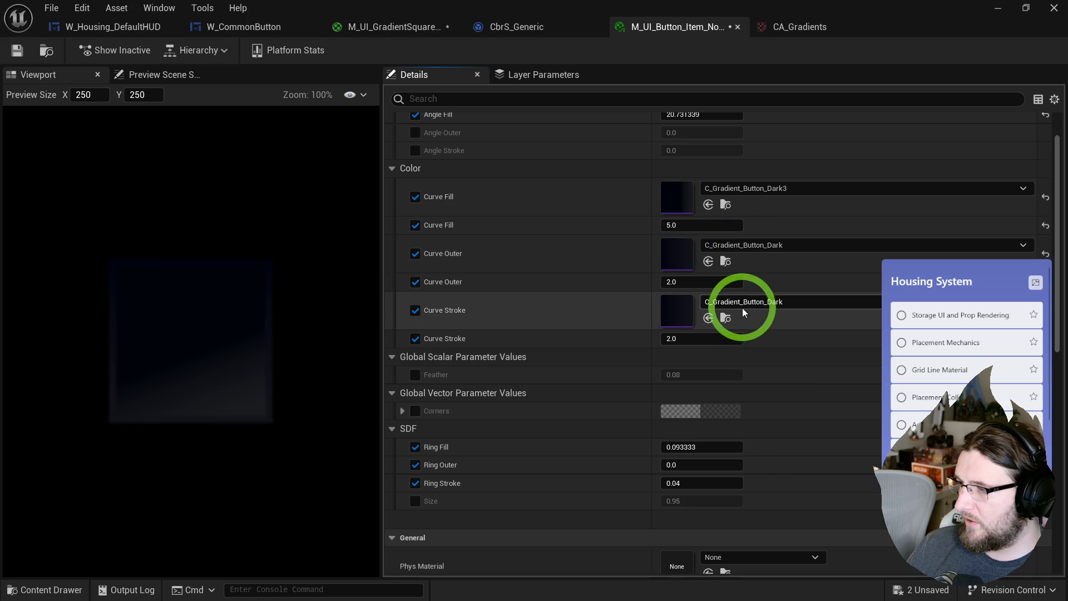
pyautogui.click(742, 307)
pyautogui.click(524, 484)
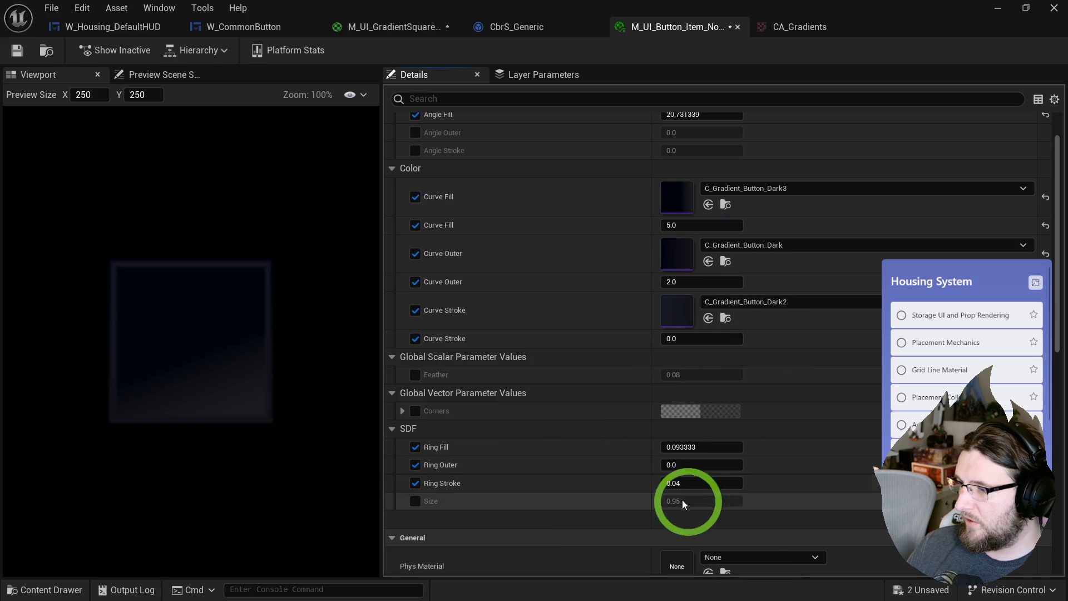
pyautogui.moveTo(699, 483)
pyautogui.mouseDown()
pyautogui.moveTo(709, 482)
pyautogui.moveTo(693, 445)
pyautogui.mouseUp()
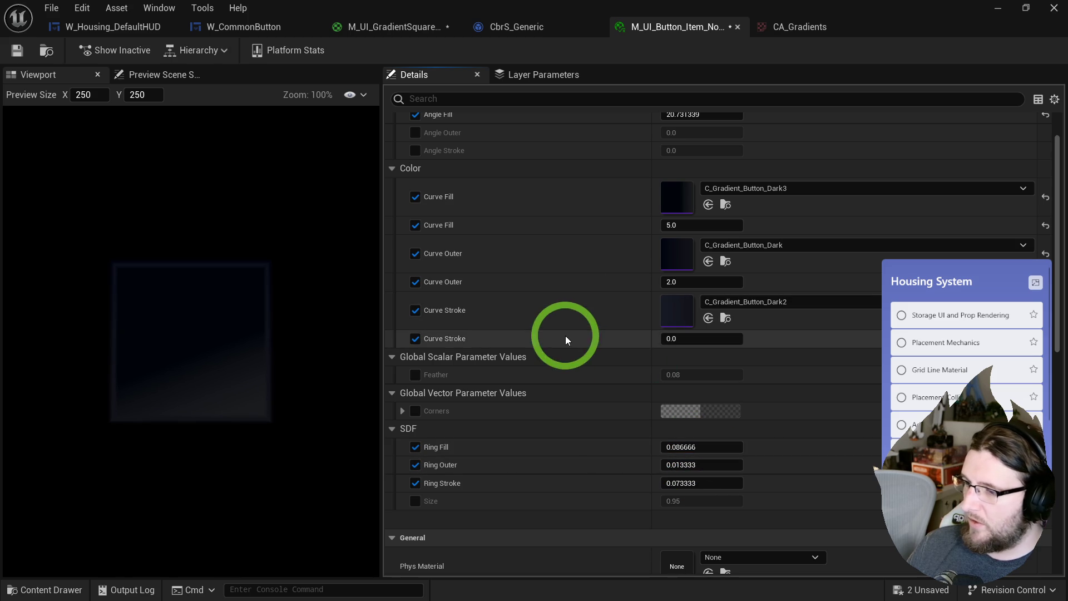
pyautogui.scroll(1, 565, 335)
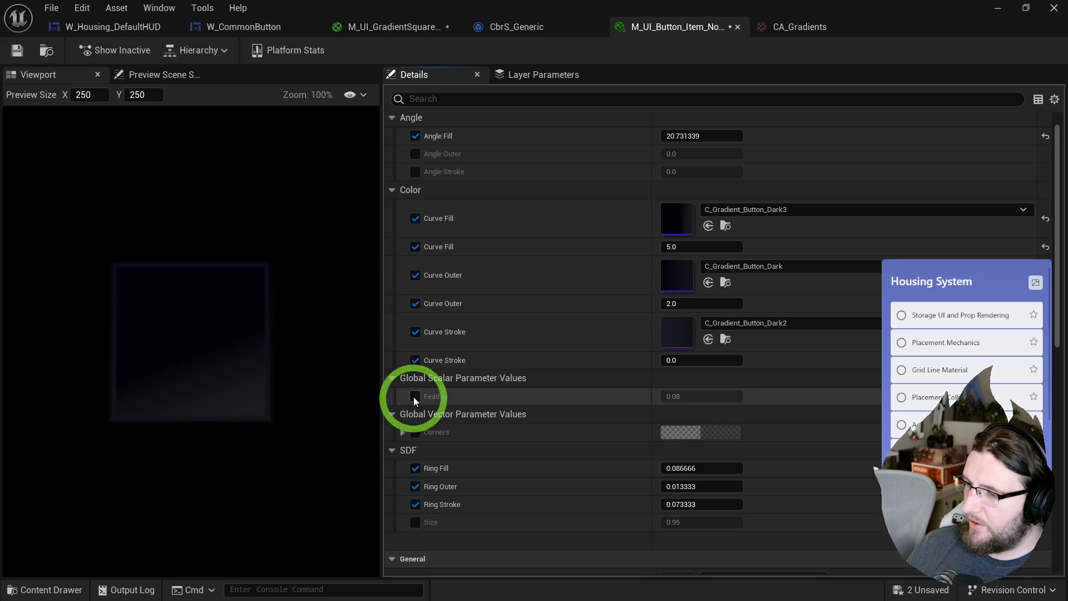
# - Override Corners at roughly R 0.93, G 0.97, B 0.96 and A 0.14
pyautogui.click(402, 432)
pyautogui.click(415, 432)
pyautogui.moveTo(674, 450)
pyautogui.mouseDown()
pyautogui.moveTo(702, 453)
pyautogui.moveTo(690, 485)
pyautogui.moveTo(756, 506)
pyautogui.moveTo(803, 498)
pyautogui.moveTo(604, 496)
pyautogui.mouseUp()
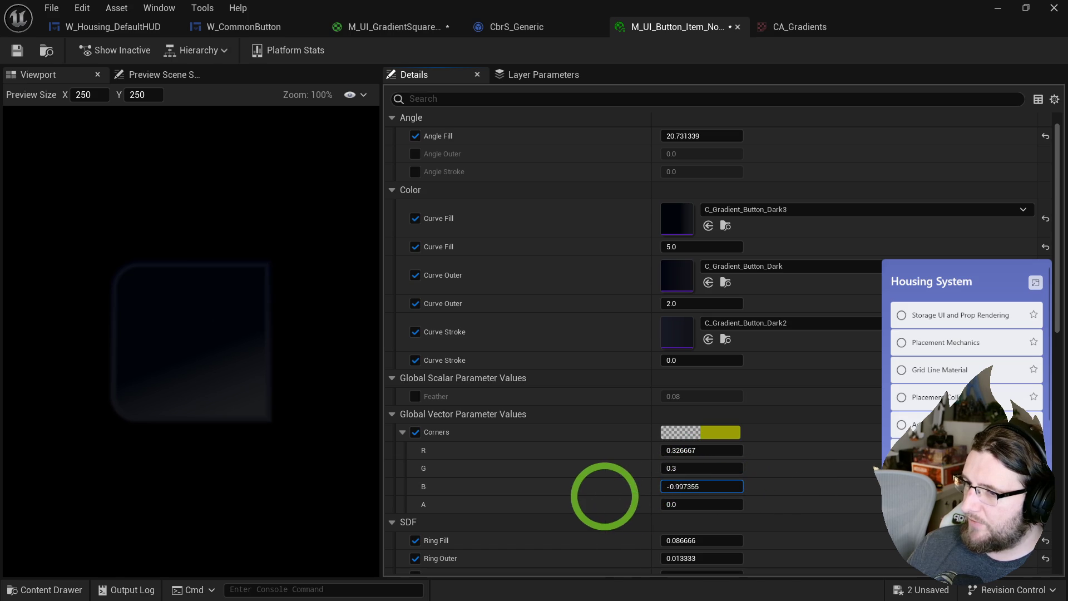
pyautogui.click(684, 504)
pyautogui.moveTo(683, 504); pyautogui.dragTo(688, 488)
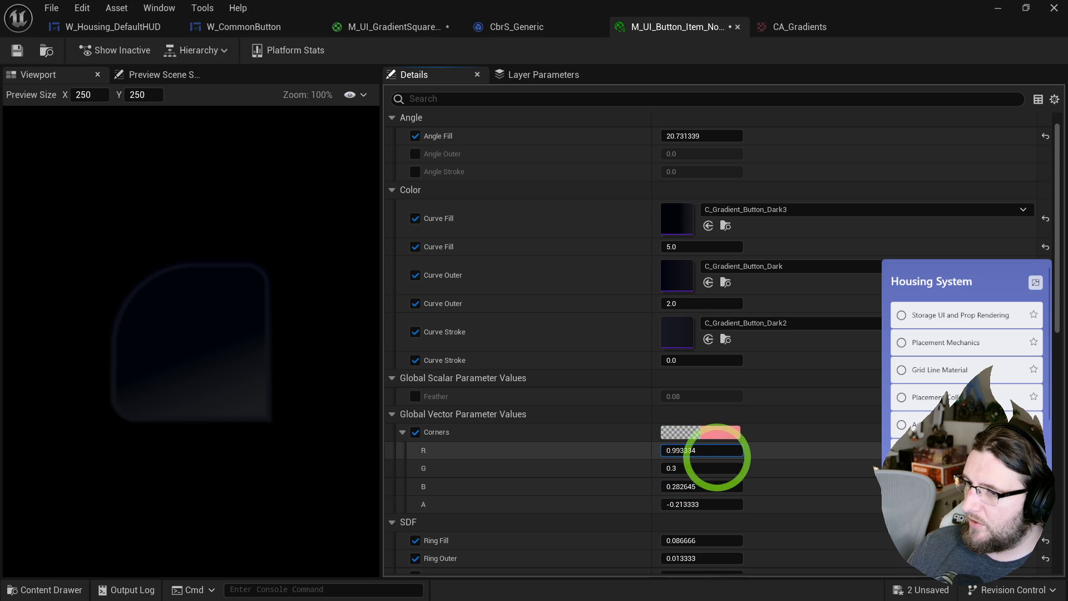
pyautogui.write('0.753334')
pyautogui.click(252, 348)
pyautogui.scroll(-5, 237, 342)
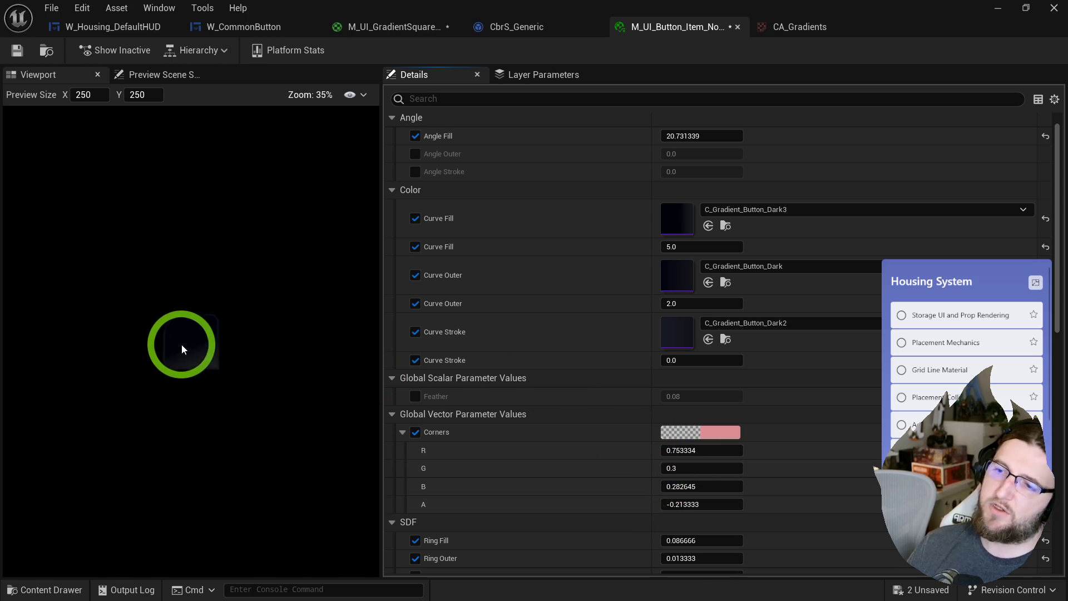
pyautogui.scroll(2, 181, 345)
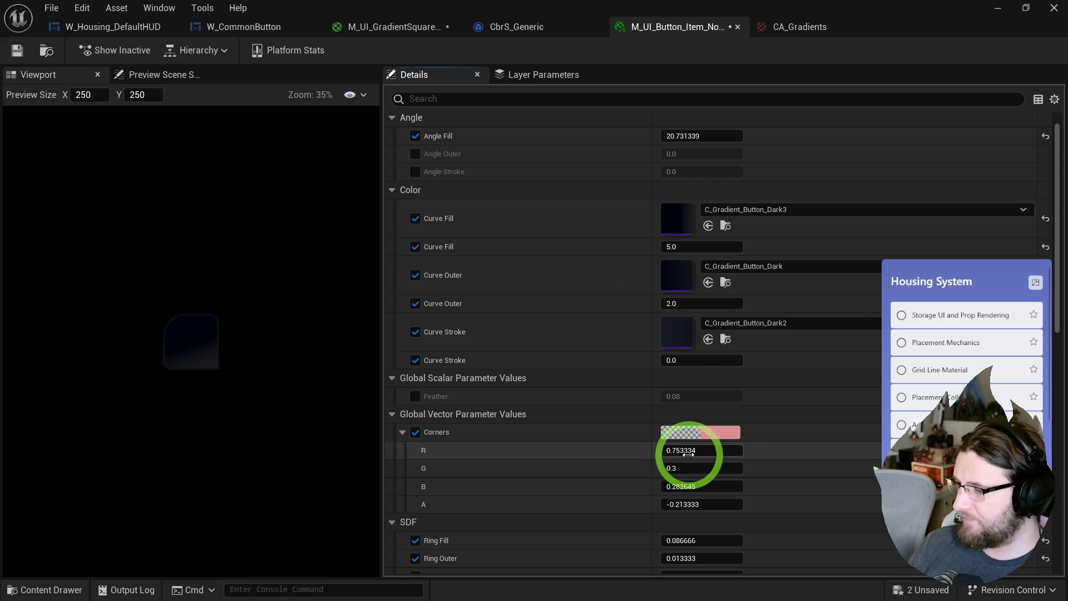
pyautogui.moveTo(675, 486); pyautogui.dragTo(700, 488)
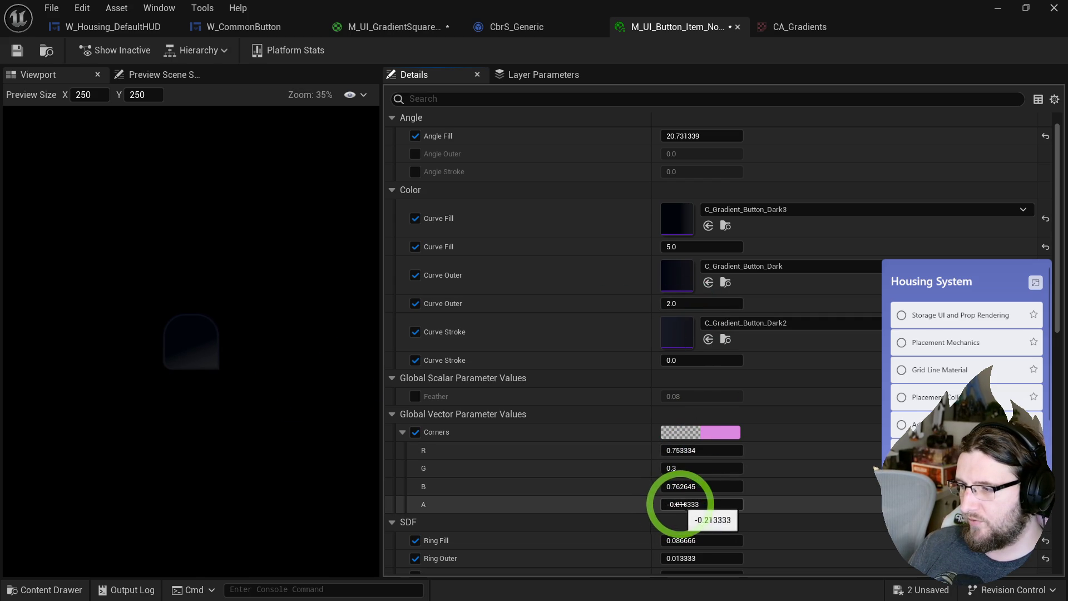
pyautogui.moveTo(698, 509); pyautogui.dragTo(679, 474)
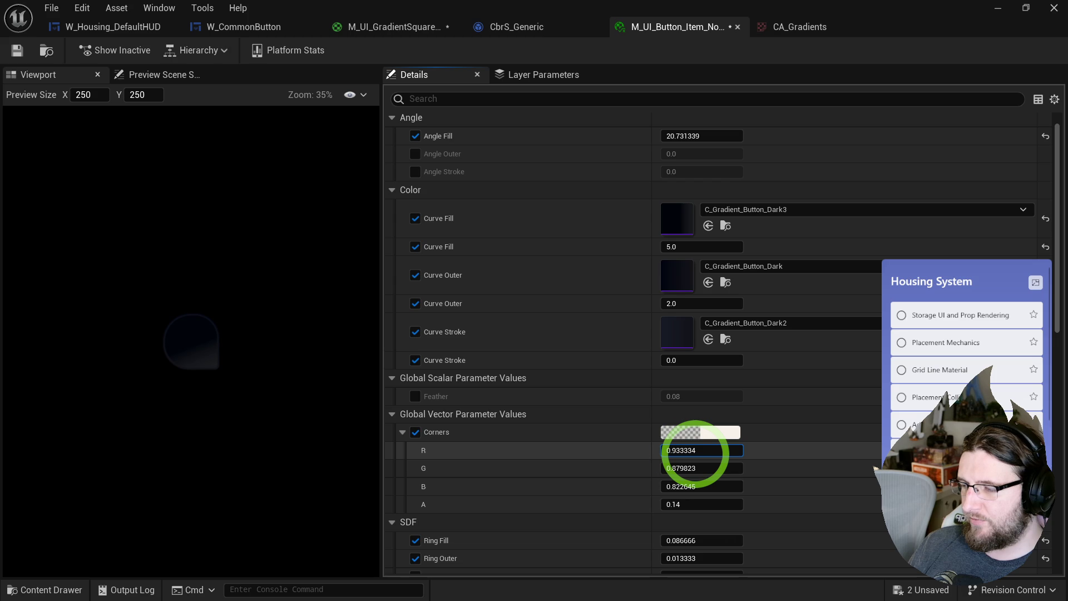
pyautogui.moveTo(695, 474); pyautogui.dragTo(690, 487)
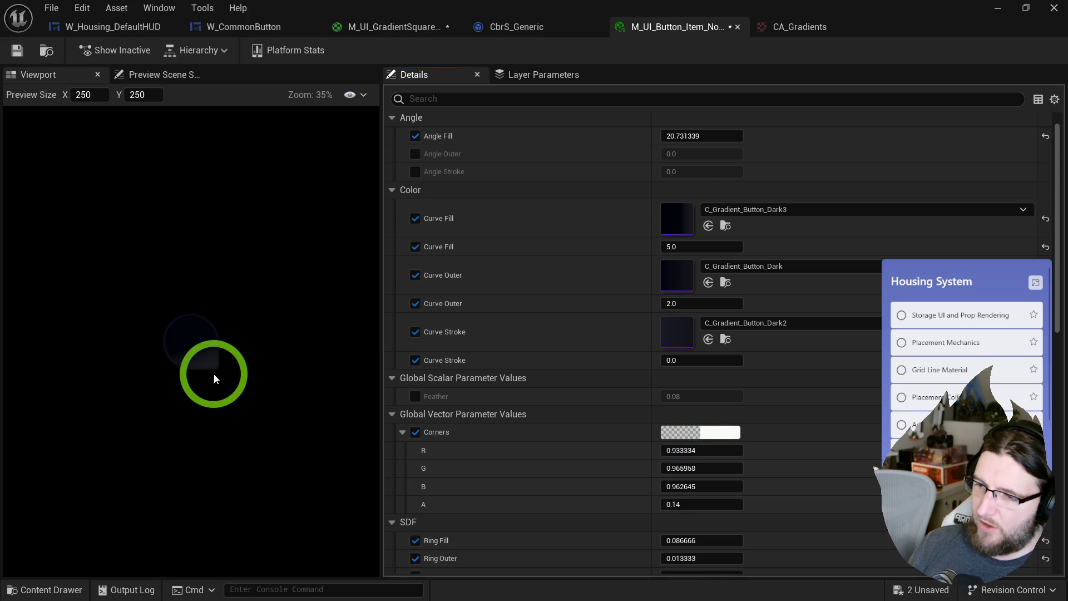
# - Open the C_Gradient_Button_Dark3 curve in a floating editor and glance at the CA_Gradients atlas
pyautogui.doubleClick(678, 222)
pyautogui.moveTo(925, 25); pyautogui.dragTo(532, 214)
pyautogui.click(615, 25)
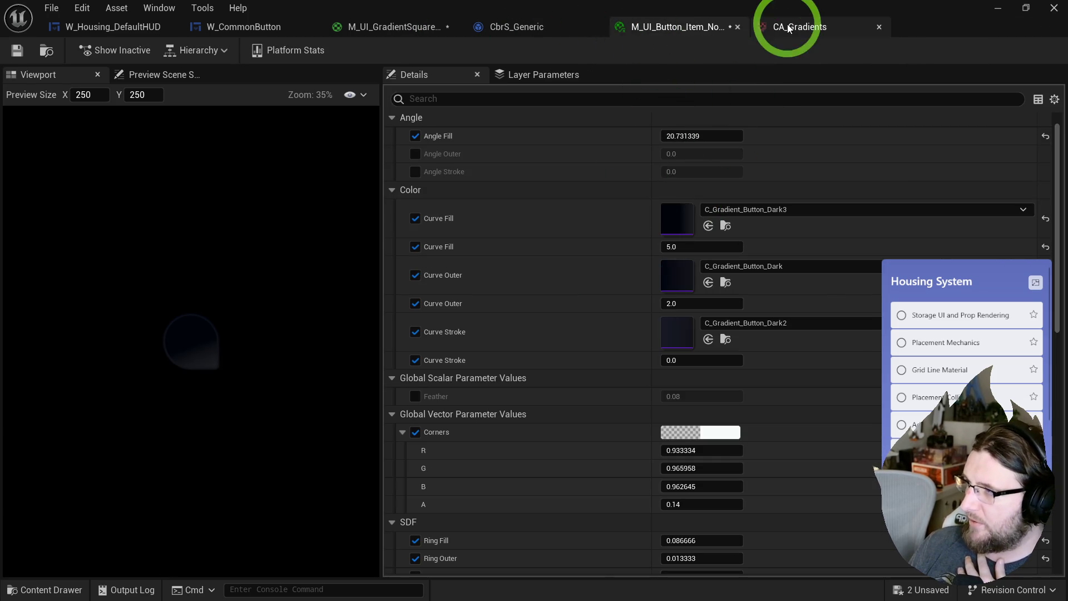
pyautogui.click(786, 28)
pyautogui.click(665, 18)
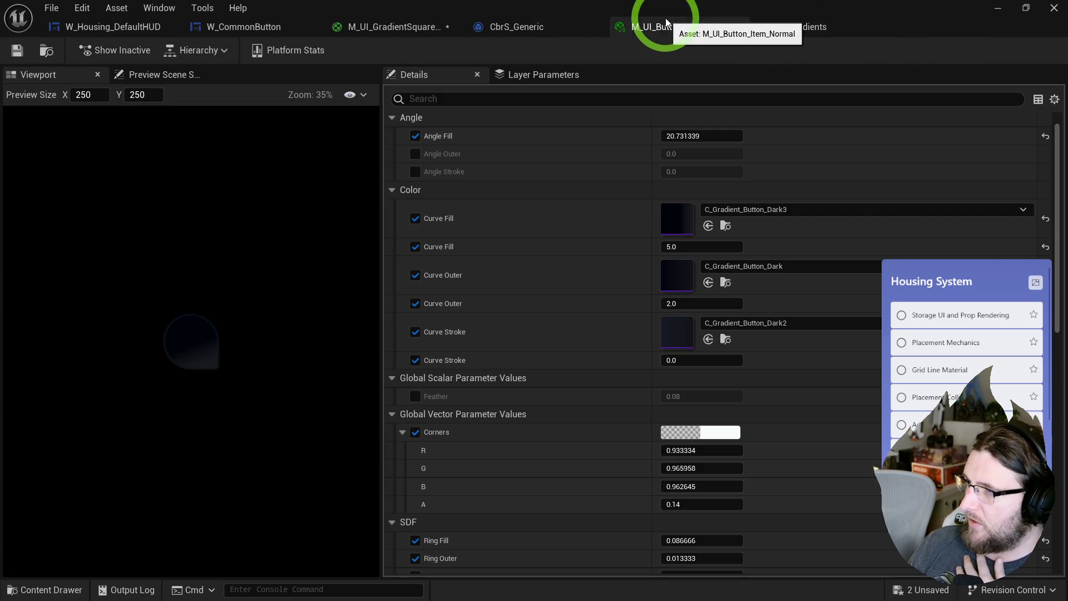
# - Open the Curve Fill gradient and shift its middle colour stop slightly right
pyautogui.doubleClick(535, 199)
pyautogui.scroll(-2, 780, 332)
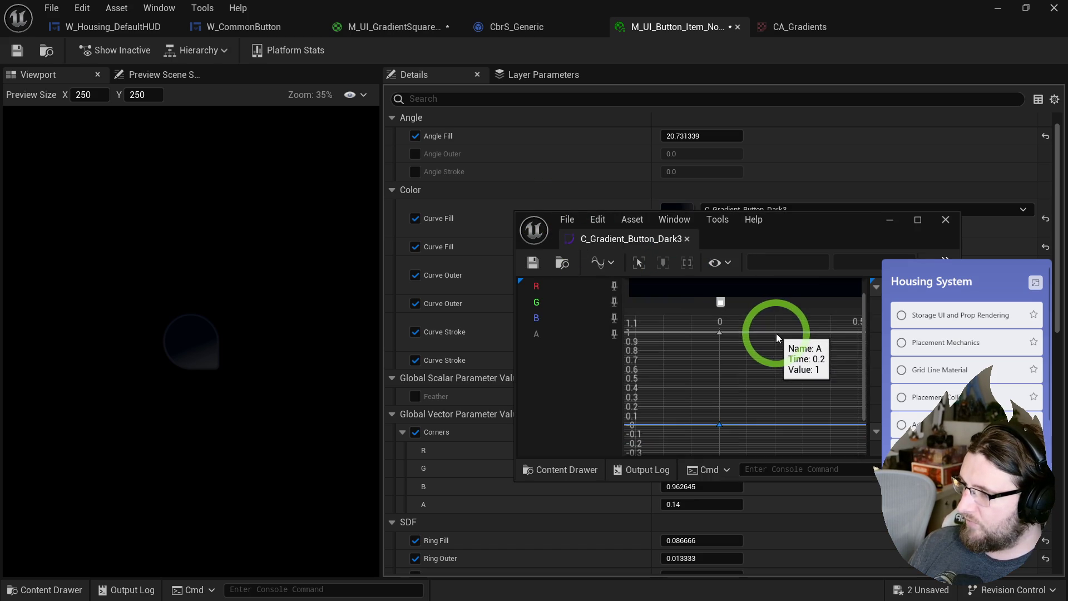
pyautogui.scroll(2, 866, 322)
pyautogui.scroll(-3, 766, 318)
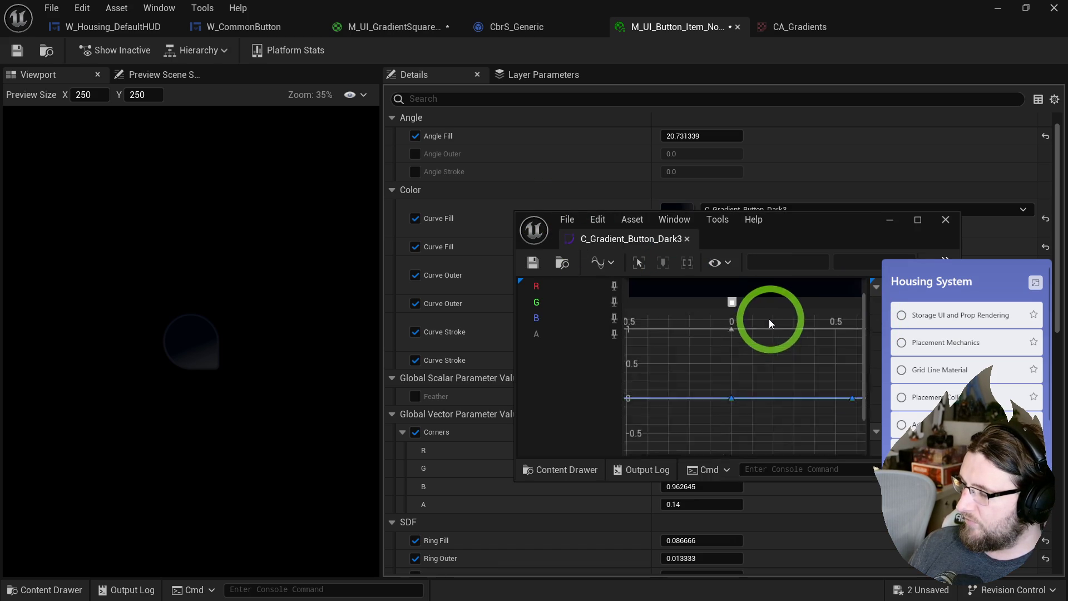
pyautogui.moveTo(862, 321); pyautogui.dragTo(865, 289)
pyautogui.click(805, 284)
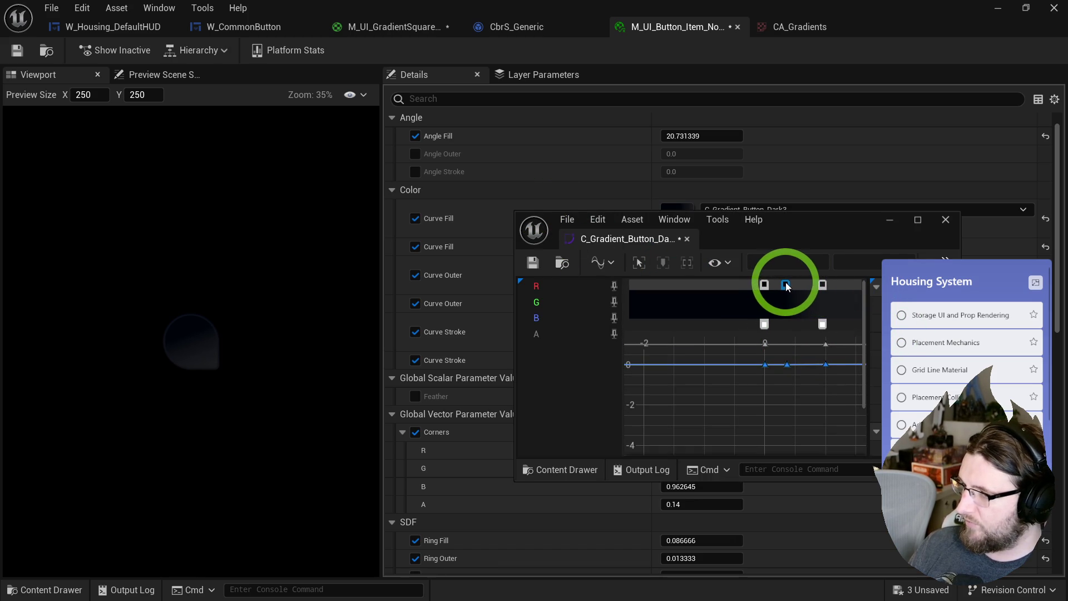
pyautogui.moveTo(797, 286)
pyautogui.mouseDown()
pyautogui.moveTo(817, 286)
pyautogui.moveTo(788, 283)
pyautogui.mouseUp()
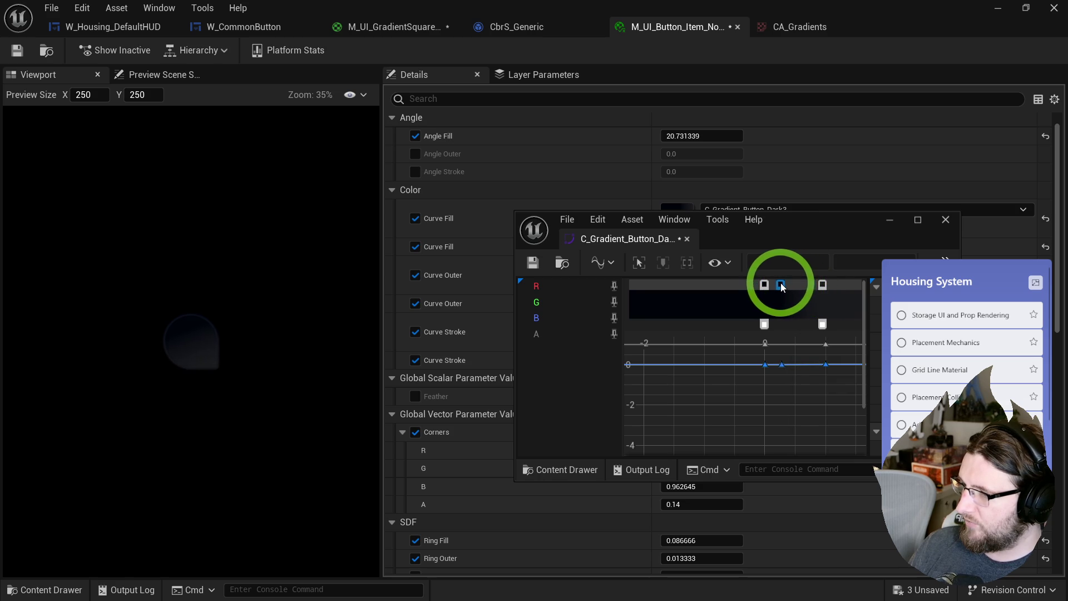
# - Recolour the middle stop to a near-black value (hue 0, V 0.002) in the Color Picker
pyautogui.doubleClick(823, 285)
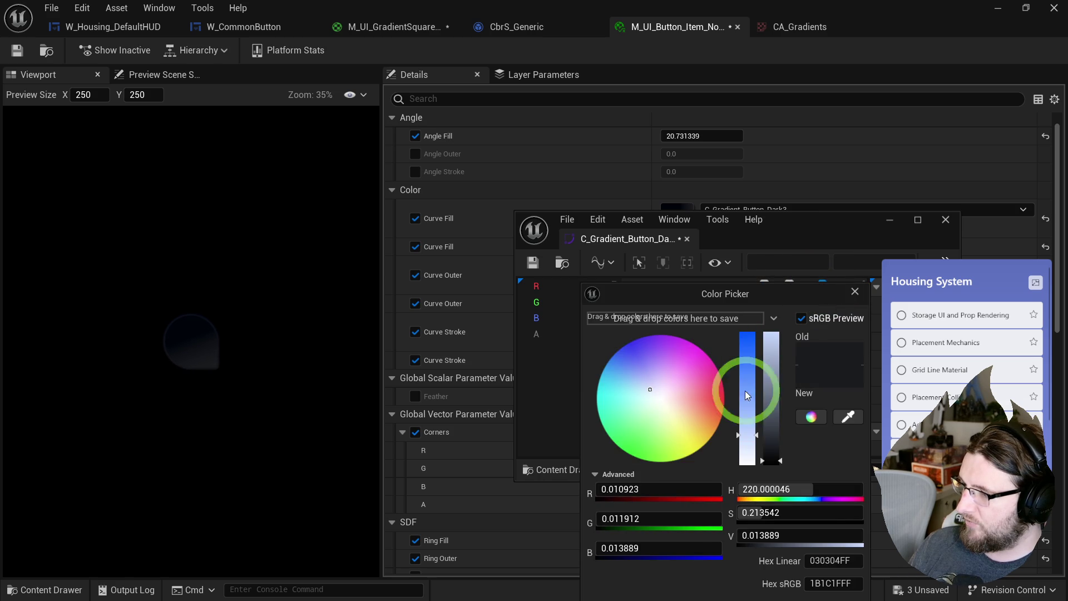
pyautogui.moveTo(644, 549); pyautogui.dragTo(654, 549)
pyautogui.click(752, 450)
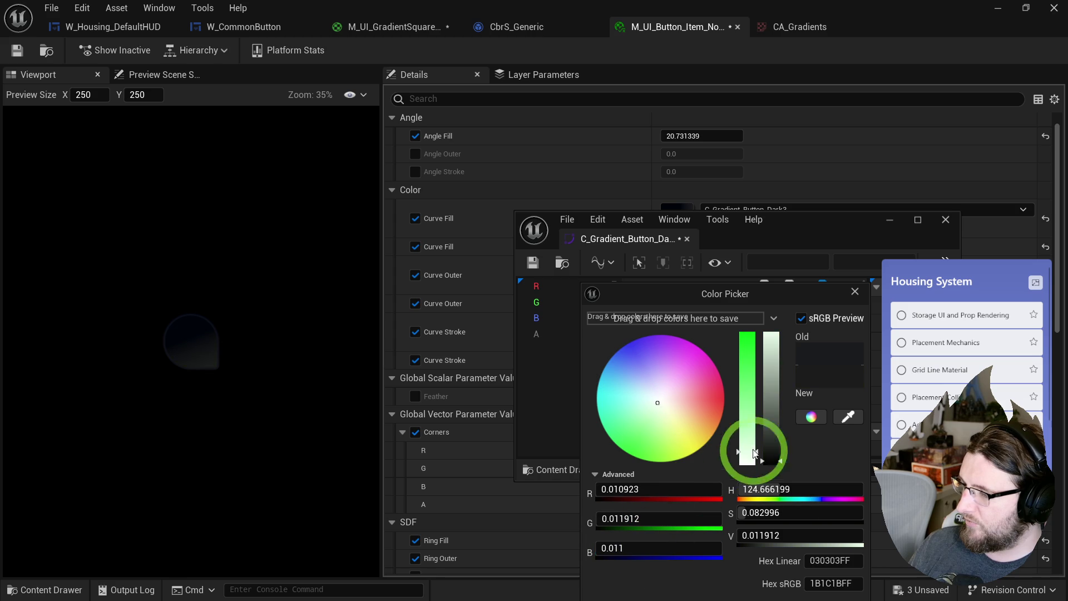
pyautogui.moveTo(756, 489); pyautogui.dragTo(717, 489)
pyautogui.moveTo(779, 508)
pyautogui.mouseDown()
pyautogui.moveTo(749, 506)
pyautogui.moveTo(778, 535)
pyautogui.mouseUp()
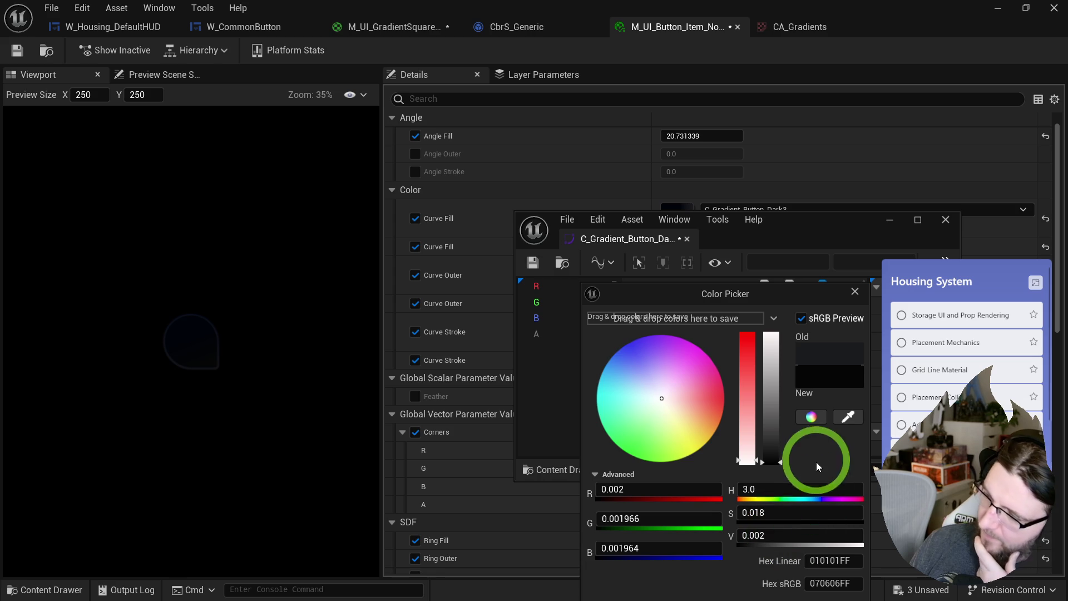
pyautogui.click(848, 416)
pyautogui.click(194, 318)
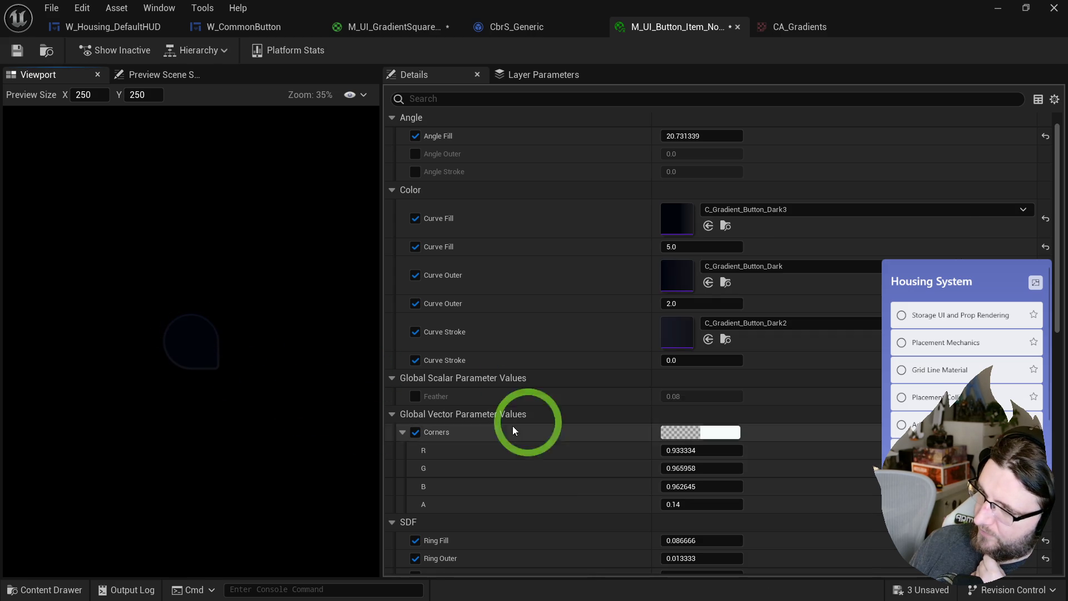
# - Confirm the pending colours on two stops of the button gradient curve
pyautogui.click(708, 299)
pyautogui.moveTo(864, 199); pyautogui.dragTo(873, 186)
pyautogui.click(869, 498)
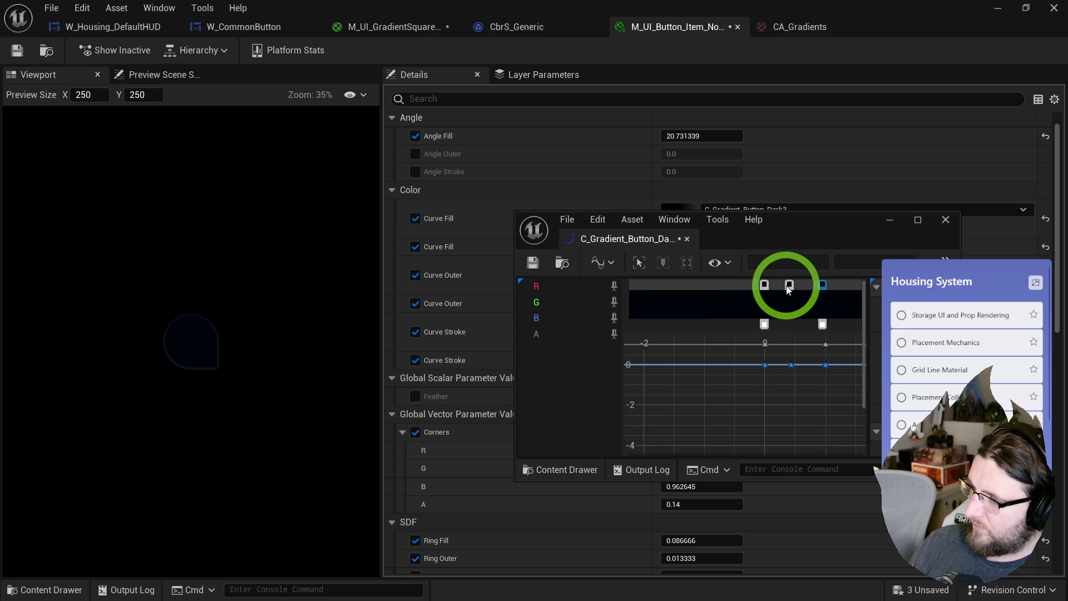
pyautogui.doubleClick(789, 284)
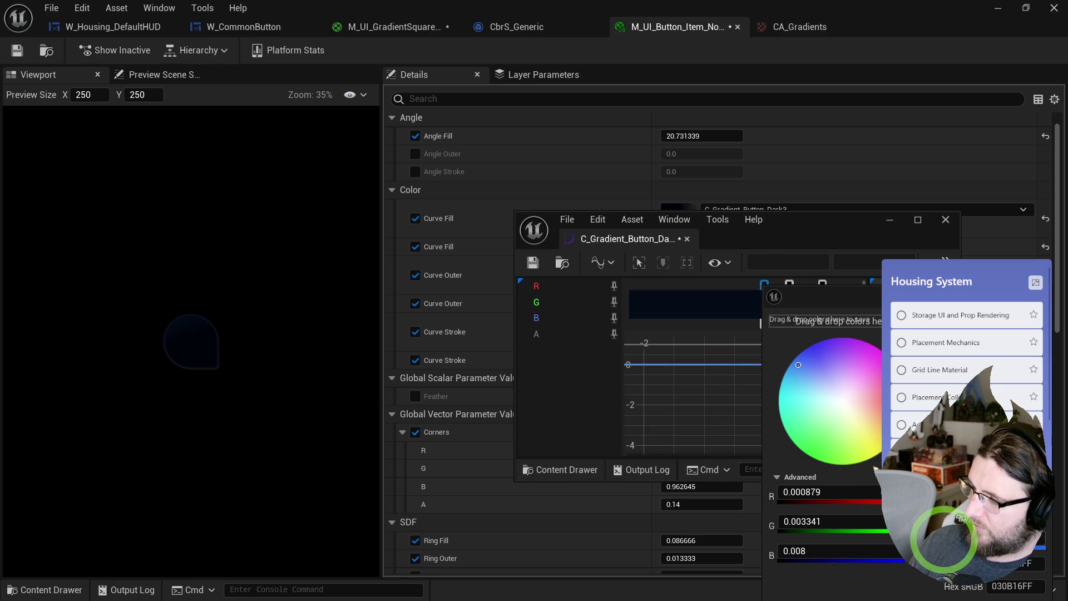
pyautogui.moveTo(977, 295); pyautogui.dragTo(632, 202)
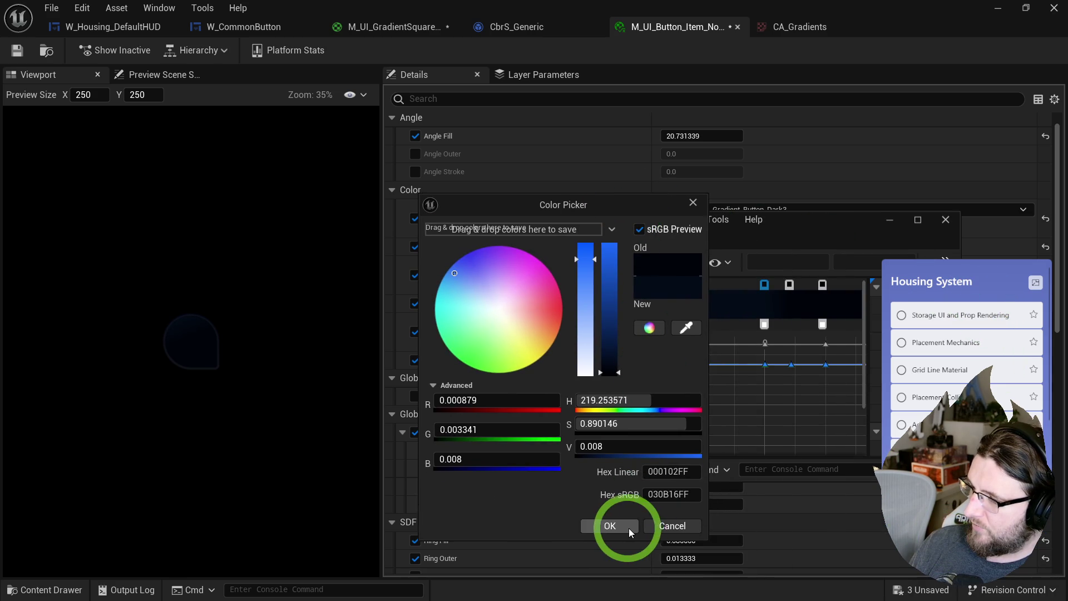
pyautogui.click(629, 526)
# - Add a test gradient stop, delete it again, and nudge the blue stop slightly right
pyautogui.rightClick(788, 285)
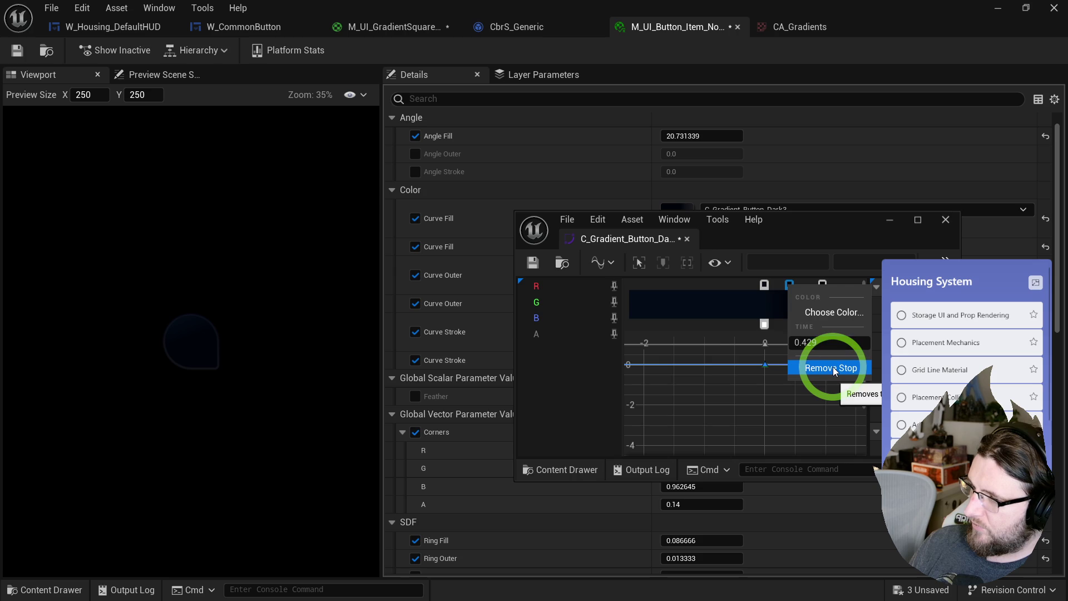
pyautogui.click(721, 290)
pyautogui.doubleClick(719, 284)
pyautogui.rightClick(719, 285)
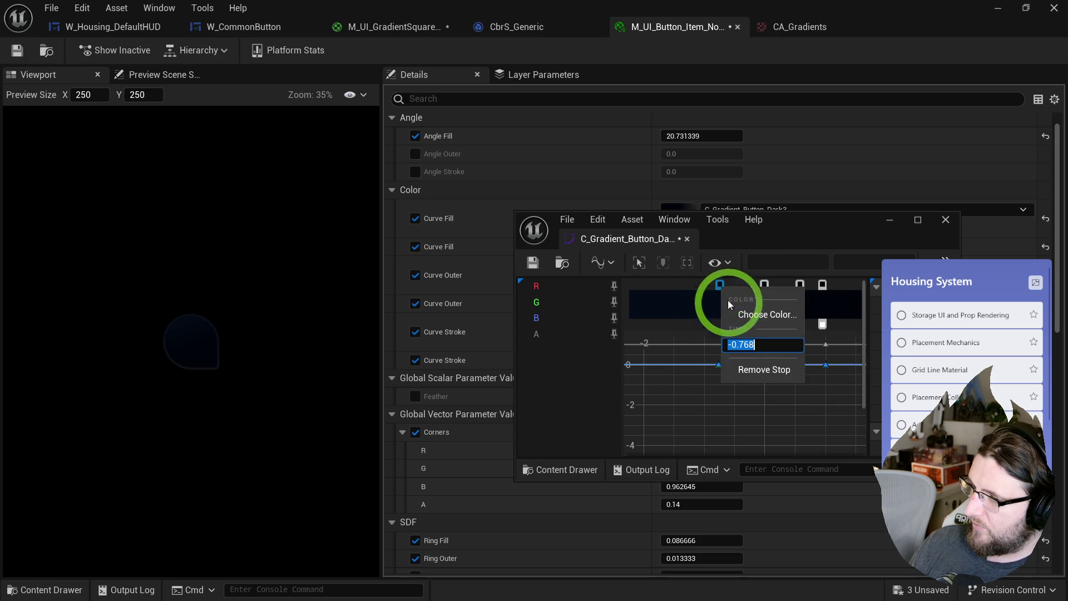
pyautogui.click(763, 369)
pyautogui.moveTo(801, 284); pyautogui.dragTo(804, 288)
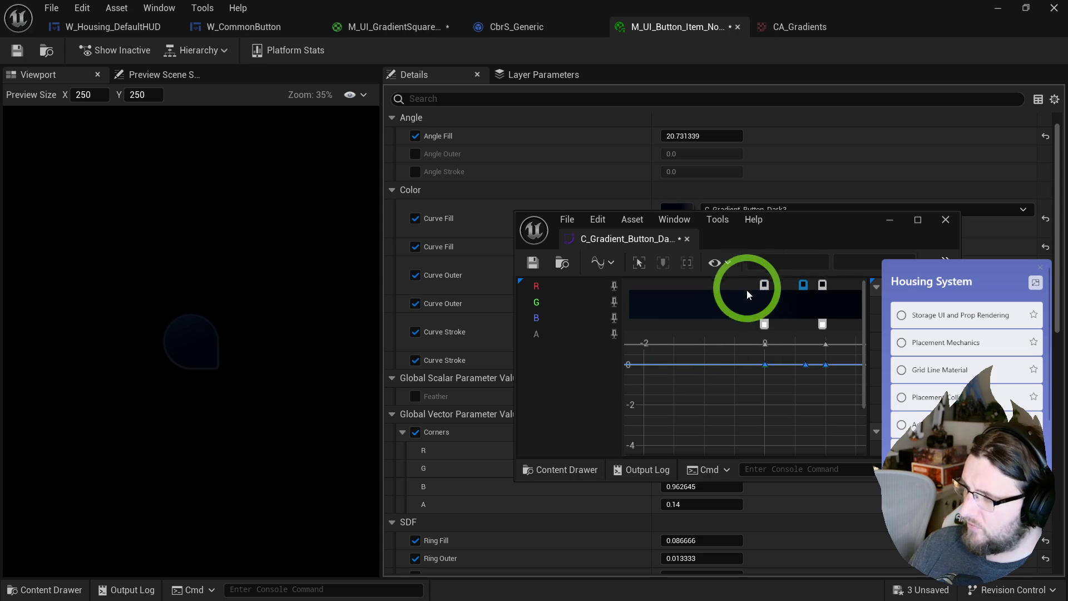
# - Set one gradient stop to pure black and the next to near-black blue 020914FF
pyautogui.doubleClick(765, 285)
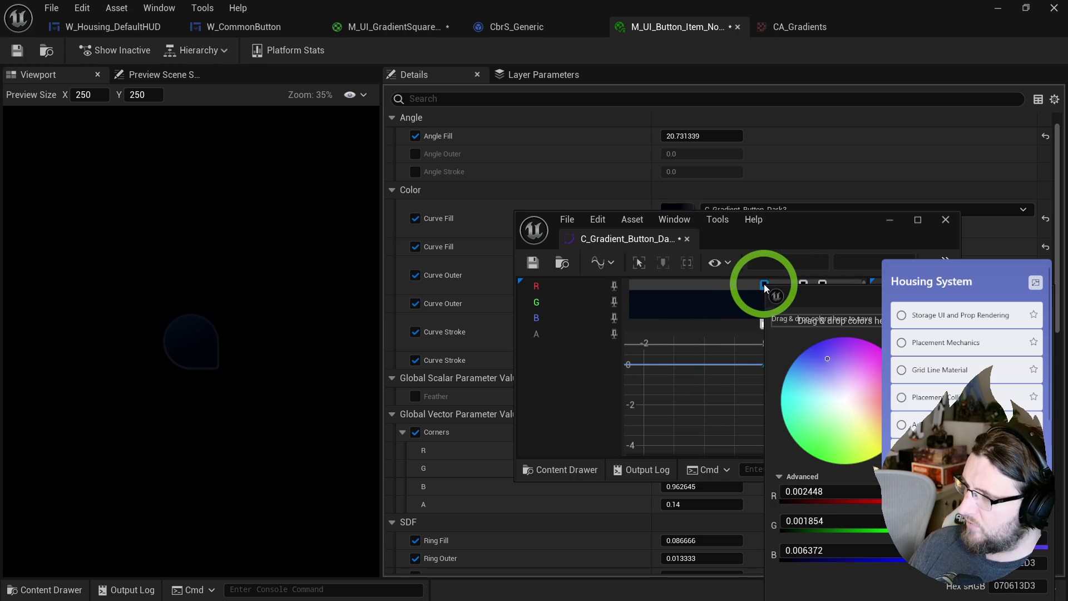
pyautogui.moveTo(955, 532); pyautogui.dragTo(953, 534)
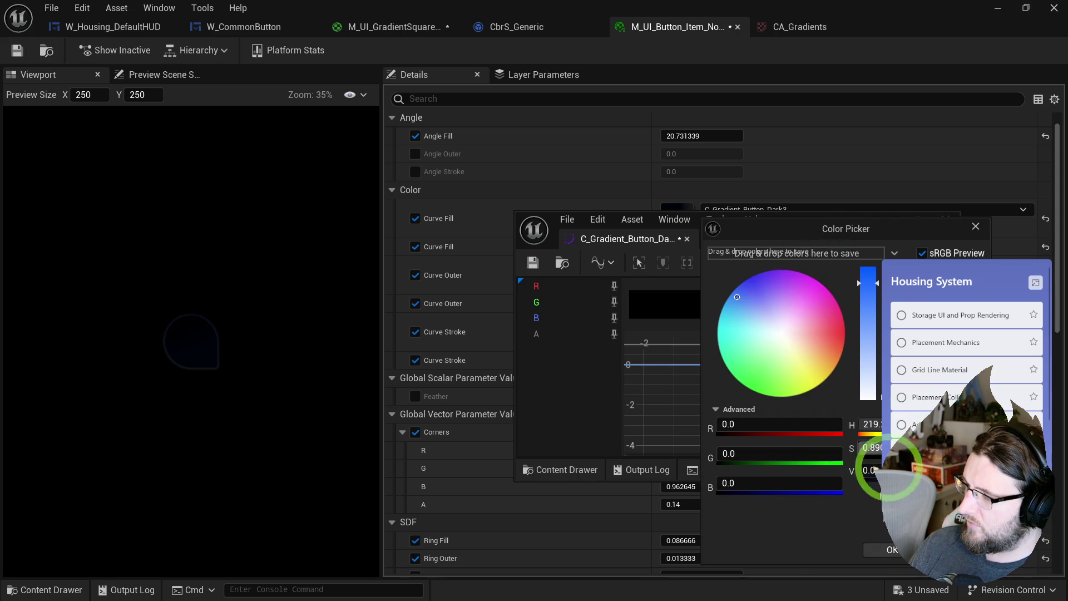
pyautogui.click(895, 548)
pyautogui.click(810, 285)
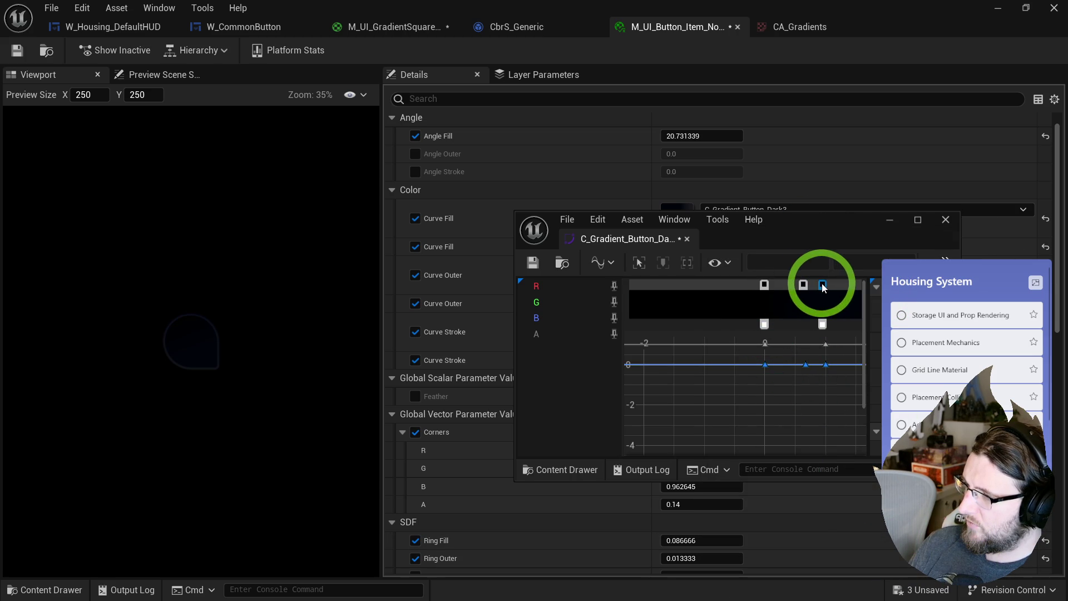
pyautogui.doubleClick(822, 285)
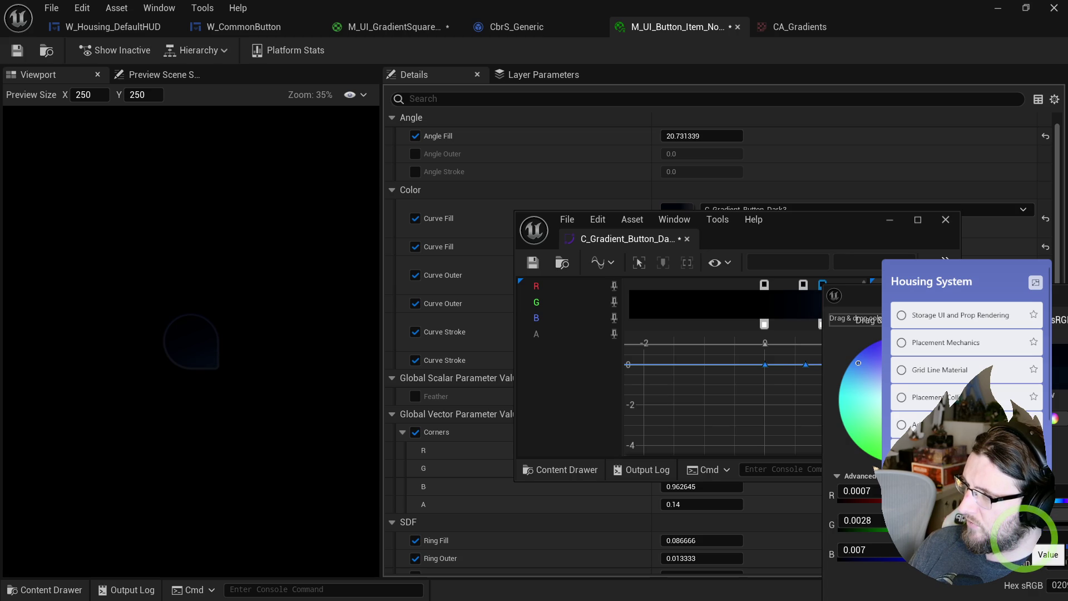
pyautogui.click(887, 282)
pyautogui.click(708, 424)
pyautogui.click(707, 535)
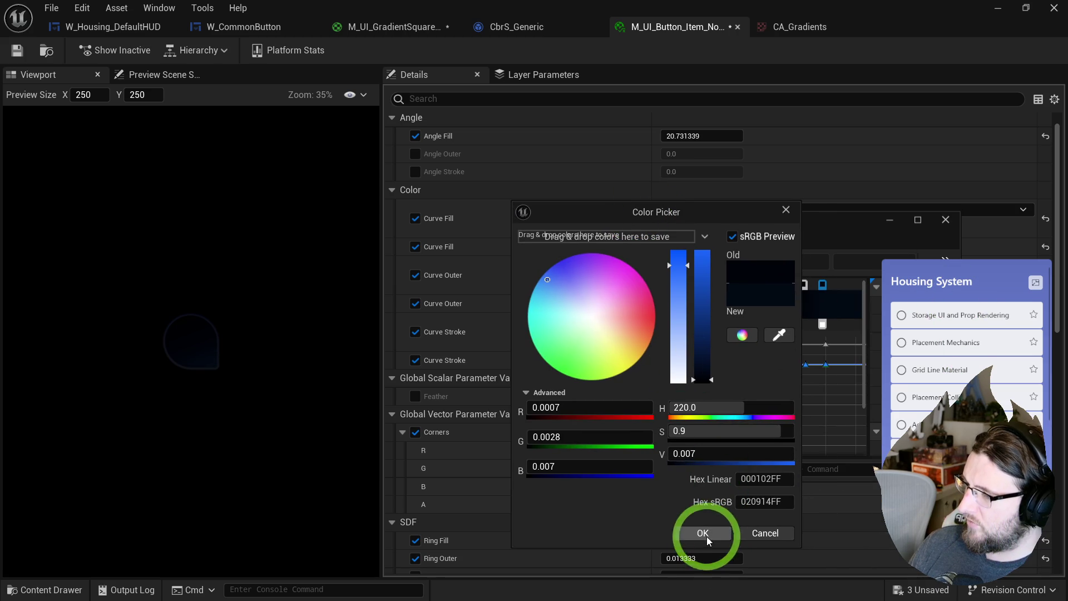
pyautogui.click(89, 78)
# - Save the C_Gradient_Button_Dark3 curve and close the curve editor
pyautogui.click(17, 51)
pyautogui.click(453, 248)
pyautogui.click(263, 310)
pyautogui.scroll(3, 262, 309)
pyautogui.click(186, 324)
pyautogui.click(196, 343)
pyautogui.scroll(-1, 196, 344)
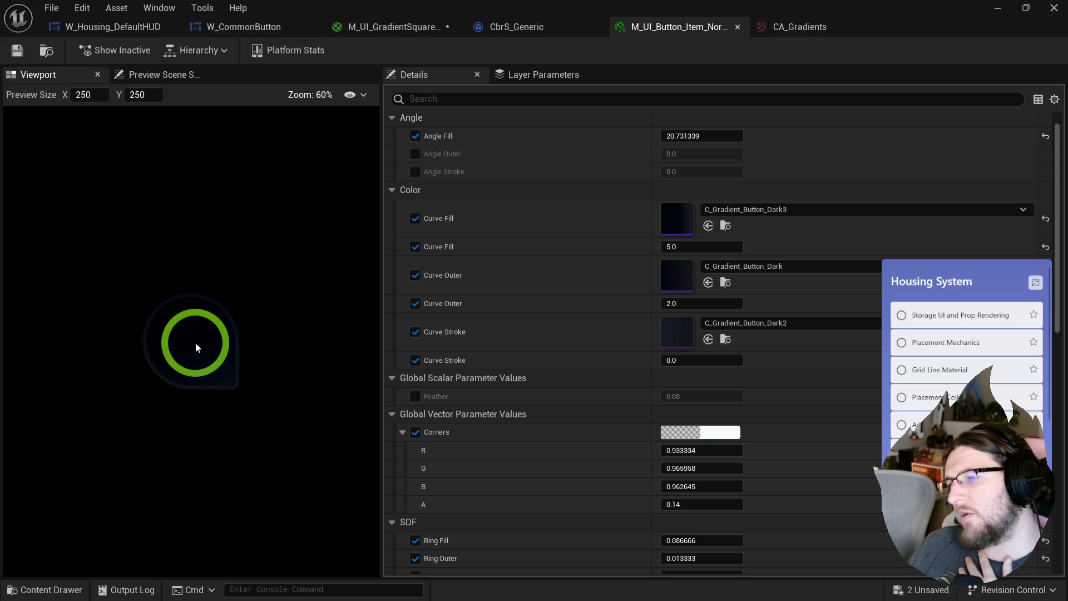
# - Switch to W_Housing_DefaultHUD and browse the UI folders into CommonUI and back to UI
pyautogui.click(138, 31)
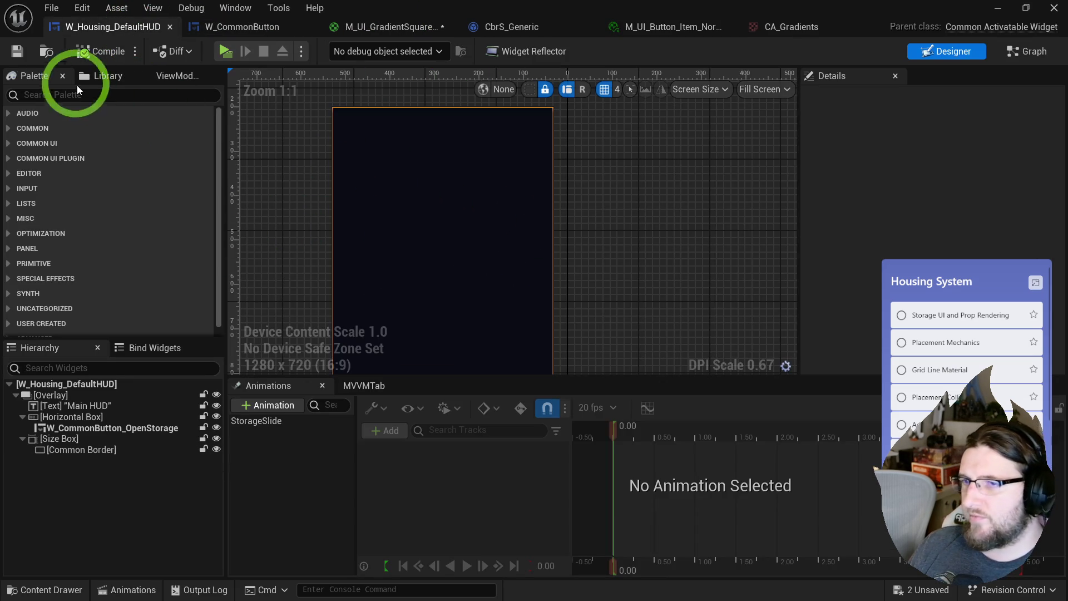
pyautogui.click(43, 50)
pyautogui.click(526, 538)
pyautogui.click(389, 398)
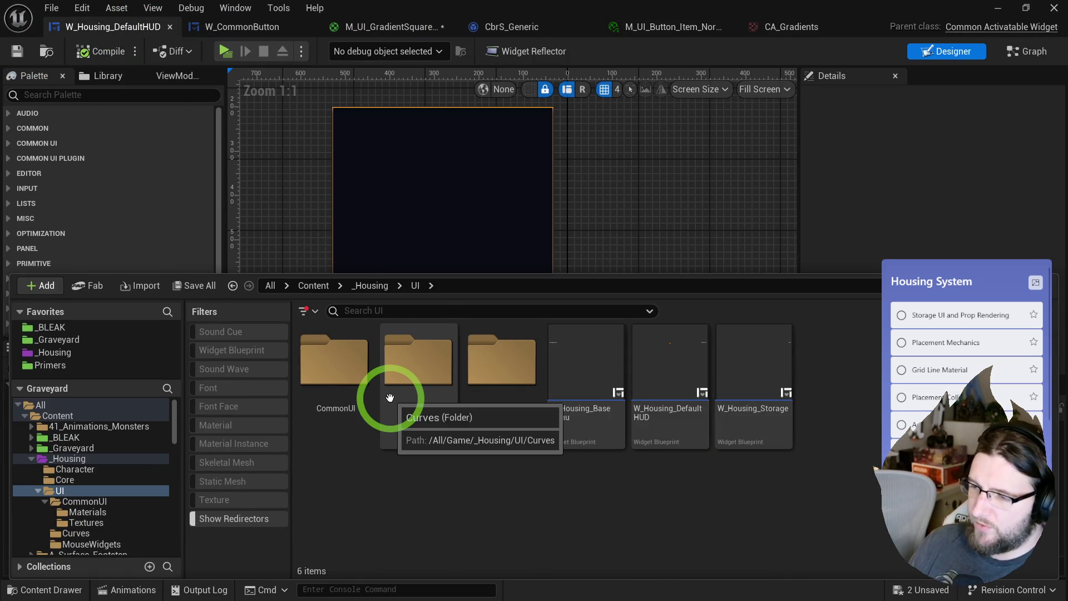
pyautogui.click(472, 476)
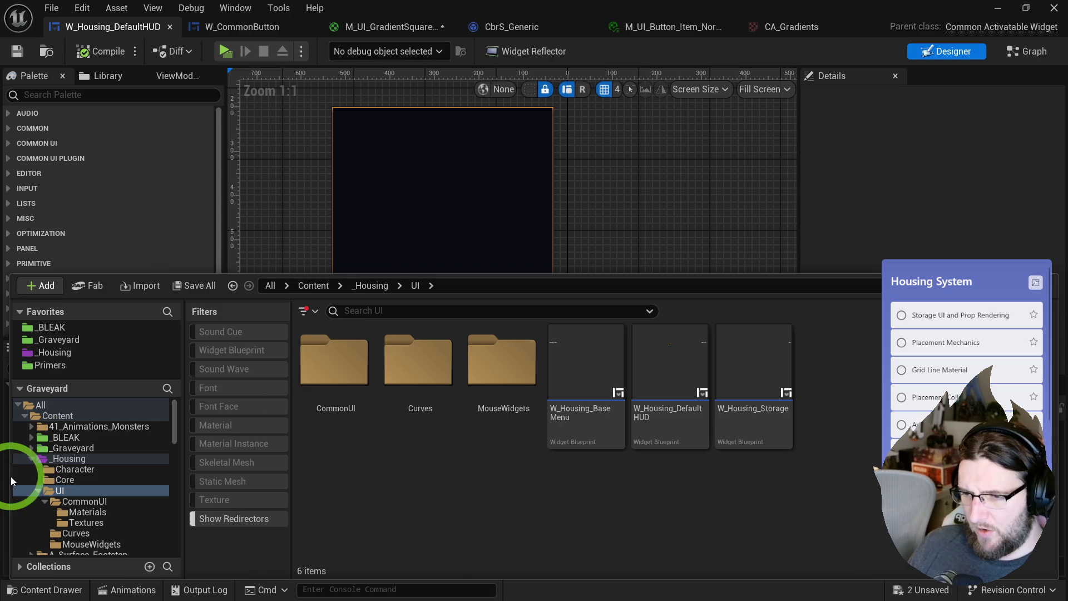
pyautogui.click(45, 501)
pyautogui.click(542, 494)
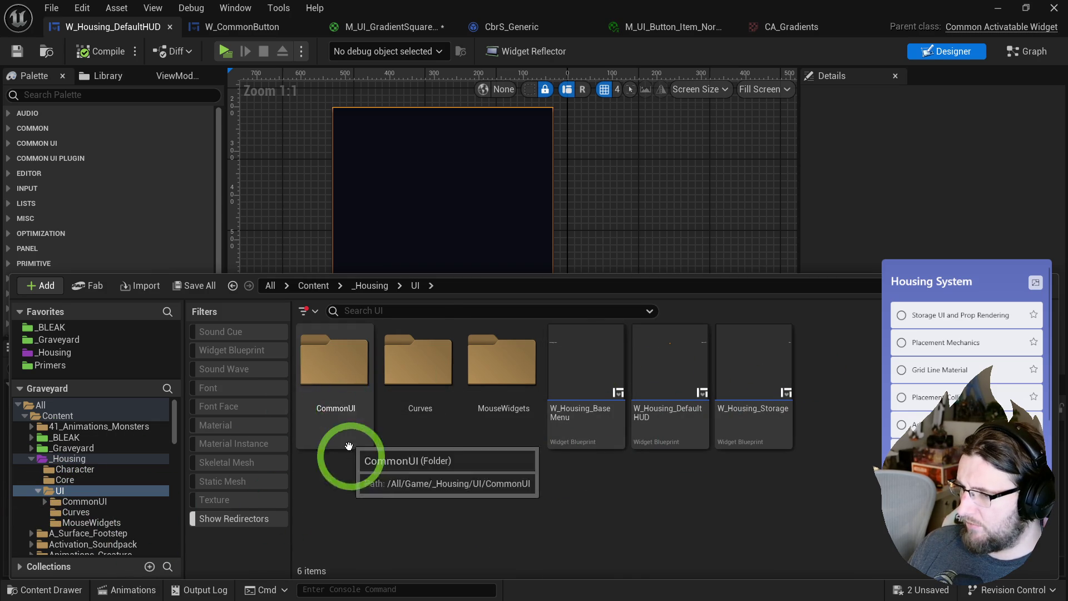
pyautogui.click(328, 355)
pyautogui.doubleClick(328, 355)
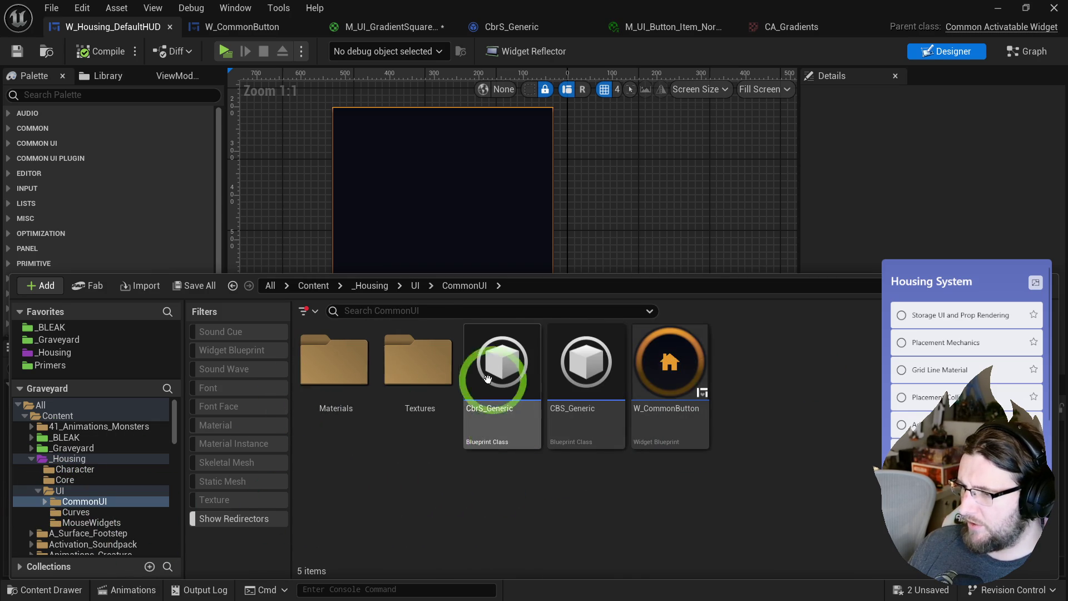
pyautogui.click(414, 287)
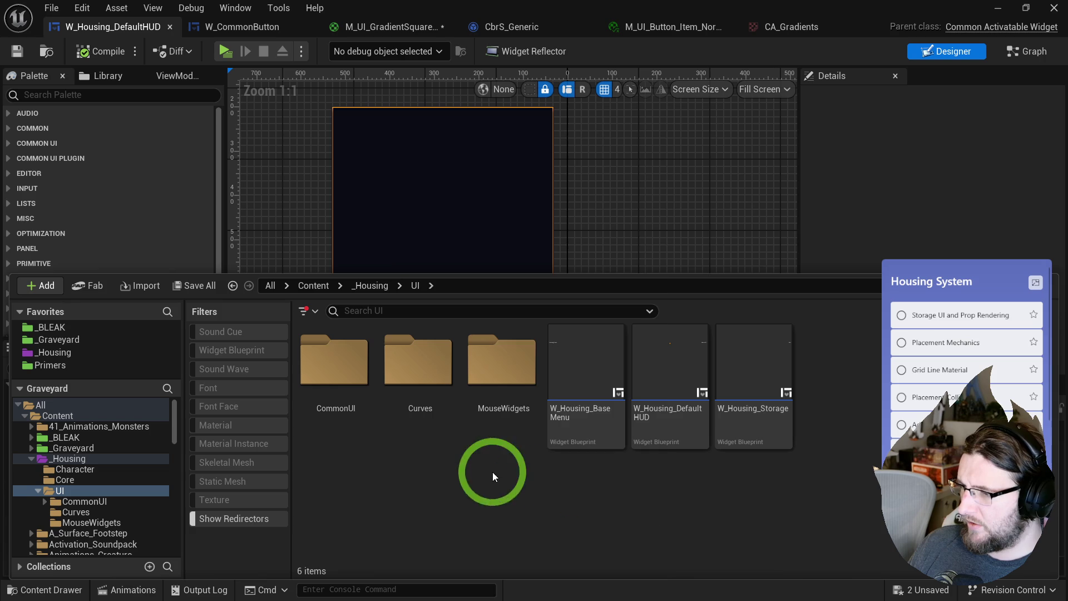
# - Create a new folder named Widgets inside UI
pyautogui.rightClick(492, 473)
pyautogui.click(575, 239)
pyautogui.write('Wiidgets=')
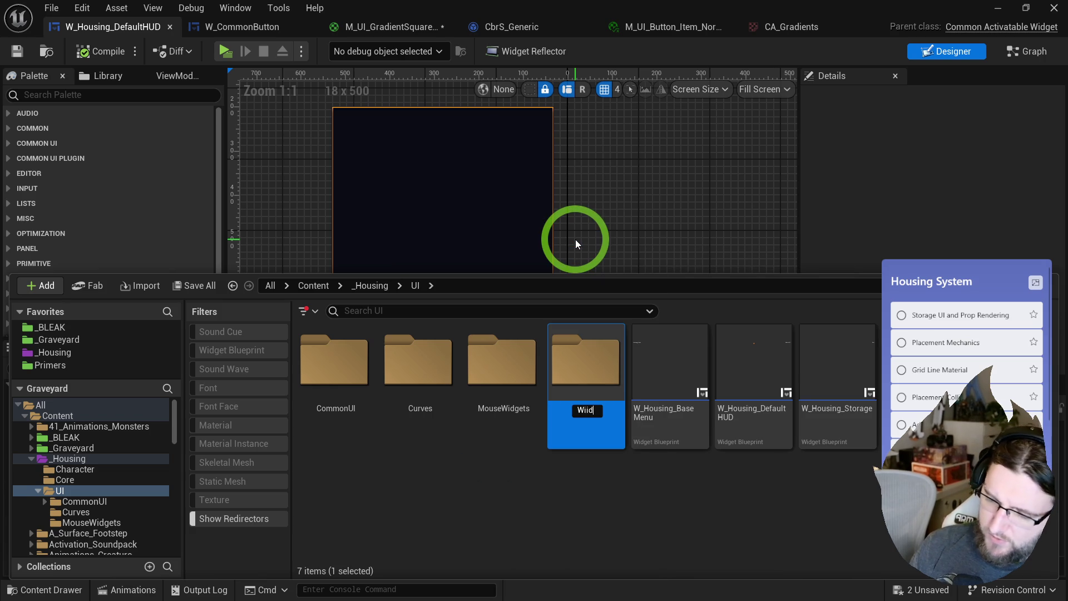
pyautogui.press('BackSpace')
pyautogui.press('BackSpace')
pyautogui.press('BackSpace')
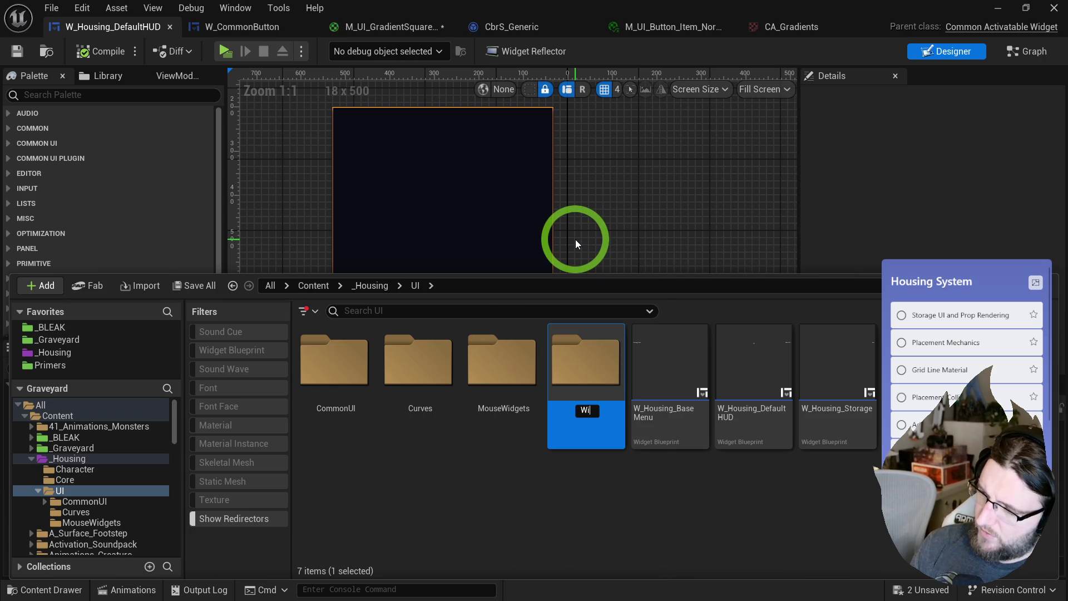
pyautogui.write('dgets')
pyautogui.press('Return')
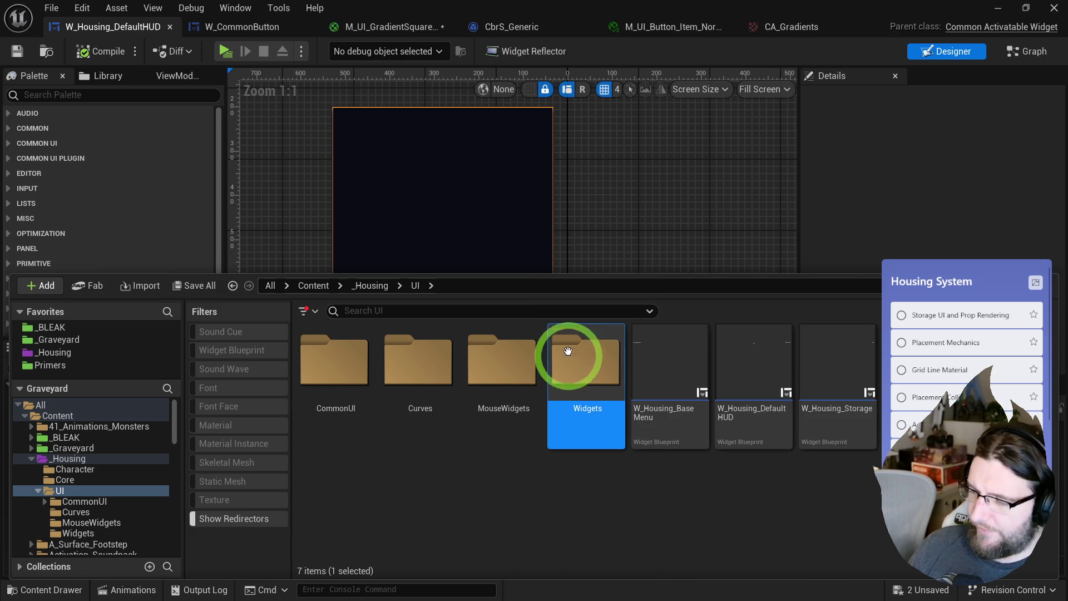
pyautogui.doubleClick(574, 364)
pyautogui.click(407, 286)
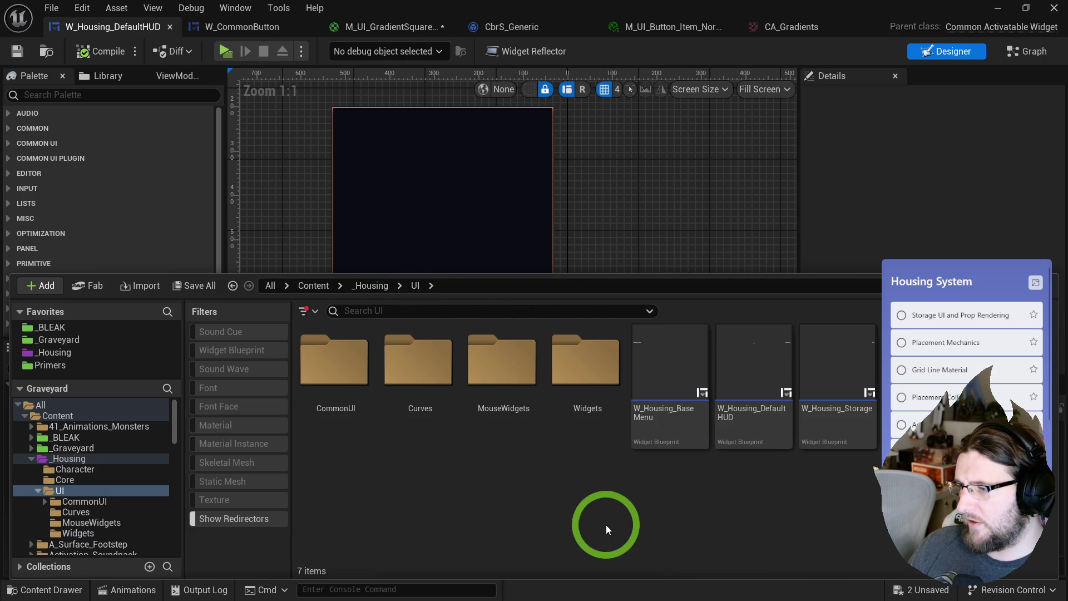
# - Move the three W_Housing widget blueprints into CommonUI and open the Widgets folder
pyautogui.click(668, 389)
pyautogui.keyDown('shift'); pyautogui.click(802, 393); pyautogui.keyUp('shift')
pyautogui.moveTo(655, 358)
pyautogui.mouseDown()
pyautogui.moveTo(358, 362)
pyautogui.moveTo(353, 372)
pyautogui.mouseUp()
pyautogui.click(359, 384)
pyautogui.doubleClick(562, 406)
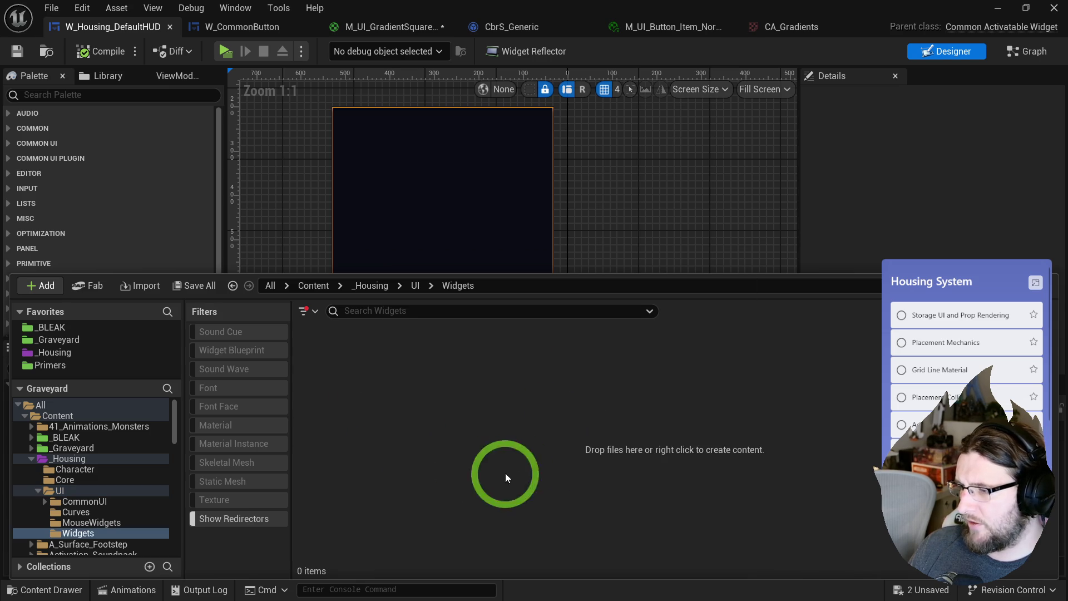
# - Browse the Widgets create menu down to User Interface, then dismiss it without creating anything
pyautogui.rightClick(482, 453)
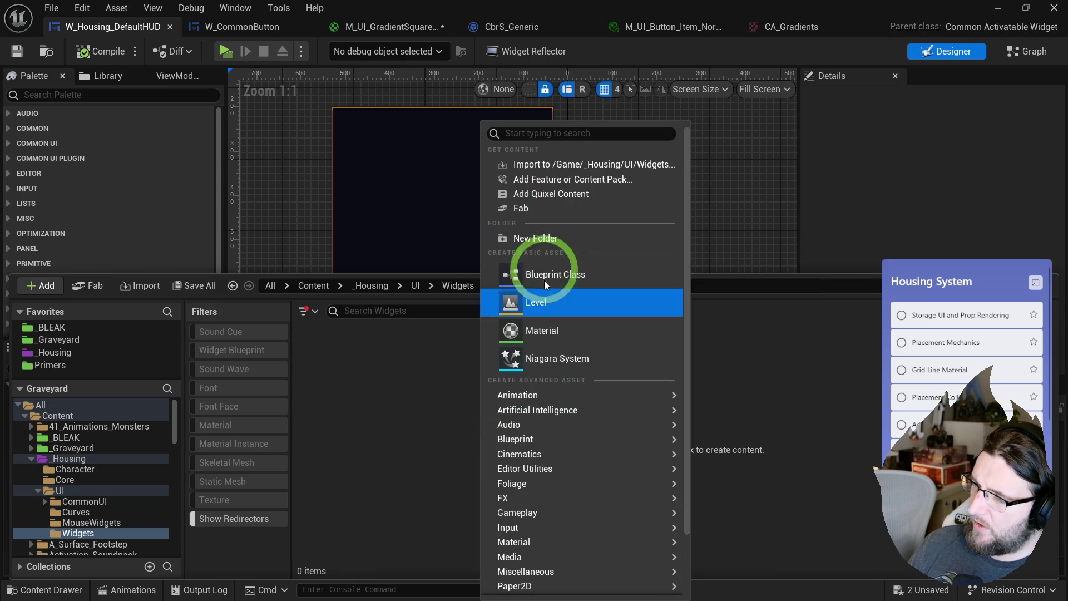
pyautogui.moveTo(527, 556)
pyautogui.scroll(-3, 527, 554)
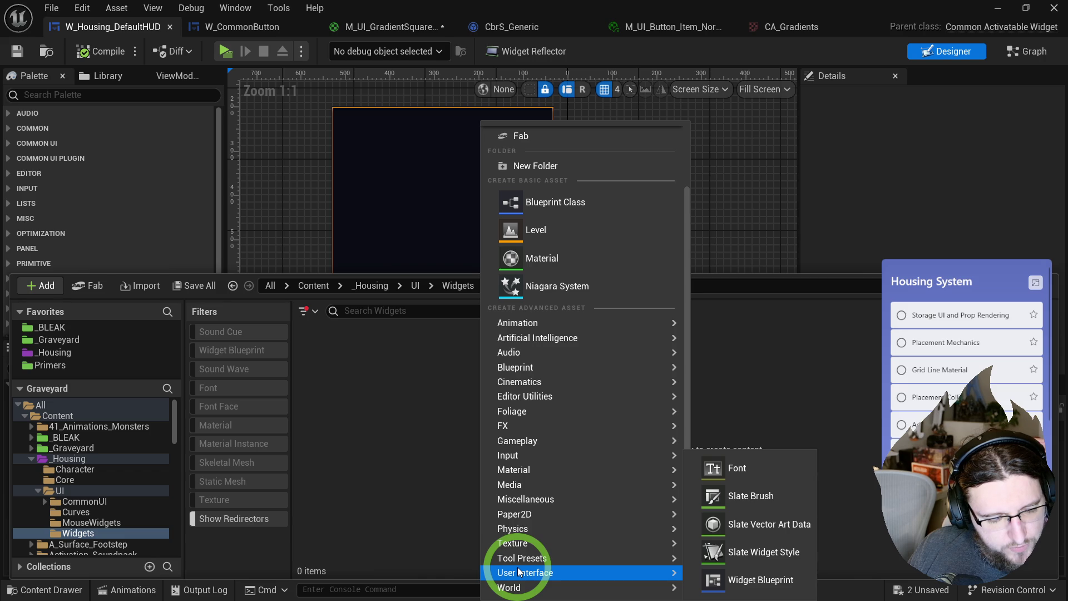
pyautogui.click(406, 410)
# - Select the Common Border in the HUD hierarchy and reopen the Content Drawer on CommonUI
pyautogui.click(415, 164)
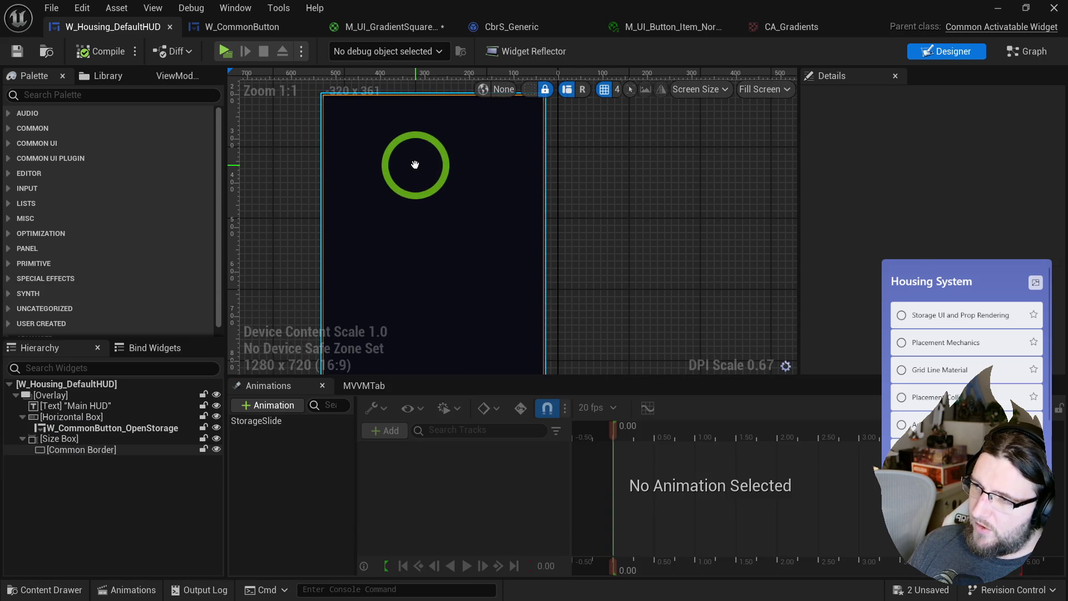
pyautogui.click(117, 102)
pyautogui.click(305, 195)
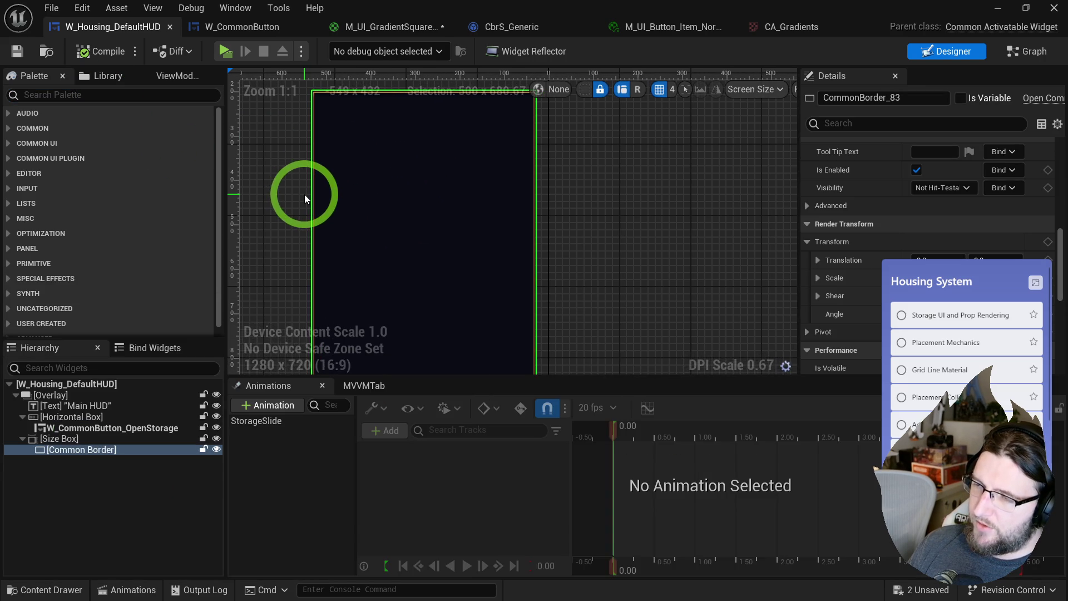
pyautogui.hotkey('ctrl', 'space')
pyautogui.click(417, 386)
pyautogui.click(292, 201)
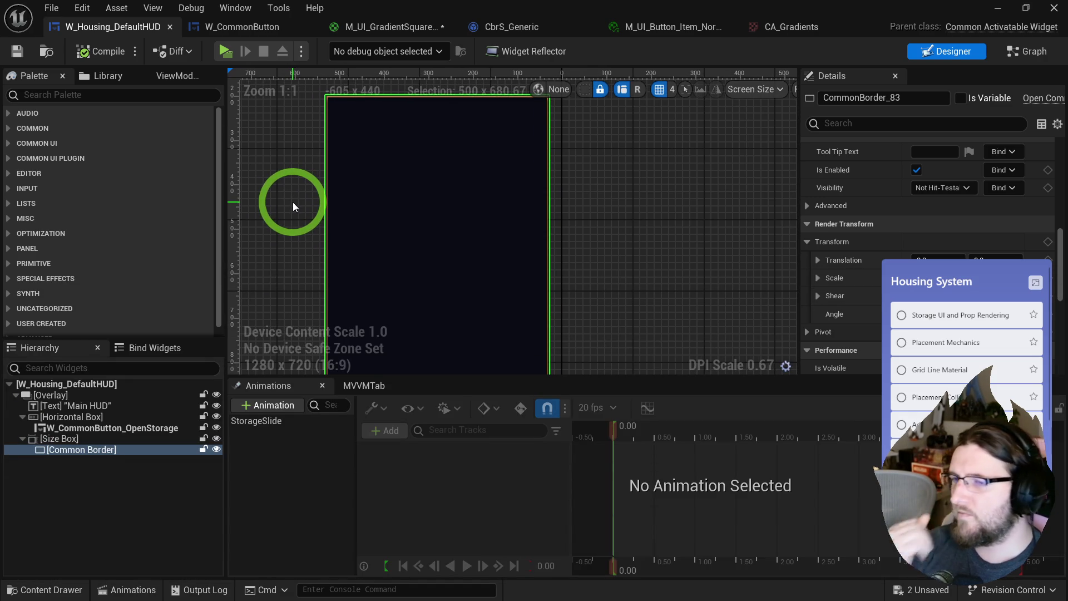
pyautogui.hotkey('ctrl', 'space')
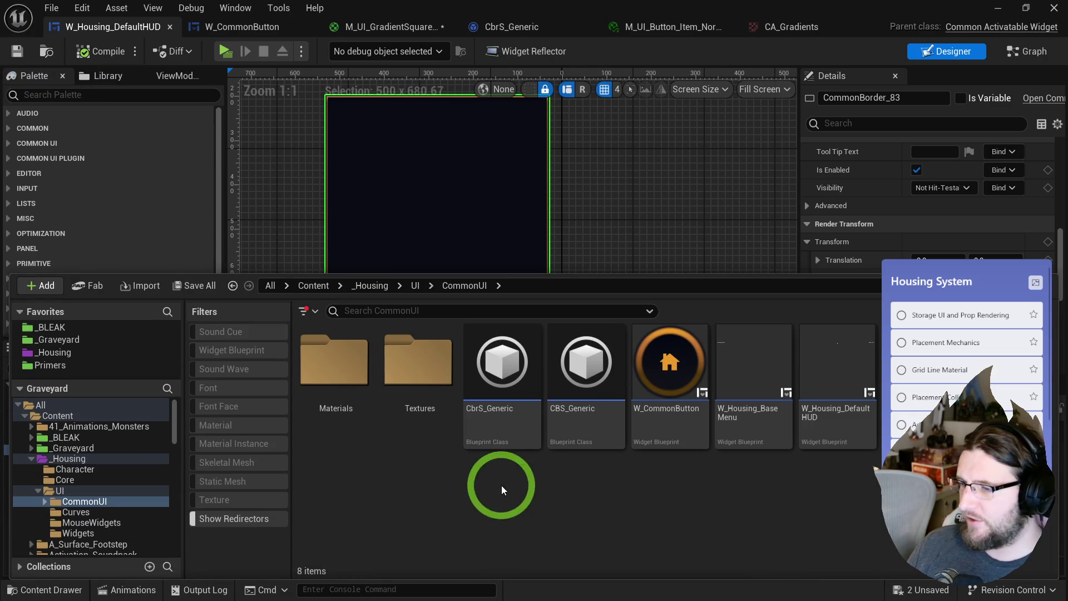
# - Create a Storage subfolder under UI > Widgets and open it
pyautogui.doubleClick(346, 369)
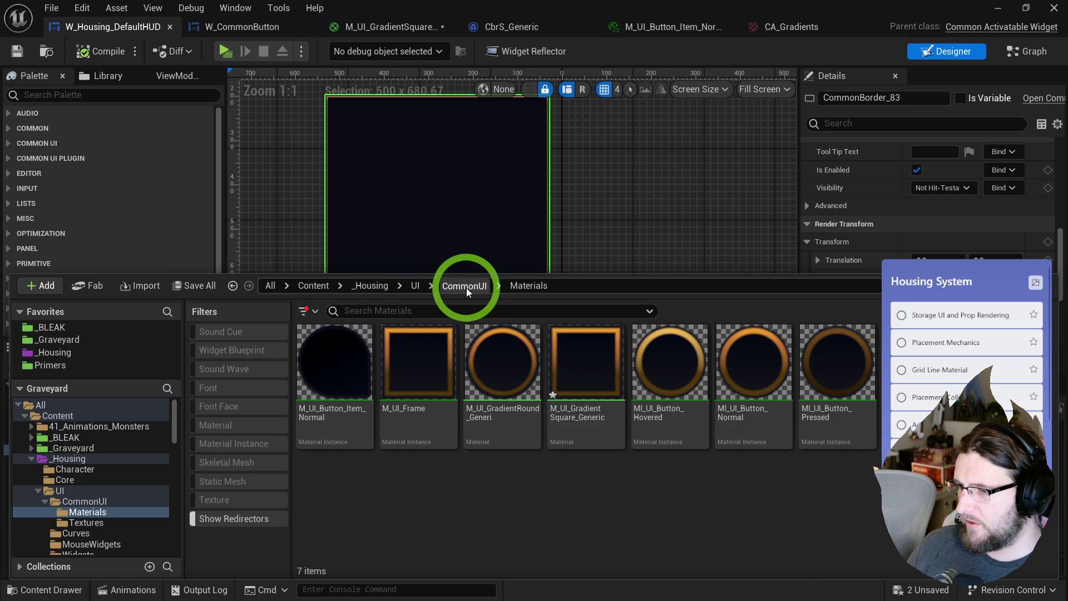
pyautogui.click(466, 287)
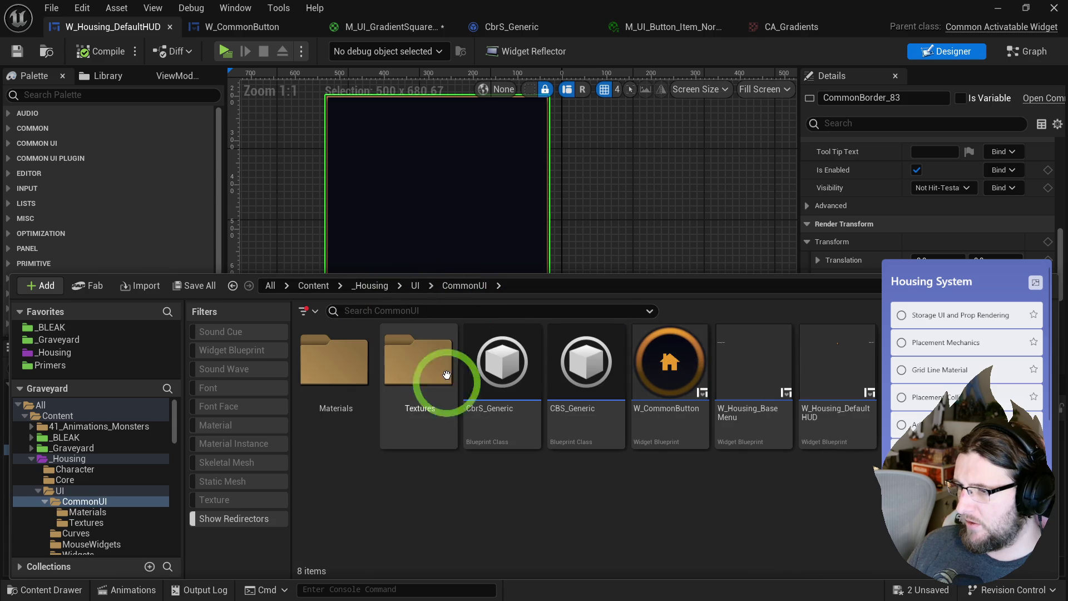
pyautogui.scroll(-3, 83, 518)
pyautogui.click(78, 512)
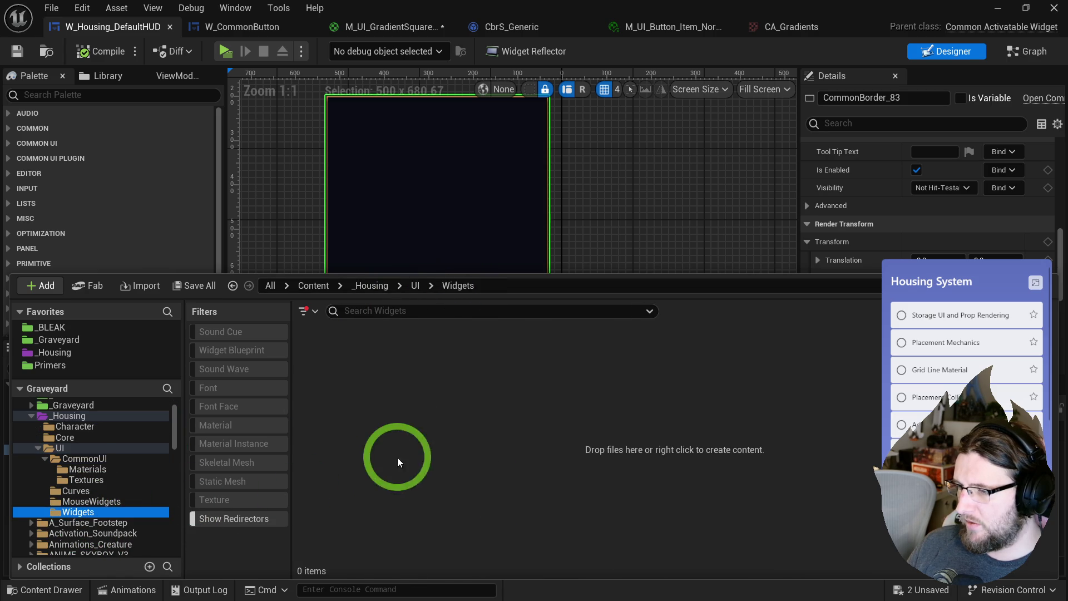
pyautogui.rightClick(396, 459)
pyautogui.click(447, 239)
pyautogui.write('Stor')
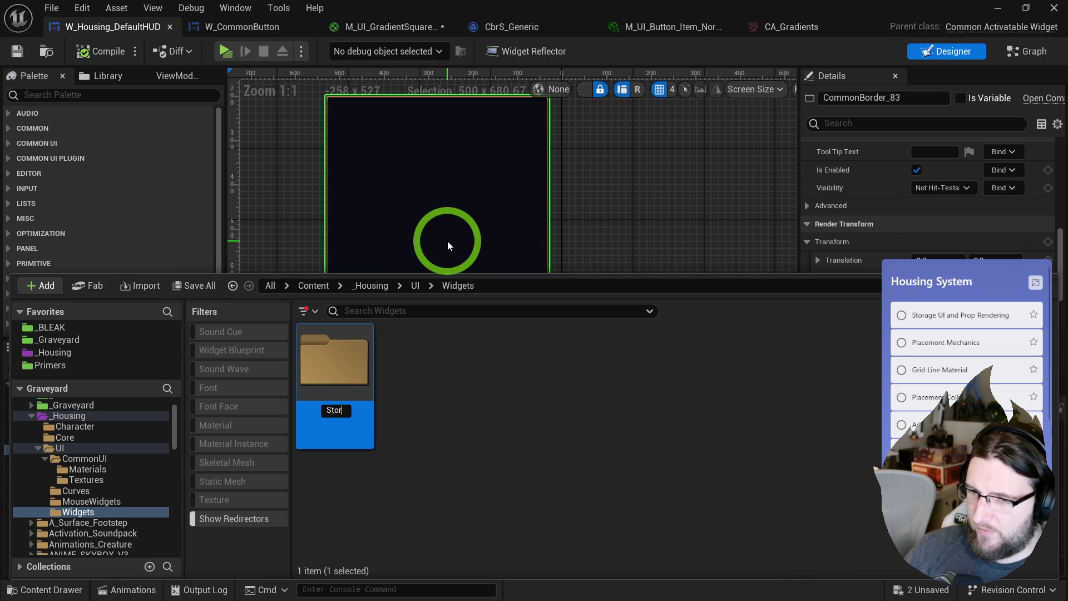
pyautogui.doubleClick(311, 350)
pyautogui.rightClick(321, 352)
# - Create widget blueprint W_CB_StorageItem with parent class W_CommonButton, then open it
pyautogui.moveTo(347, 528)
pyautogui.moveTo(386, 572)
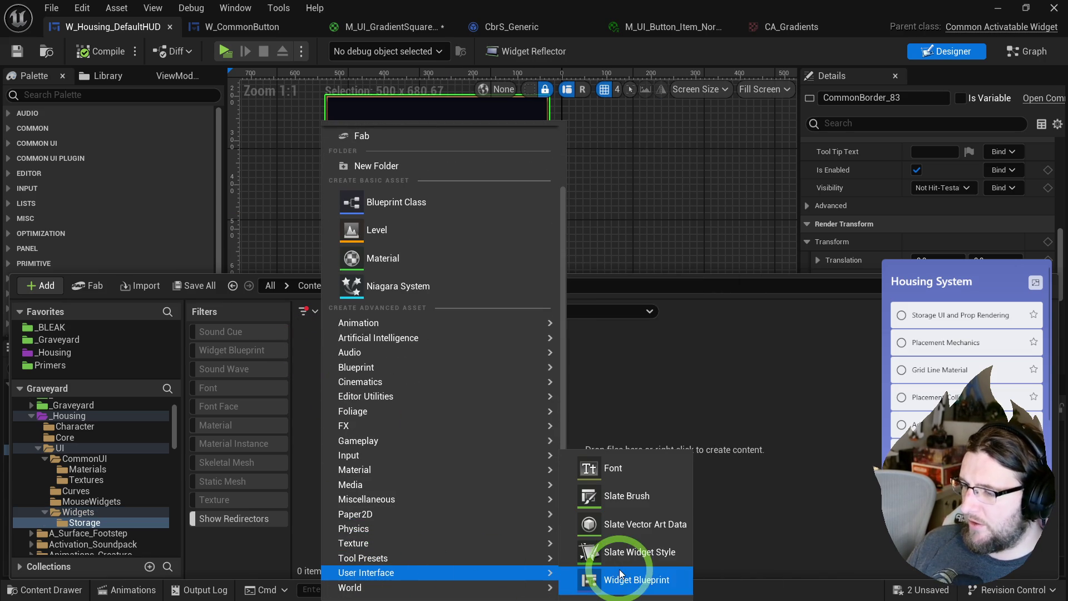
pyautogui.click(621, 570)
pyautogui.click(416, 299)
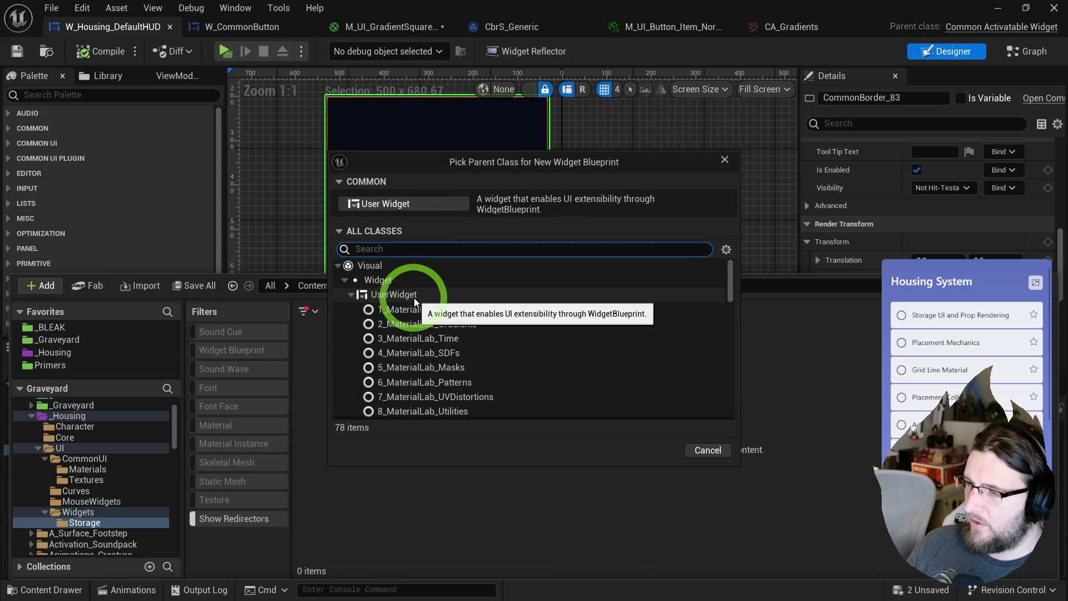
pyautogui.write('commonbutton')
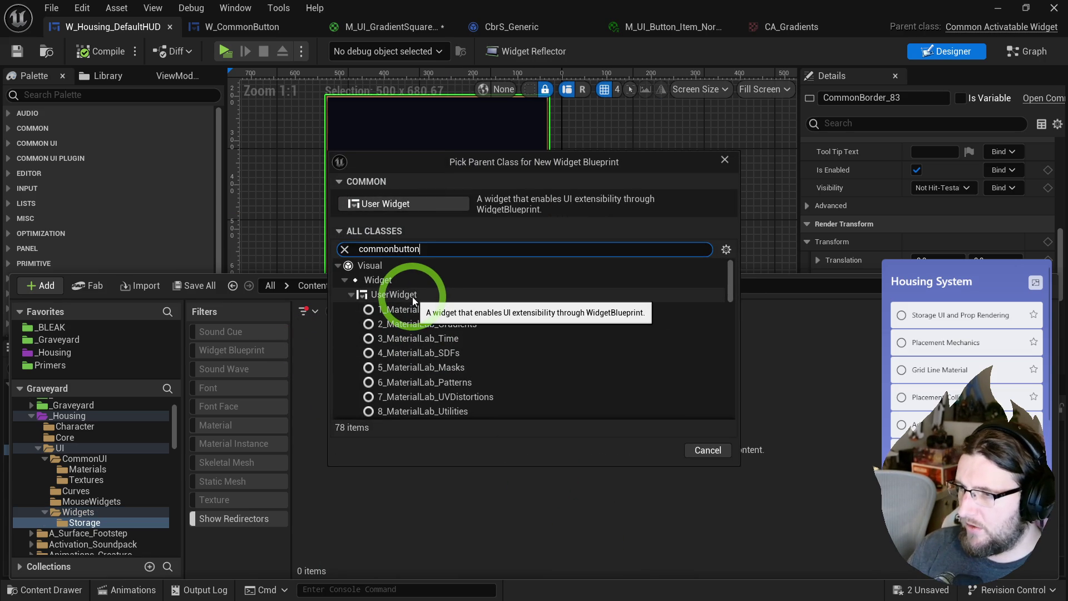
pyautogui.click(443, 340)
pyautogui.click(650, 376)
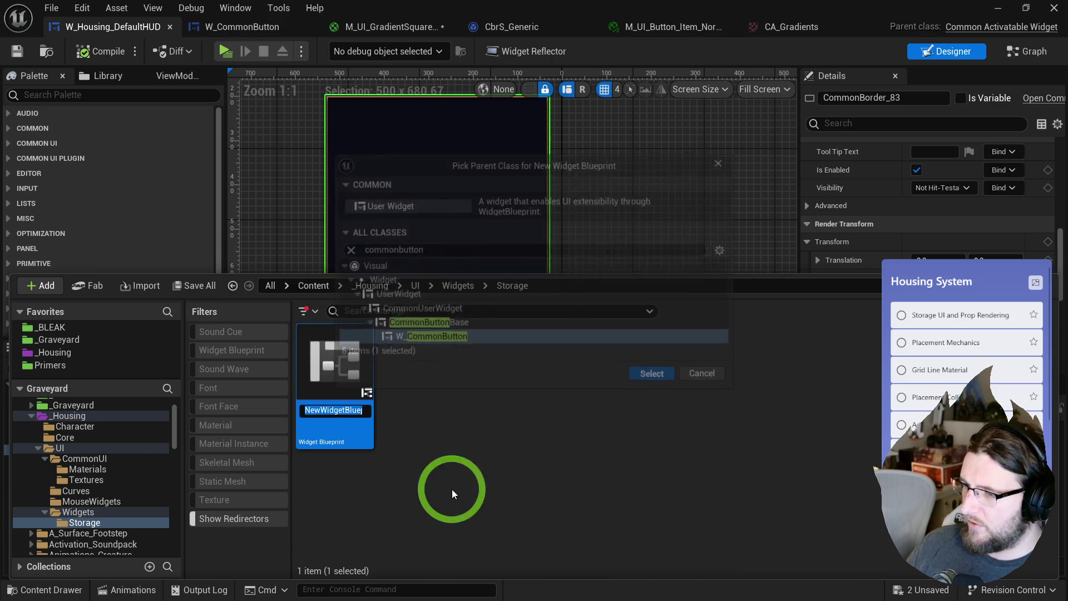
pyautogui.write('W_C')
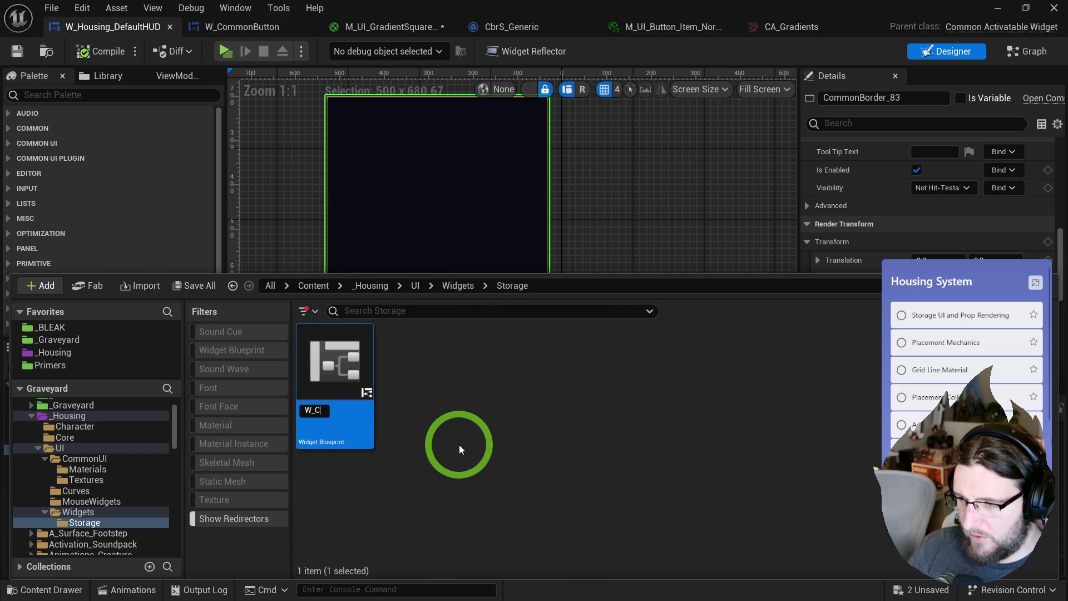
pyautogui.write('B_')
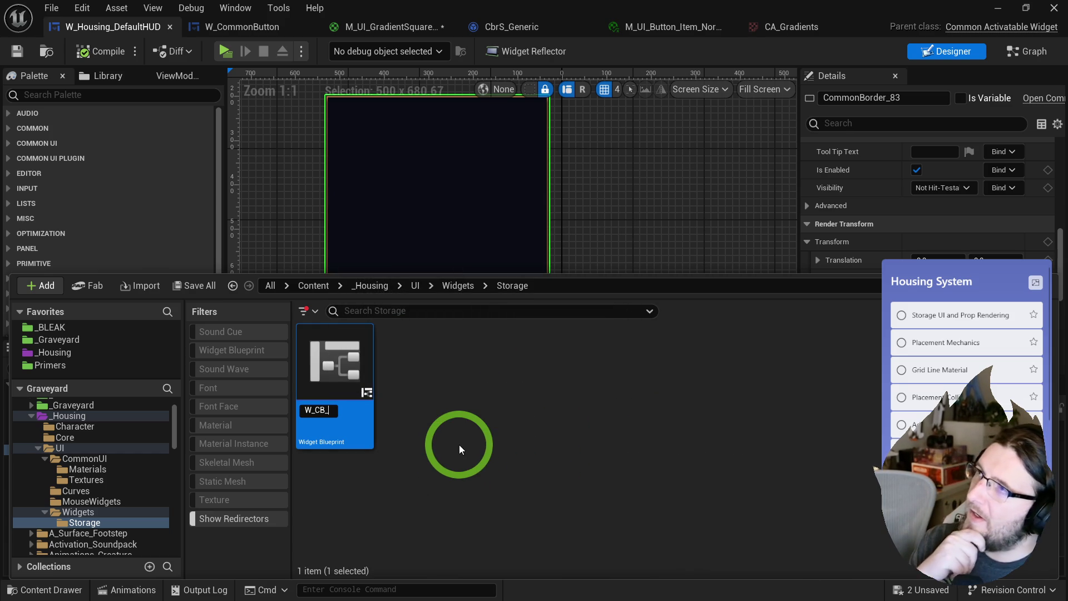
pyautogui.write('StorageItem')
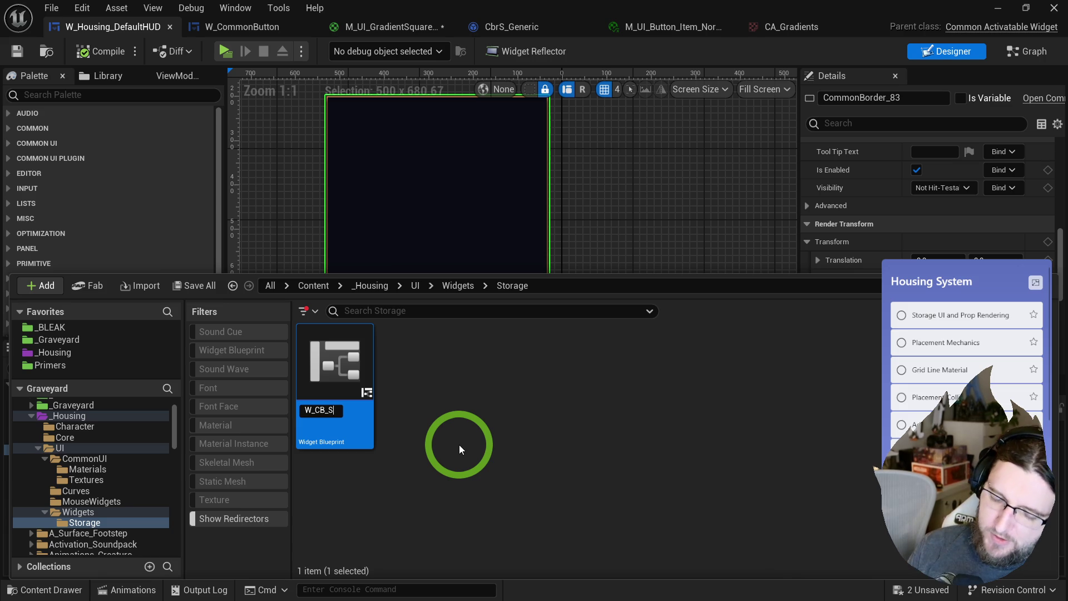
pyautogui.press('Return')
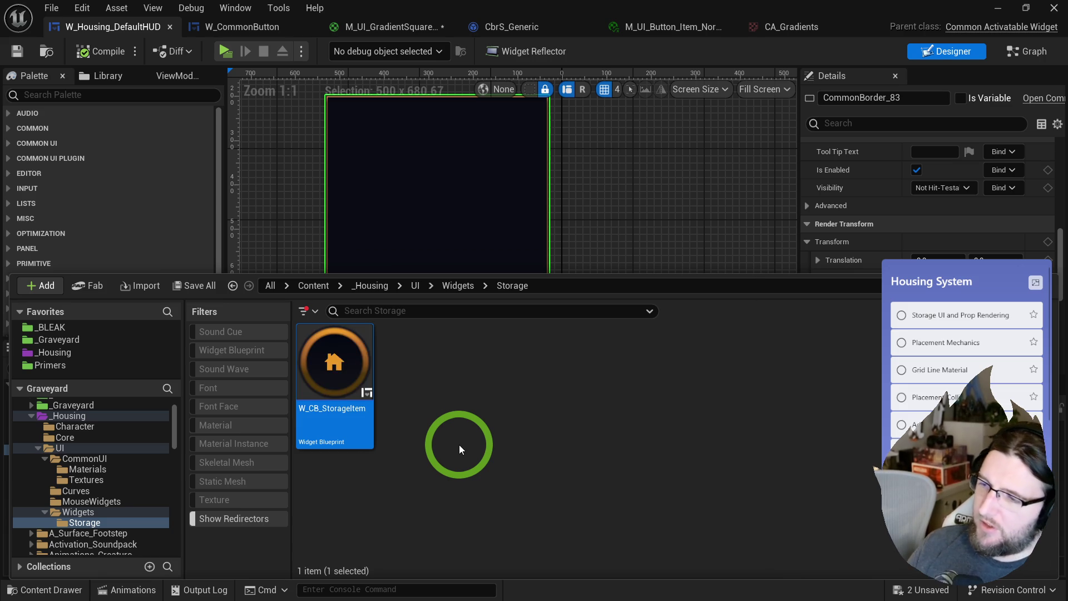
pyautogui.doubleClick(342, 367)
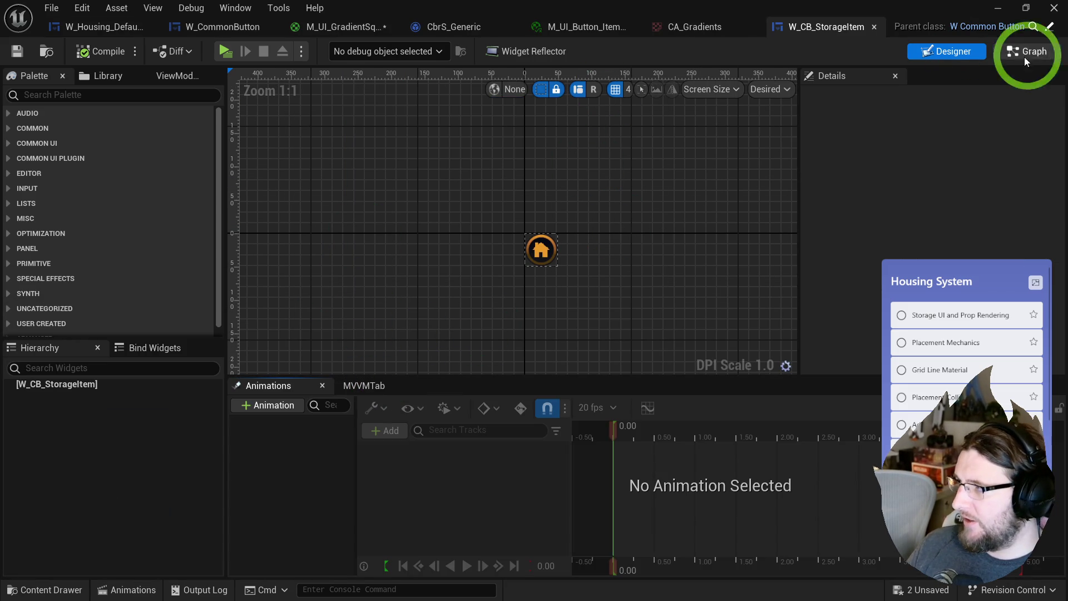
# - Duplicate the CBS_Generic button style and name the copy CBS_StorageItem
pyautogui.click(89, 383)
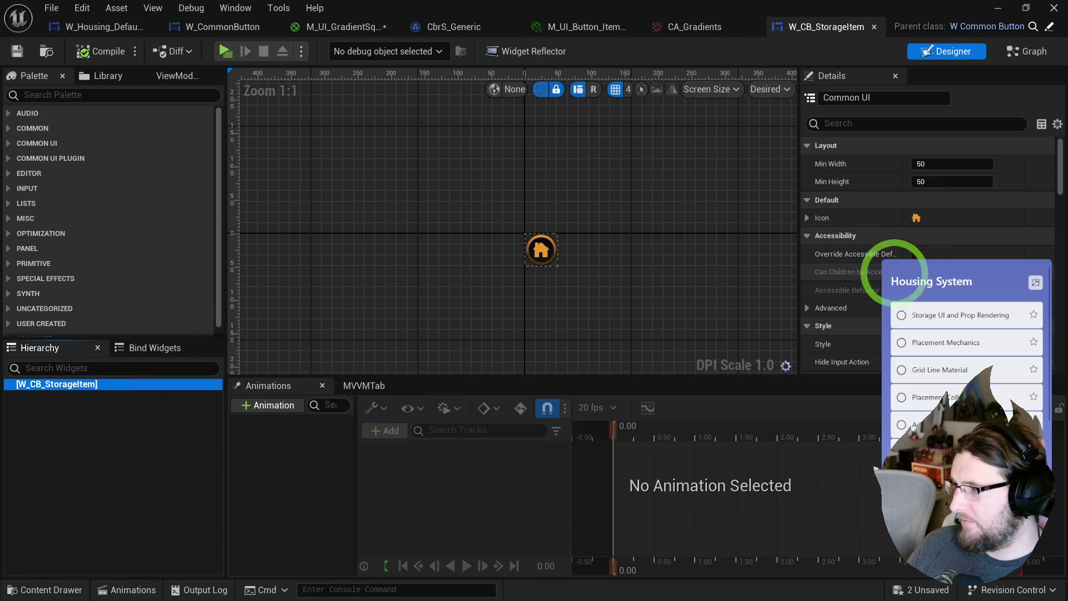
pyautogui.hotkey('ctrl', 'space')
pyautogui.click(592, 370)
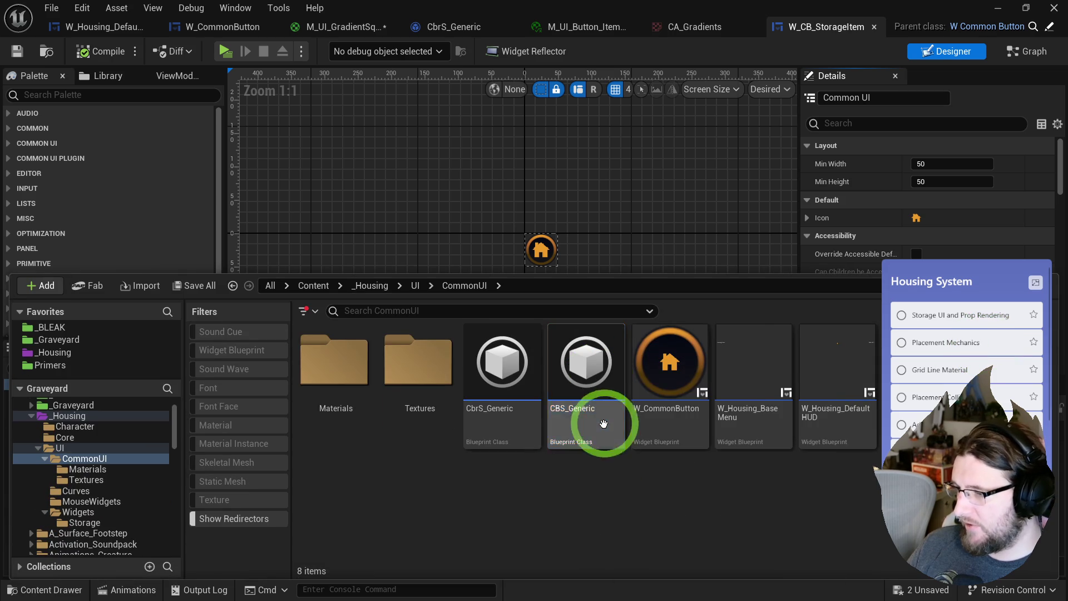
pyautogui.hotkey('ctrl', 'd')
pyautogui.hotkey('shift', 'Left')
pyautogui.hotkey('shift', 'Left')
pyautogui.hotkey('shift', 'Left')
pyautogui.write('StorageItem')
pyautogui.press('Return')
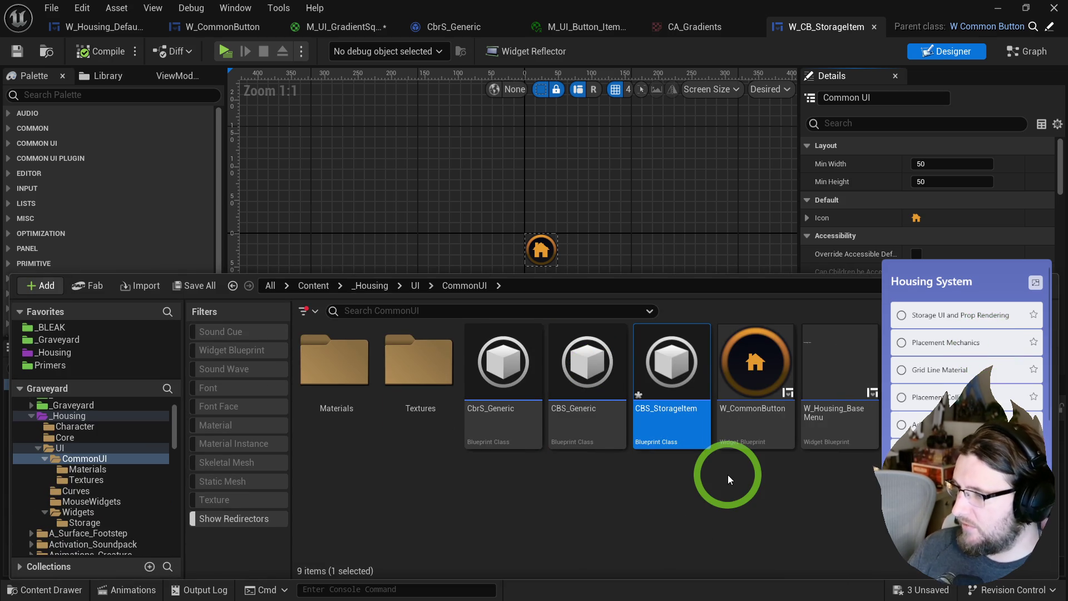
# - Move CBS_StorageItem into the Storage folder and open its class defaults
pyautogui.moveTo(661, 369)
pyautogui.mouseDown()
pyautogui.moveTo(311, 422)
pyautogui.moveTo(94, 509)
pyautogui.moveTo(98, 532)
pyautogui.mouseUp()
pyautogui.click(129, 554)
pyautogui.click(84, 522)
pyautogui.click(350, 411)
pyautogui.doubleClick(336, 382)
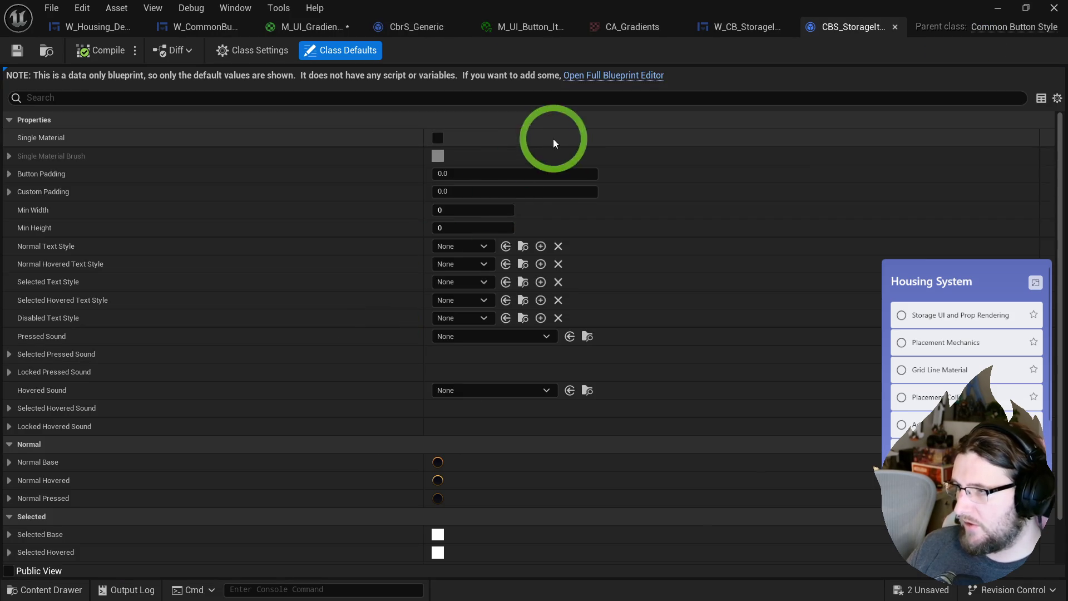
# - Move the M_UI_Button_Item_Normal material instance into the Storage folder
pyautogui.click(45, 470)
pyautogui.click(9, 462)
pyautogui.click(500, 497)
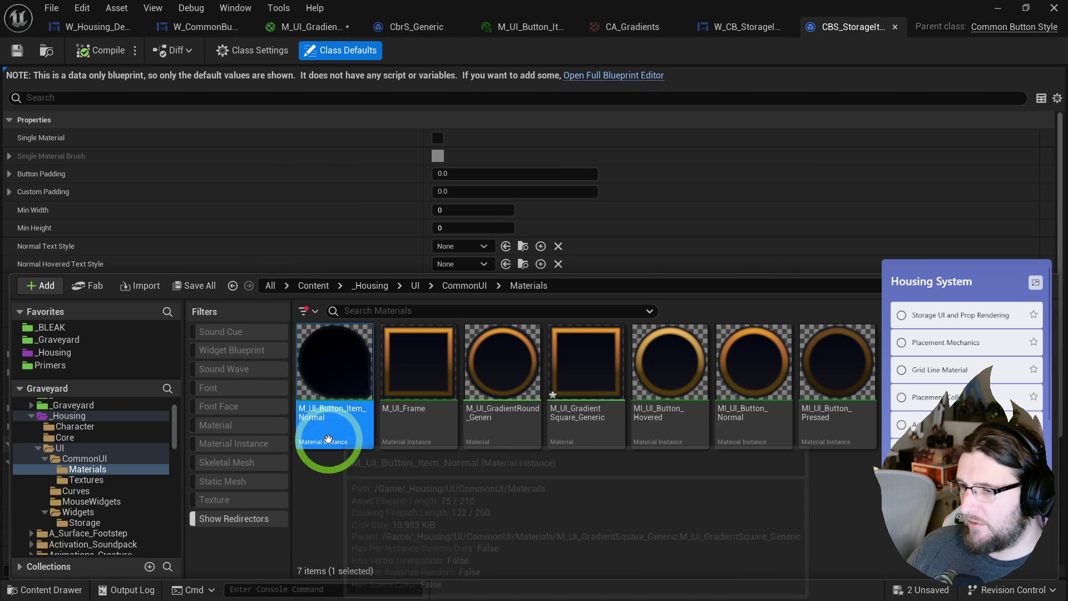
pyautogui.moveTo(326, 374)
pyautogui.mouseDown()
pyautogui.moveTo(78, 519)
pyautogui.moveTo(91, 523)
pyautogui.mouseUp()
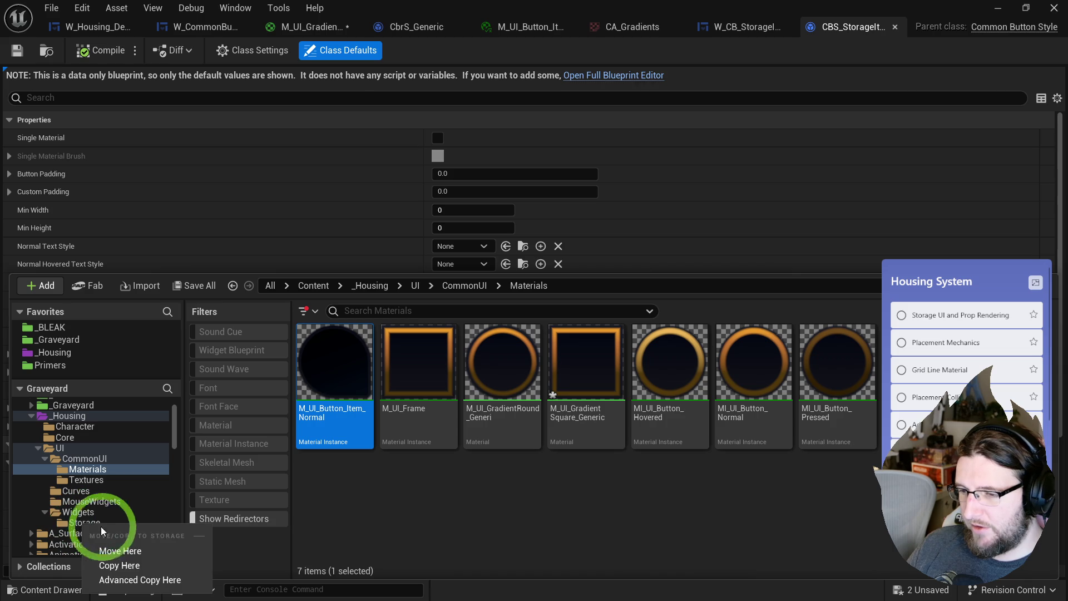
pyautogui.click(118, 550)
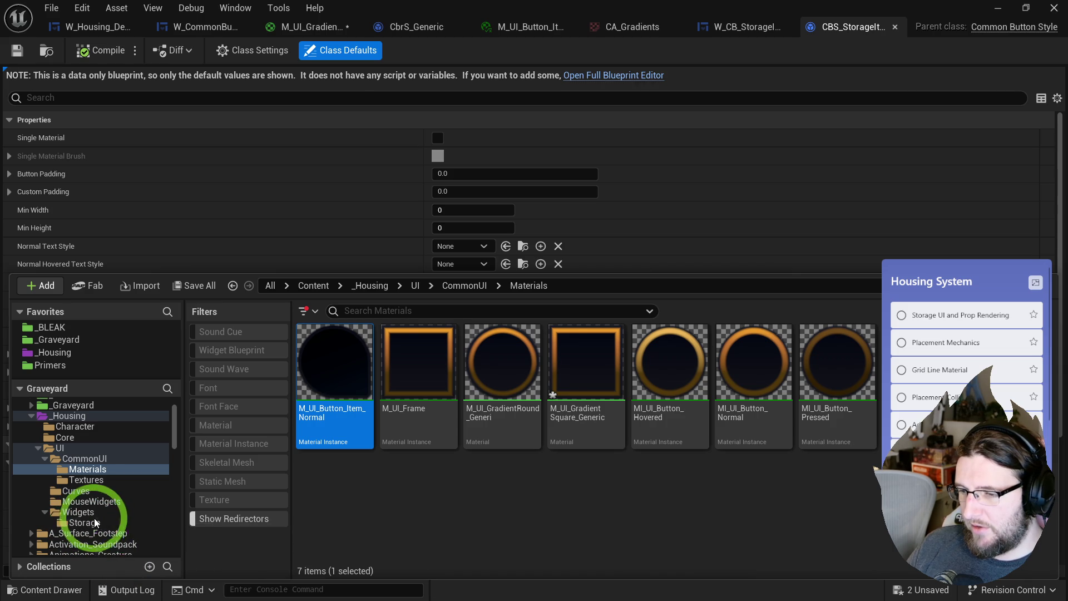
pyautogui.click(78, 523)
# - Assign M_UI_Button_Item_Normal as the style's Normal Base image
pyautogui.click(502, 384)
pyautogui.click(320, 362)
pyautogui.click(508, 397)
pyautogui.click(412, 361)
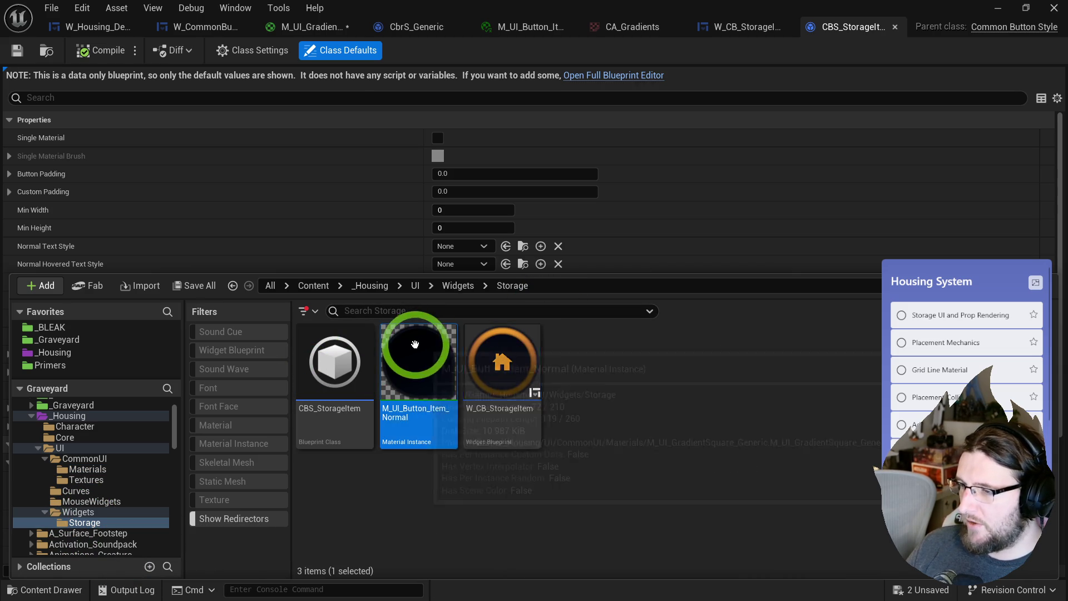
pyautogui.scroll(-5, 411, 222)
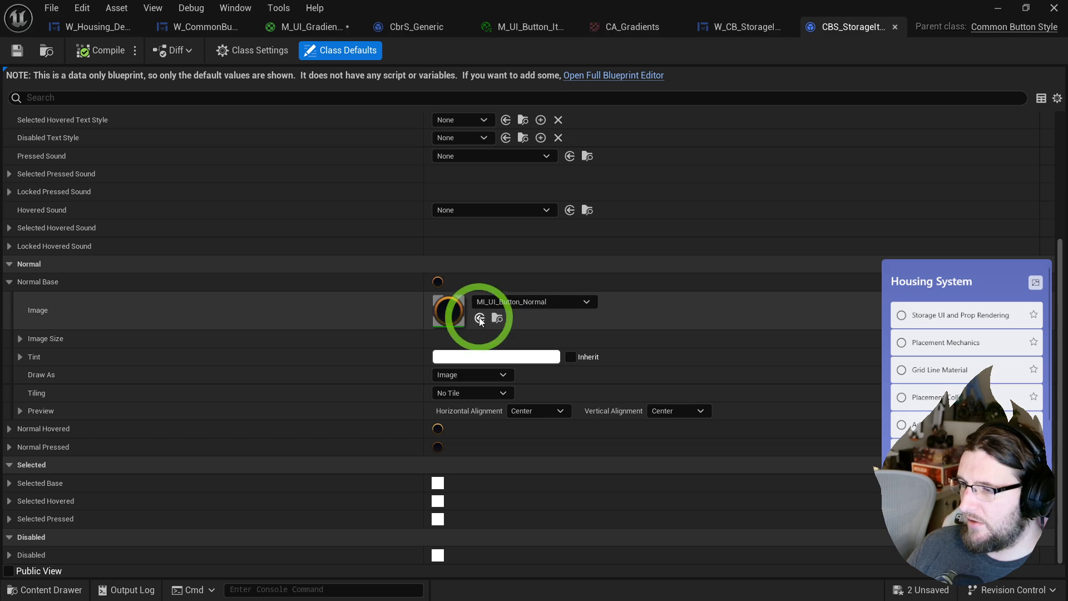
pyautogui.click(479, 317)
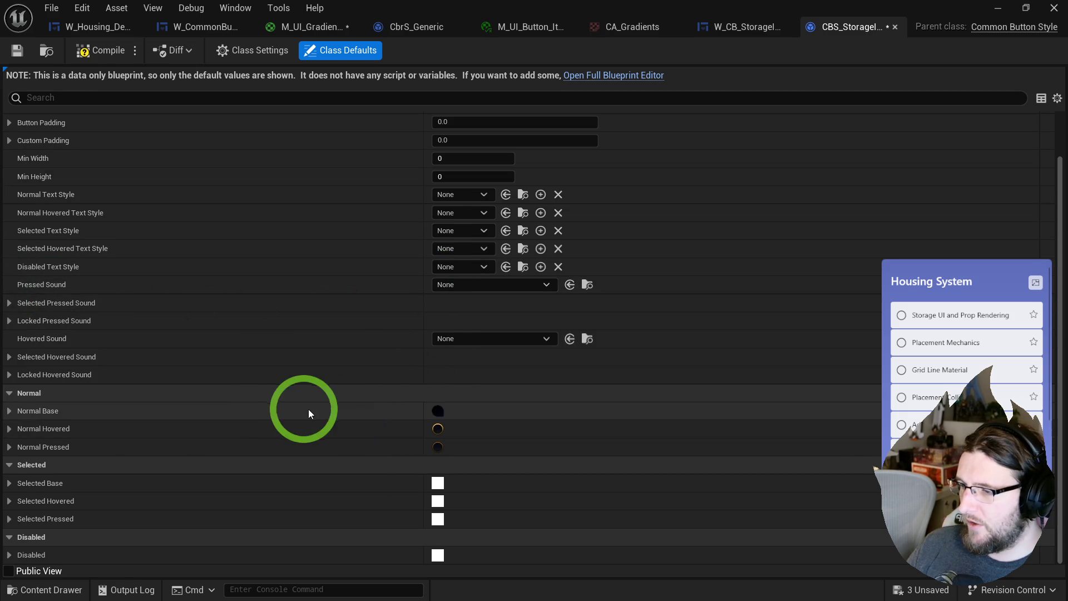
# - Duplicate the Normal material instance as M_UI_Button_Item_Hover
pyautogui.hotkey('ctrl', 'space')
pyautogui.hotkey('ctrl', 'd')
pyautogui.press('End')
pyautogui.hotkey('ctrl', 'shift', 'Left')
pyautogui.hotkey('ctrl', 'shift', 'Left')
pyautogui.write('Hoer')
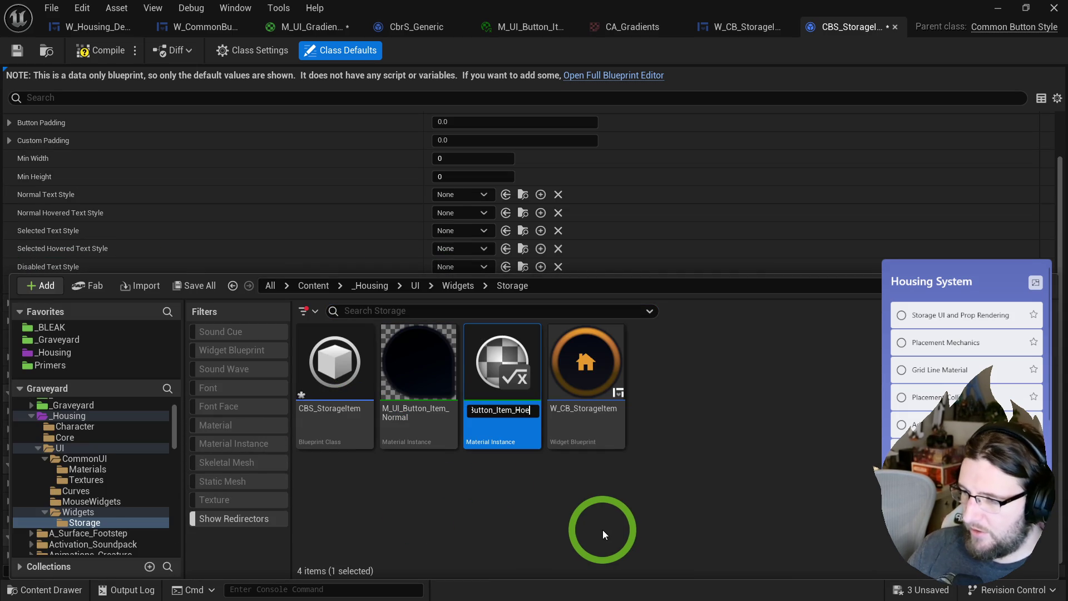
pyautogui.press('Return')
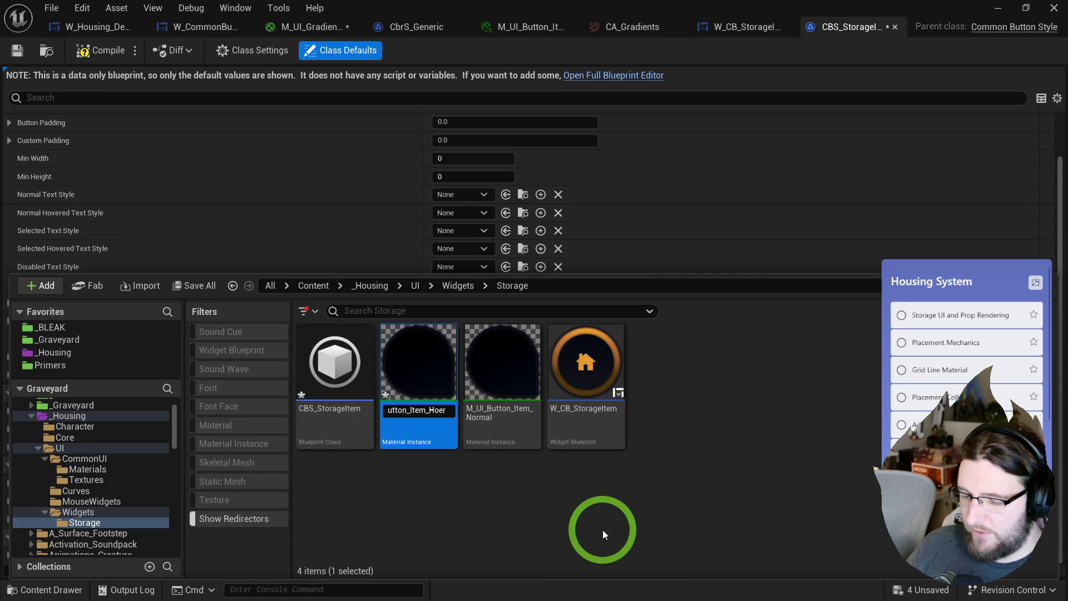
# - Duplicate the Hover instance as M_UI_Button_Item_Press, then open the Hover instance's Color parameters
pyautogui.hotkey('ctrl', 'd')
pyautogui.press('End')
pyautogui.hotkey('ctrl', 'shift', 'Left')
pyautogui.hotkey('ctrl', 'shift', 'Left')
pyautogui.write('Press')
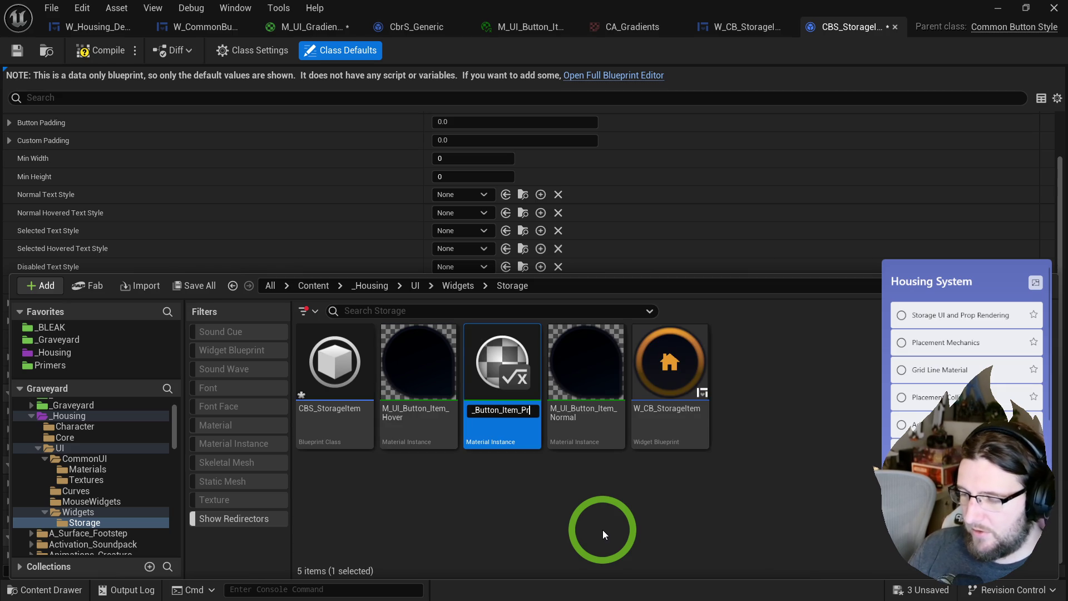
pyautogui.press('Return')
pyautogui.doubleClick(418, 370)
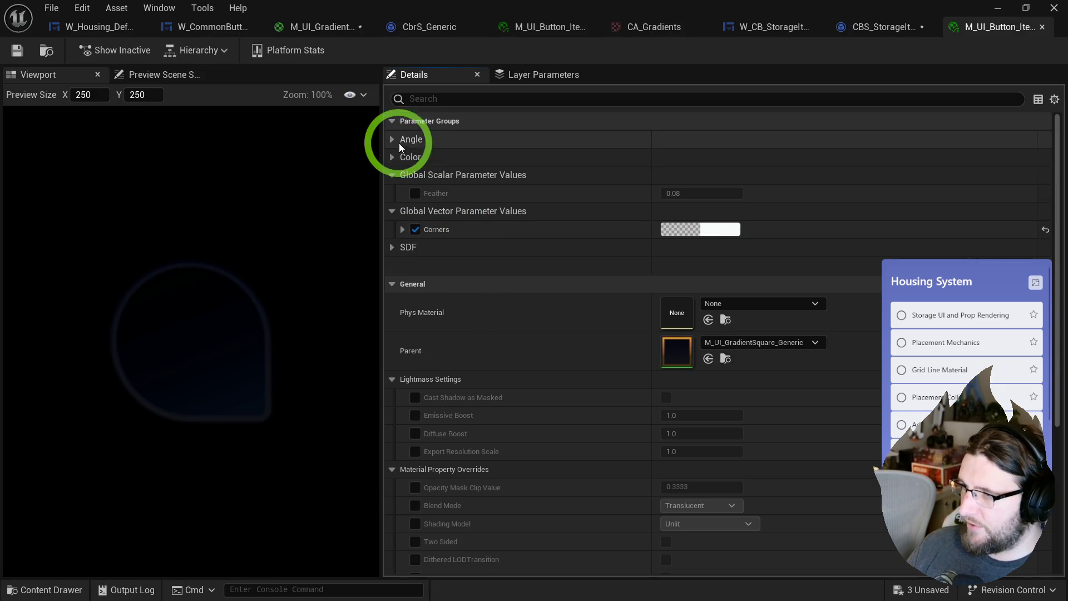
pyautogui.click(391, 157)
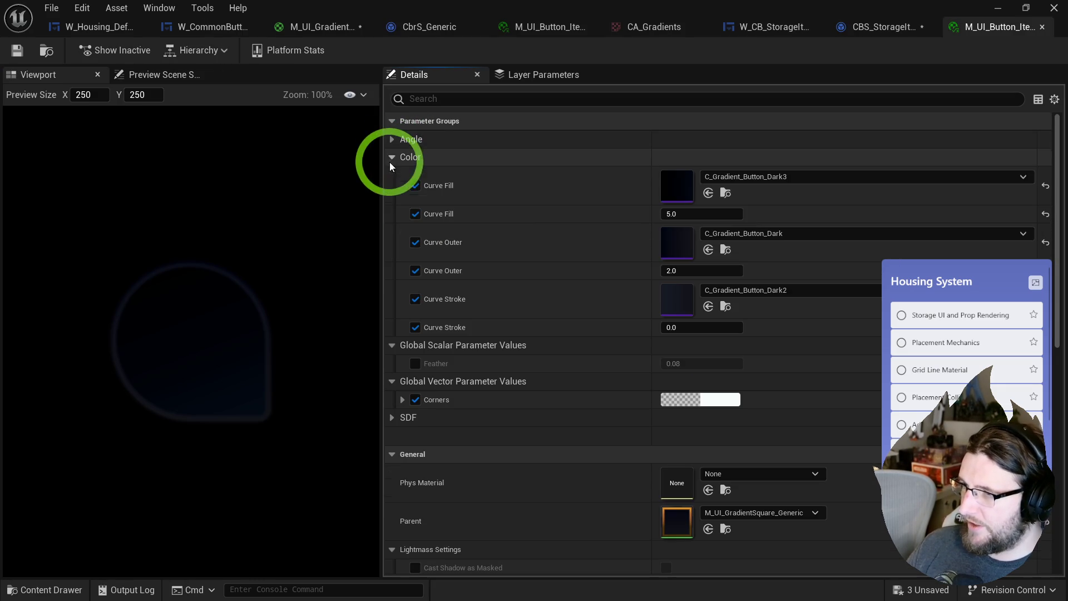
# - Set the Hover material's Curve Stroke to C_Gradient_Button_Gold2 and save it
pyautogui.click(718, 291)
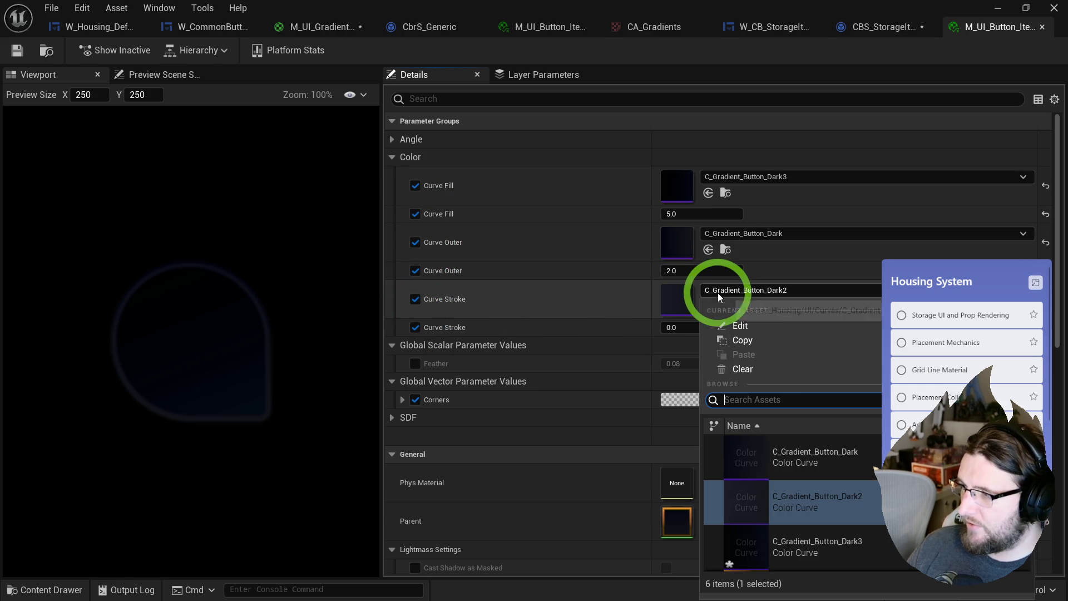
pyautogui.scroll(-2, 802, 475)
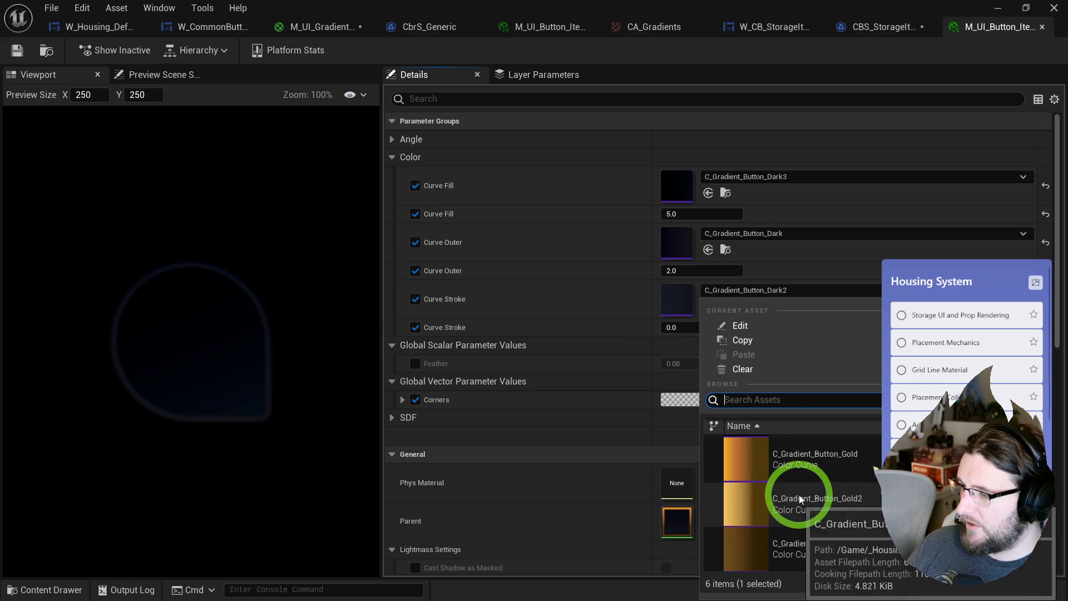
pyautogui.click(802, 552)
pyautogui.click(17, 50)
pyautogui.click(46, 50)
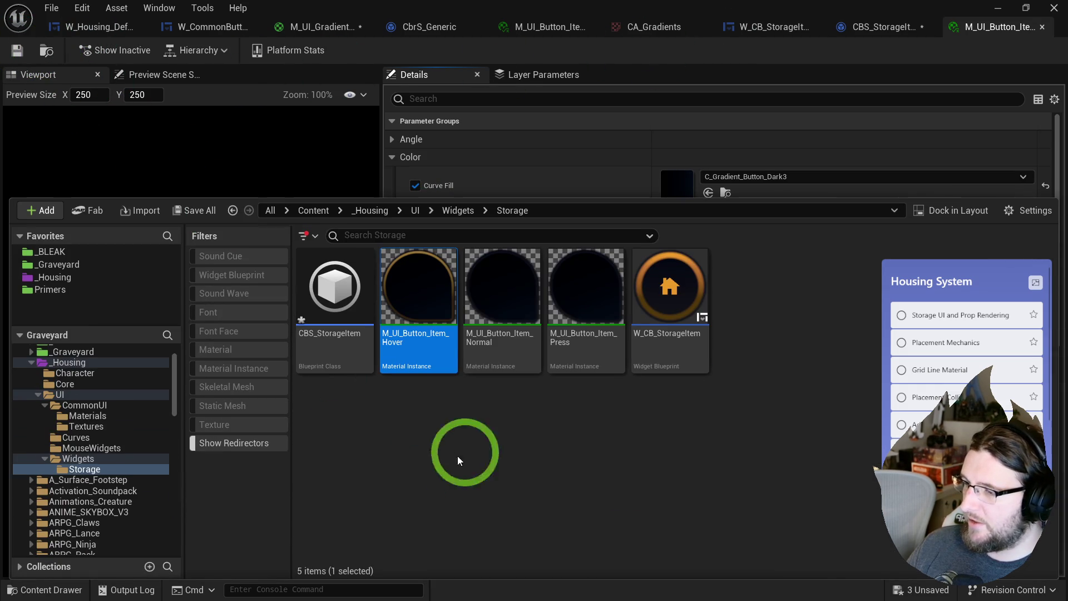
# - Set the Press material's Curve Stroke to C_Gradient_Button_Gold3, save all, and close both editors
pyautogui.click(560, 298)
pyautogui.doubleClick(560, 298)
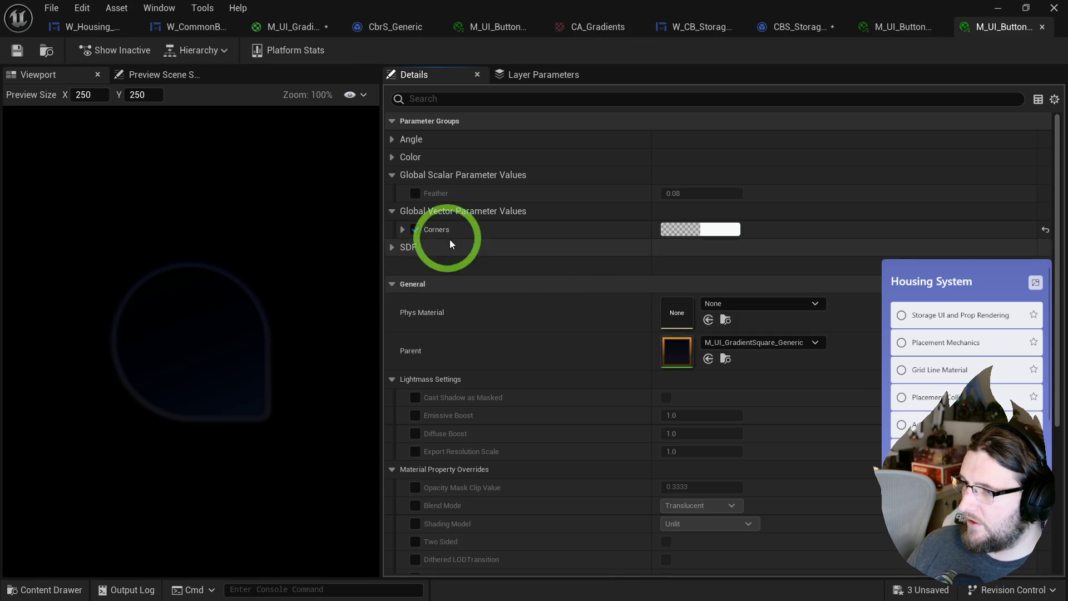
pyautogui.click(394, 157)
pyautogui.click(729, 290)
pyautogui.click(810, 495)
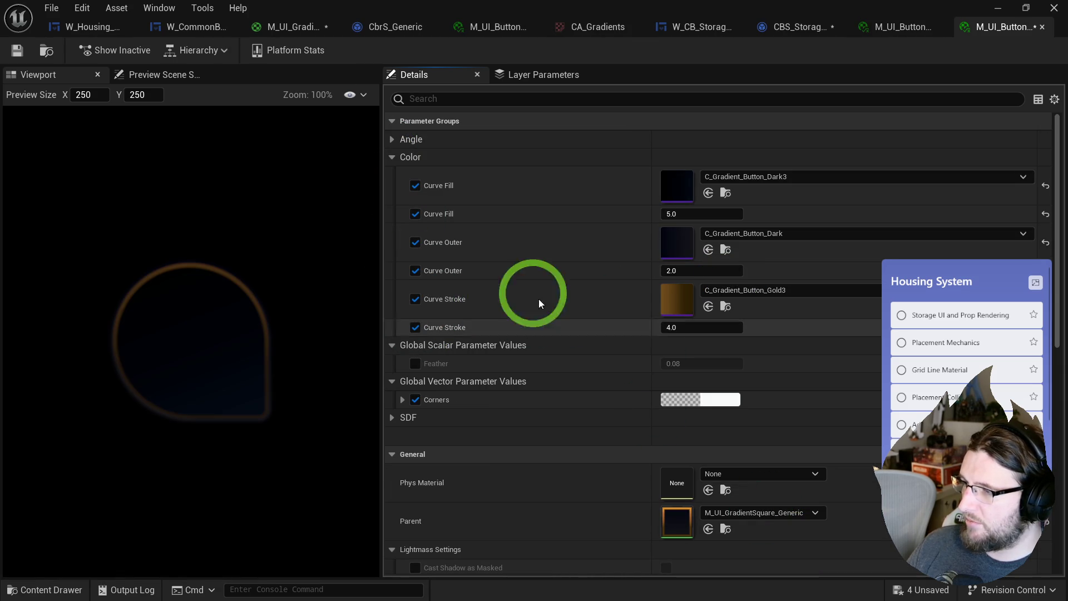
pyautogui.hotkey('ctrl', 'shift', 's')
pyautogui.middleClick(977, 28)
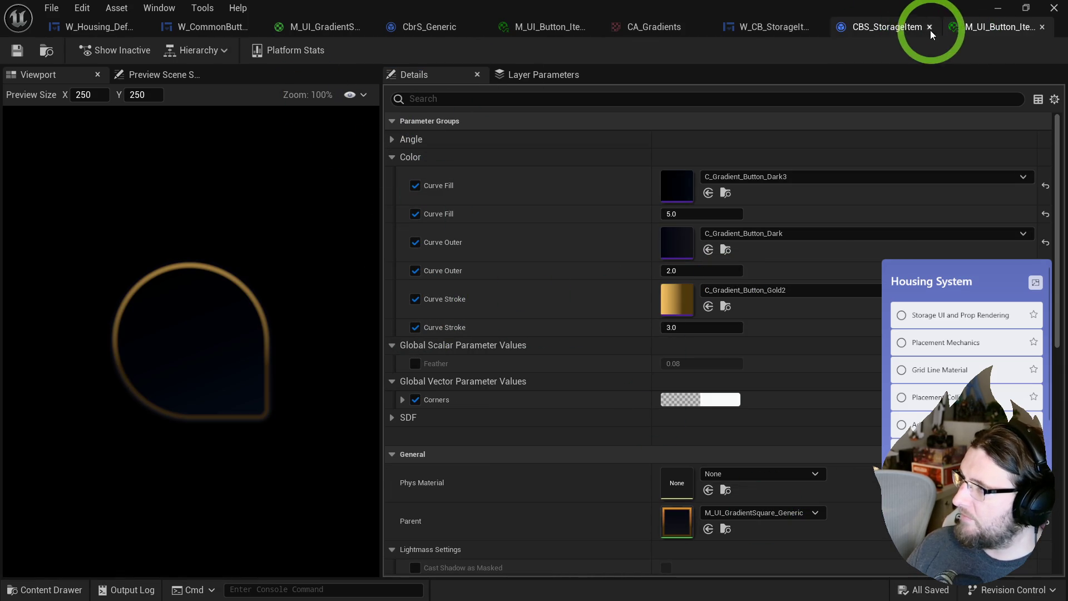
pyautogui.middleClick(996, 28)
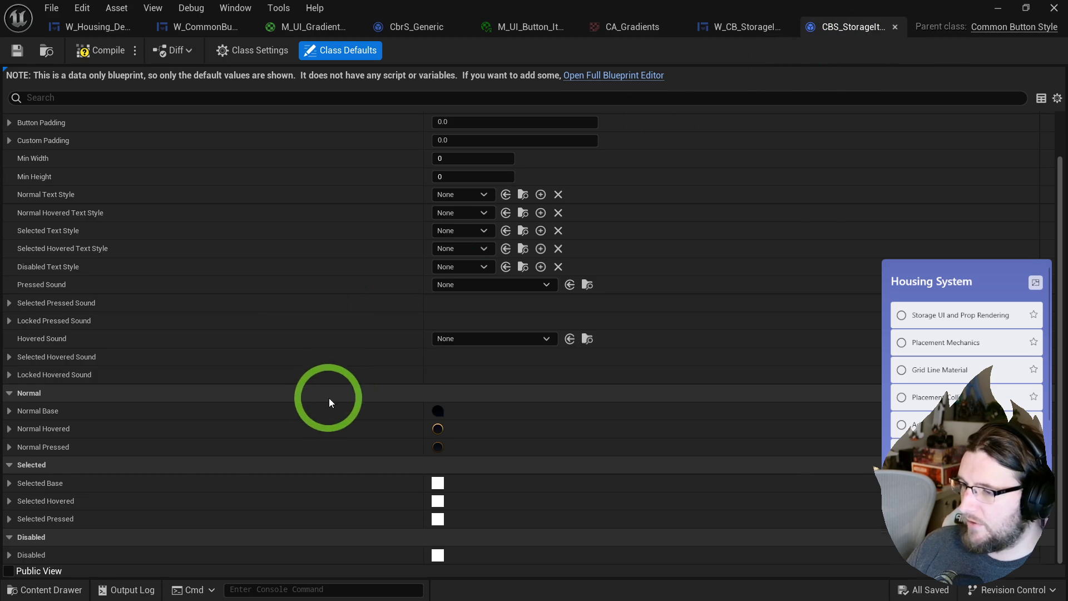
# - Assign M_UI_Button_Item_Hover as the CBS_StorageItem Normal Hovered image
pyautogui.hotkey('ctrl', 'space')
pyautogui.click(437, 368)
pyautogui.click(337, 209)
pyautogui.click(10, 428)
pyautogui.click(479, 466)
pyautogui.click(65, 423)
# - Assign M_UI_Button_Item_Press as the CBS_StorageItem Normal Pressed image
pyautogui.hotkey('ctrl', 'space')
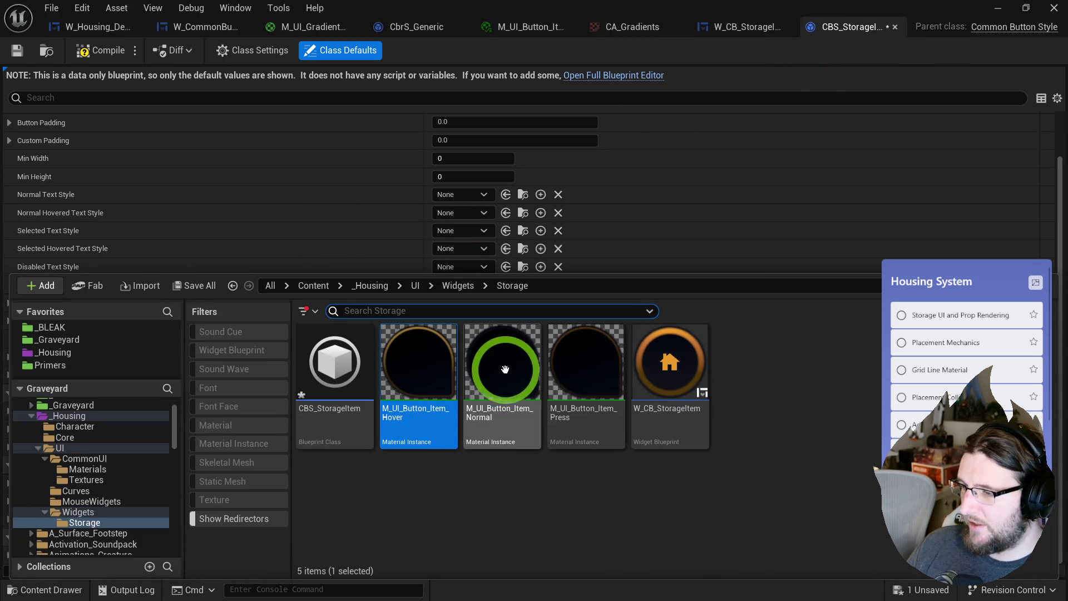
pyautogui.click(556, 367)
pyautogui.click(318, 225)
pyautogui.click(9, 446)
pyautogui.click(485, 485)
# - Save all modified assets, including CBS_StorageItem
pyautogui.hotkey('ctrl', 'space')
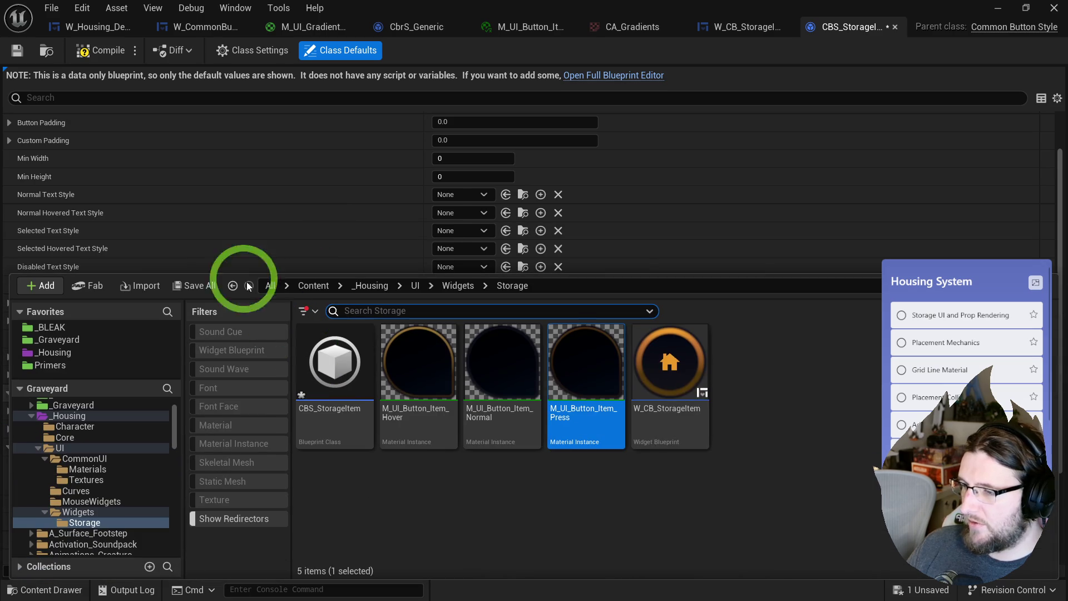
pyautogui.click(333, 361)
pyautogui.hotkey('ctrl', 's')
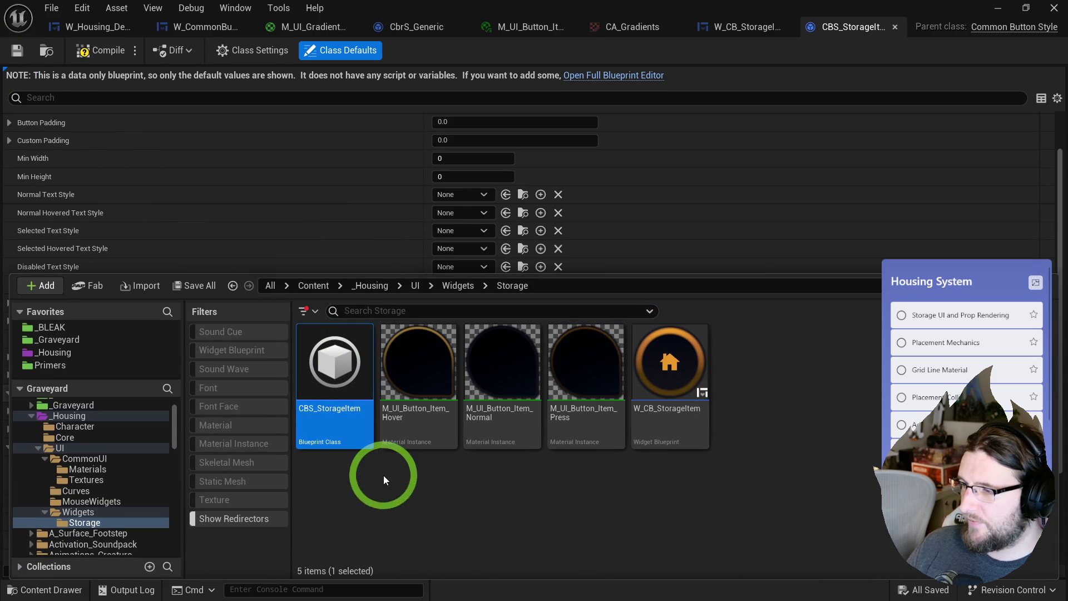
pyautogui.click(322, 221)
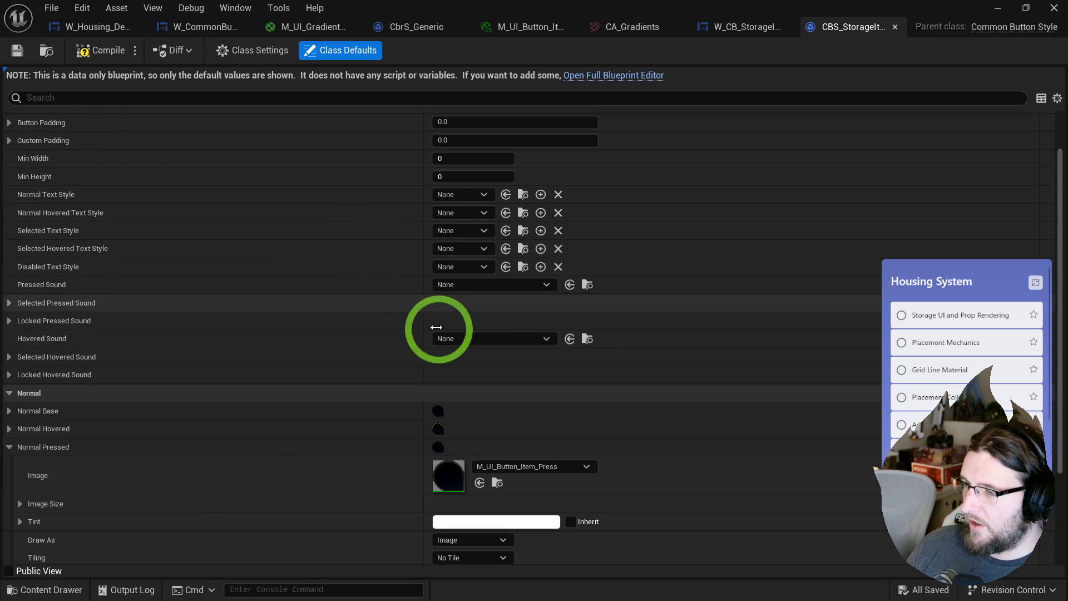
# - Hide the dashed widget outlines on the W_CB_StorageItem designer canvas
pyautogui.scroll(2, 345, 295)
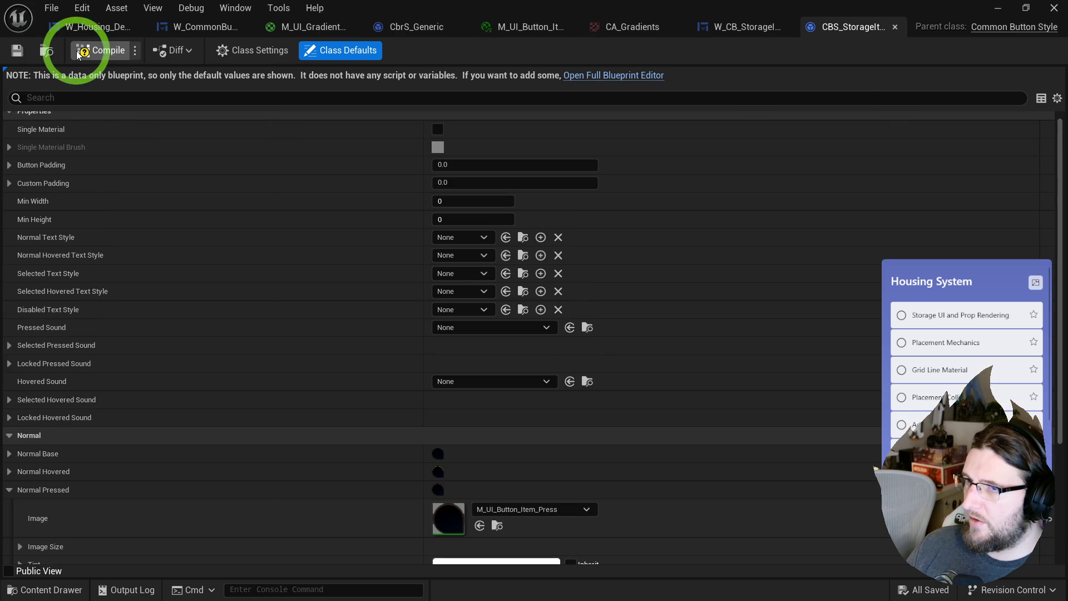
pyautogui.click(735, 26)
pyautogui.click(924, 342)
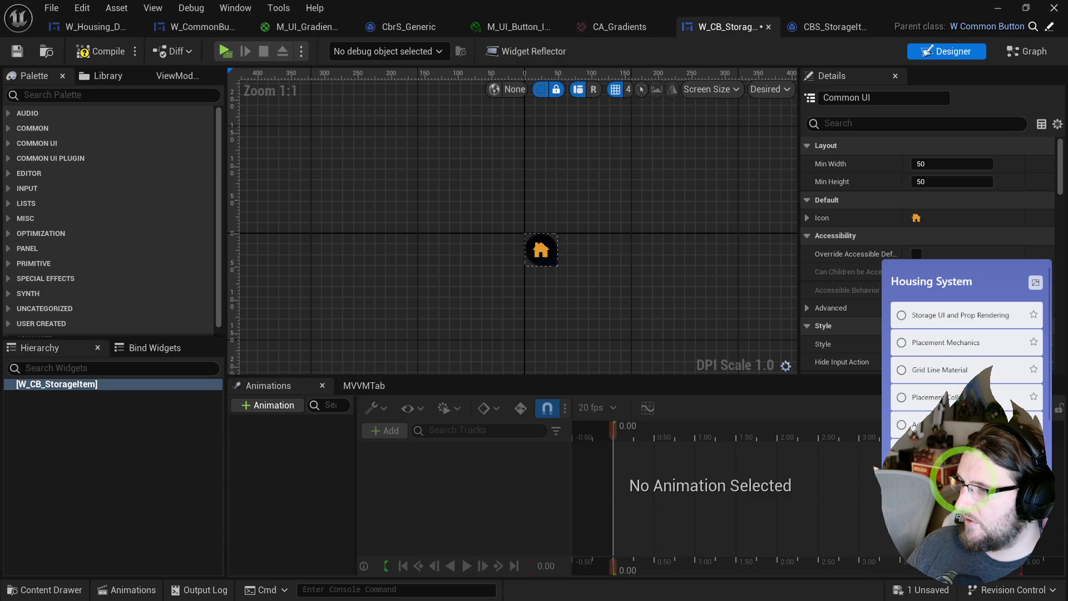
pyautogui.click(617, 336)
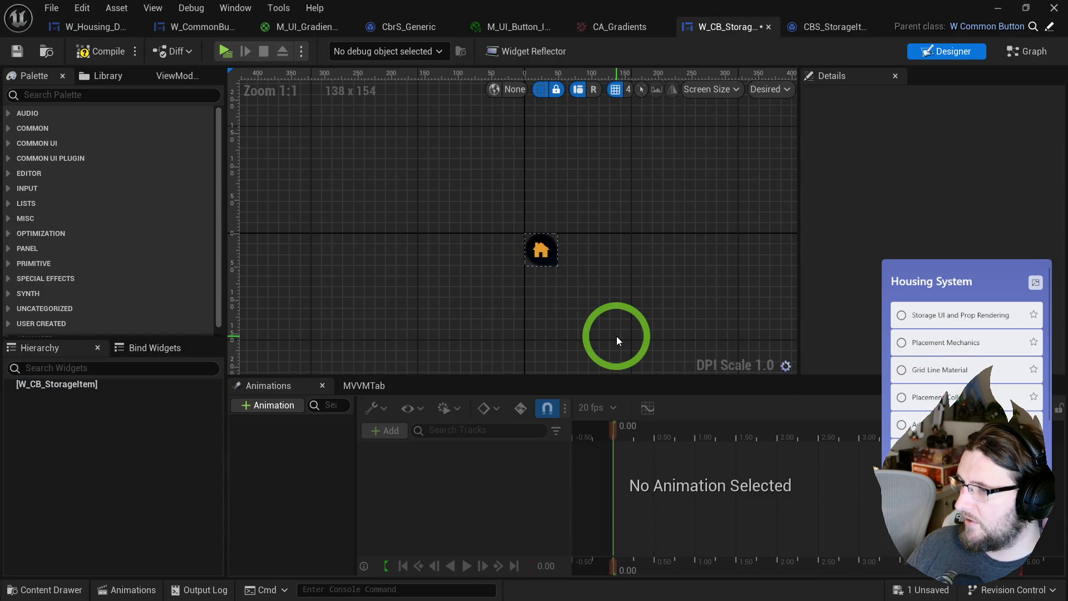
pyautogui.click(541, 89)
pyautogui.click(515, 320)
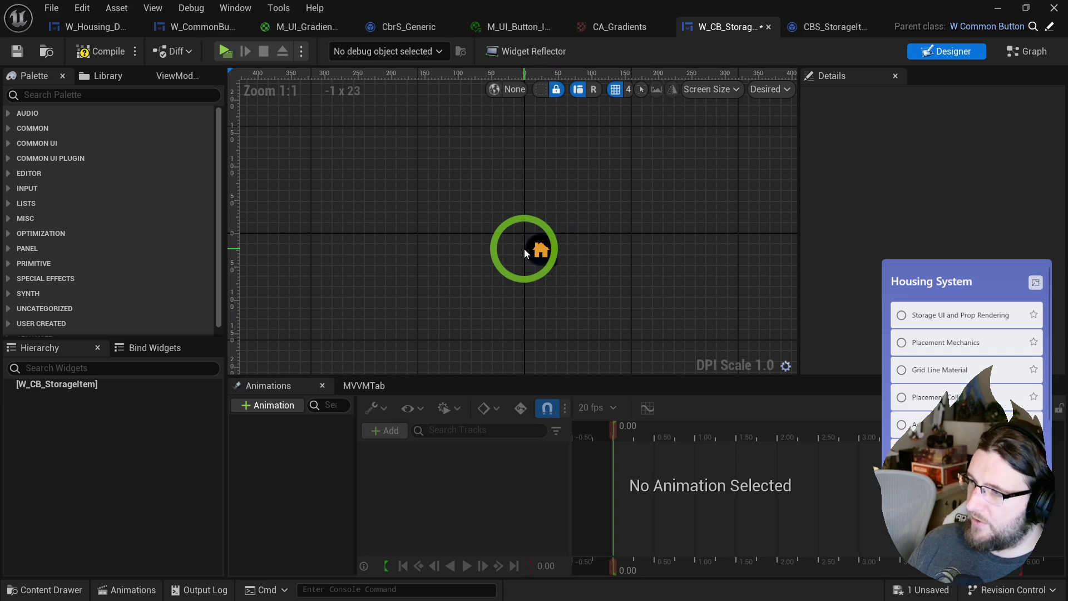
pyautogui.scroll(7, 542, 265)
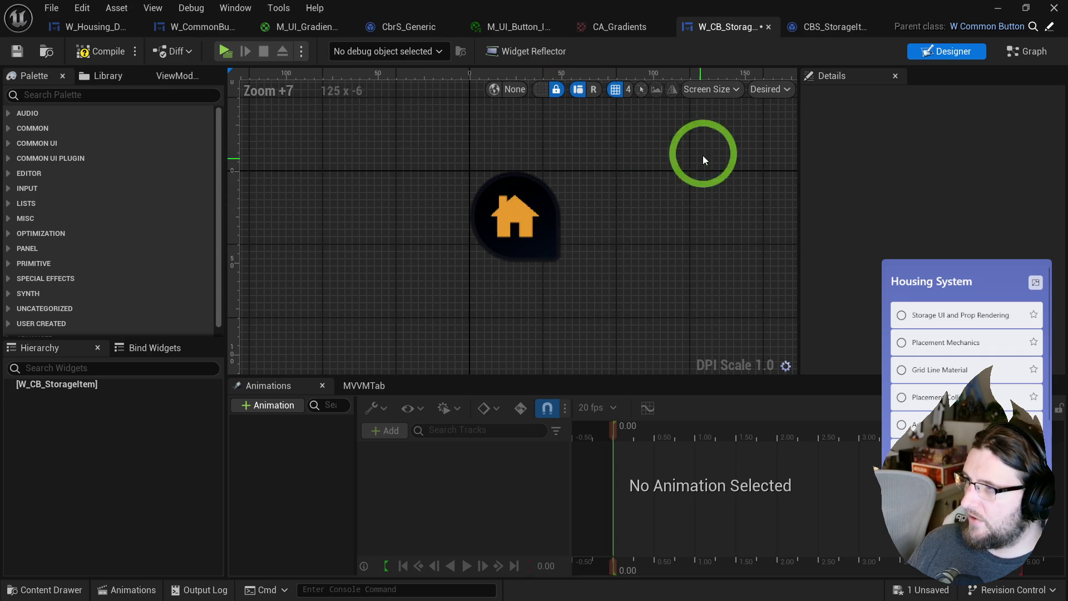
pyautogui.scroll(-7, 557, 177)
pyautogui.hotkey('ctrl', 'space')
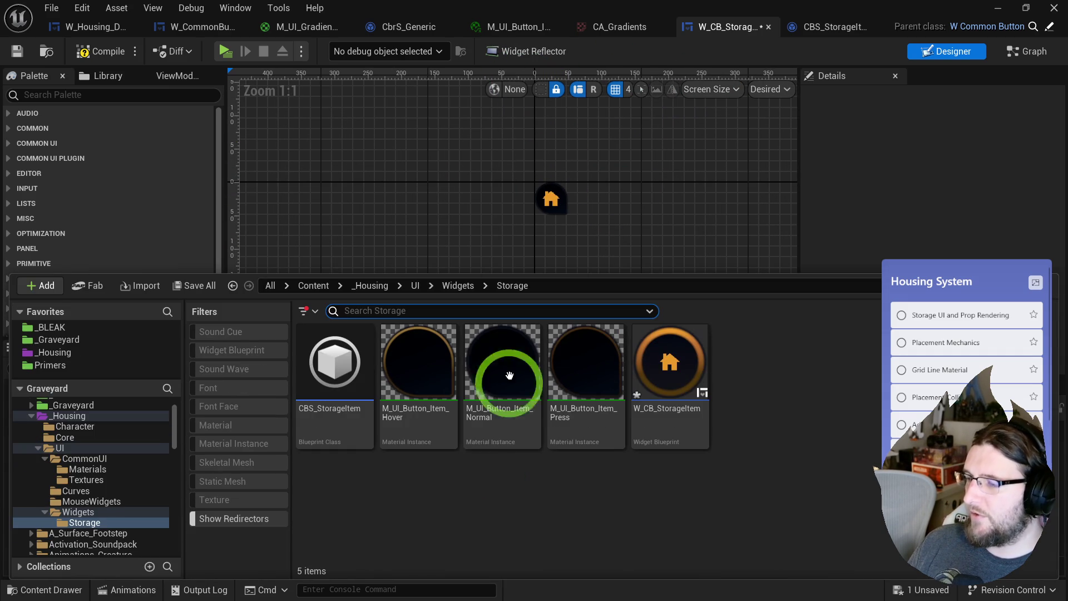
# - Set M_UI_Button_Item_Normal's Curve Stroke to C_Gradient_Button_Gold
pyautogui.doubleClick(495, 359)
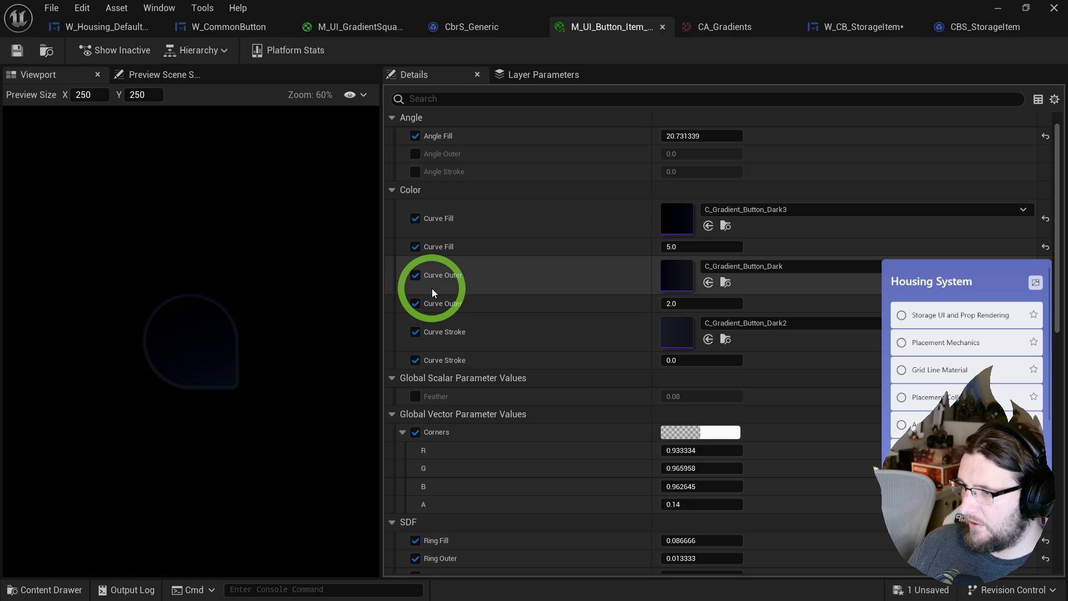
pyautogui.click(755, 327)
pyautogui.scroll(-3, 790, 255)
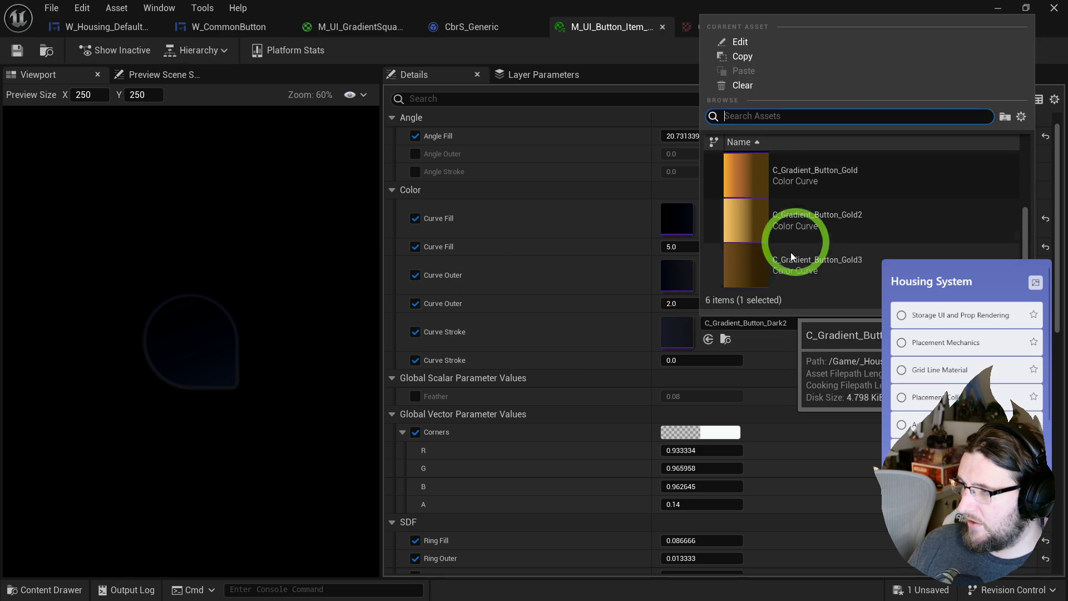
pyautogui.click(802, 183)
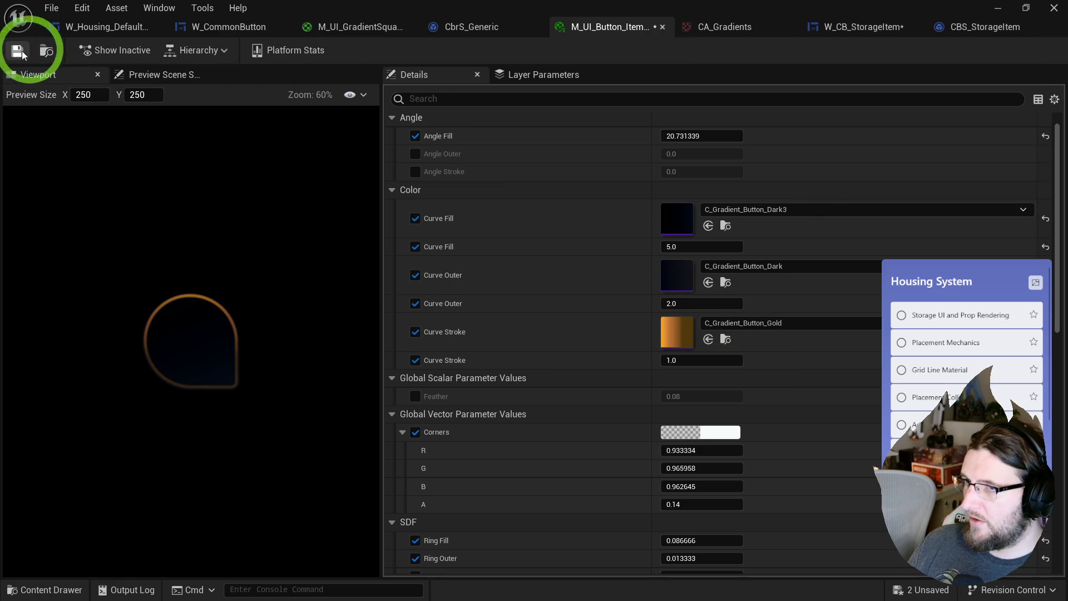
# - Revert M_UI_Button_Item_Normal's Curve Stroke to C_Gradient_Button_Dark2
pyautogui.click(842, 39)
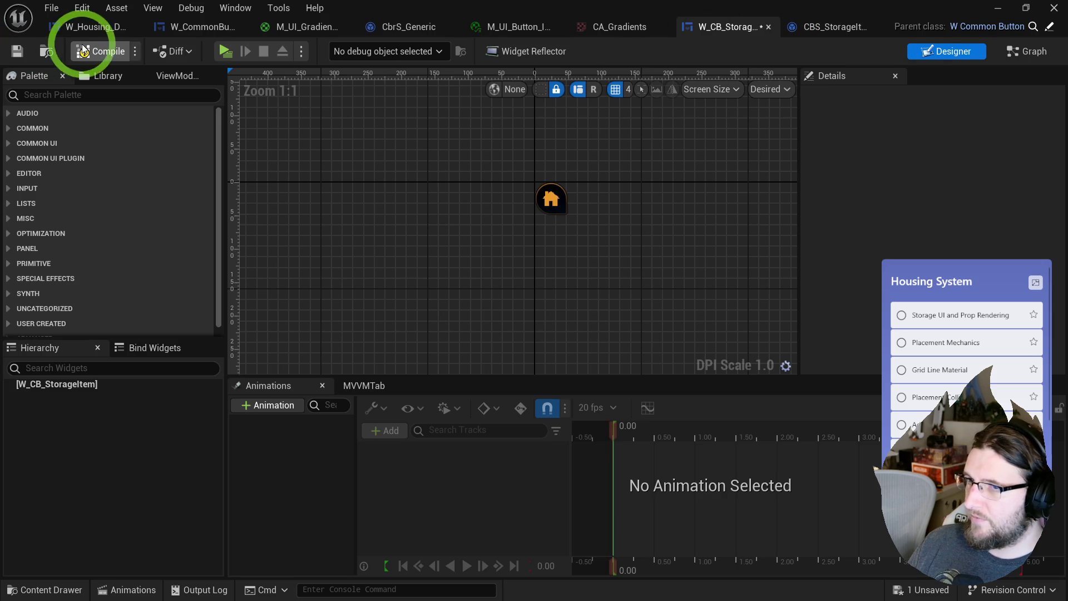
pyautogui.hotkey('ctrl', 'space')
pyautogui.click(503, 378)
pyautogui.doubleClick(502, 378)
pyautogui.click(745, 327)
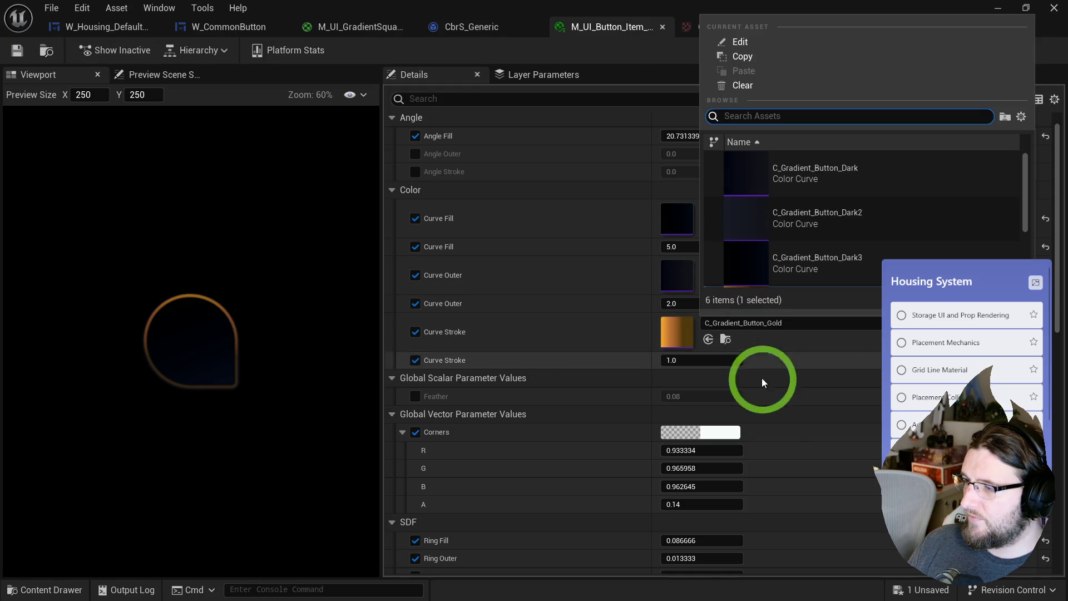
pyautogui.click(787, 234)
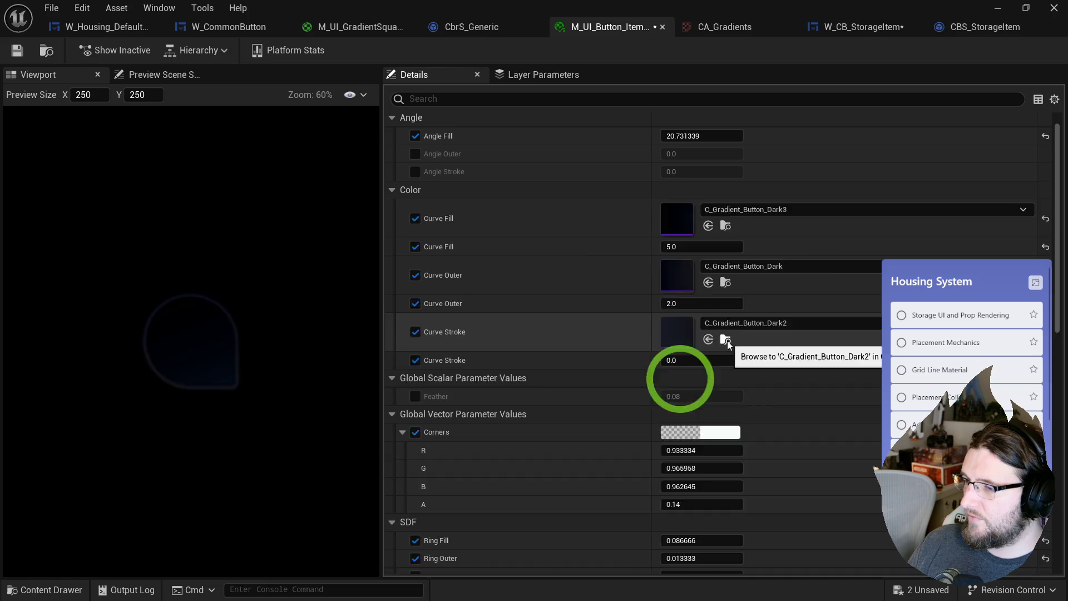
# - Duplicate the C_Gradient_Button_Dark2 curve and open the CA_Gradients curve atlas
pyautogui.click(725, 340)
pyautogui.hotkey('ctrl', 'd')
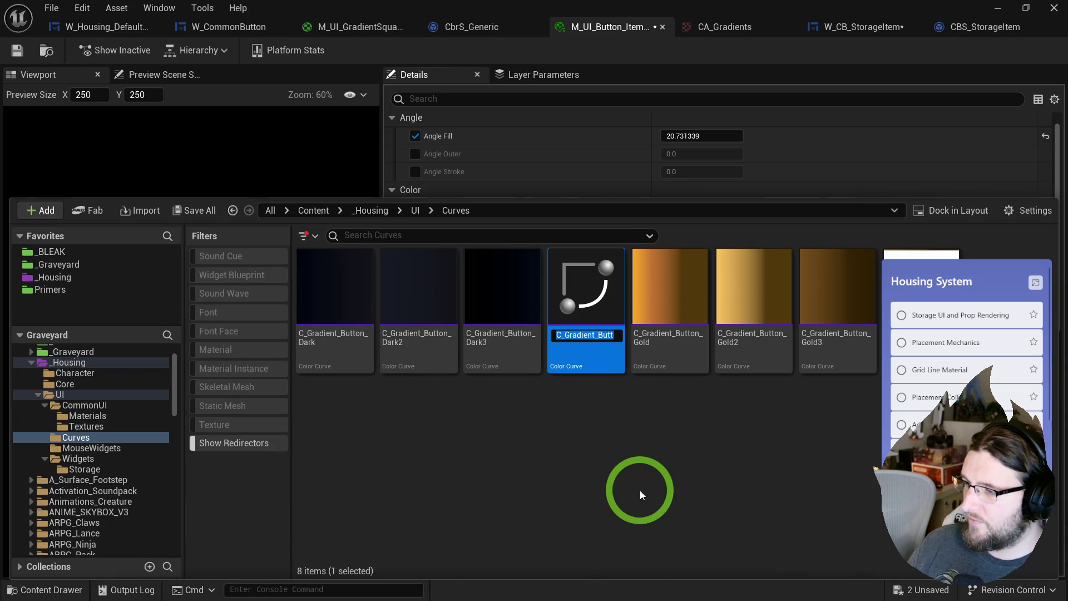
pyautogui.click(590, 177)
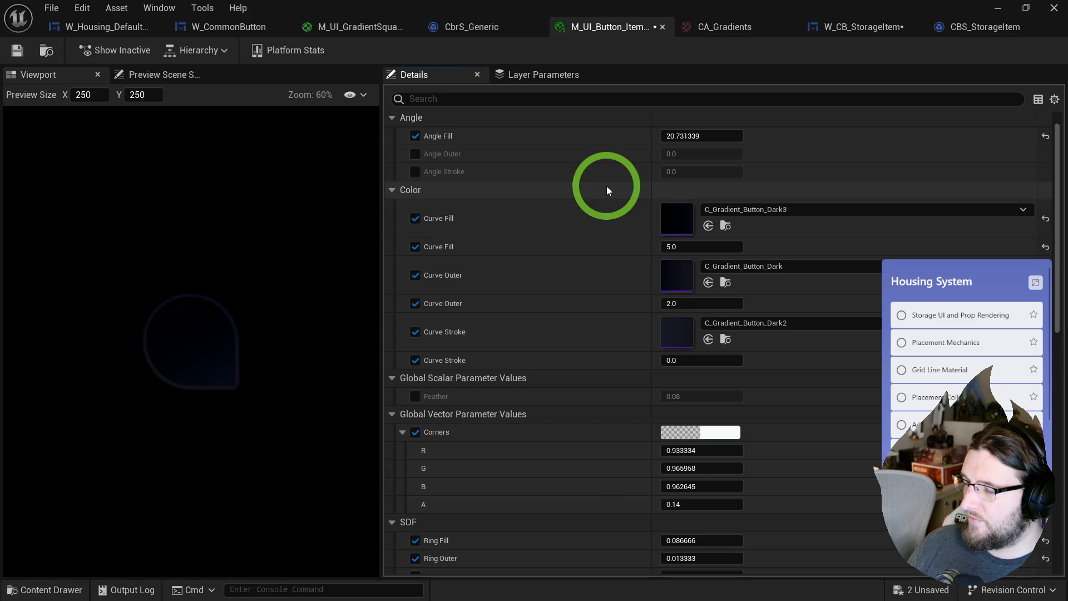
pyautogui.hotkey('ctrl', 'space')
pyautogui.doubleClick(851, 333)
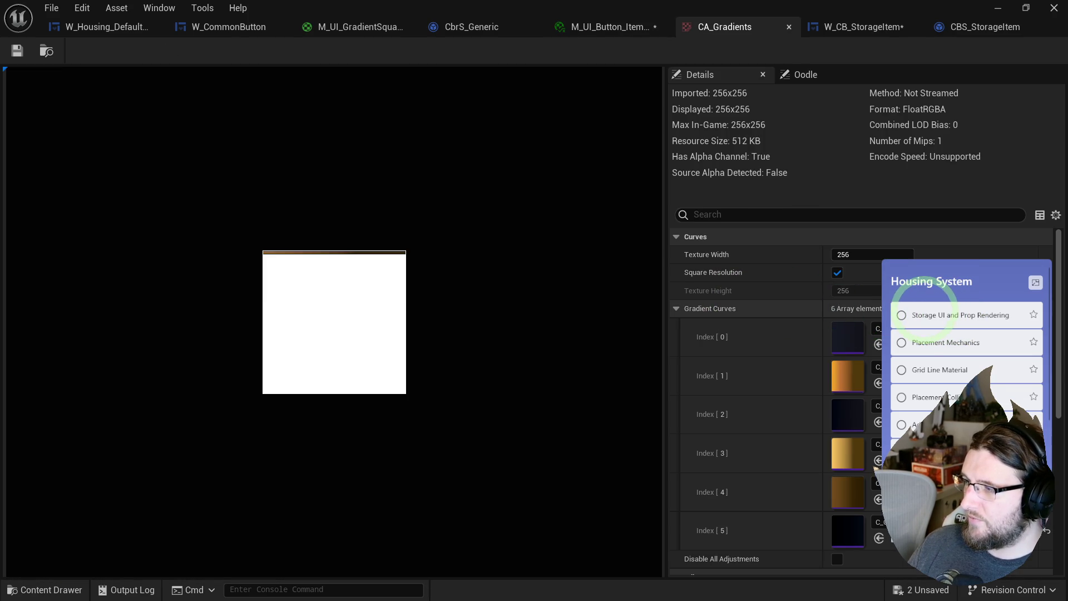
# - Add a seventh gradient slot to CA_Gradients holding C_Gradient_Button_Dark4 at Index [6]
pyautogui.click(926, 305)
pyautogui.scroll(-3, 884, 410)
pyautogui.click(890, 432)
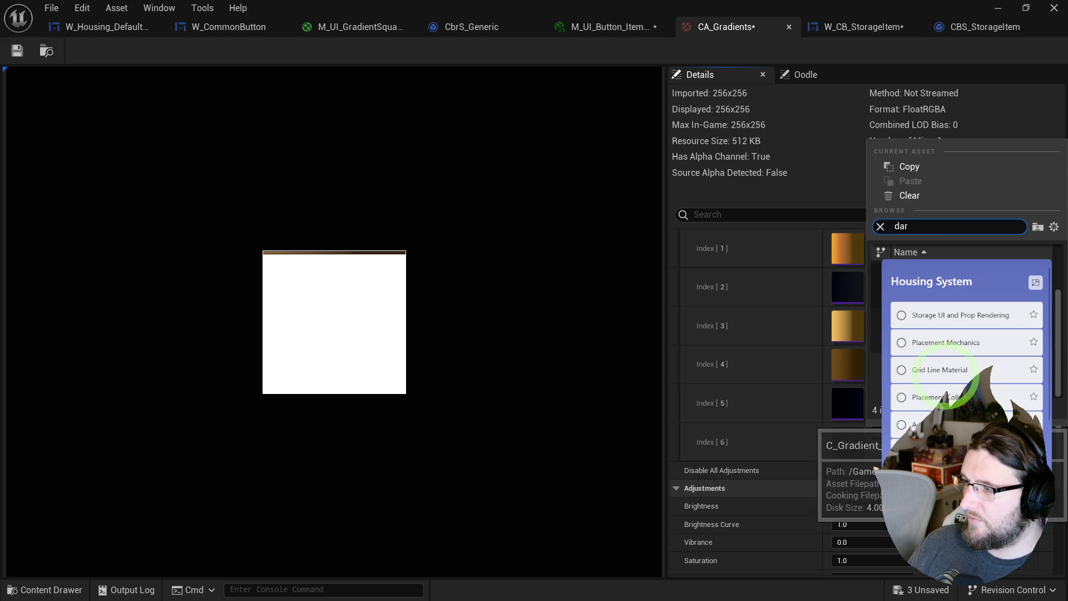
pyautogui.click(912, 437)
pyautogui.click(920, 437)
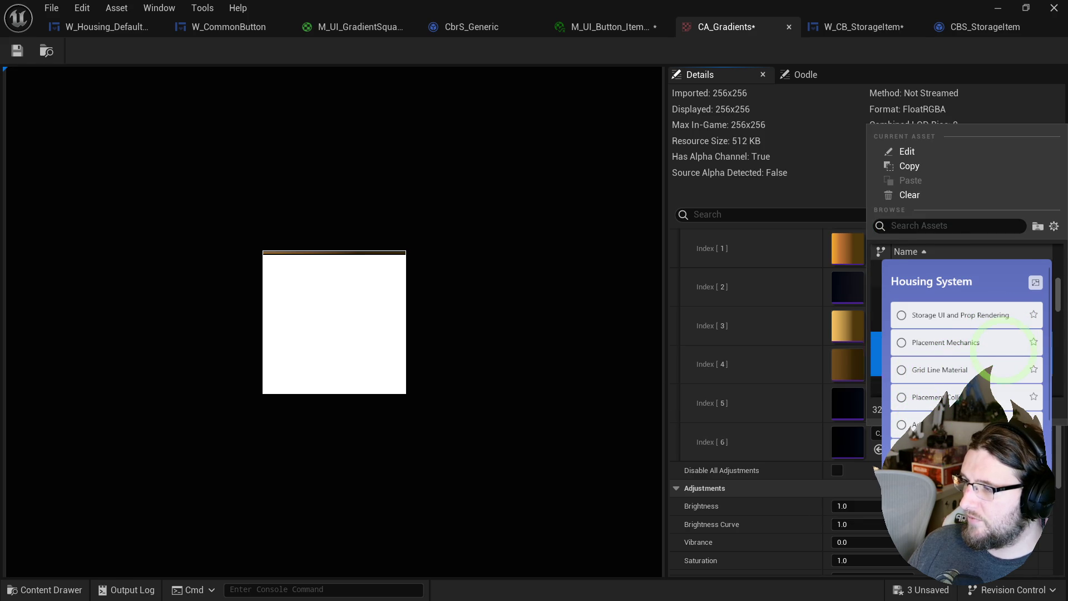
pyautogui.click(813, 425)
pyautogui.doubleClick(836, 443)
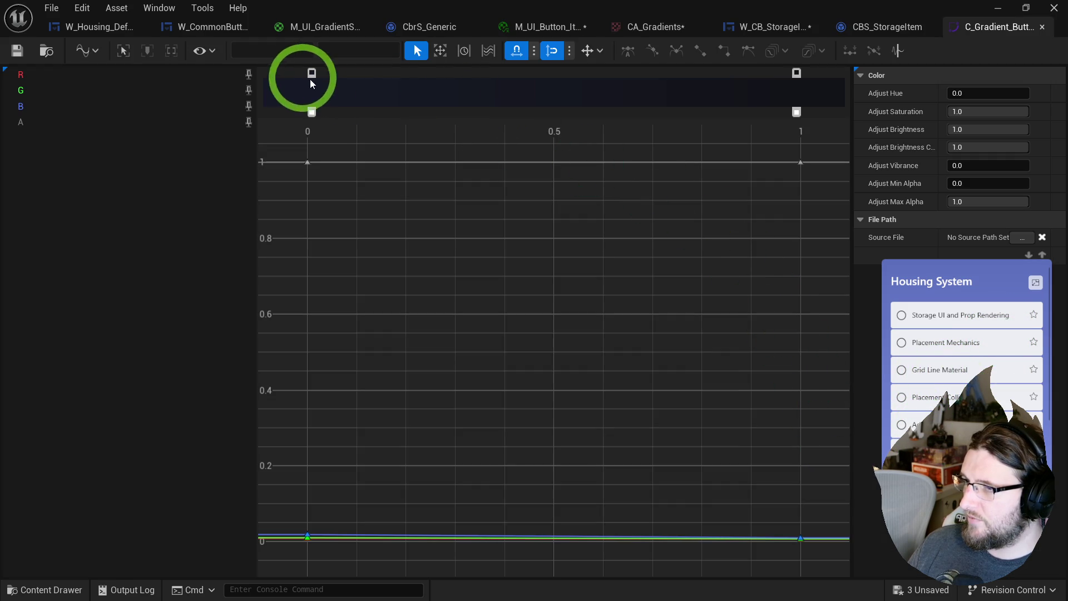
# - Set the Normal material's Curve Stroke to C_Gradient_Button_Dark4 at 6.0, undocking the curve editor
pyautogui.click(552, 29)
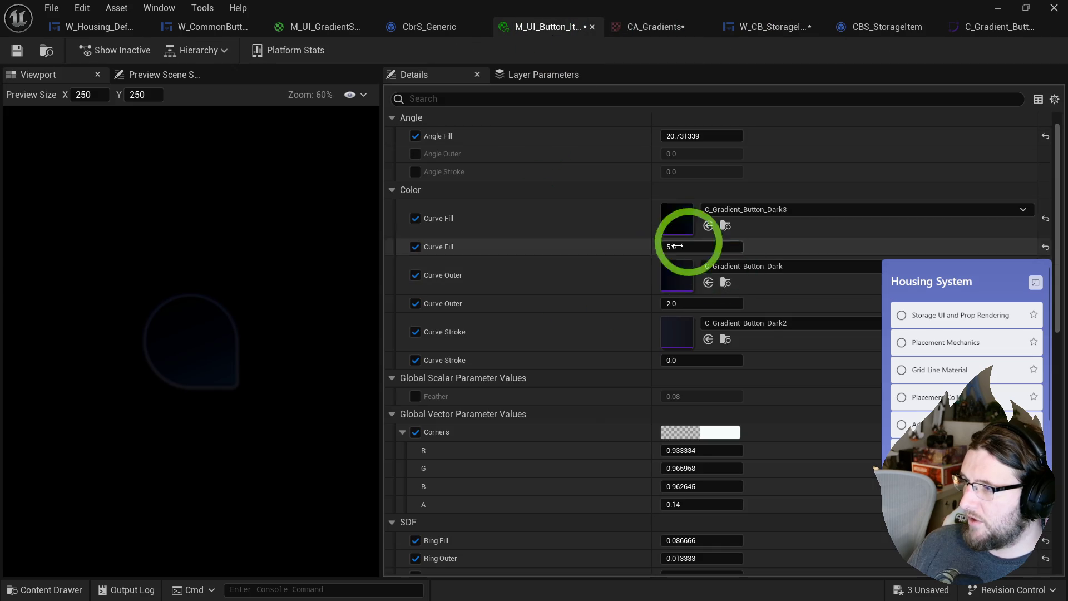
pyautogui.click(732, 325)
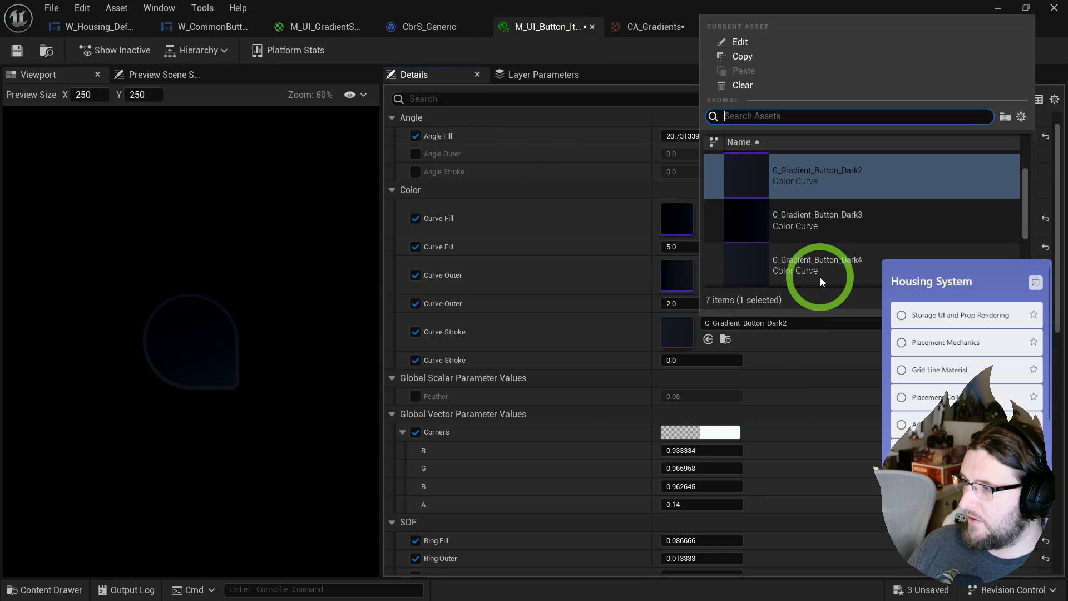
pyautogui.click(830, 269)
pyautogui.click(996, 26)
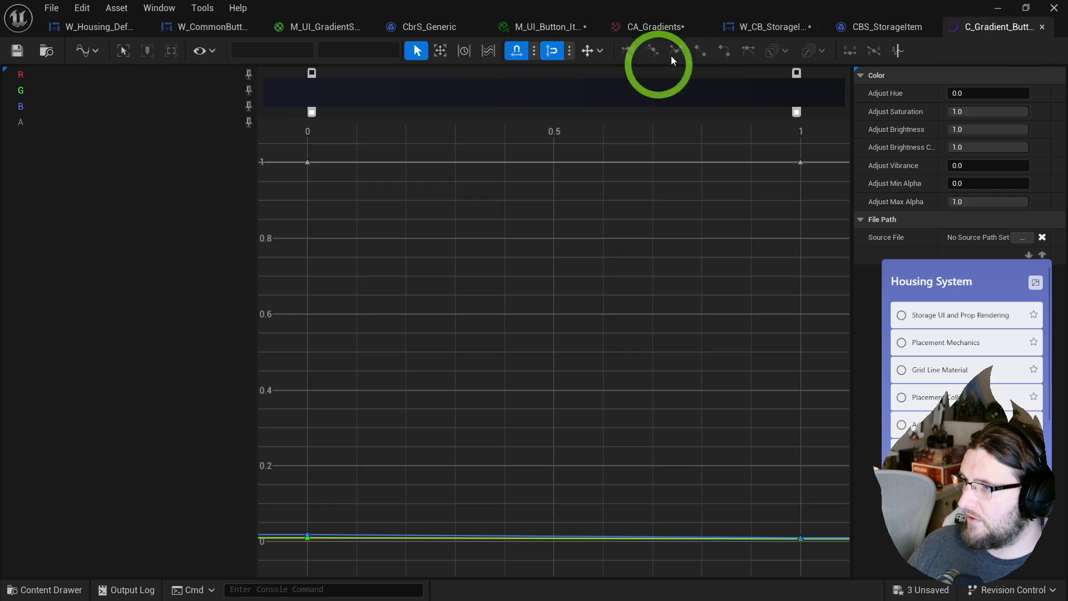
pyautogui.moveTo(948, 26)
pyautogui.mouseDown()
pyautogui.moveTo(551, 255)
pyautogui.moveTo(587, 256)
pyautogui.moveTo(528, 257)
pyautogui.mouseUp()
pyautogui.click(573, 28)
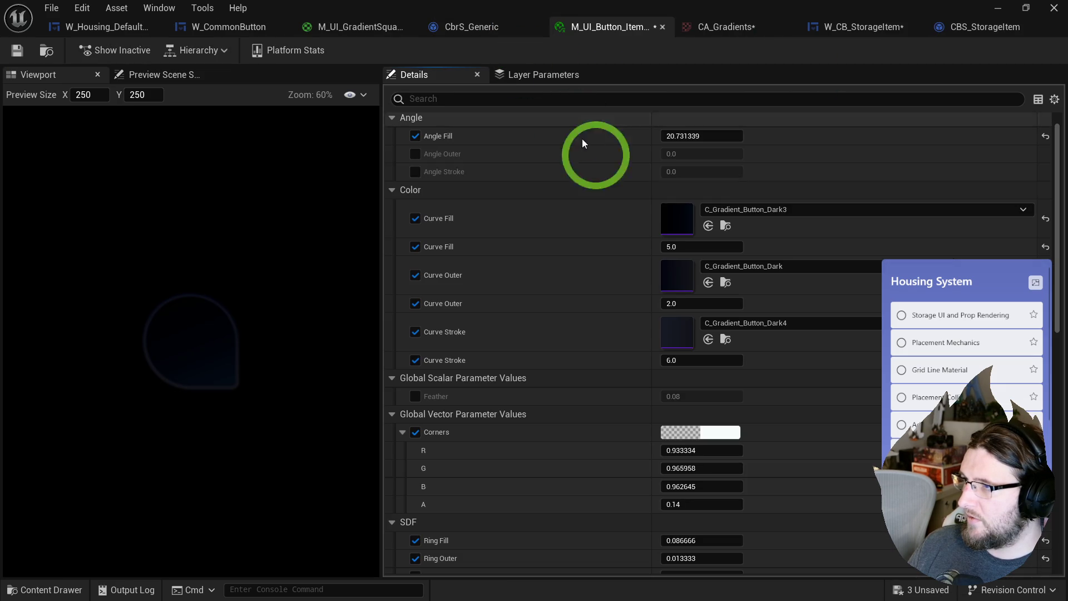
# - Lighten the Dark4 gradient stop to V 0.109 (H 228.64, S 0.556) and save the curve
pyautogui.click(709, 258)
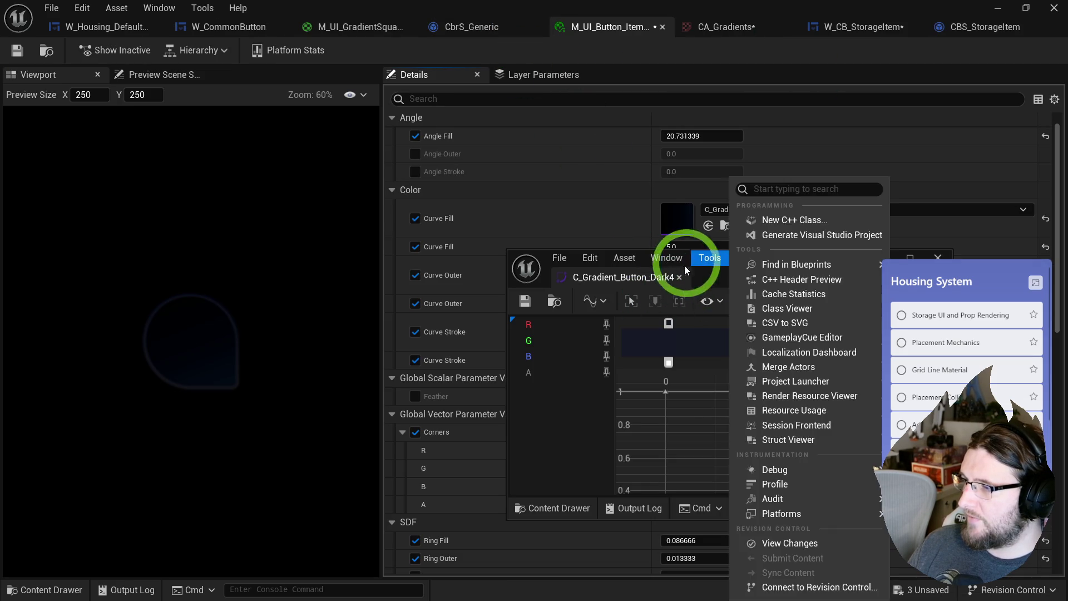
pyautogui.click(912, 284)
pyautogui.moveTo(785, 263); pyautogui.dragTo(752, 283)
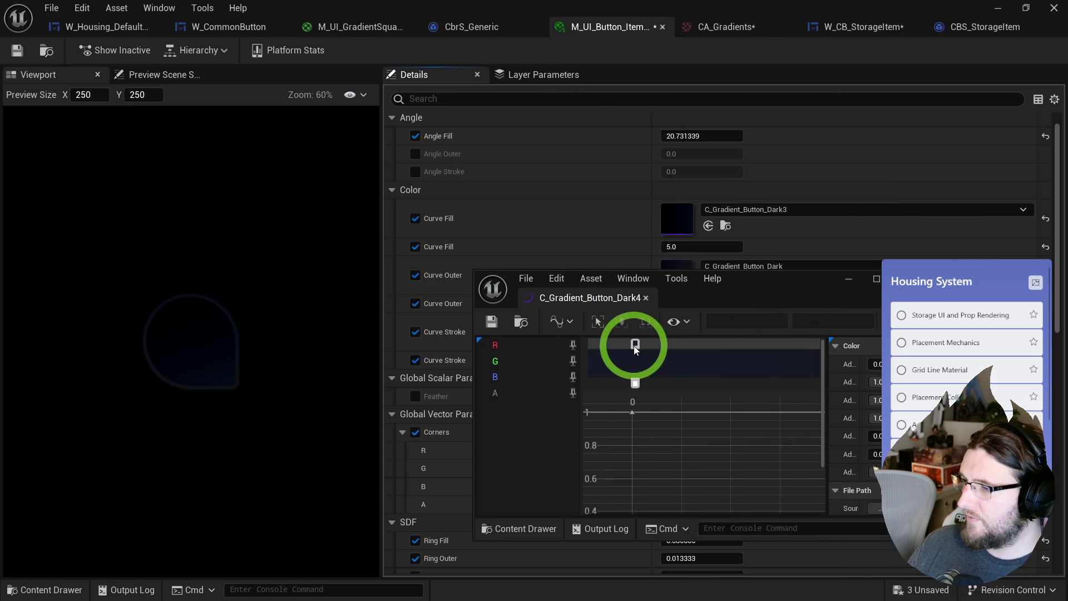
pyautogui.doubleClick(633, 345)
pyautogui.click(850, 557)
pyautogui.moveTo(851, 559); pyautogui.dragTo(853, 559)
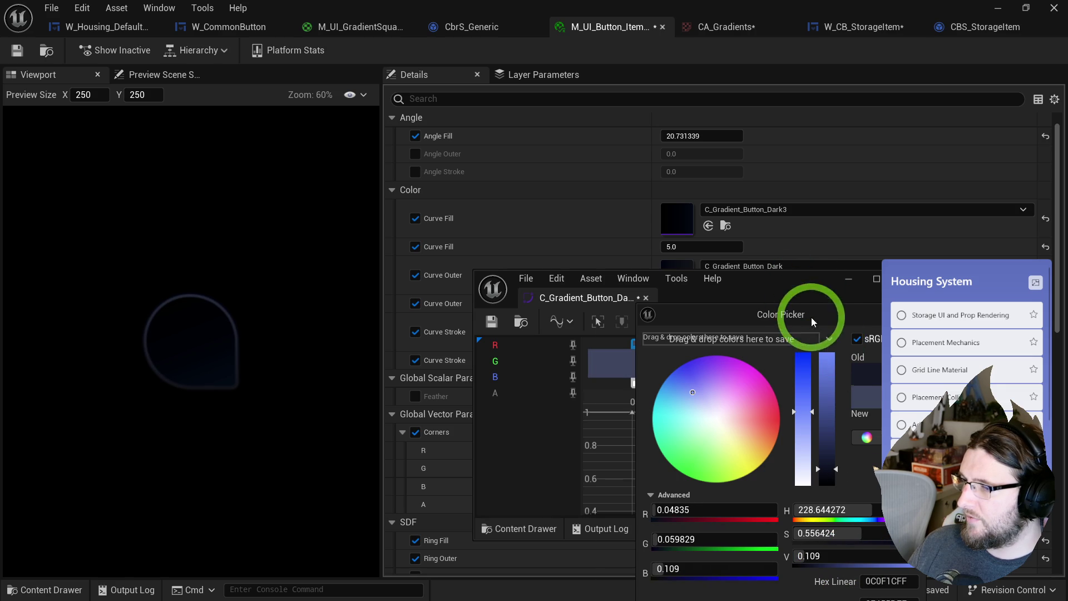
pyautogui.moveTo(811, 312); pyautogui.dragTo(577, 273)
pyautogui.click(596, 593)
pyautogui.click(528, 303)
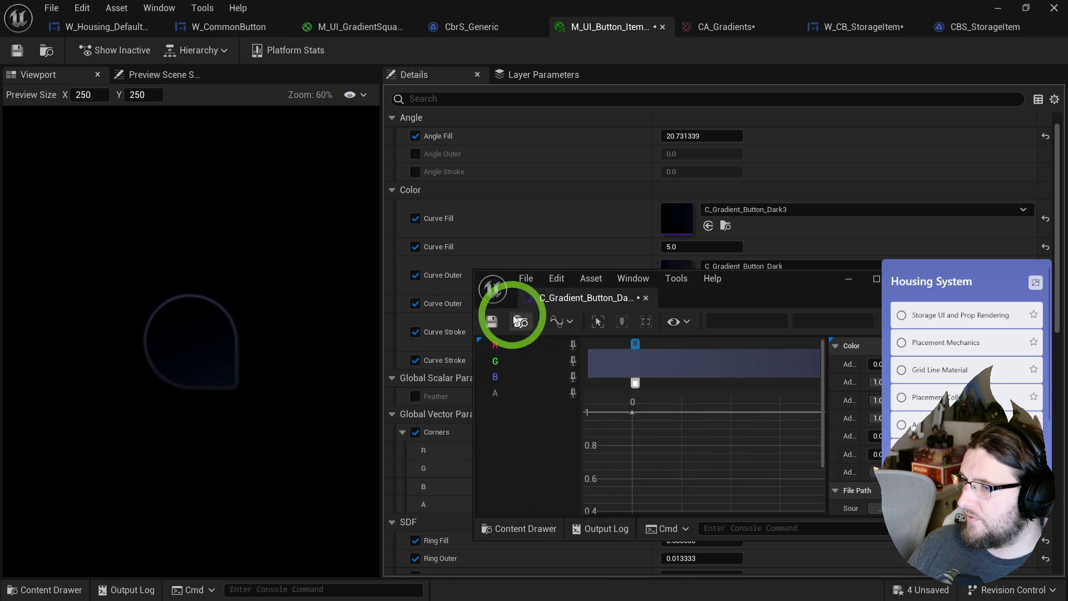
pyautogui.click(584, 48)
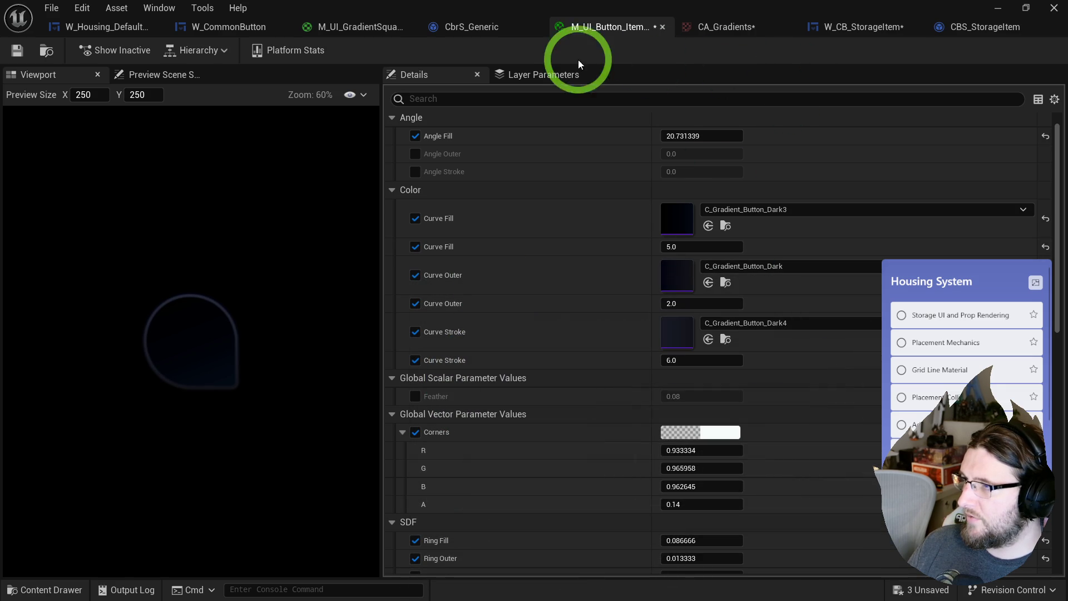
# - Save all modified assets and close the Normal button material editor
pyautogui.hotkey('ctrl', 'shift', 's')
pyautogui.click(720, 28)
pyautogui.click(608, 28)
pyautogui.middleClick(614, 29)
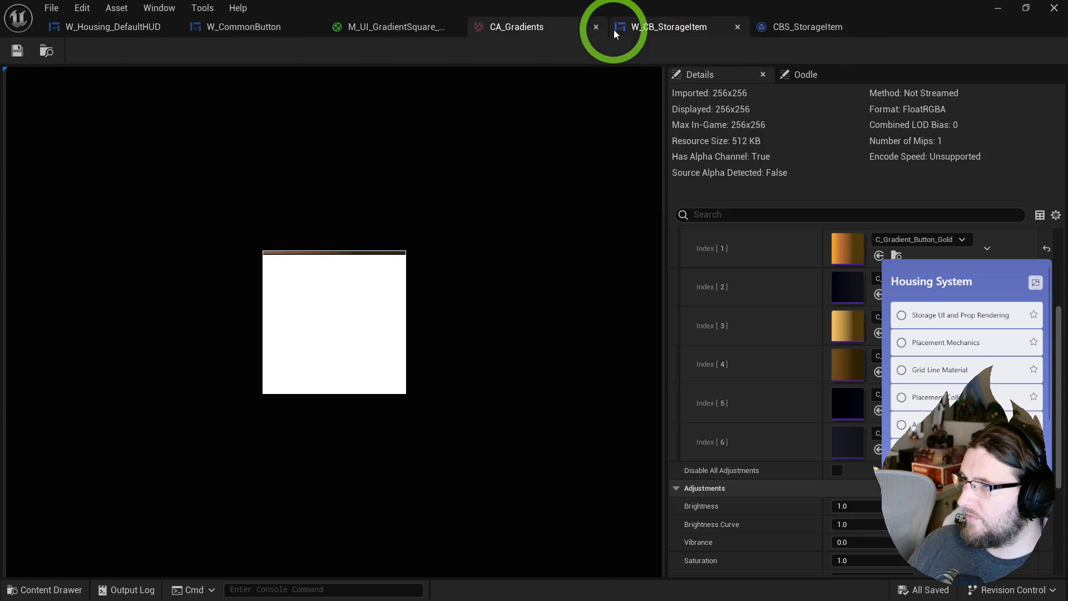
# - Set the W_CB_StorageItem icon tint to light grey EDEDED
pyautogui.click(657, 28)
pyautogui.click(641, 158)
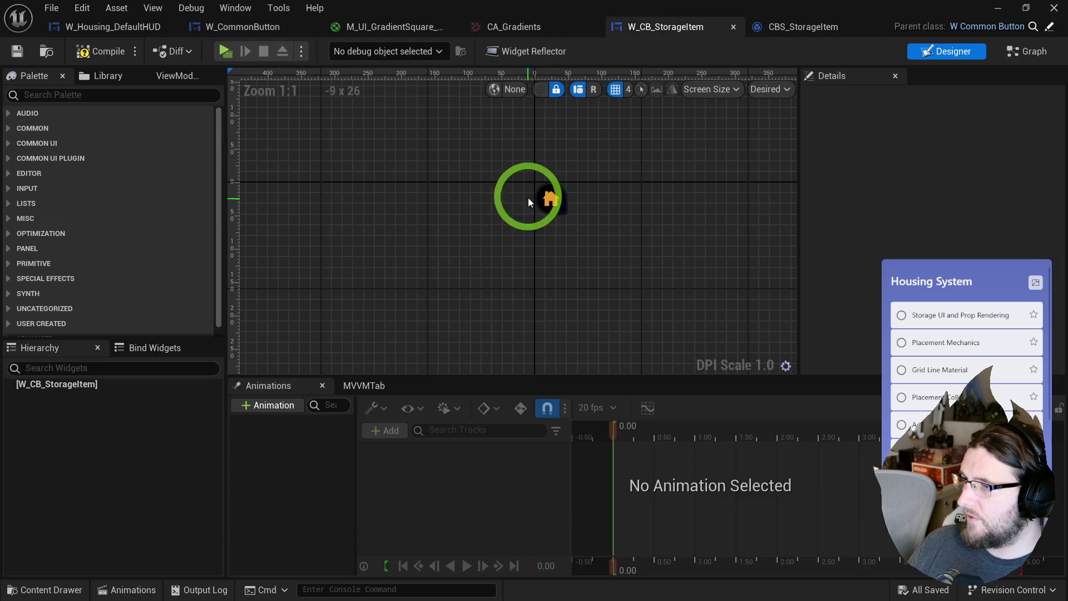
pyautogui.scroll(6, 550, 178)
pyautogui.scroll(-6, 549, 176)
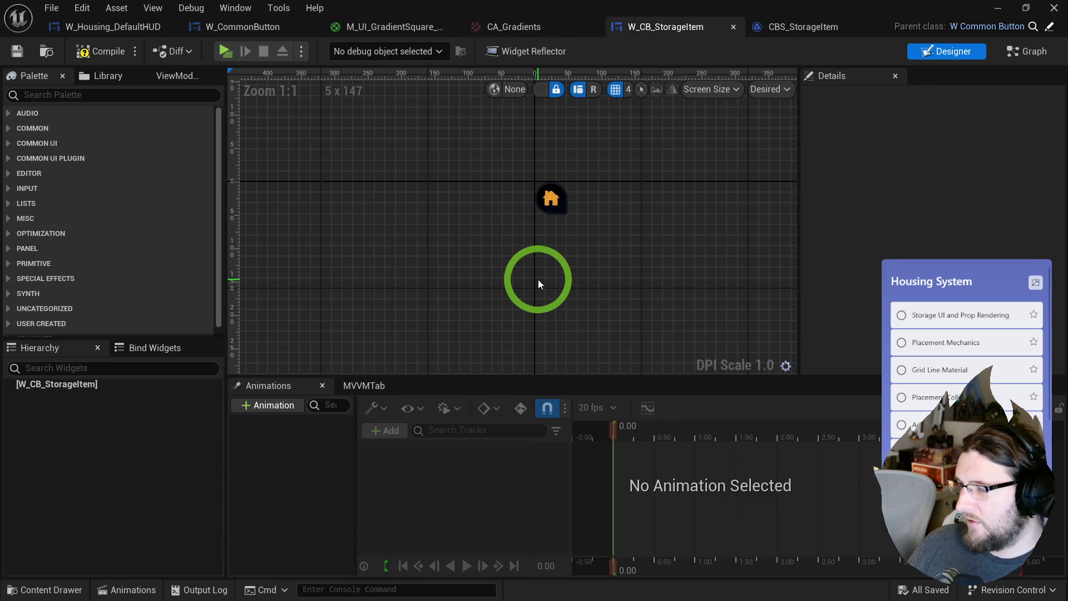
pyautogui.click(179, 349)
pyautogui.click(85, 386)
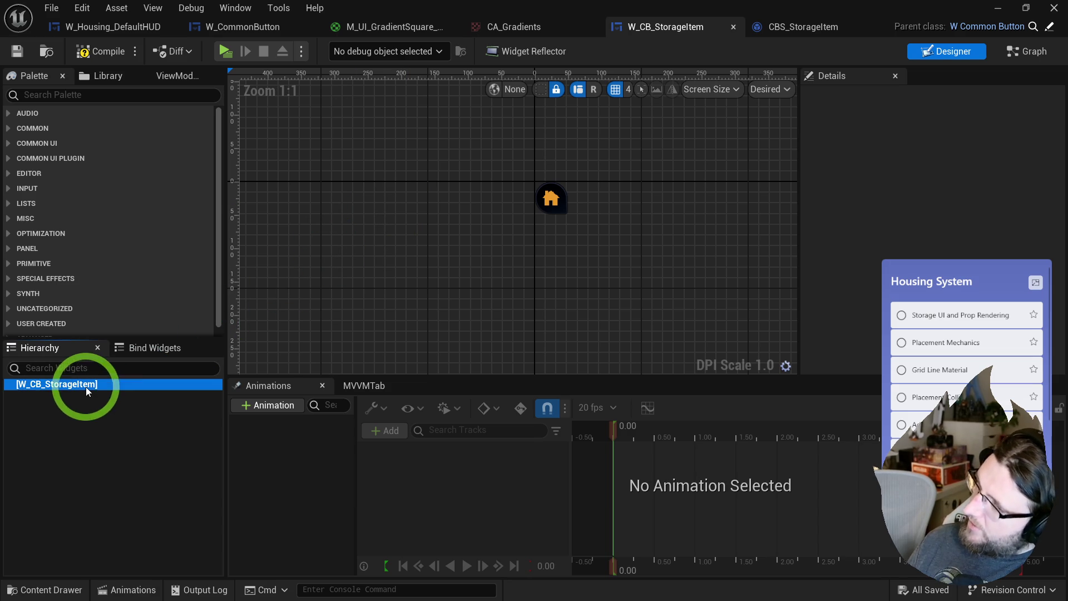
pyautogui.click(806, 217)
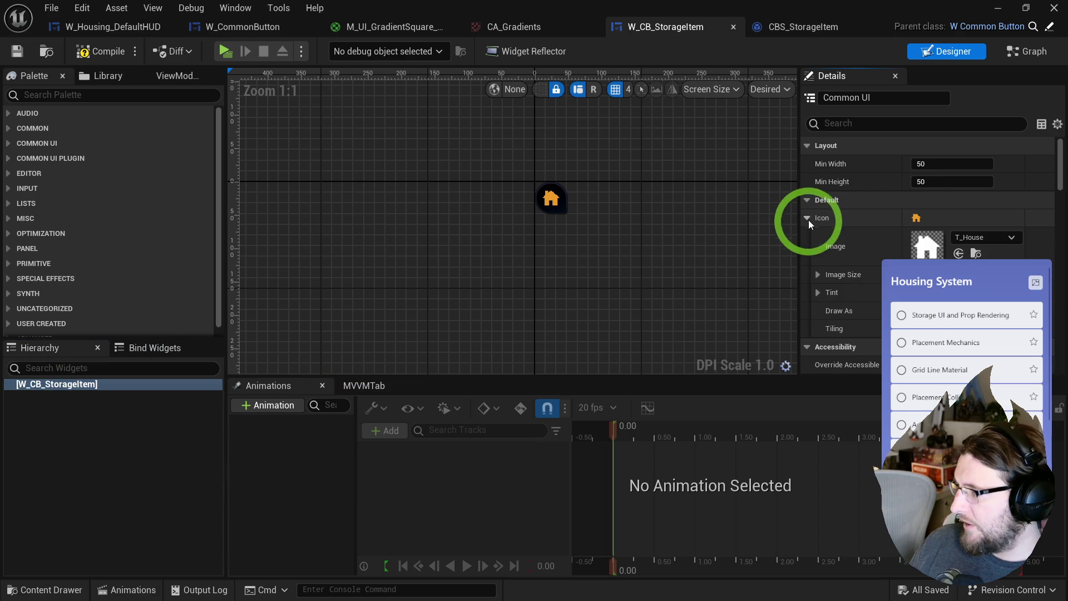
pyautogui.click(971, 292)
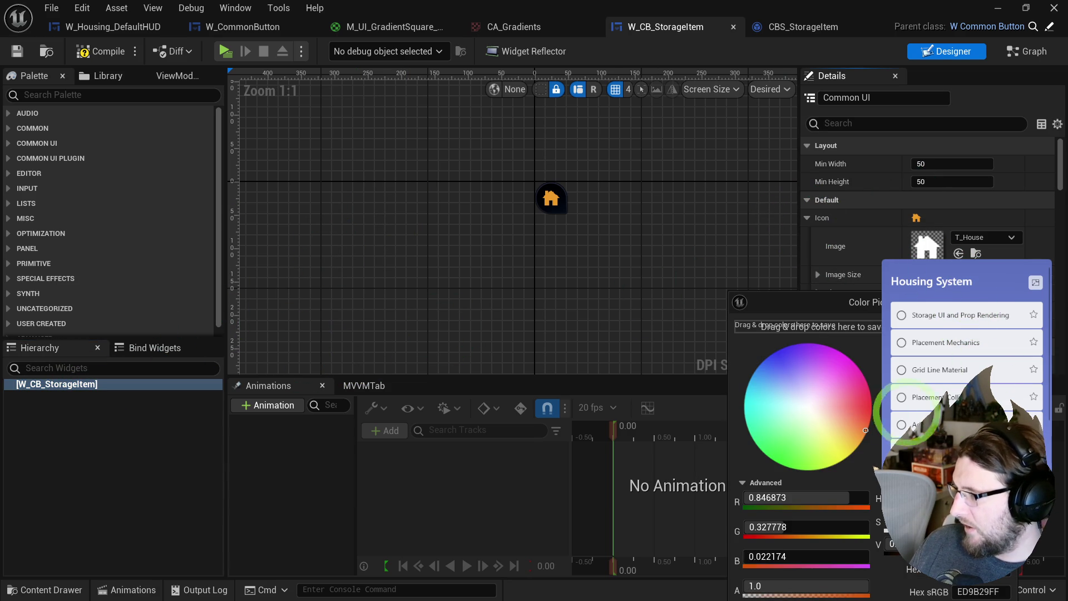
pyautogui.moveTo(910, 526); pyautogui.dragTo(887, 526)
pyautogui.moveTo(848, 302); pyautogui.dragTo(615, 184)
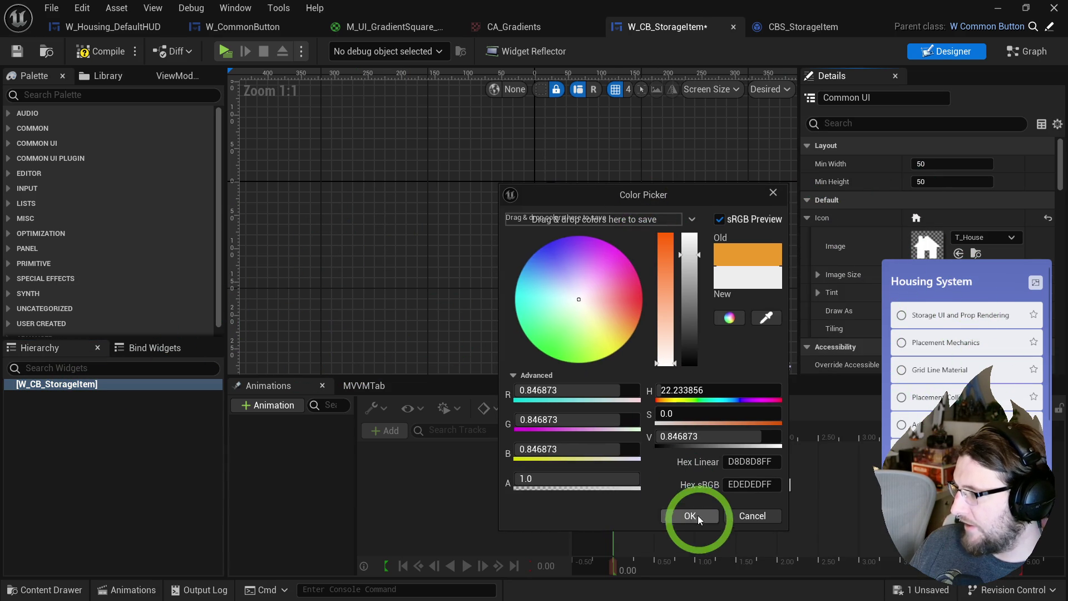
pyautogui.click(690, 511)
# - Compile and save W_CB_StorageItem, then show its Event Graph
pyautogui.click(92, 51)
pyautogui.click(17, 51)
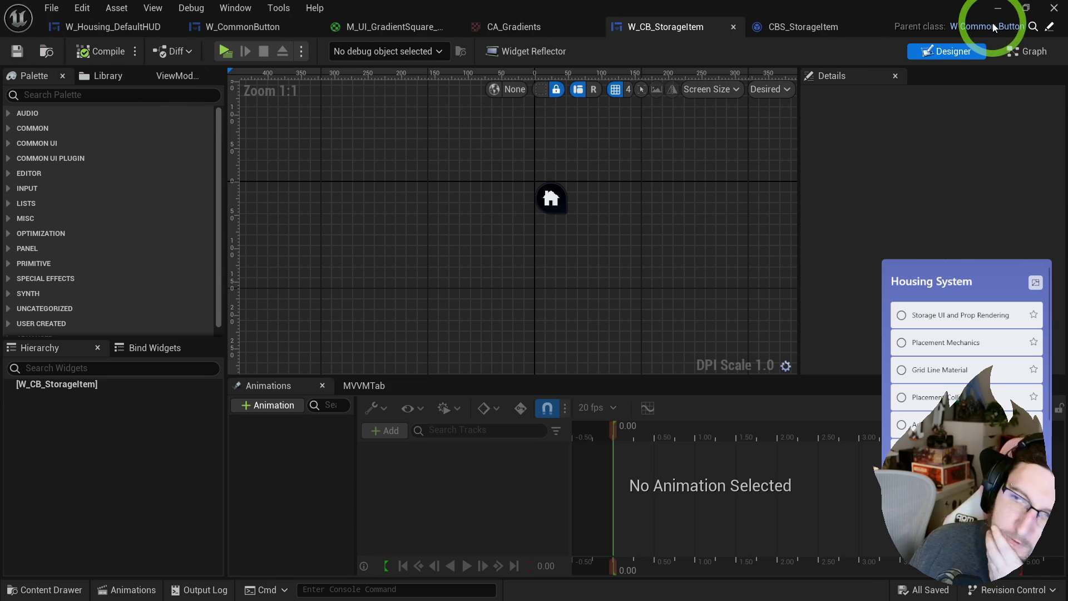
pyautogui.click(1032, 51)
# - Add the UserObjectListEntry interface in Class Settings and compile
pyautogui.click(389, 52)
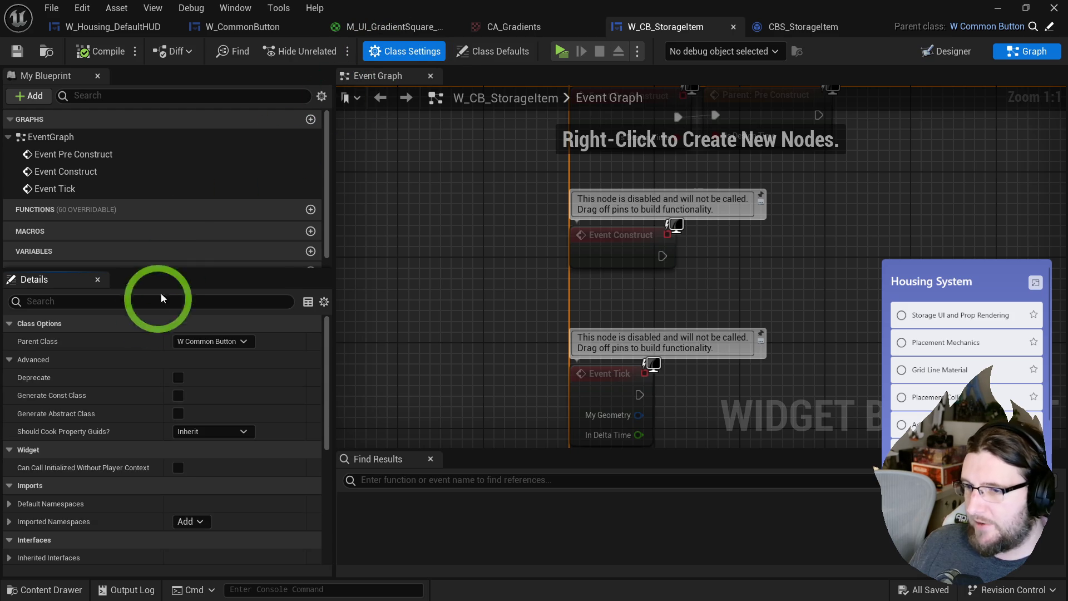
pyautogui.scroll(-1, 72, 167)
pyautogui.scroll(-3, 92, 415)
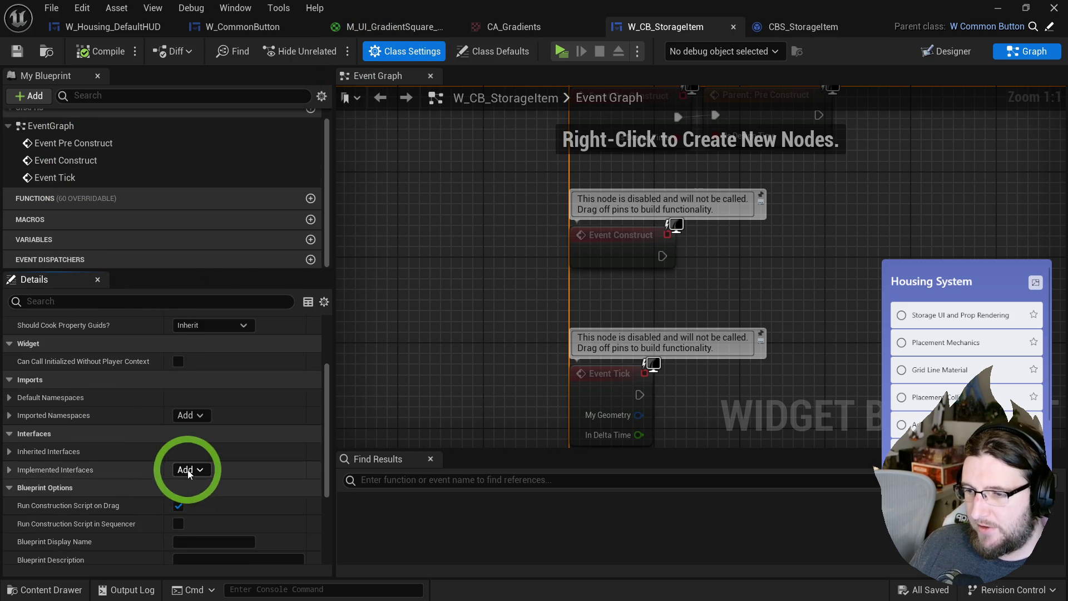
pyautogui.click(188, 470)
pyautogui.write('user list obje')
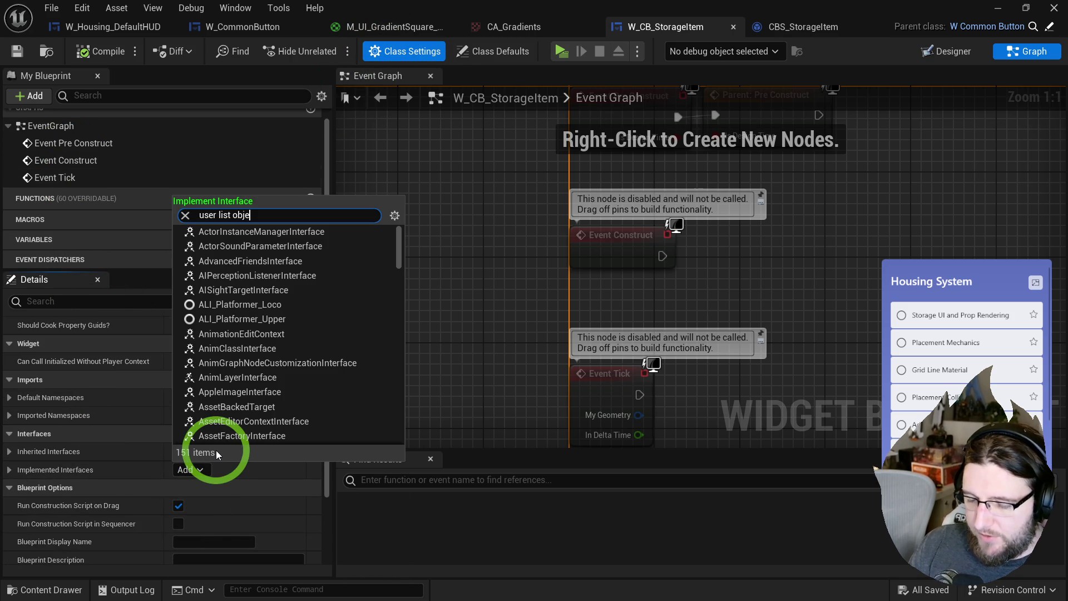
pyautogui.write('ct')
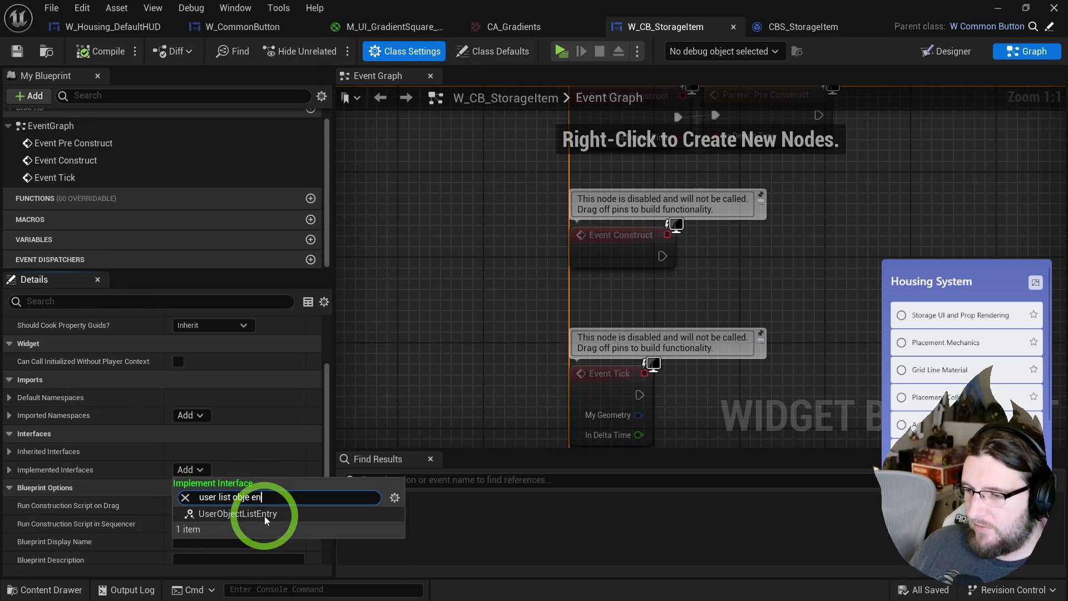
pyautogui.click(251, 515)
pyautogui.click(91, 51)
# - Delete the disabled default event nodes, then compile and save the widget
pyautogui.moveTo(443, 283)
pyautogui.mouseDown()
pyautogui.moveTo(408, 241)
pyautogui.moveTo(466, 377)
pyautogui.mouseUp()
pyautogui.press('Delete')
pyautogui.click(668, 231)
pyautogui.click(100, 52)
pyautogui.click(18, 52)
pyautogui.click(760, 34)
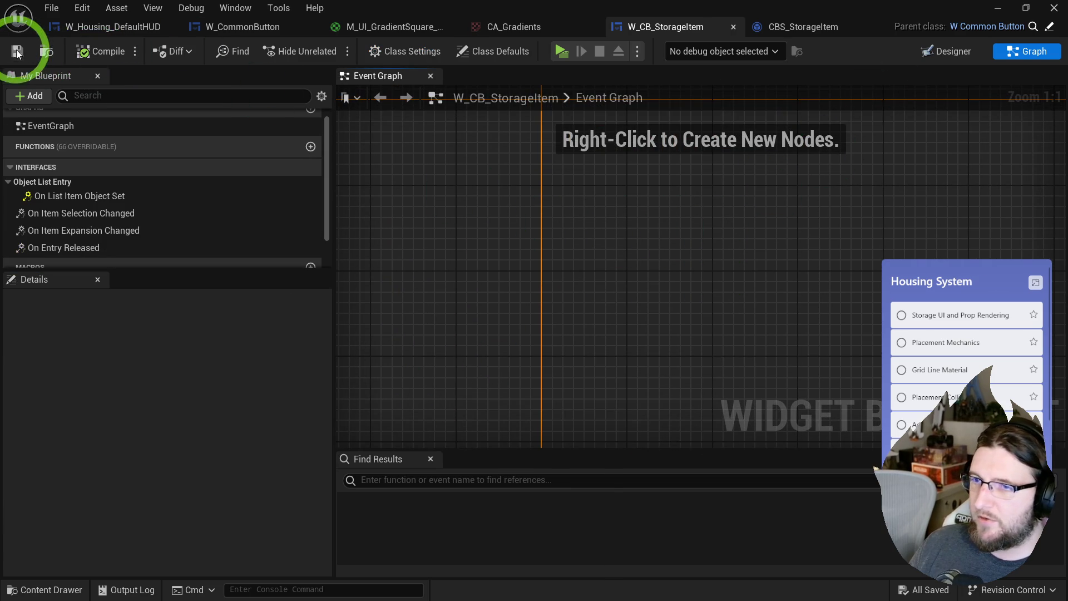
# - Place a Tile View inside W_Housing_DefaultHUD's Common Border with slot padding 25
pyautogui.click(131, 26)
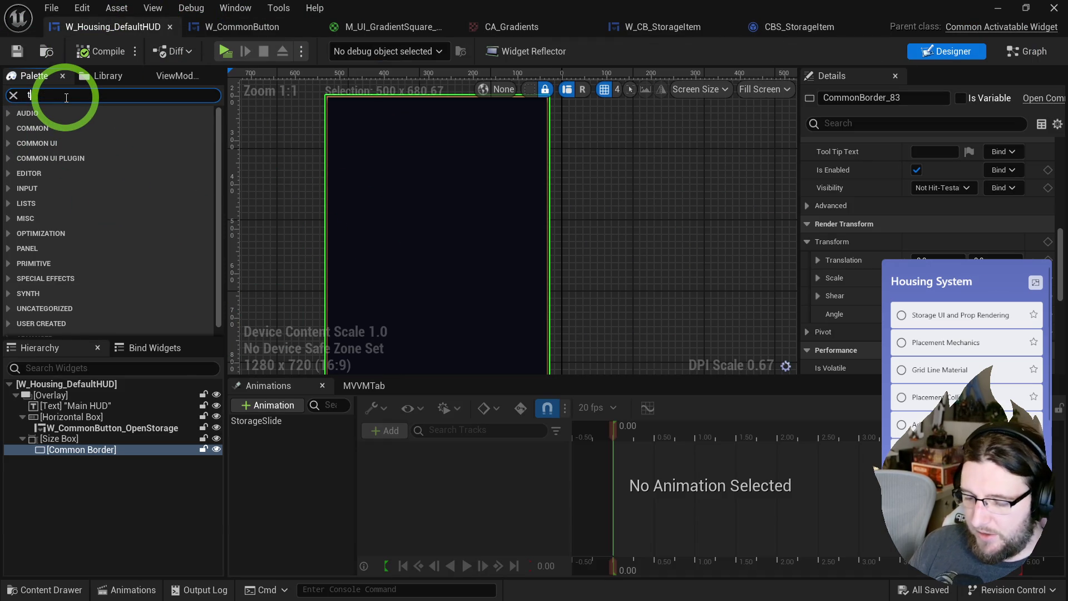
pyautogui.write('ile v i')
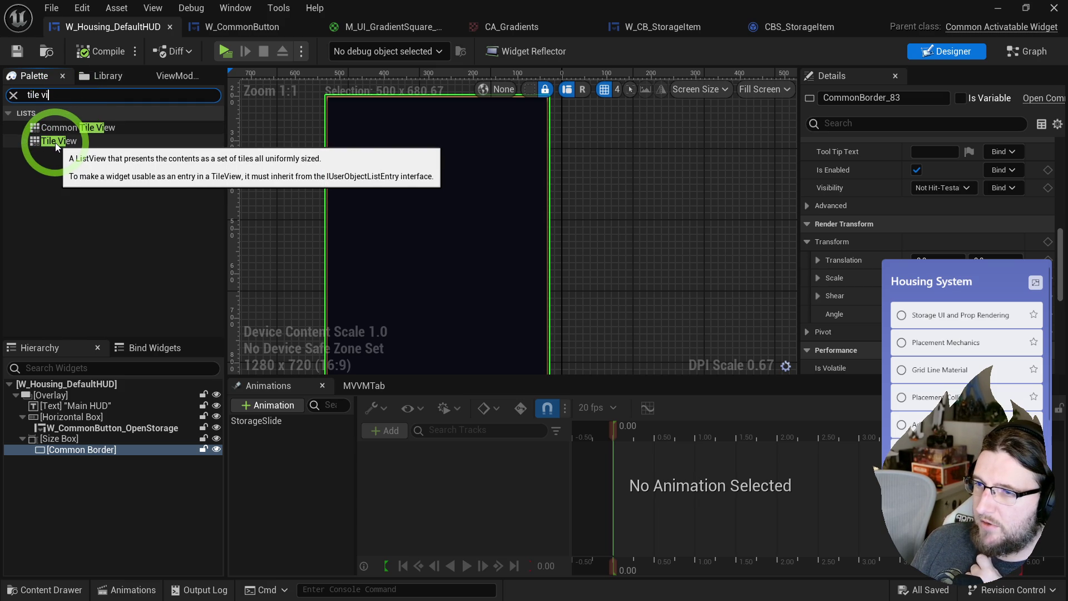
pyautogui.moveTo(55, 143)
pyautogui.mouseDown()
pyautogui.moveTo(347, 170)
pyautogui.moveTo(375, 202)
pyautogui.mouseUp()
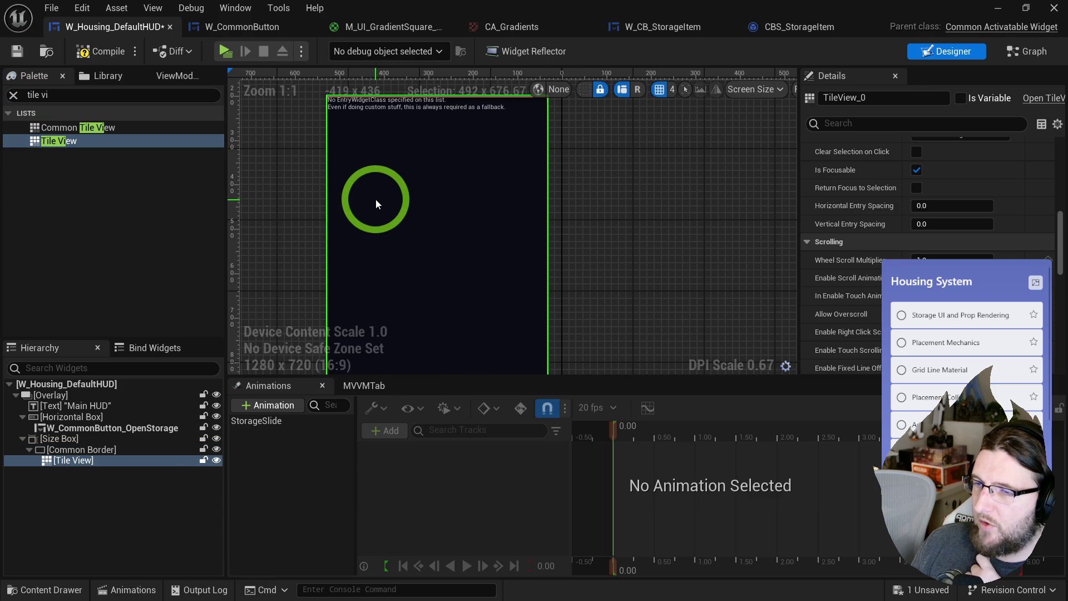
pyautogui.scroll(10, 901, 183)
pyautogui.click(954, 164)
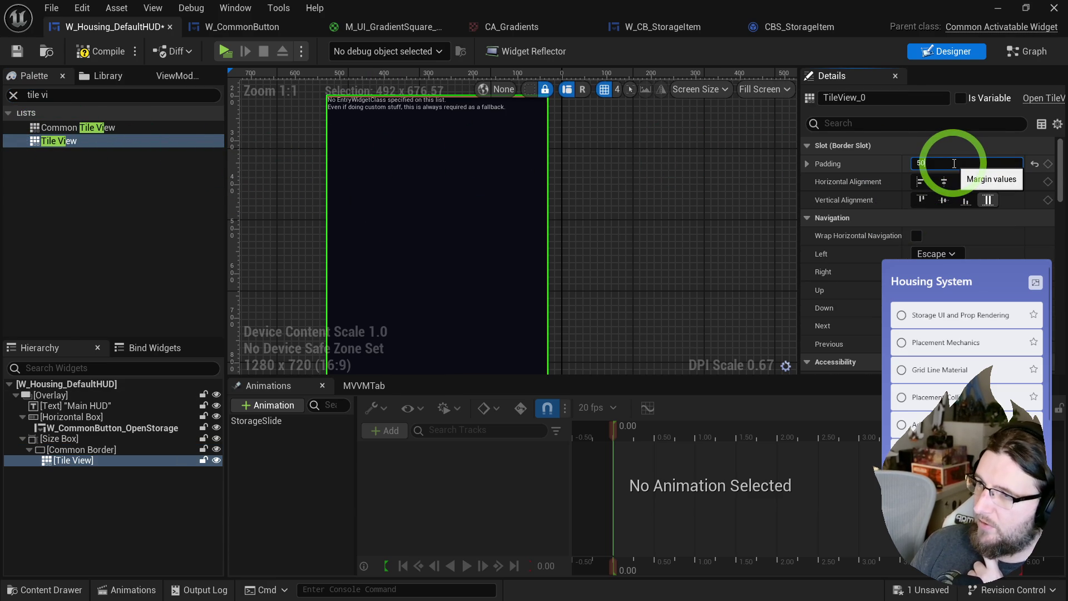
pyautogui.press('BackSpace')
pyautogui.press('Return')
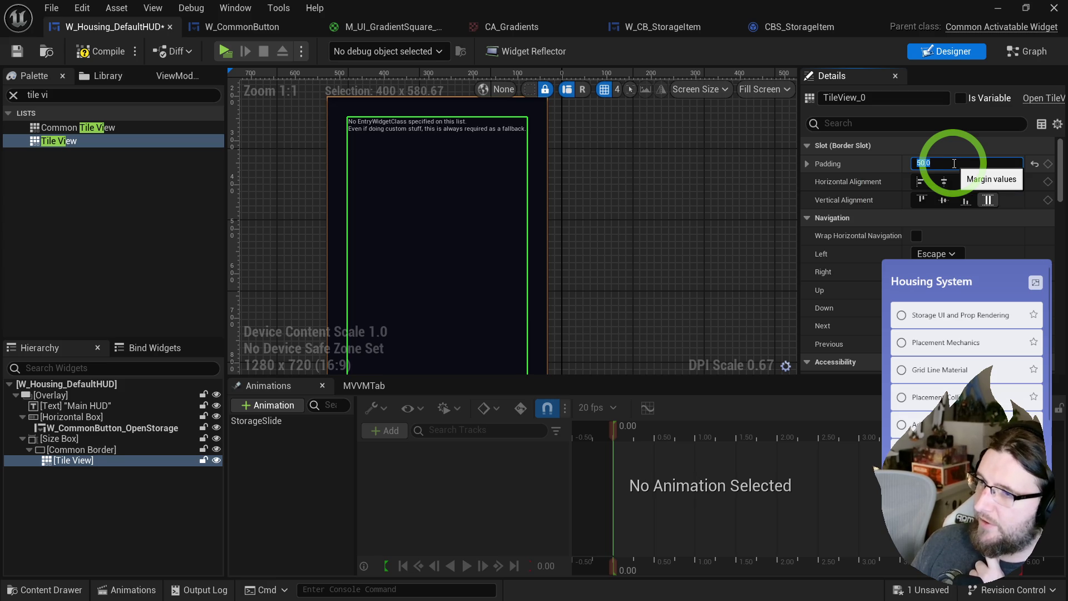
pyautogui.write('25')
pyautogui.press('Return')
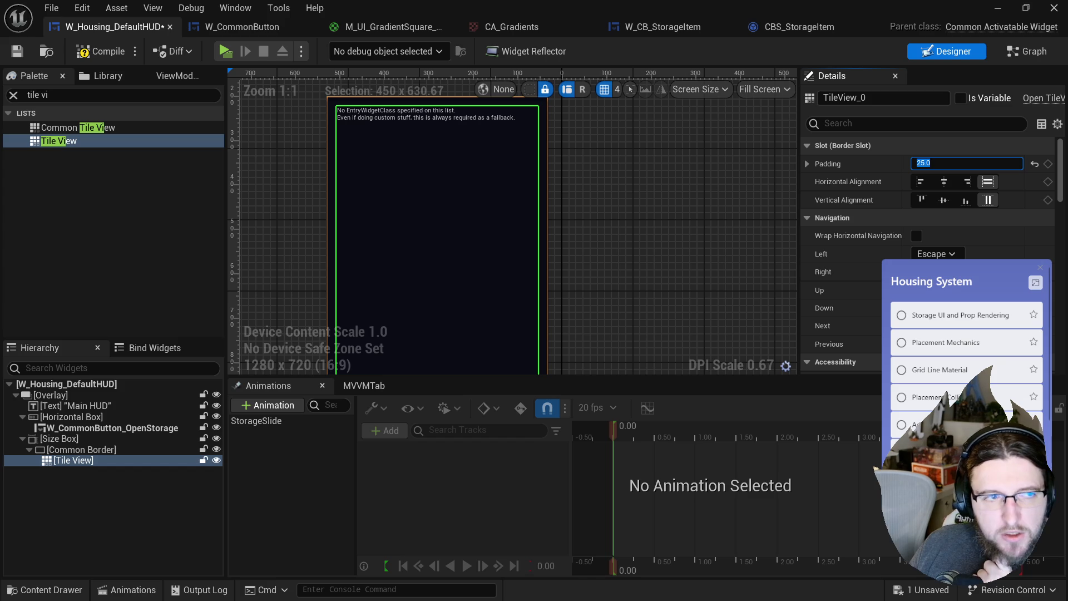
pyautogui.moveTo(349, 187)
pyautogui.mouseDown()
pyautogui.moveTo(618, 230)
pyautogui.moveTo(654, 206)
pyautogui.mouseUp()
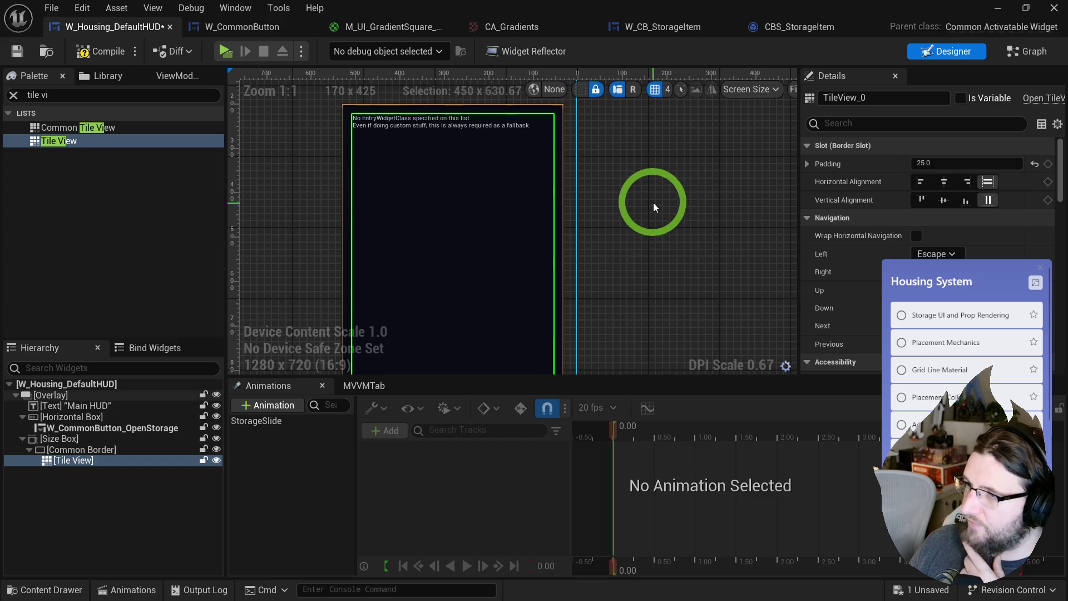
# - Set the Tile View's Entry Widget Class to the storage item button widget
pyautogui.scroll(-15, 896, 250)
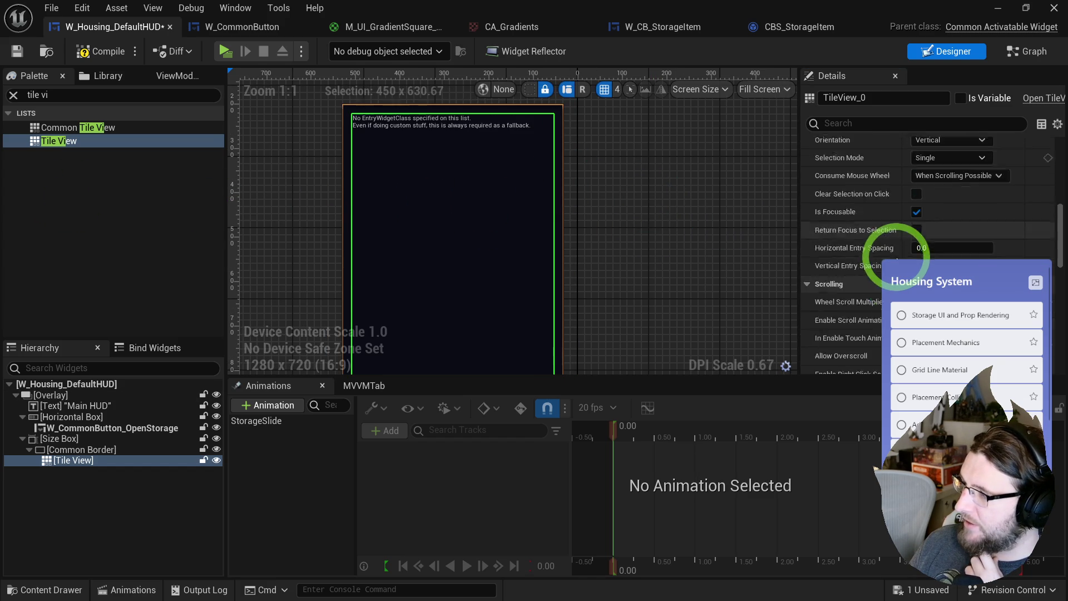
pyautogui.scroll(-1, 896, 257)
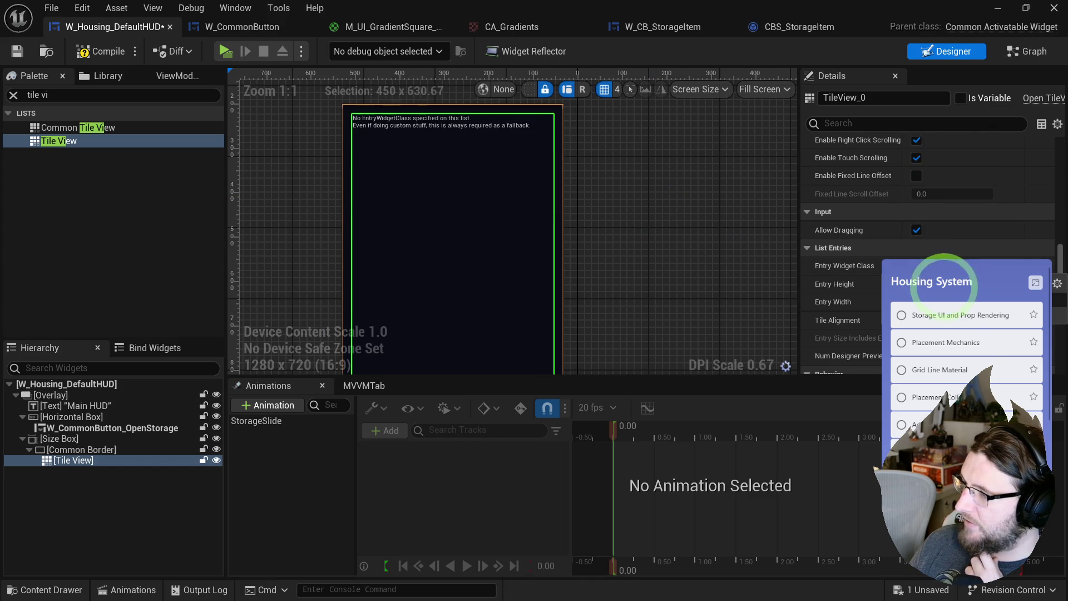
pyautogui.click(944, 295)
pyautogui.scroll(-3, 265, 171)
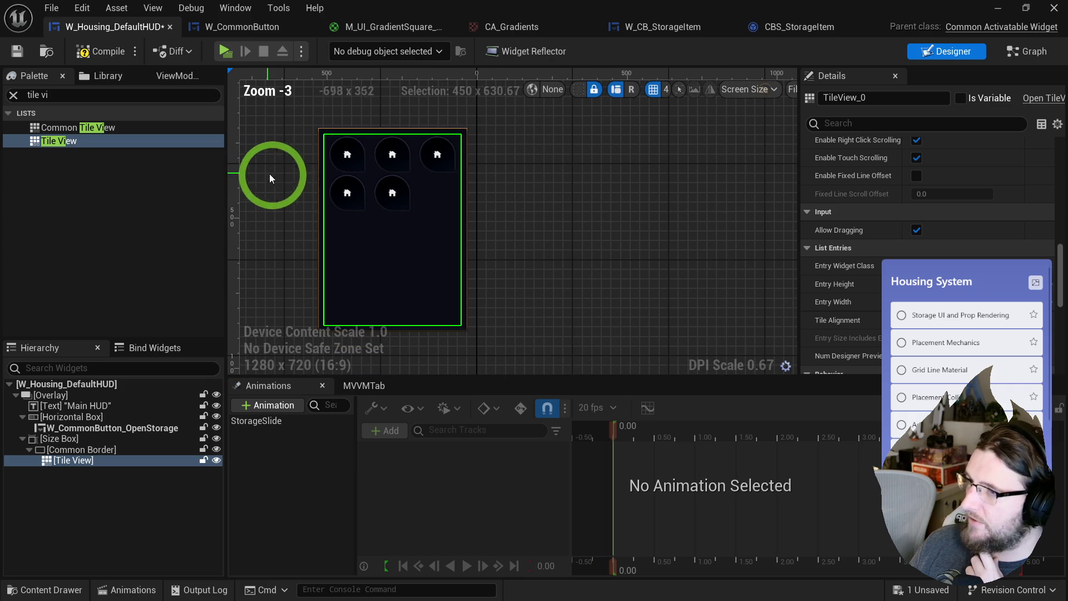
pyautogui.scroll(2, 264, 190)
pyautogui.click(309, 160)
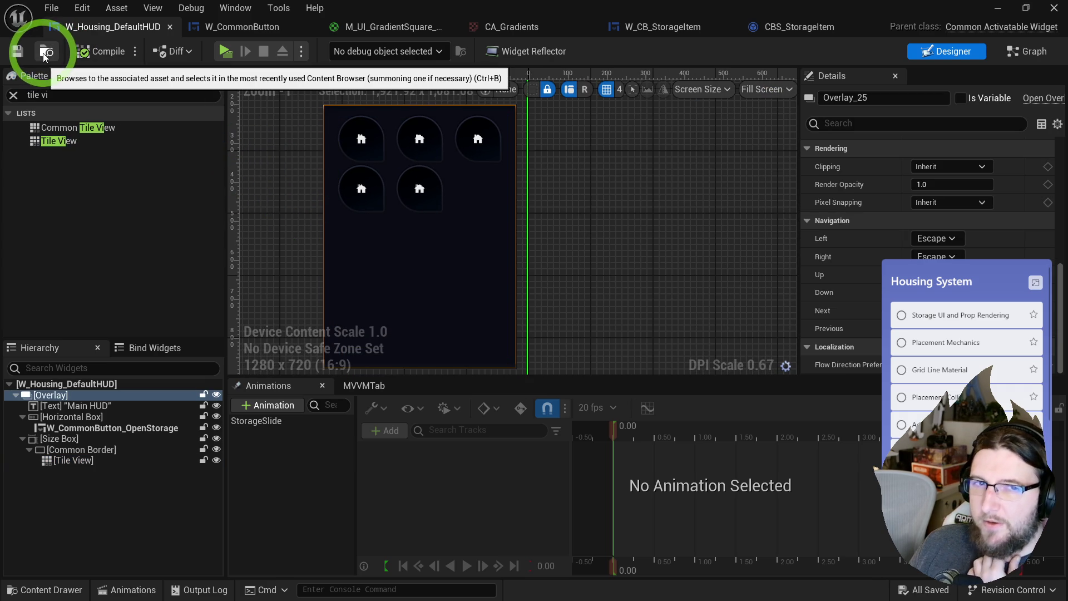
pyautogui.click(433, 192)
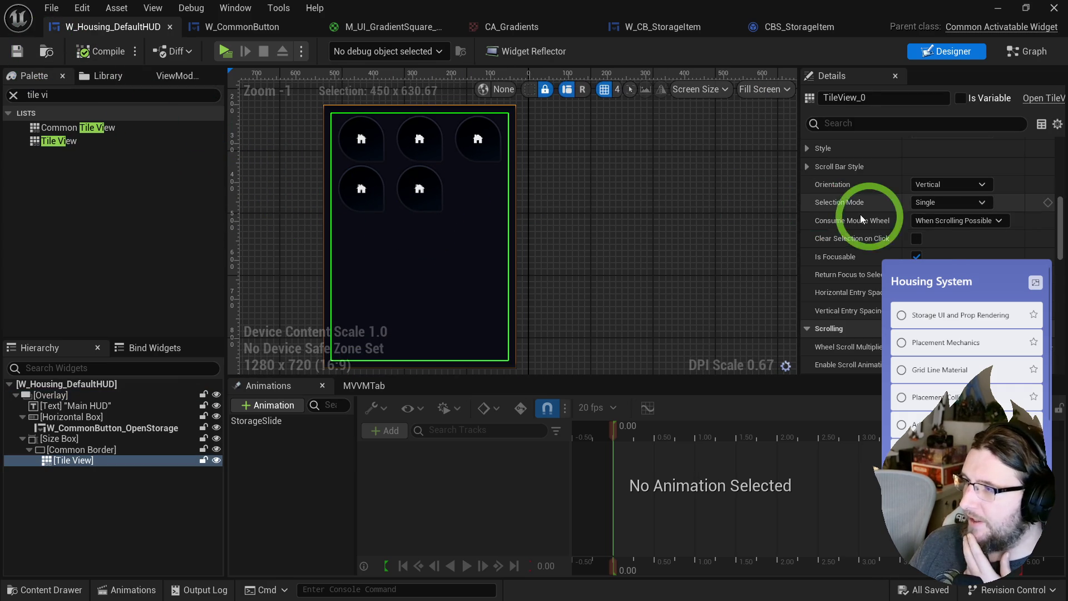
pyautogui.scroll(-10, 868, 246)
pyautogui.scroll(10, 862, 248)
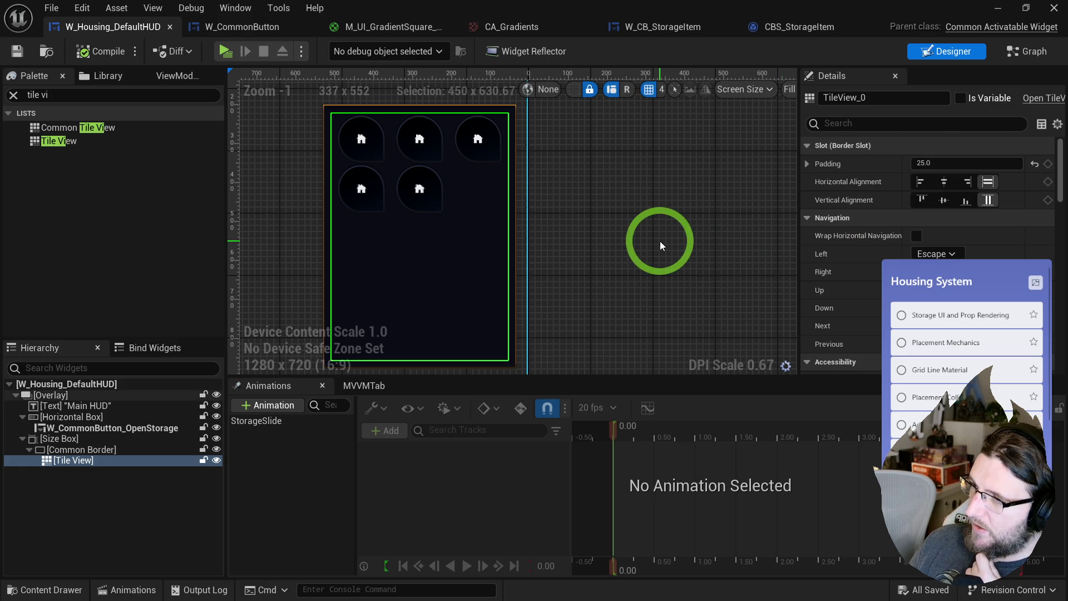
pyautogui.scroll(-5, 661, 244)
pyautogui.scroll(5, 660, 245)
pyautogui.scroll(1, 659, 246)
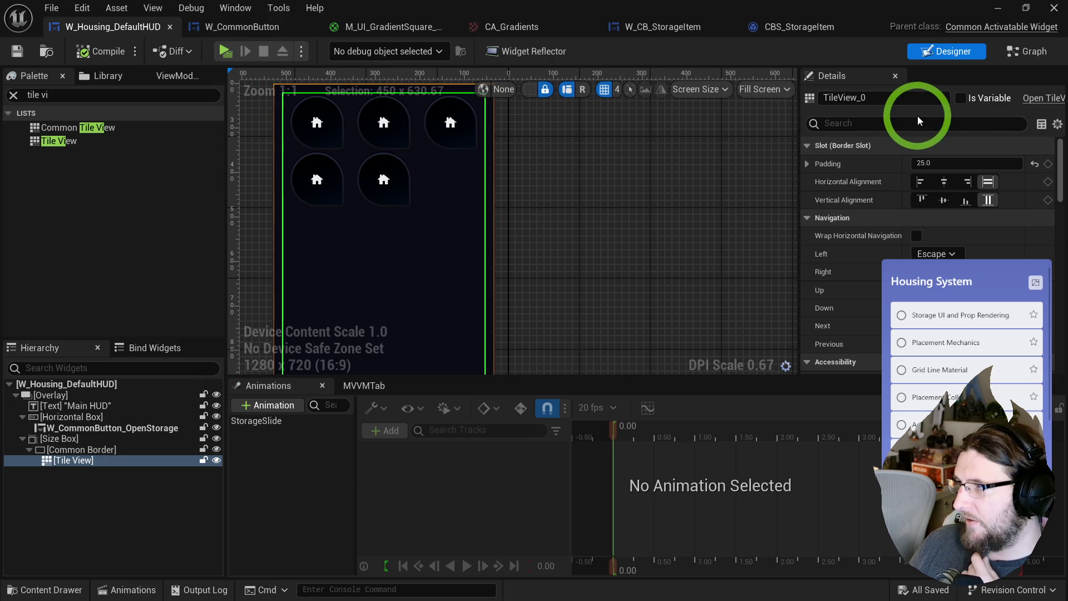
# - Make the Tile View a variable named TileView_Items, then compile and save
pyautogui.click(962, 98)
pyautogui.press('BackSpace')
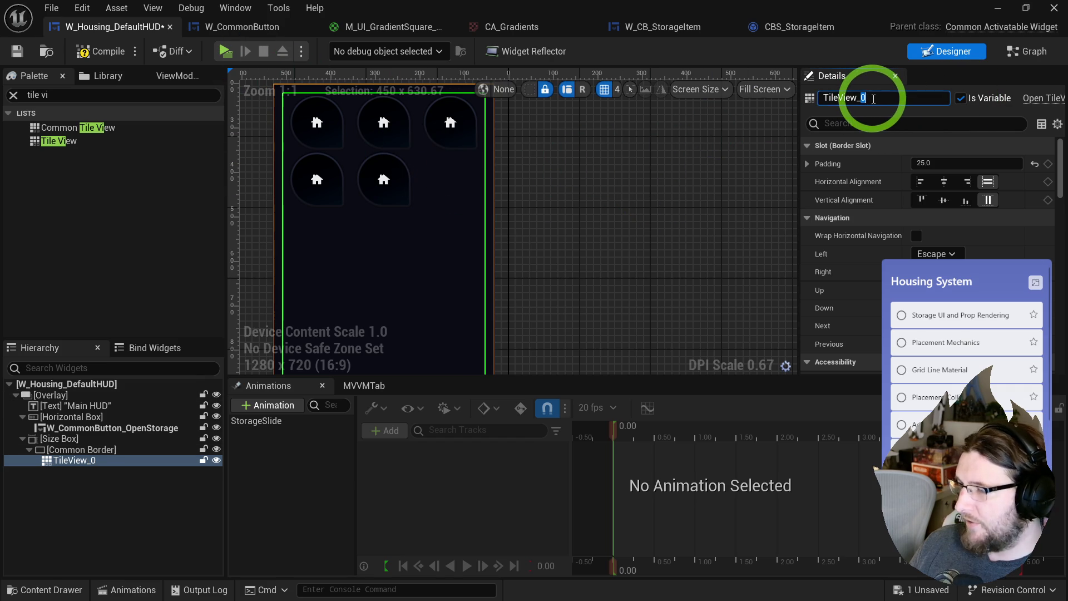
pyautogui.write('Items')
pyautogui.press('Return')
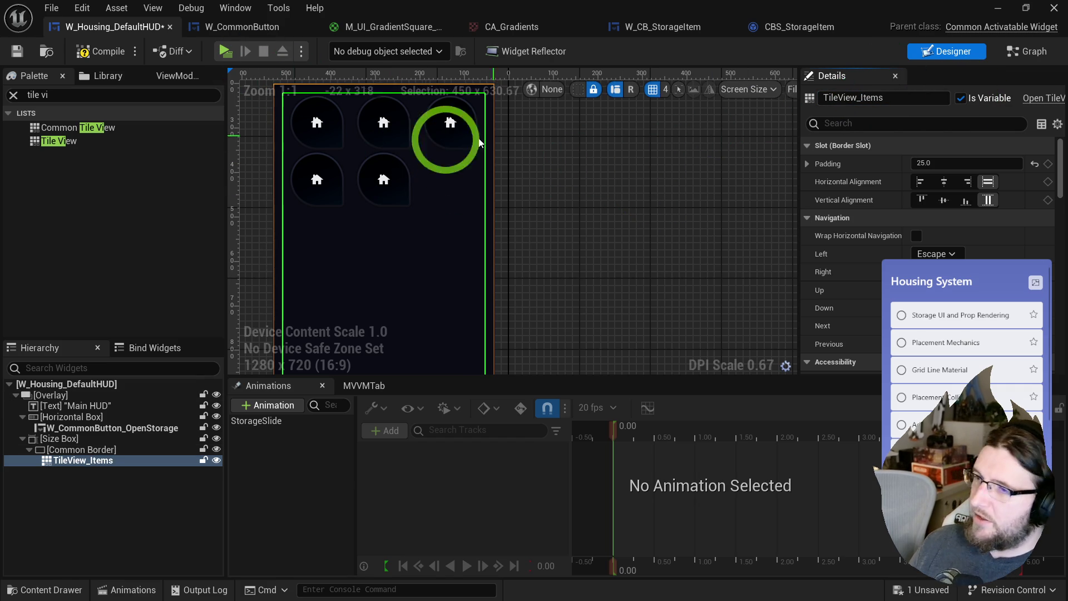
pyautogui.click(99, 51)
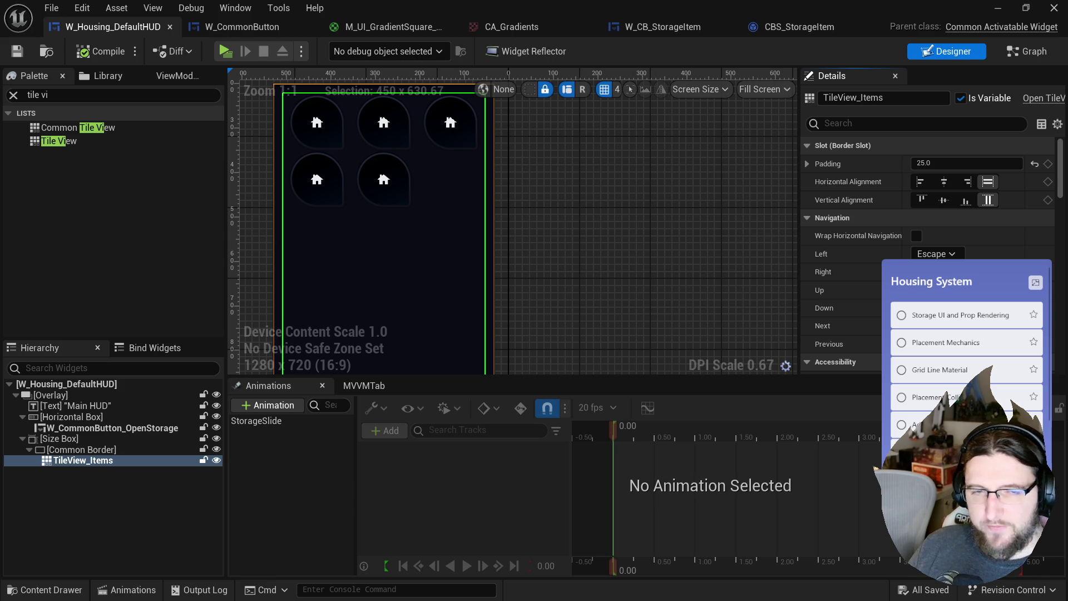
# - In the HUD's event graph, add a Set List Items node on TileView_Items fed by a Make Array
pyautogui.click(1024, 55)
pyautogui.scroll(5, 528, 194)
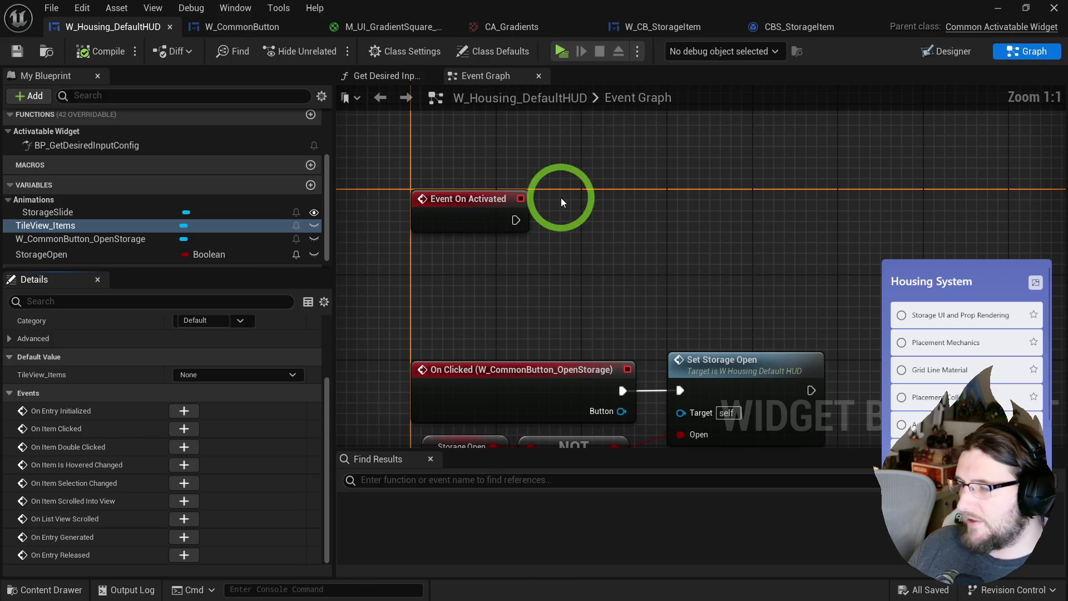
pyautogui.moveTo(44, 225)
pyautogui.mouseDown()
pyautogui.moveTo(410, 281)
pyautogui.moveTo(527, 269)
pyautogui.moveTo(559, 252)
pyautogui.mouseUp()
pyautogui.write('set items')
pyautogui.press('Return')
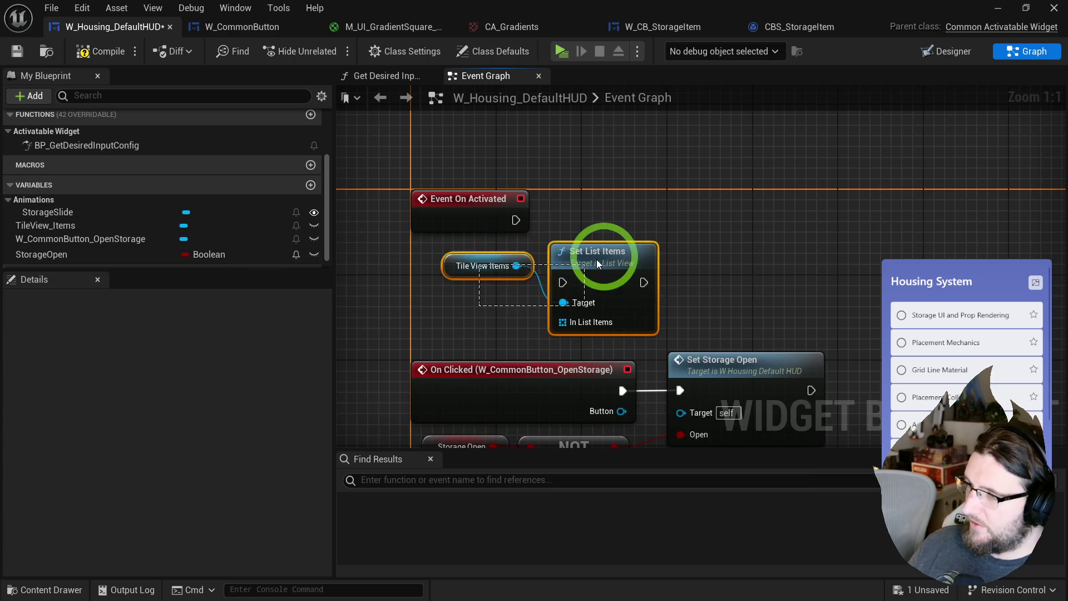
pyautogui.moveTo(579, 256); pyautogui.dragTo(884, 186)
pyautogui.moveTo(482, 266); pyautogui.dragTo(792, 228)
pyautogui.moveTo(872, 247); pyautogui.dragTo(782, 284)
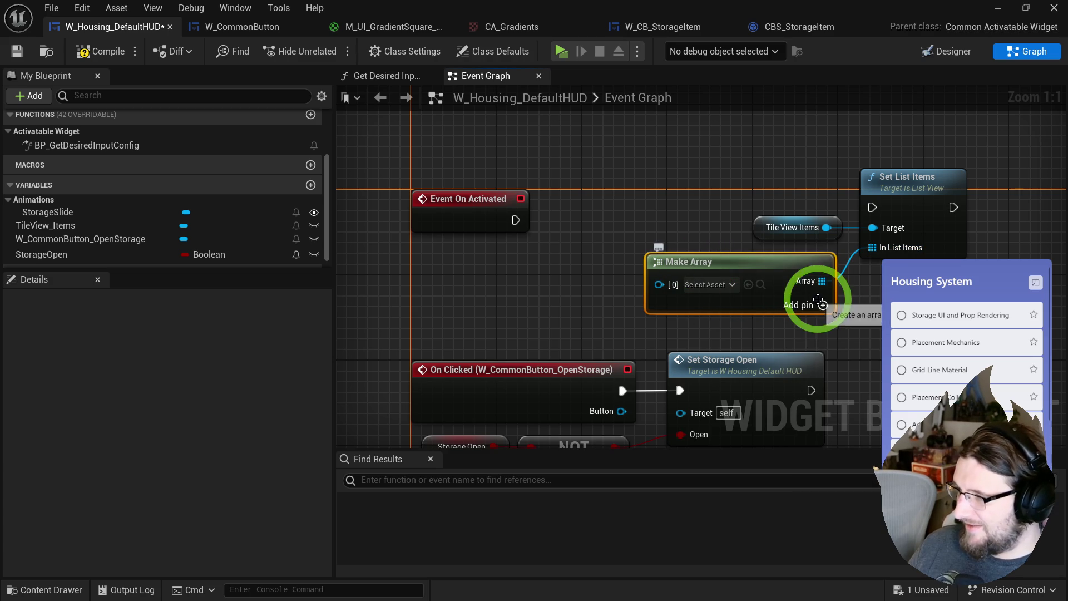
# - Grow the Make Array node to four entries and wire Event On Activated into Set List Items
pyautogui.click(821, 304)
pyautogui.click(821, 303)
pyautogui.click(821, 303)
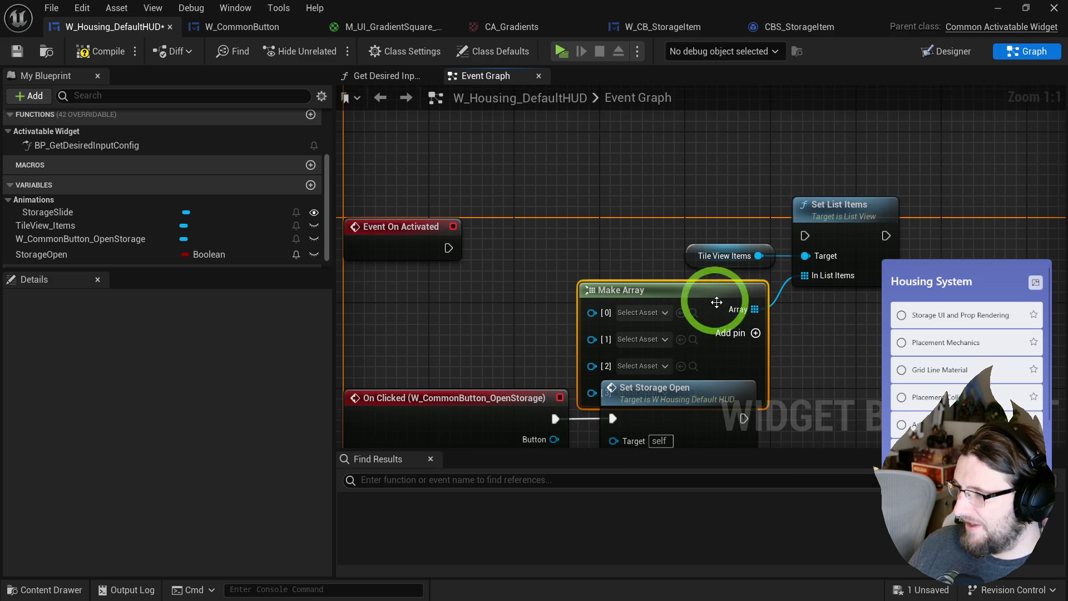
pyautogui.moveTo(723, 307); pyautogui.dragTo(723, 298)
pyautogui.moveTo(448, 248)
pyautogui.mouseDown()
pyautogui.moveTo(758, 217)
pyautogui.moveTo(806, 240)
pyautogui.moveTo(808, 142)
pyautogui.moveTo(805, 171)
pyautogui.mouseUp()
pyautogui.click(812, 253)
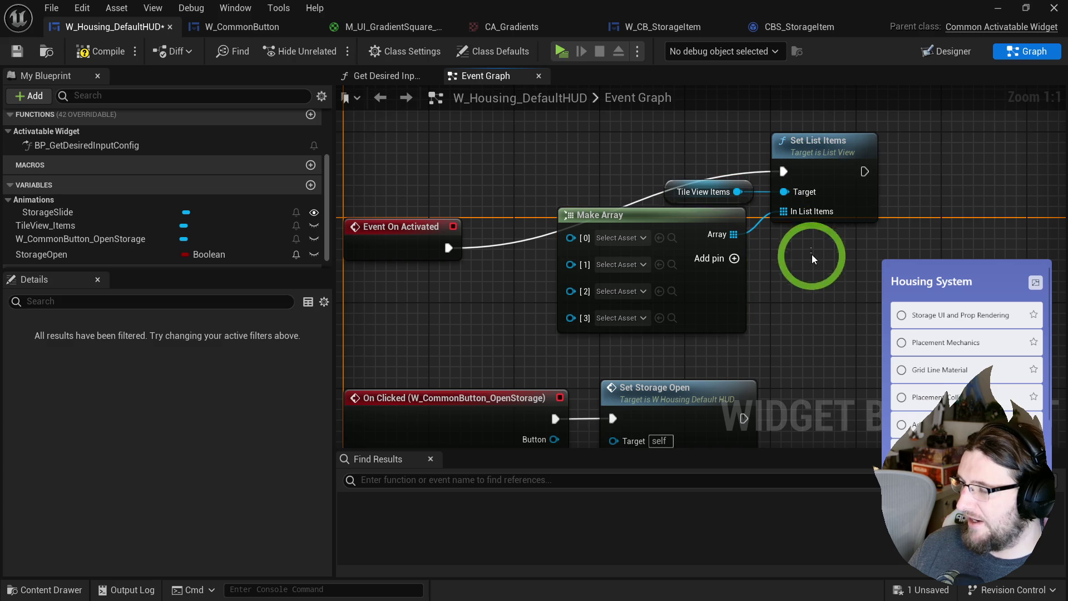
# - Set array entries [0] through [3] to the 127grey texture
pyautogui.click(626, 274)
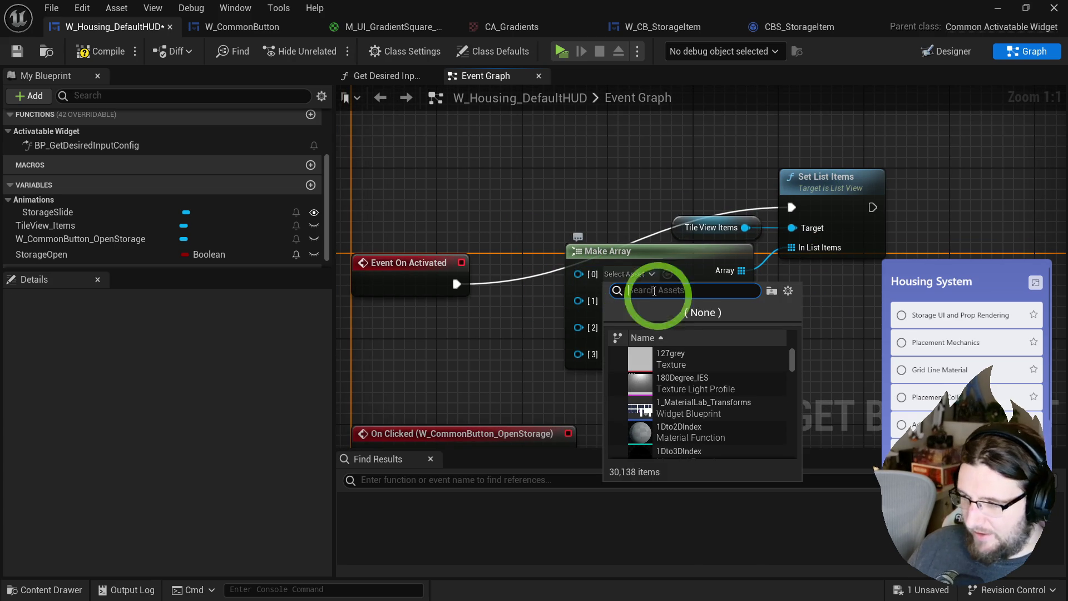
pyautogui.click(671, 359)
pyautogui.click(626, 301)
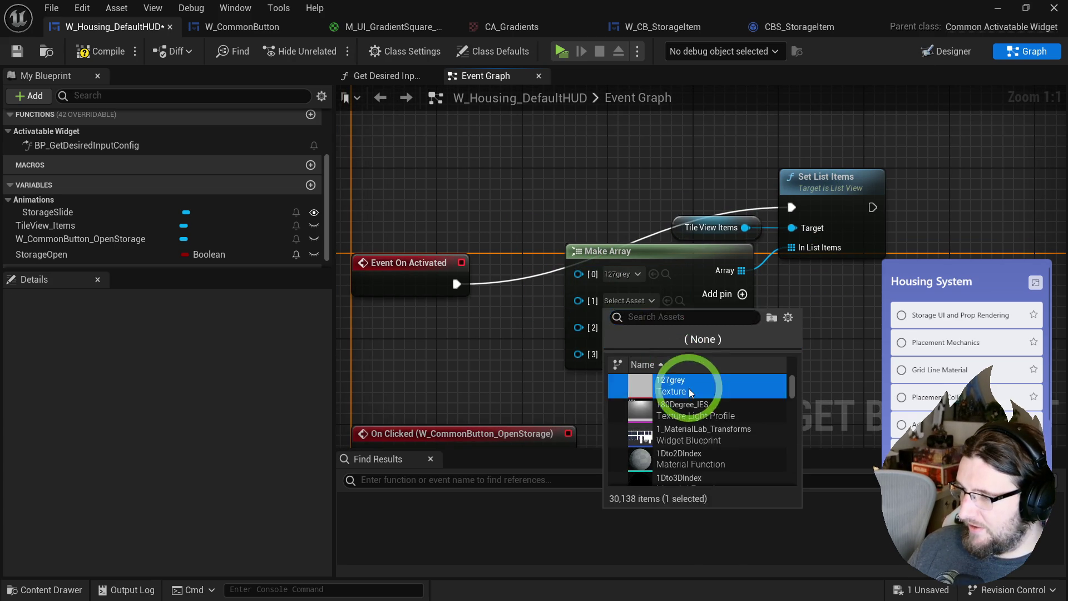
pyautogui.click(639, 386)
pyautogui.click(635, 329)
pyautogui.click(679, 414)
pyautogui.click(632, 359)
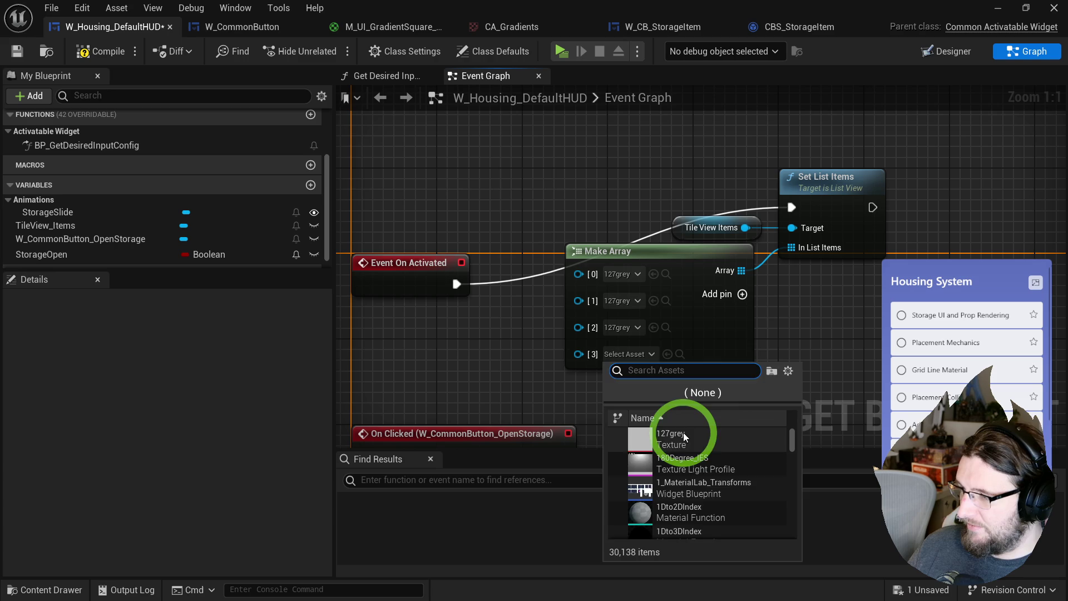
pyautogui.click(682, 429)
# - Compile the HUD blueprint and launch a standalone game preview
pyautogui.click(103, 59)
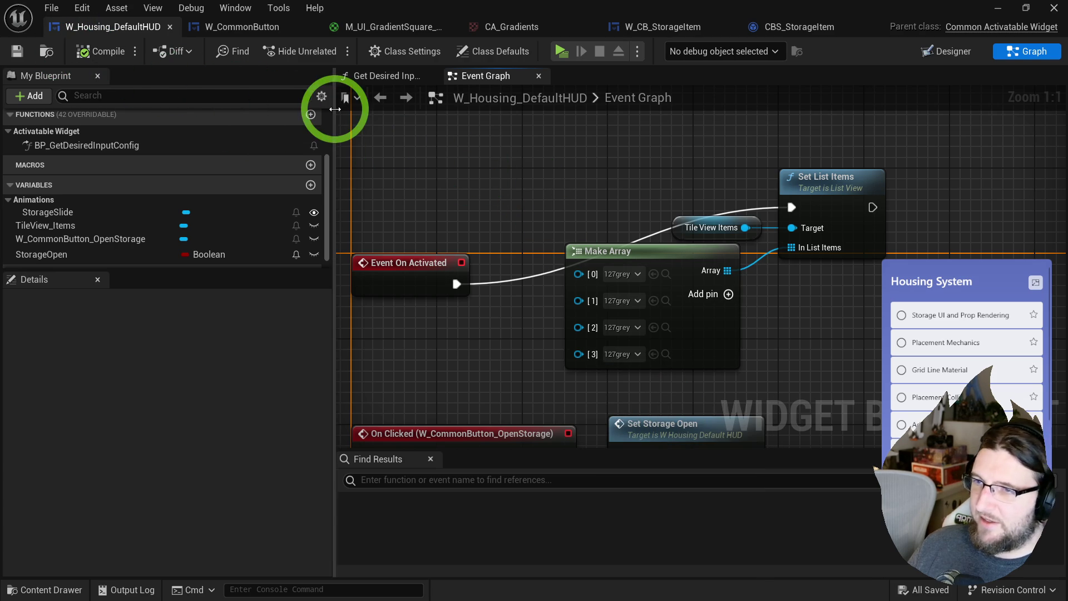
pyautogui.click(926, 50)
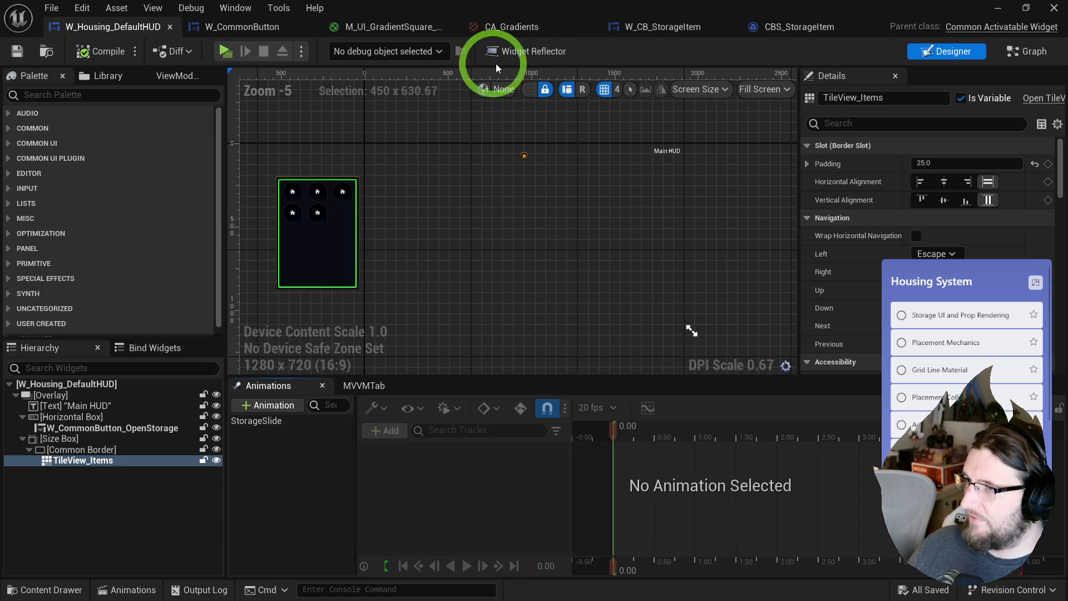
pyautogui.click(225, 51)
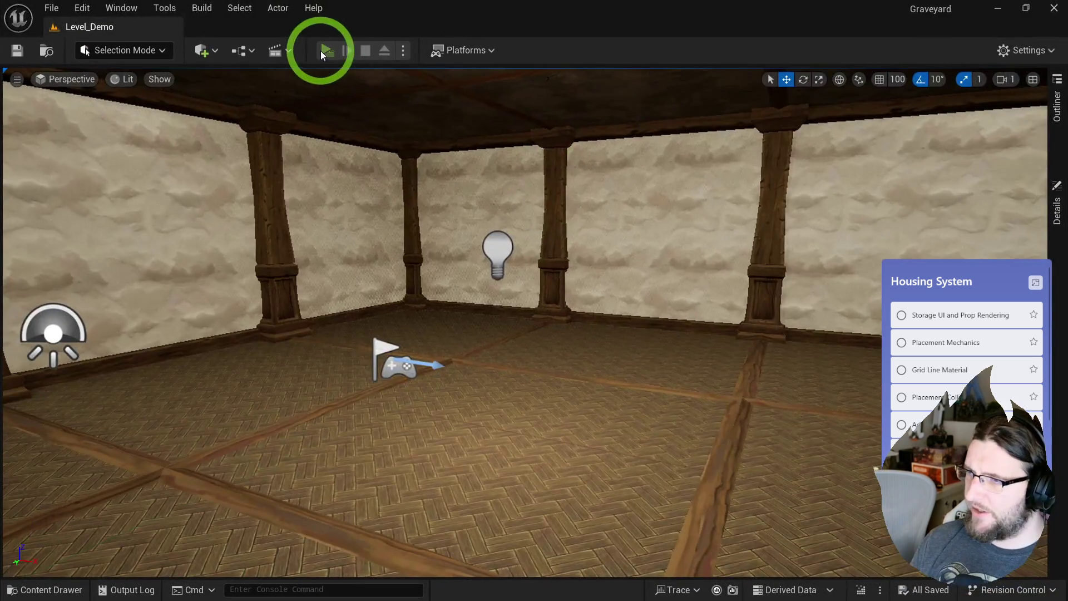
# - Let the inserted clip finish, then drag the Unreal Editor back to full screen
pyautogui.click(323, 51)
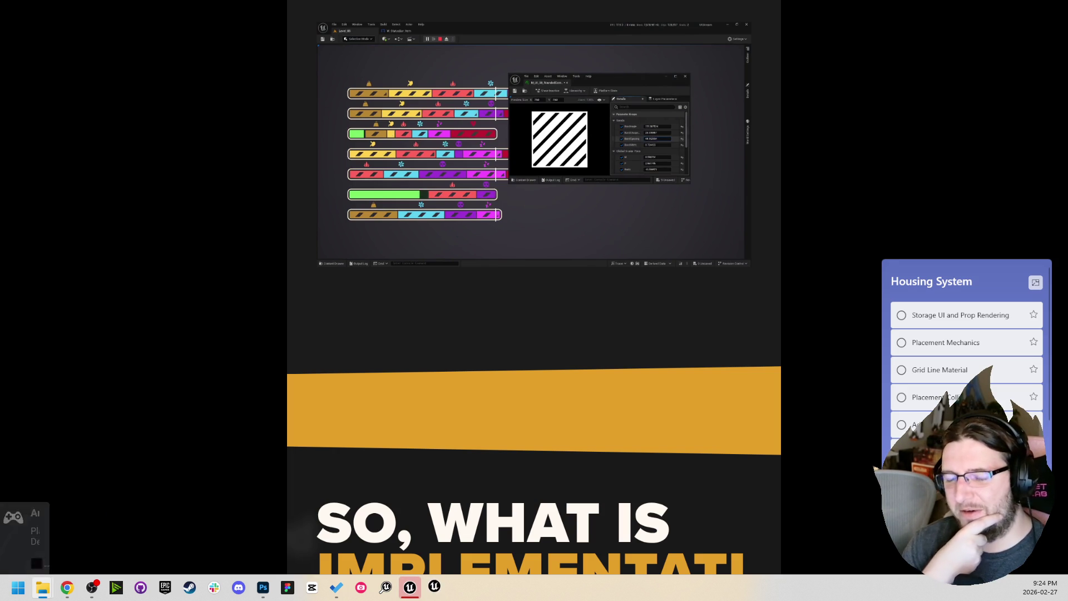
pyautogui.moveTo(538, 304); pyautogui.dragTo(553, 2)
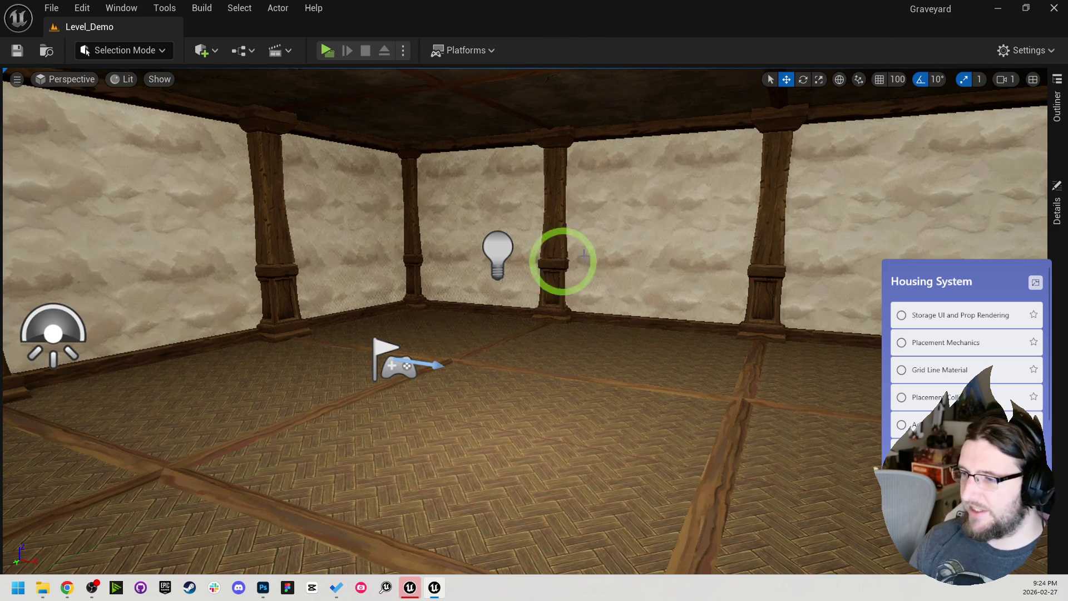
# - Show the UI folder in the content drawer, adjust the drawer's height, and look around the room
pyautogui.scroll(-3, 603, 341)
pyautogui.hotkey('ctrl', 'space')
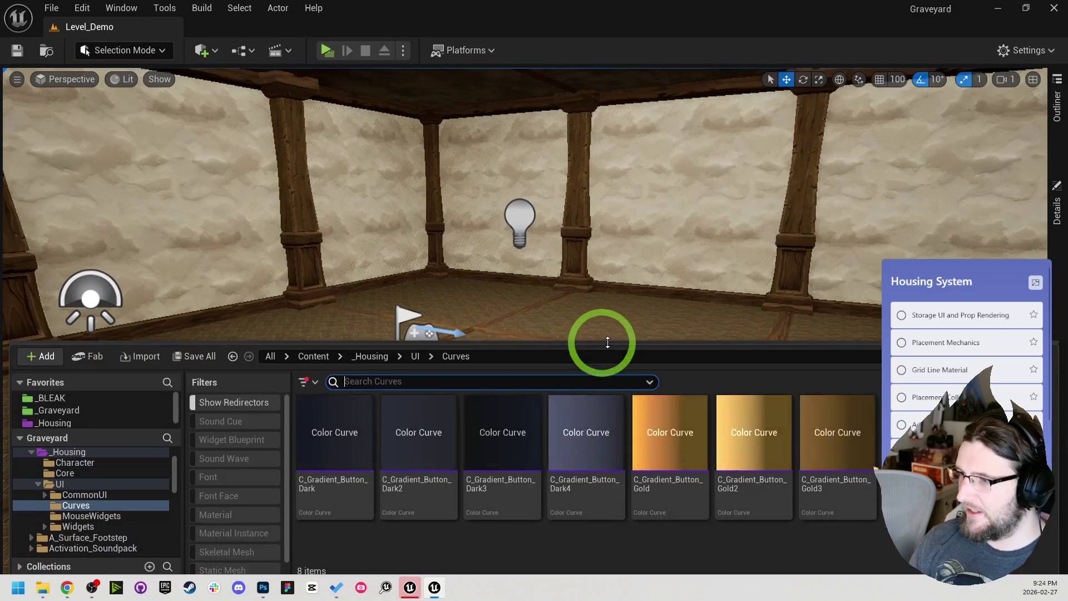
pyautogui.click(63, 485)
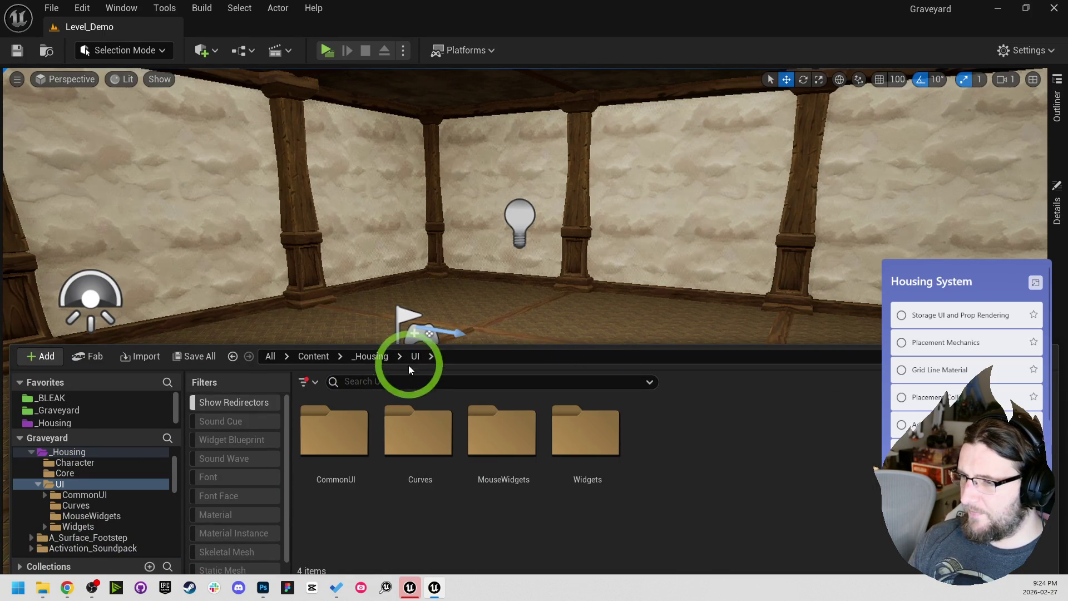
pyautogui.moveTo(405, 345); pyautogui.dragTo(404, 318)
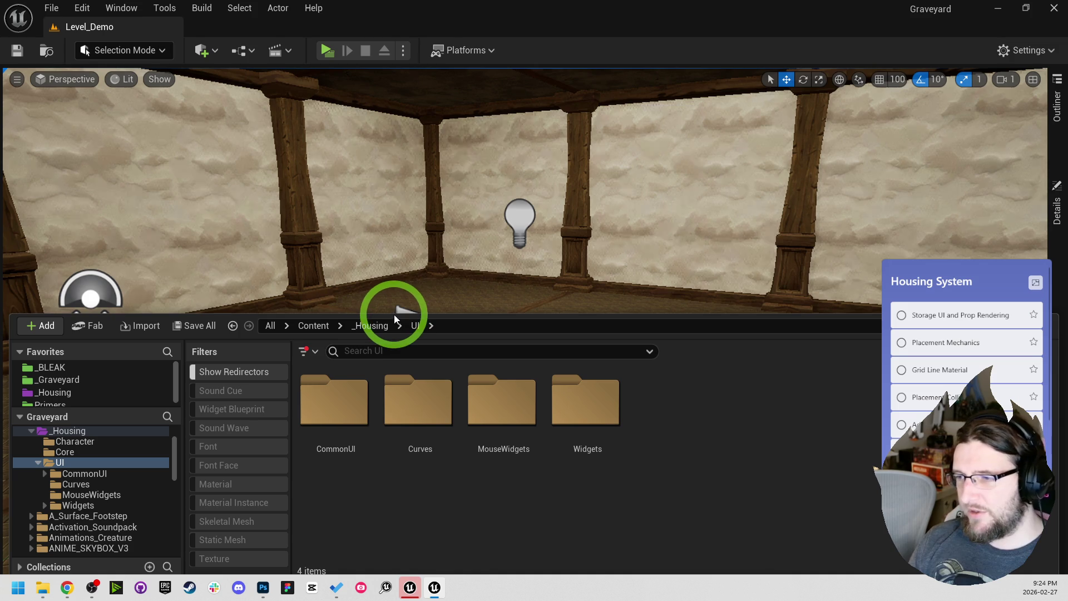
pyautogui.moveTo(395, 313); pyautogui.dragTo(393, 336)
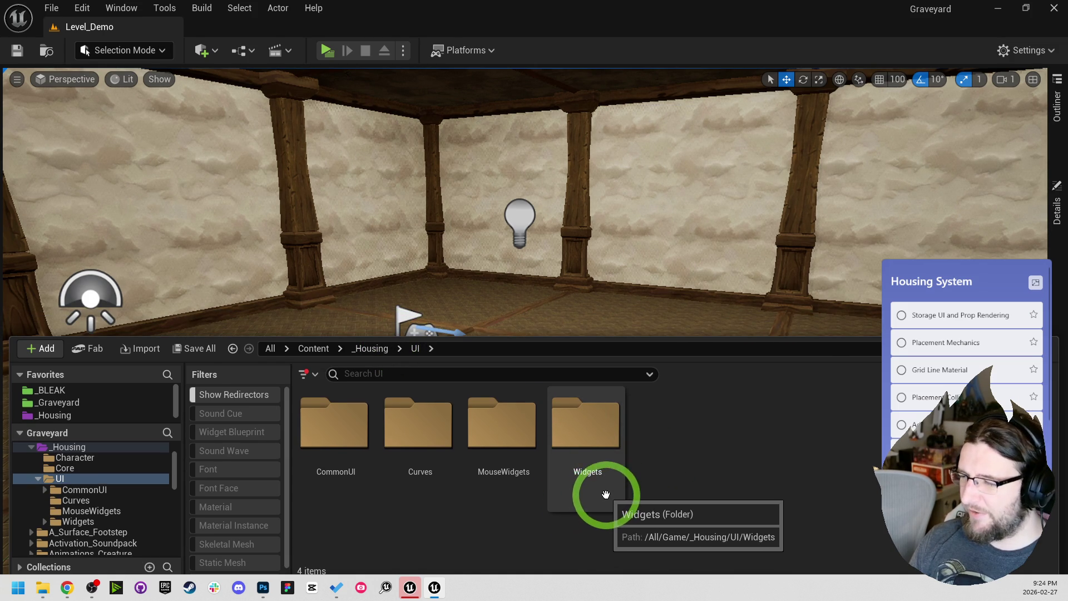
pyautogui.moveTo(588, 336); pyautogui.dragTo(590, 363)
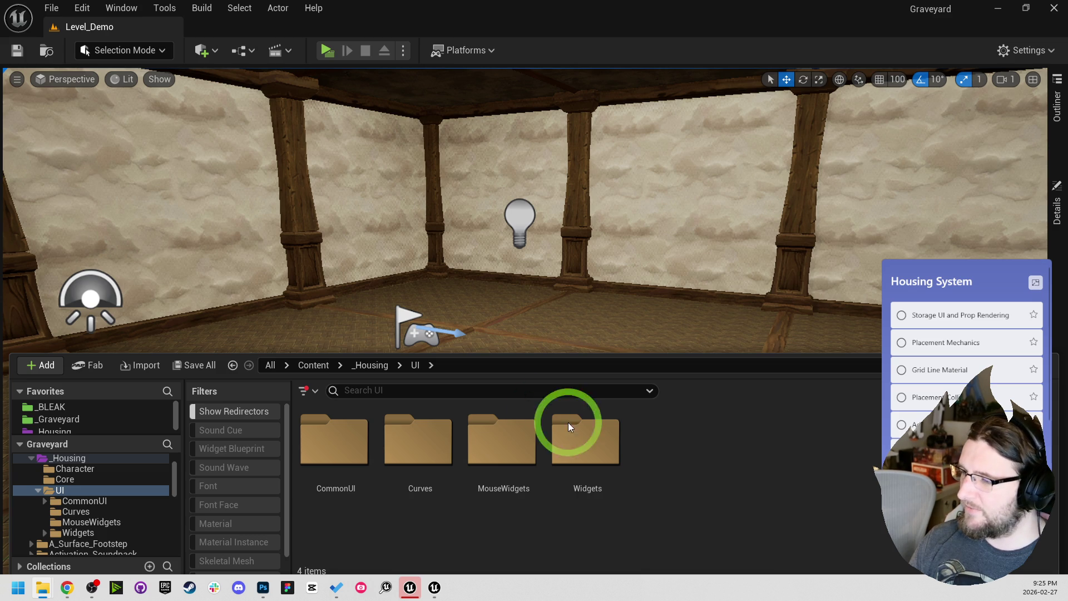
pyautogui.moveTo(527, 353)
pyautogui.mouseDown()
pyautogui.moveTo(529, 393)
pyautogui.moveTo(522, 370)
pyautogui.mouseUp()
pyautogui.moveTo(570, 325)
pyautogui.mouseDown()
pyautogui.moveTo(615, 288)
pyautogui.moveTo(315, 296)
pyautogui.moveTo(335, 285)
pyautogui.moveTo(528, 302)
pyautogui.mouseUp()
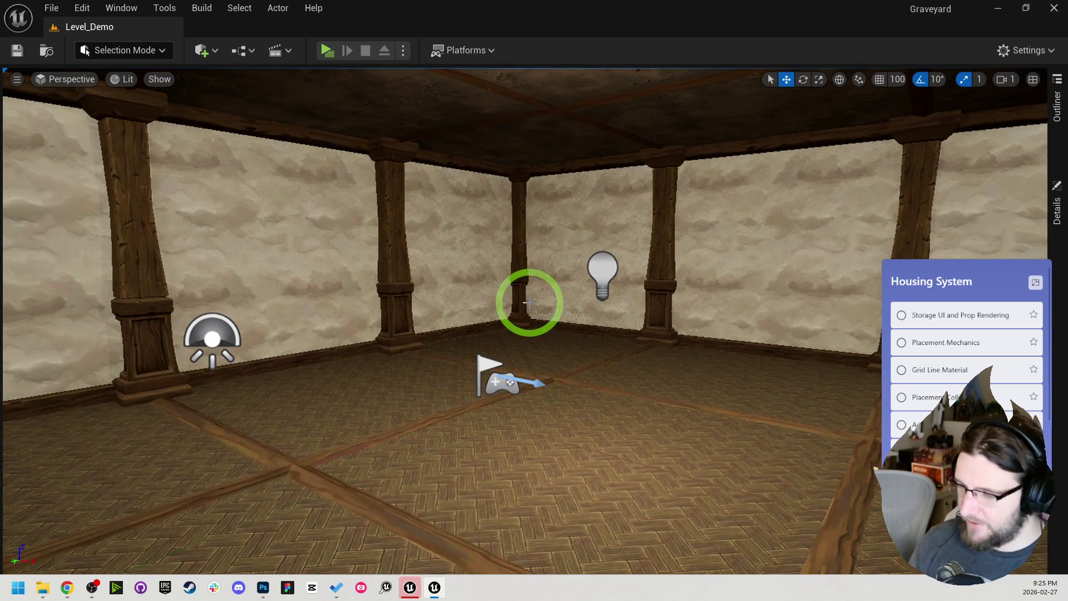
pyautogui.moveTo(573, 319); pyautogui.dragTo(575, 312)
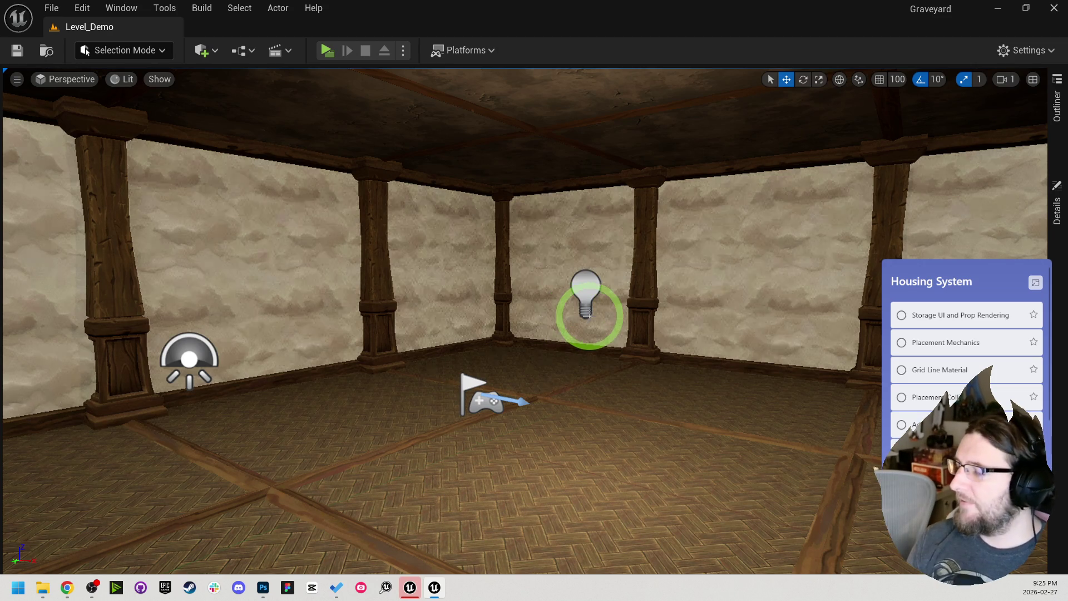
# - Browse Widgets > Storage, return to UI > CommonUI, and open W_Housing_DefaultHUD
pyautogui.hotkey('ctrl', 'space')
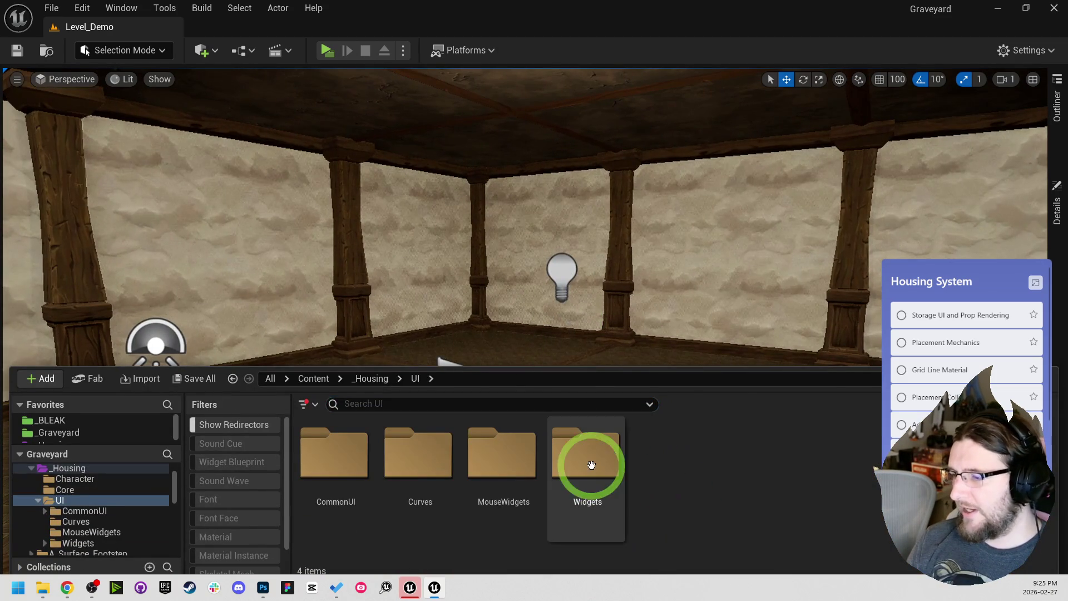
pyautogui.doubleClick(592, 467)
pyautogui.doubleClick(370, 464)
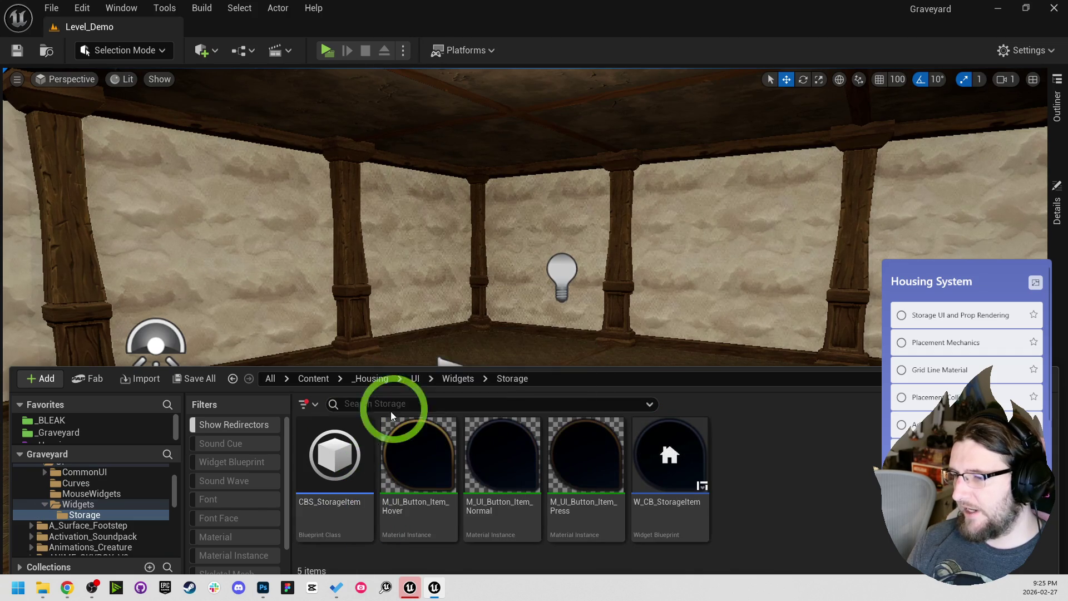
pyautogui.click(451, 382)
pyautogui.click(417, 381)
pyautogui.click(336, 482)
pyautogui.doubleClick(336, 483)
pyautogui.click(434, 560)
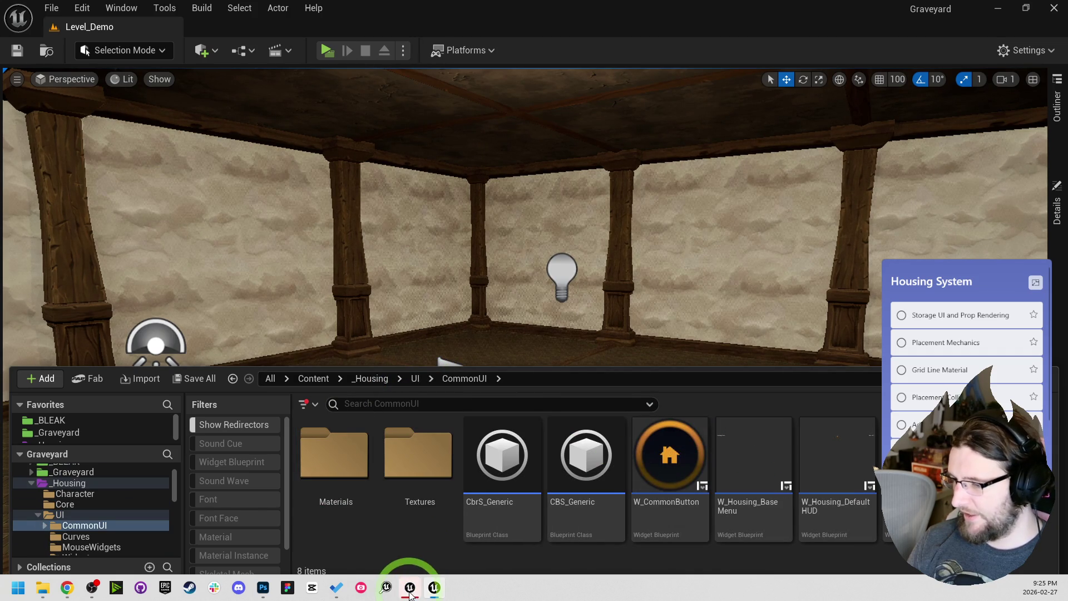
pyautogui.click(699, 460)
pyautogui.doubleClick(844, 480)
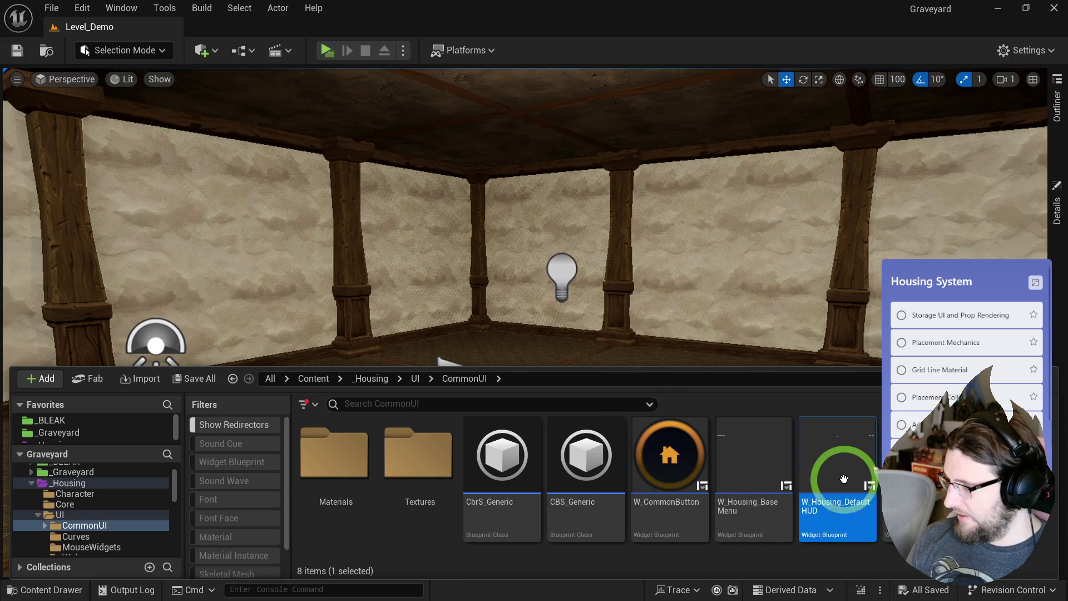
# - Delete the Make Array, Tile View Items and Set List Items nodes, compile, and open the Content Drawer
pyautogui.scroll(3, 282, 249)
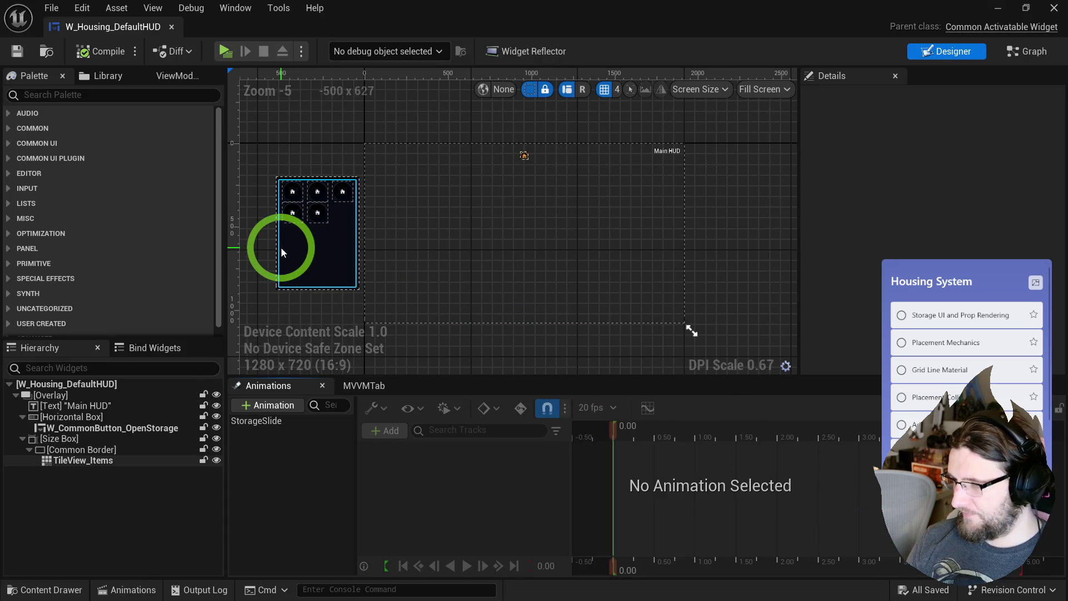
pyautogui.moveTo(281, 248); pyautogui.dragTo(328, 261)
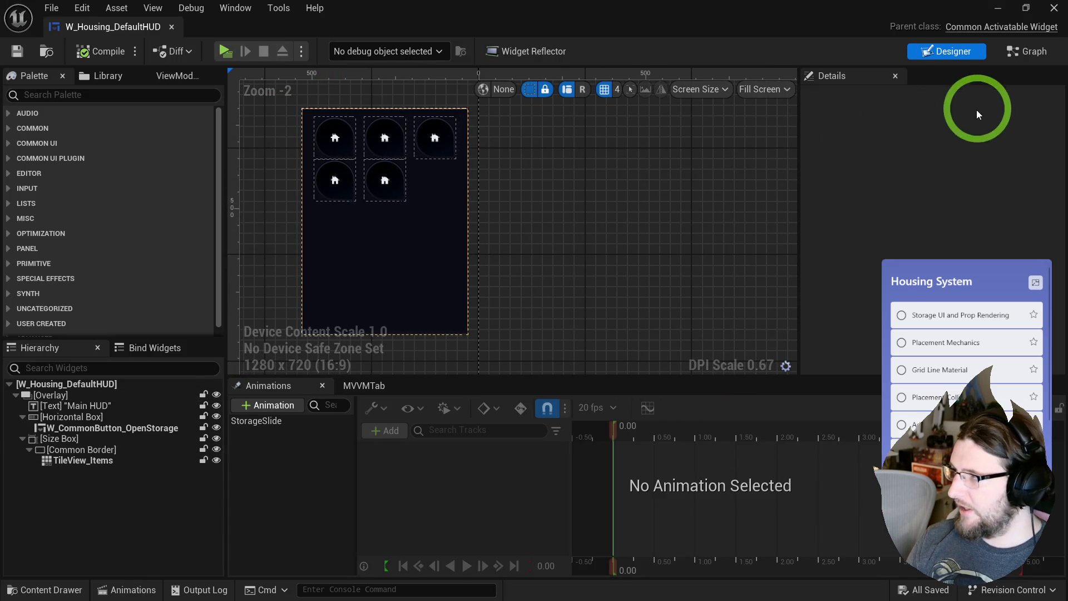
pyautogui.click(1022, 59)
pyautogui.moveTo(653, 162); pyautogui.dragTo(822, 315)
pyautogui.moveTo(629, 130); pyautogui.dragTo(827, 309)
pyautogui.press('Delete')
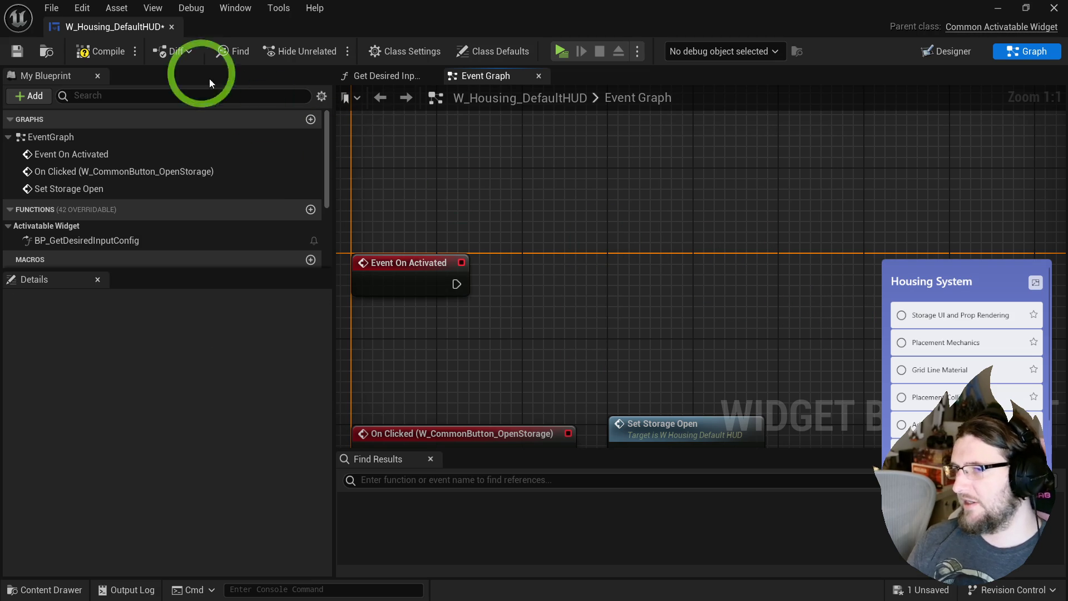
pyautogui.click(109, 51)
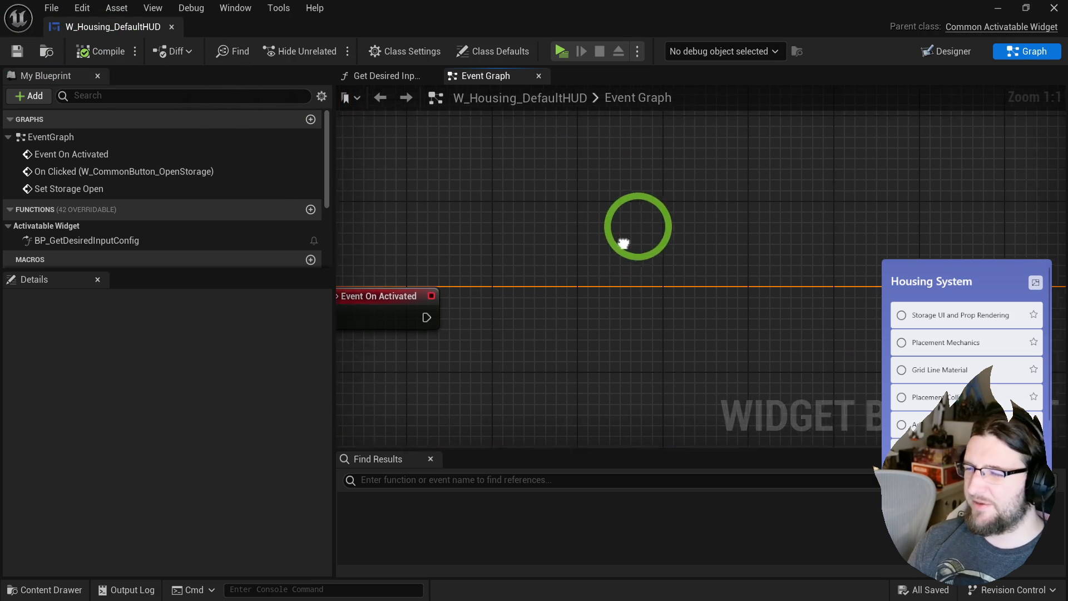
pyautogui.moveTo(584, 285); pyautogui.dragTo(630, 279)
pyautogui.click(46, 51)
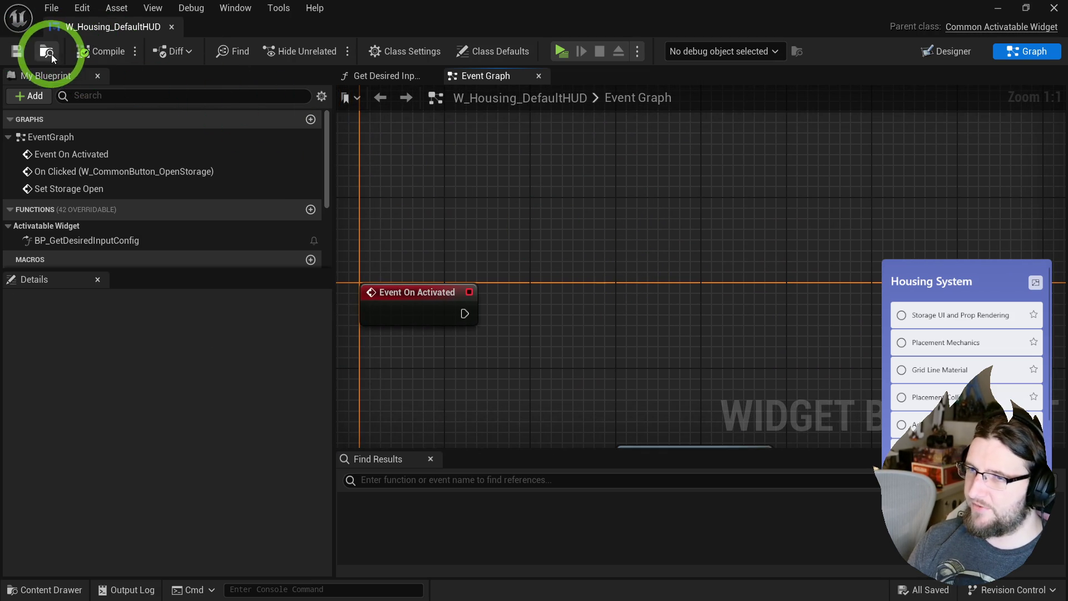
pyautogui.click(580, 548)
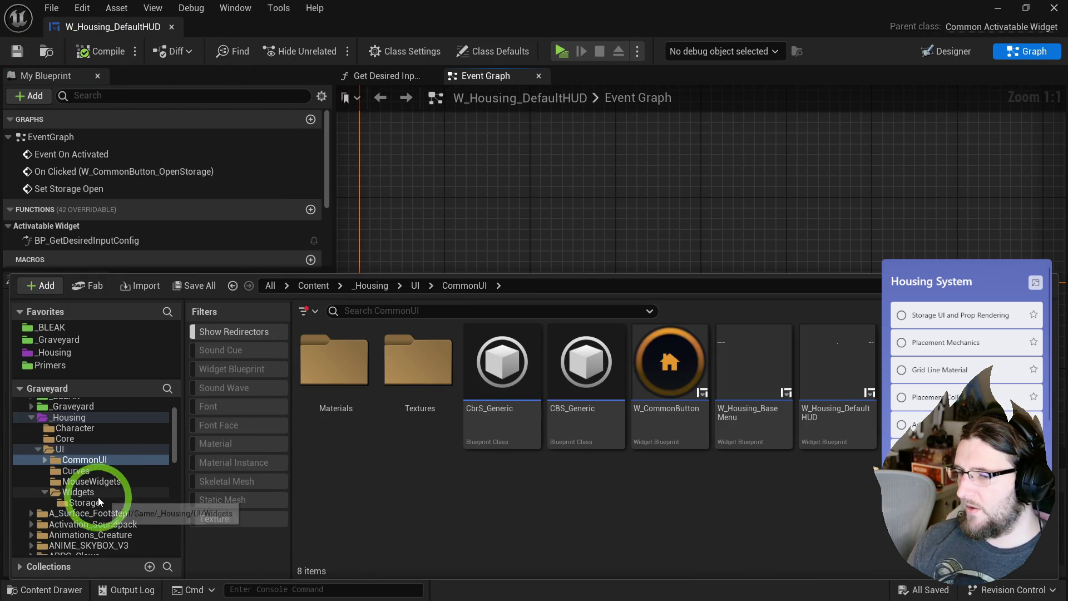
# - Create an Object-parented Blueprint Class named BP_StorageItem in Storage, then close and reopen the drawer
pyautogui.click(84, 502)
pyautogui.rightClick(729, 369)
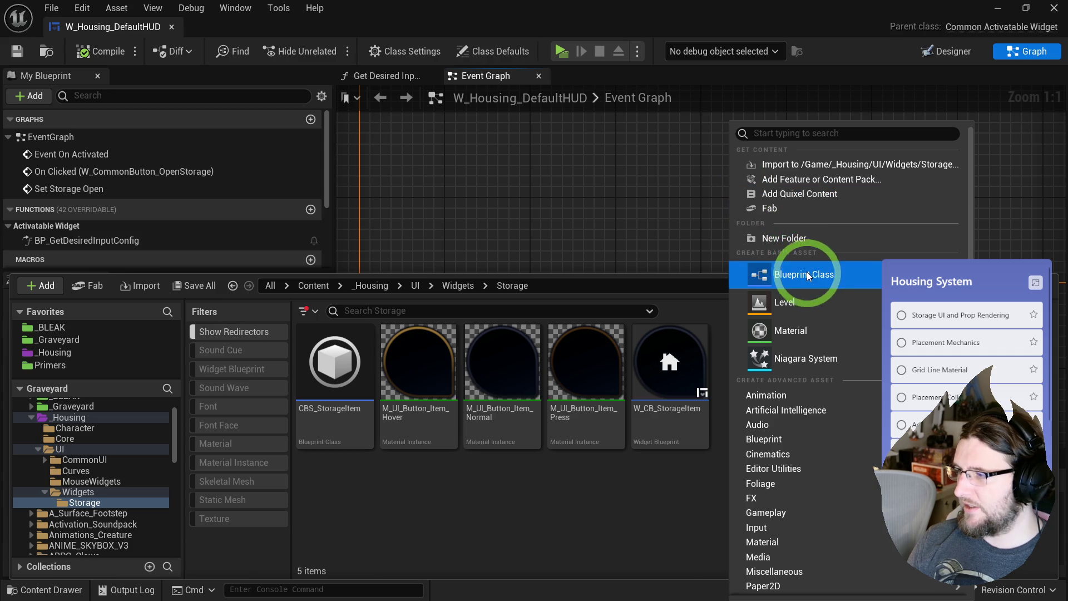
pyautogui.click(803, 266)
pyautogui.click(366, 427)
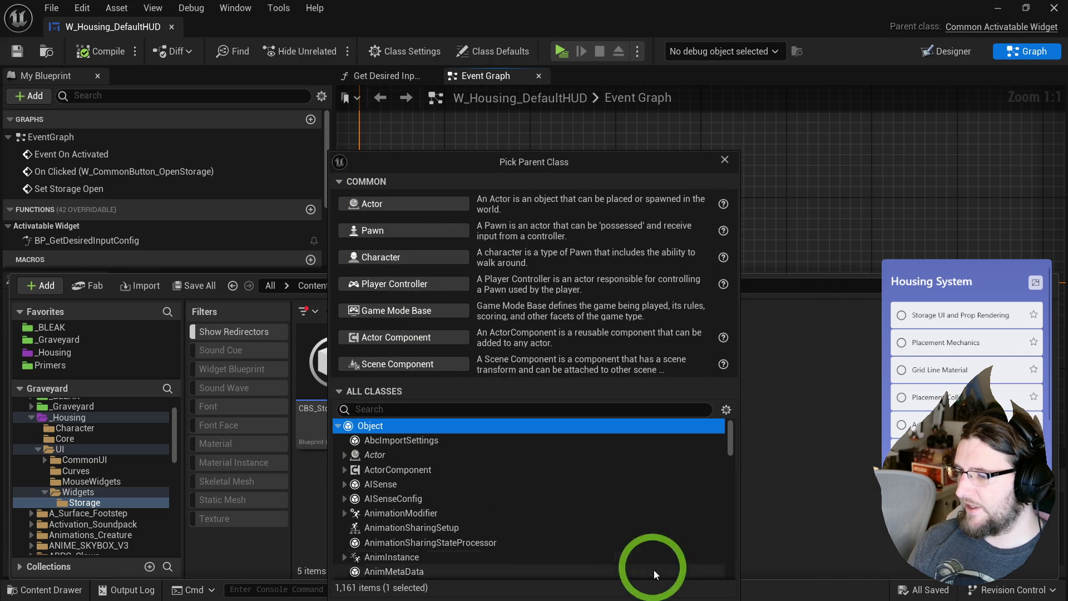
pyautogui.moveTo(553, 166); pyautogui.dragTo(562, 93)
pyautogui.click(663, 535)
pyautogui.write('BP_')
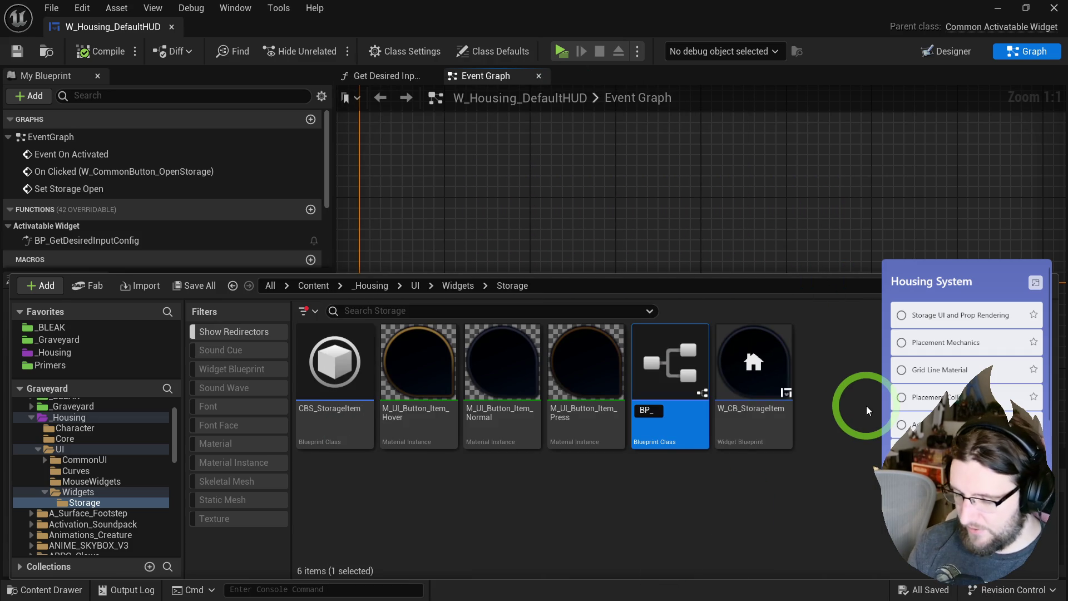
pyautogui.write('StorageItem')
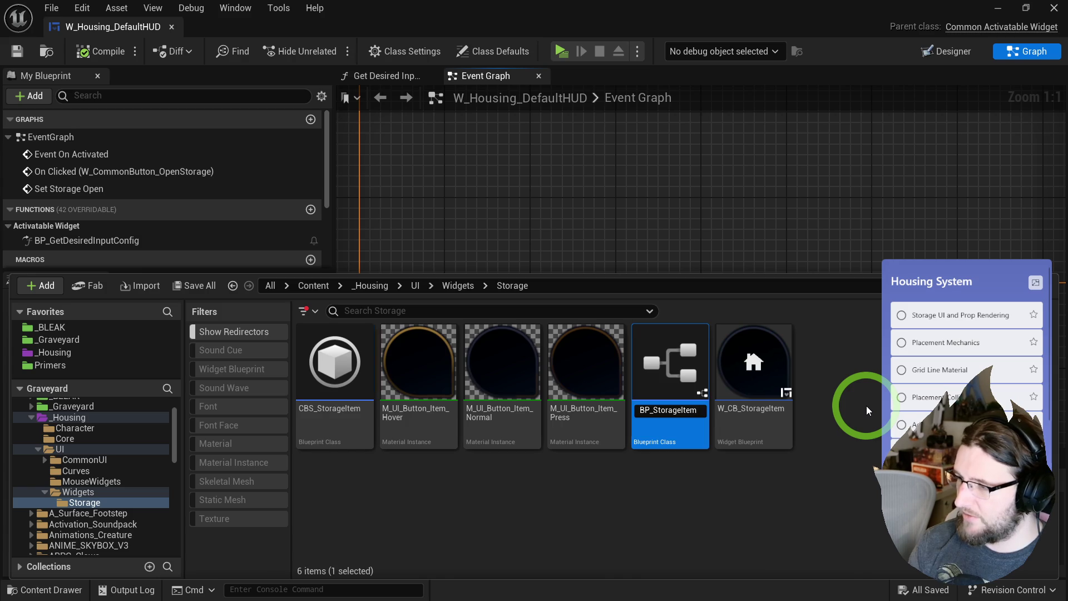
pyautogui.press('Return')
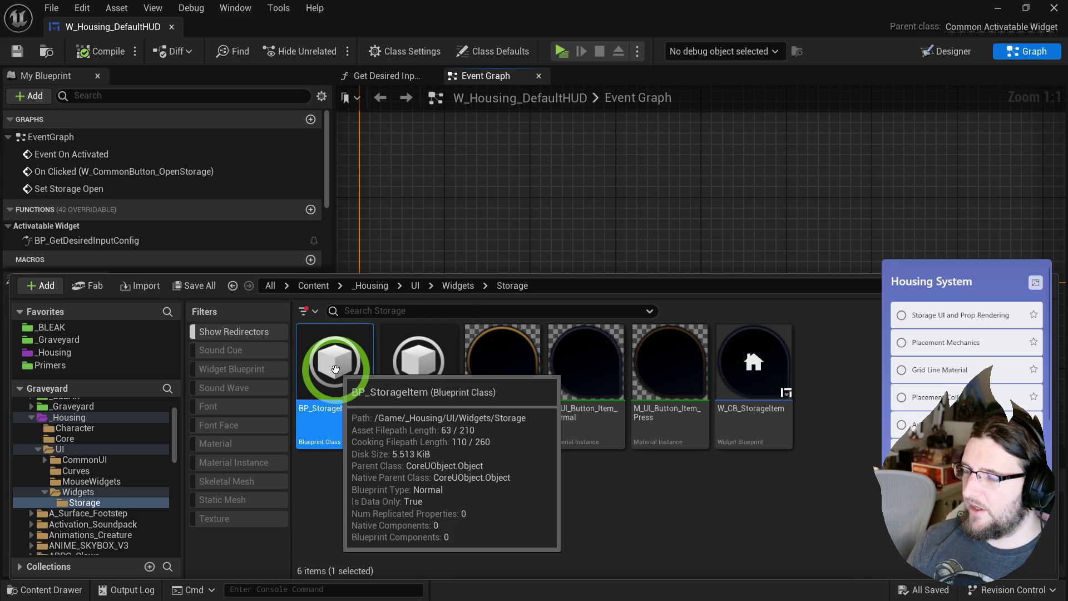
pyautogui.click(419, 235)
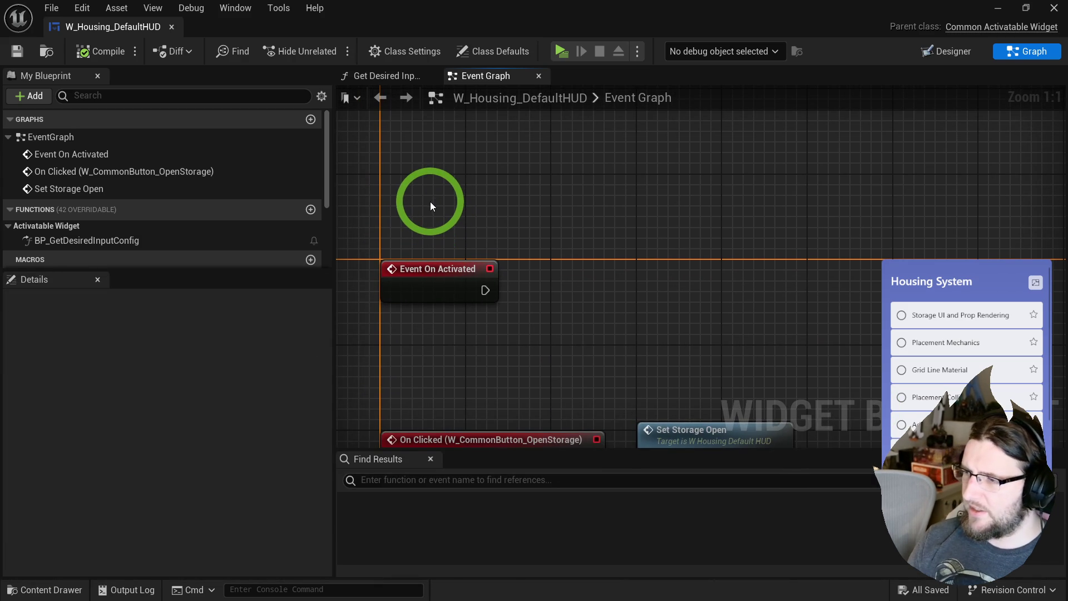
pyautogui.hotkey('ctrl', 'space')
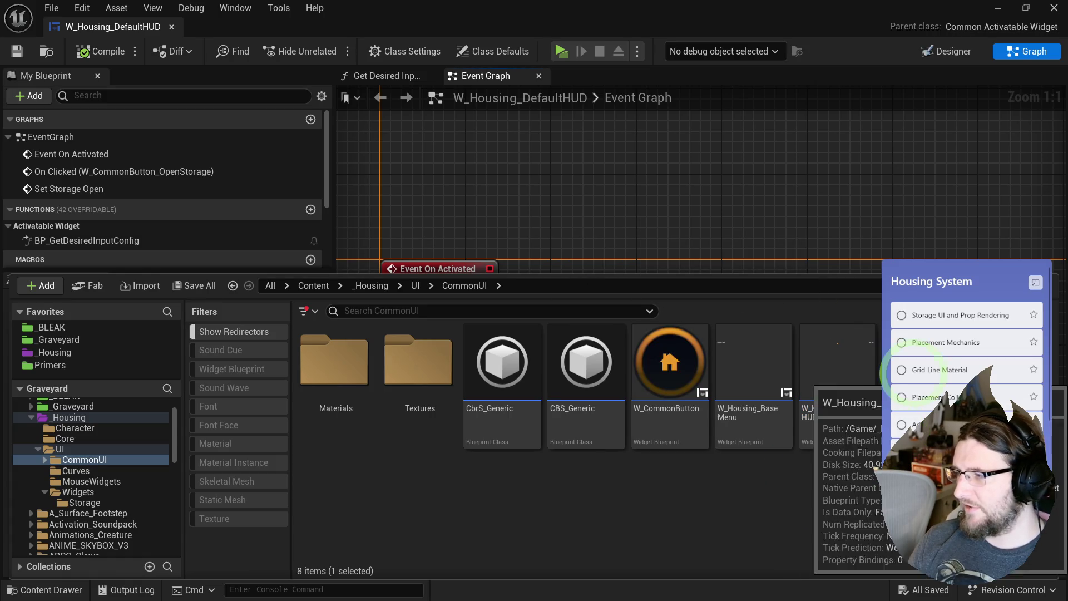
# - Open W_Housing_Storage, cancel its deletion at the reference warning, and show the Core folder
pyautogui.doubleClick(913, 405)
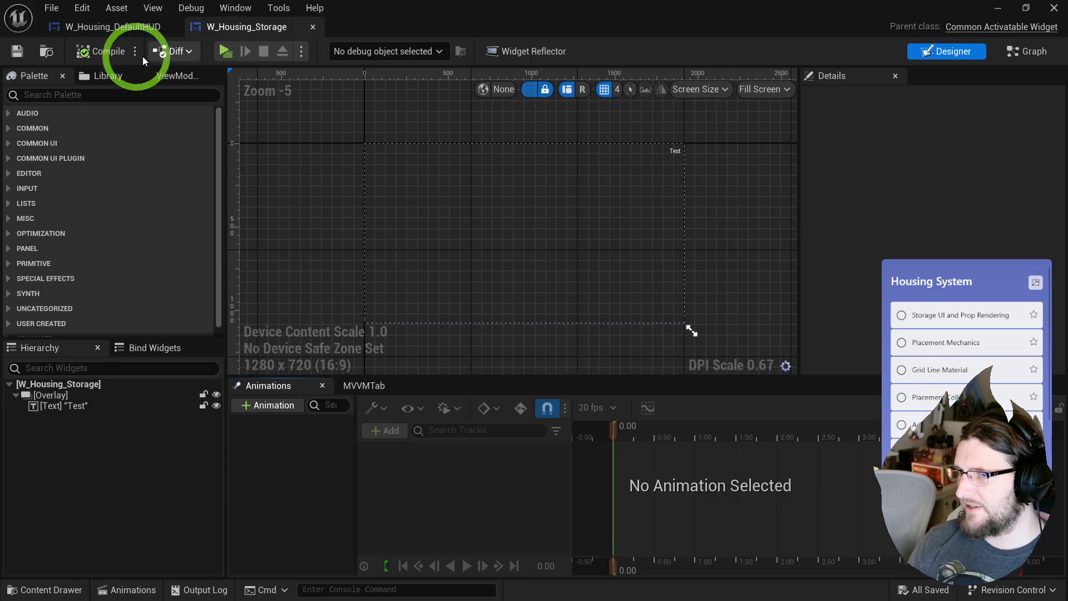
pyautogui.hotkey('ctrl', 'space')
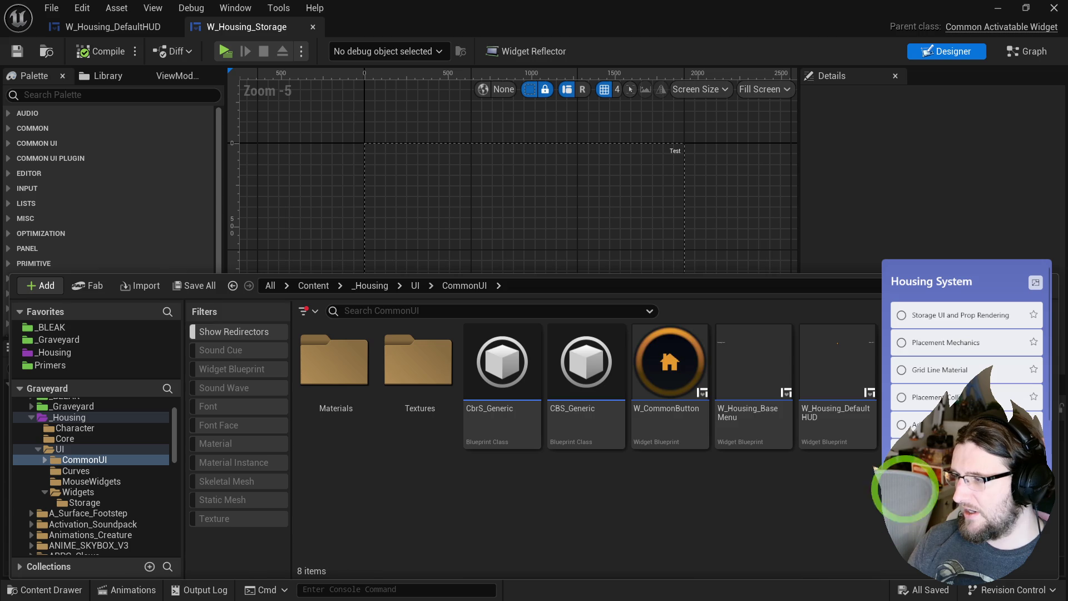
pyautogui.press('Delete')
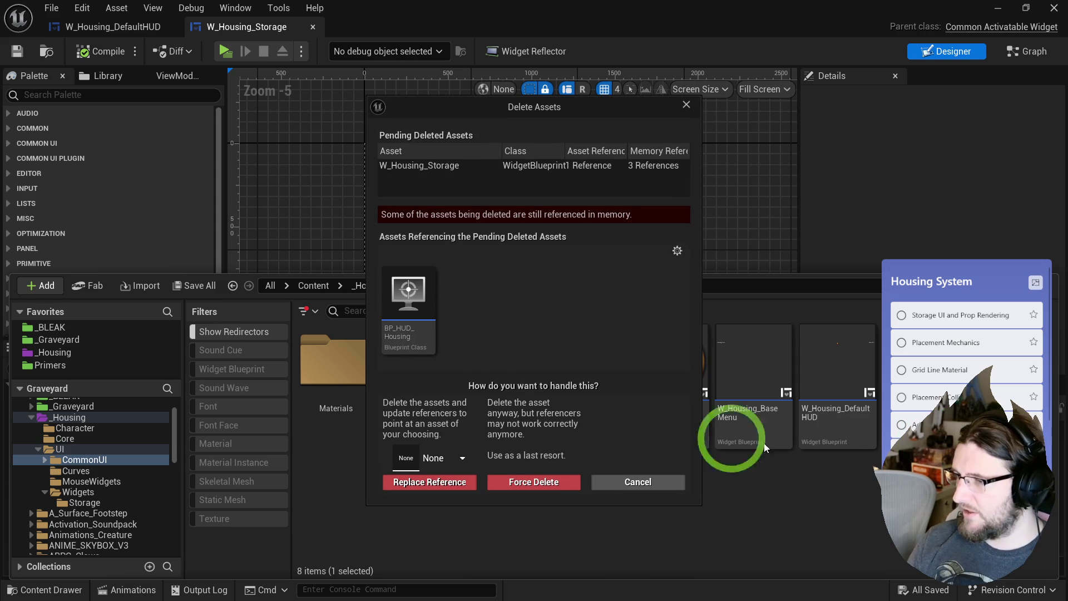
pyautogui.click(634, 482)
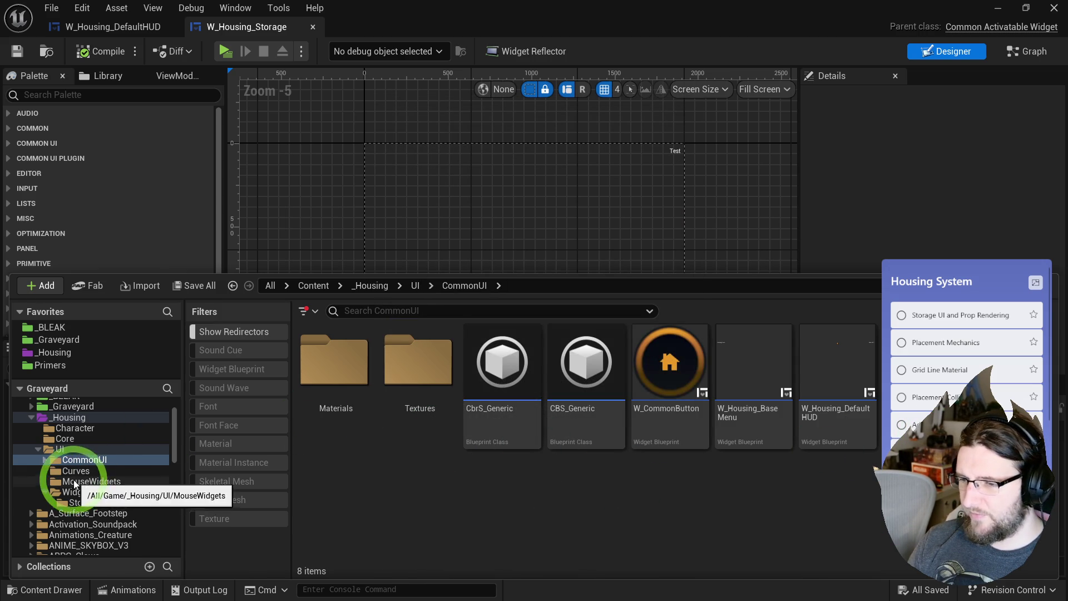
pyautogui.click(64, 438)
pyautogui.click(512, 410)
pyautogui.click(334, 370)
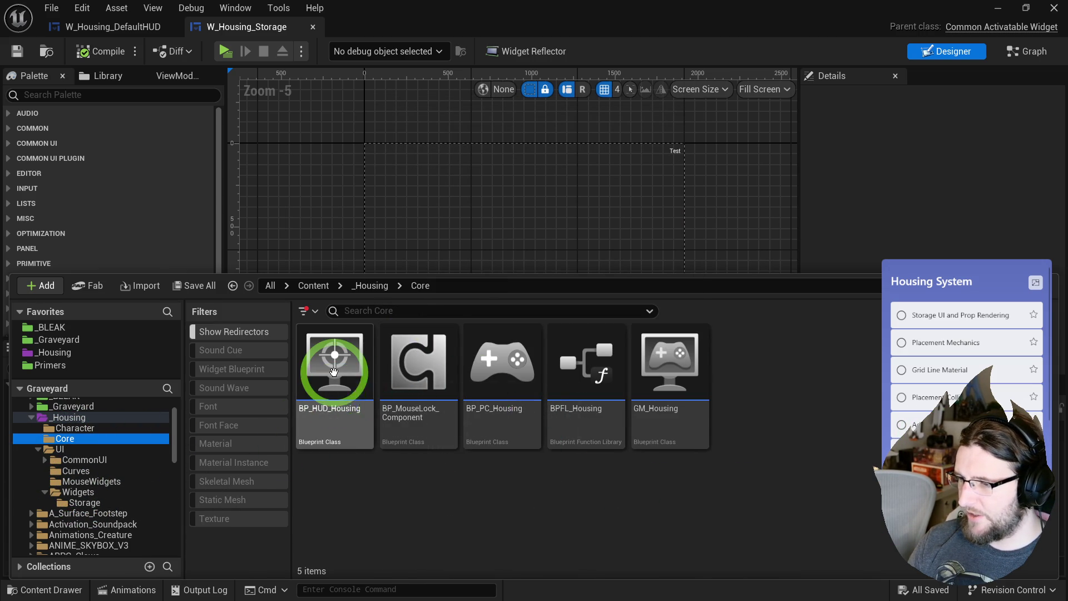
# - Open BP_HUD_Housing from the Core folder for editing
pyautogui.click(354, 399)
pyautogui.click(429, 297)
pyautogui.click(1035, 52)
pyautogui.click(367, 50)
pyautogui.hotkey('ctrl', 'space')
pyautogui.click(335, 372)
pyautogui.doubleClick(335, 372)
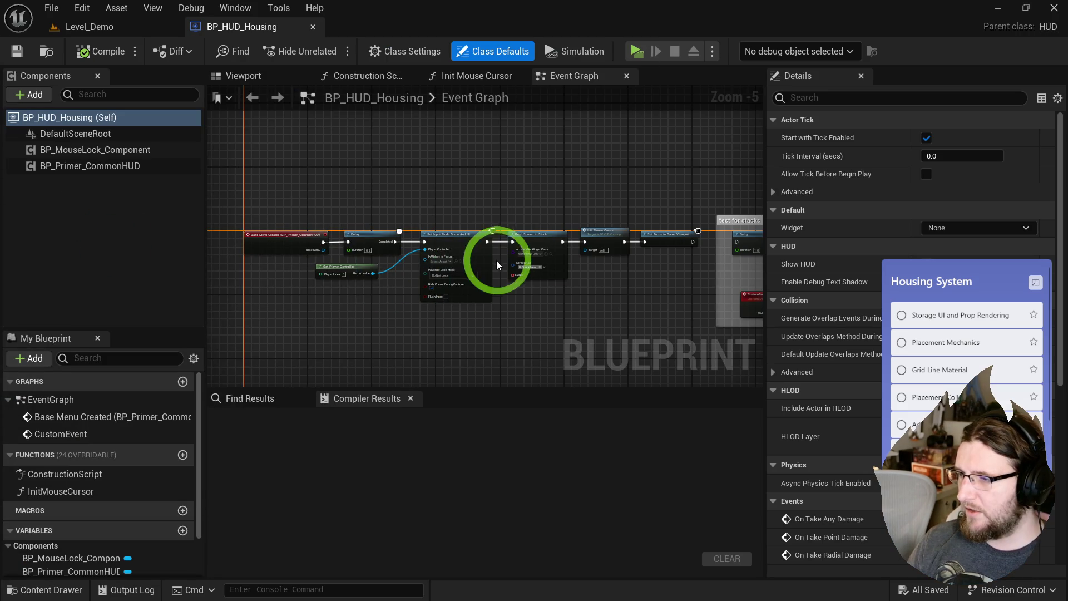
# - Delete the 'test for stacks' comment and its nodes, compile and save, then close BP_HUD_Housing
pyautogui.moveTo(281, 184); pyautogui.dragTo(460, 293)
pyautogui.press('Delete')
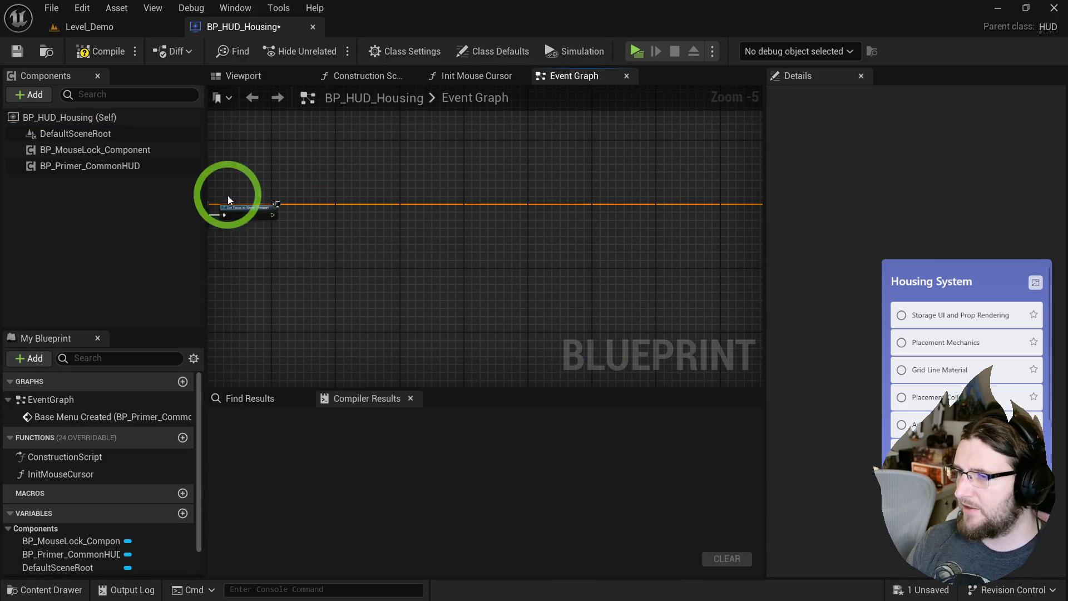
pyautogui.click(17, 52)
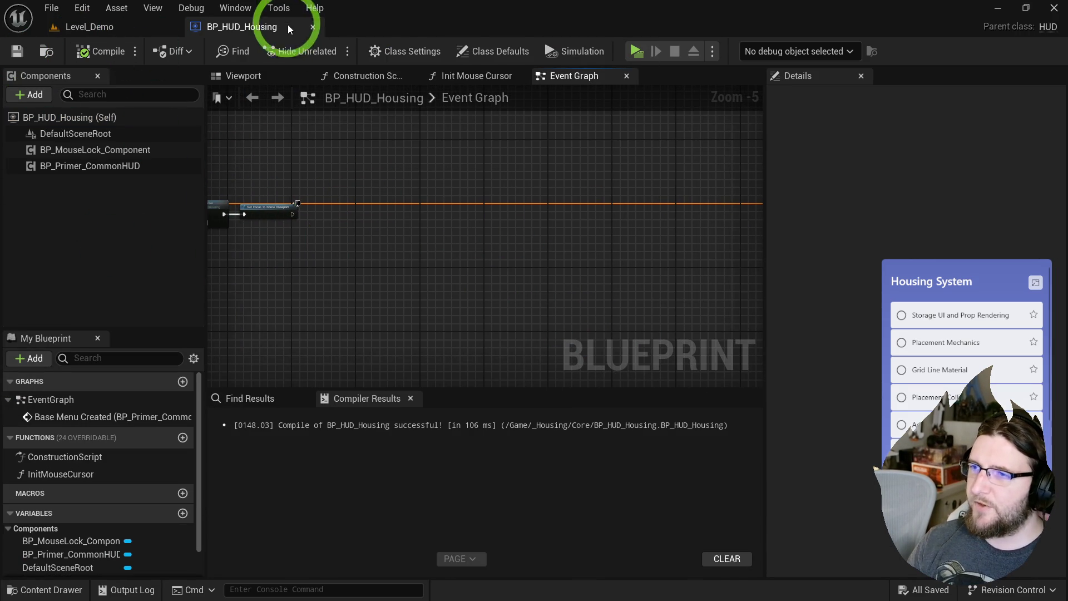
pyautogui.click(313, 26)
# - Browse to UI > CommonUI and select W_Housing_Storage
pyautogui.hotkey('ctrl', 'space')
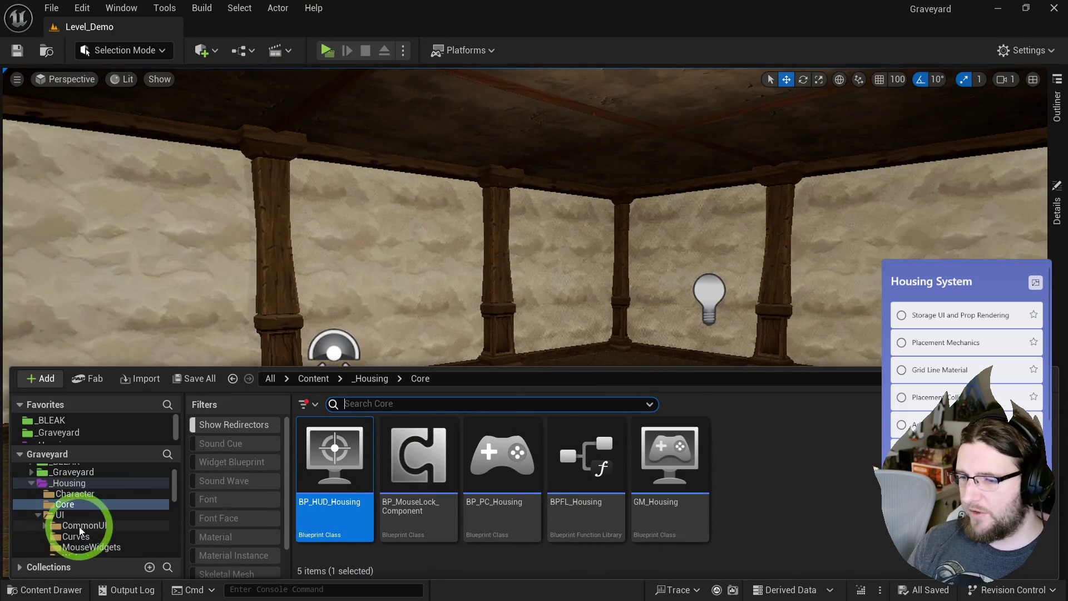
pyautogui.click(100, 515)
pyautogui.doubleClick(334, 453)
pyautogui.click(912, 462)
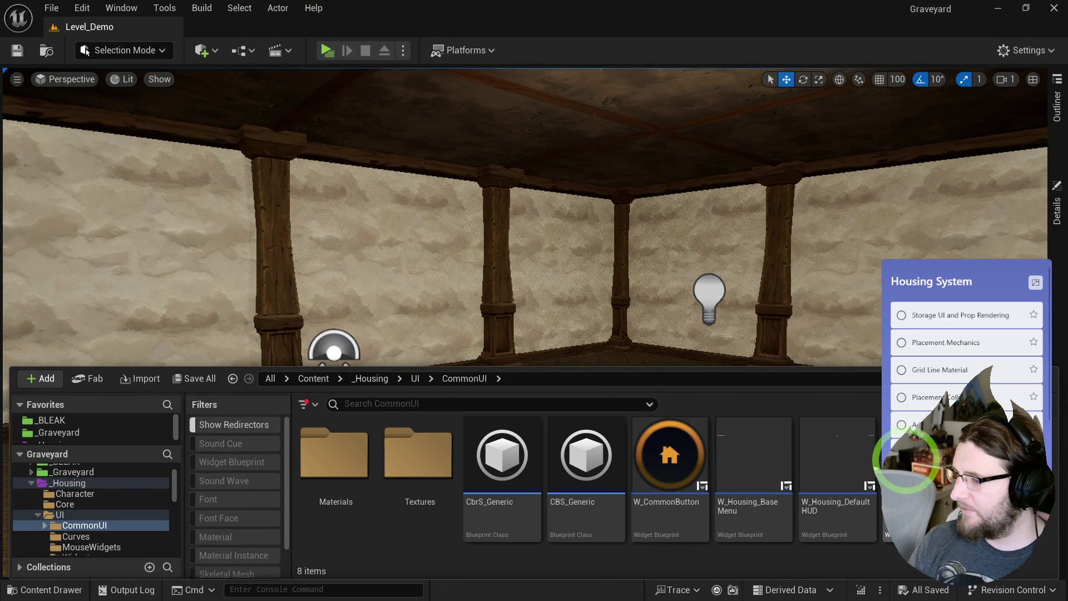
# - Force-delete W_Housing_Storage despite its references, leaving W_Housing_DefaultHUD selected
pyautogui.press('Delete')
pyautogui.click(487, 480)
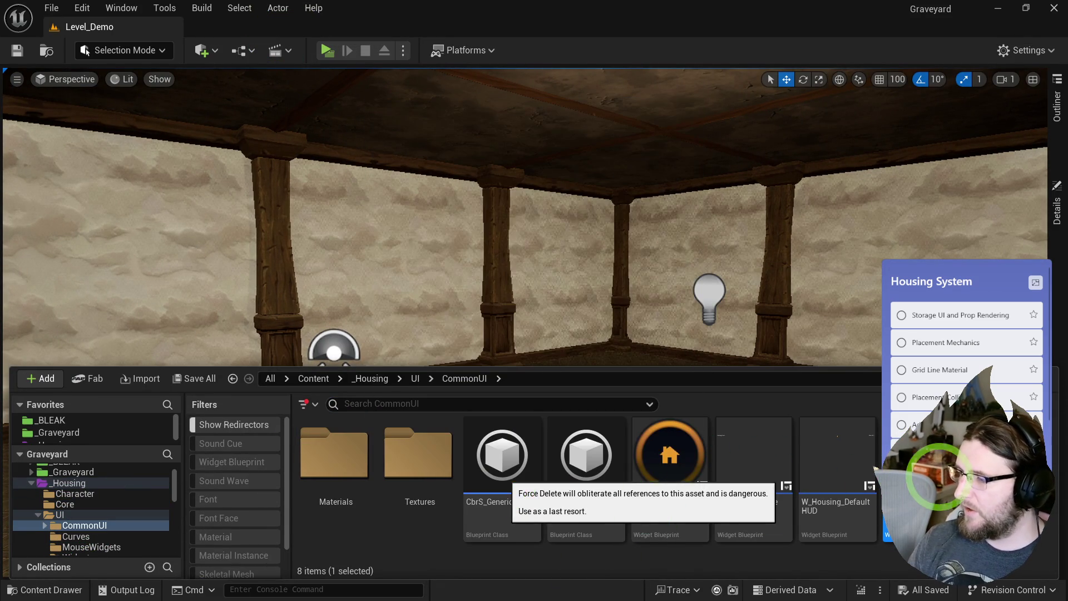
pyautogui.click(849, 470)
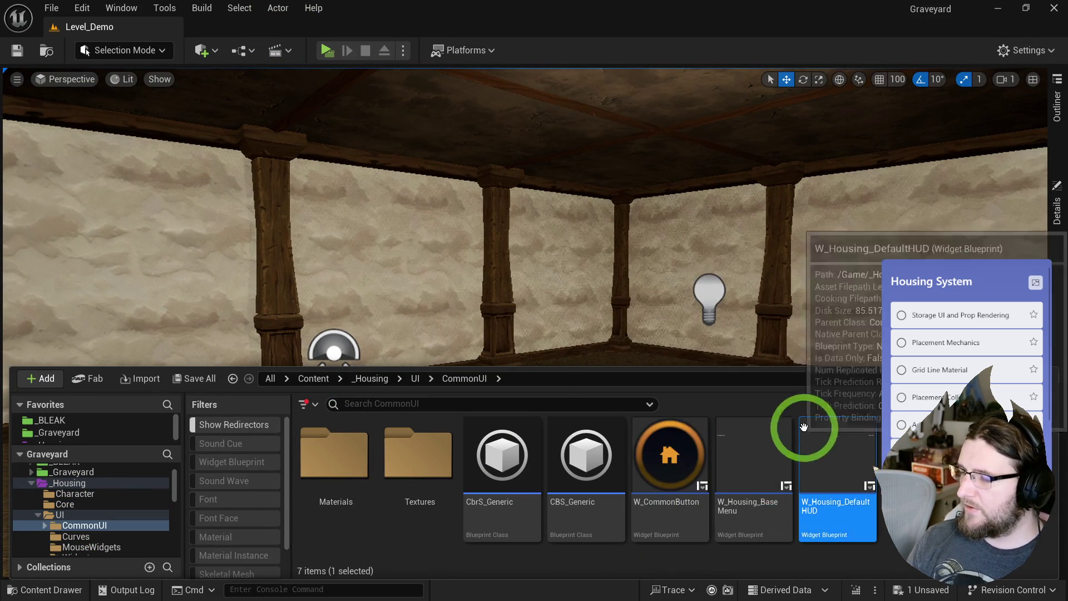
# - Make the content drawer taller and review the Widgets > Storage folder's assets
pyautogui.moveTo(660, 298); pyautogui.dragTo(675, 295)
pyautogui.hotkey('ctrl', 'space')
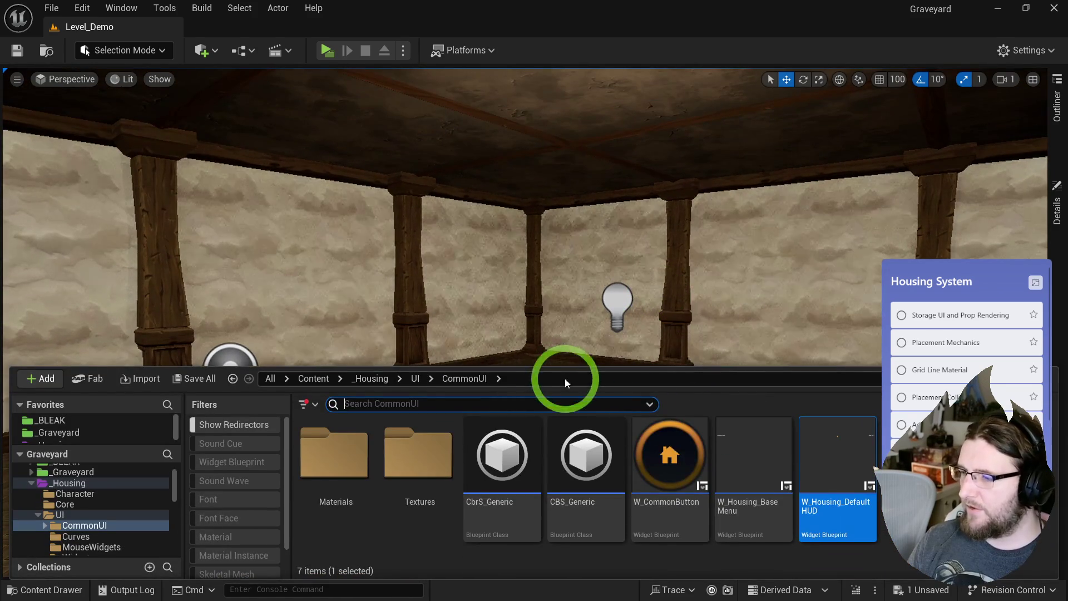
pyautogui.moveTo(561, 365); pyautogui.dragTo(565, 313)
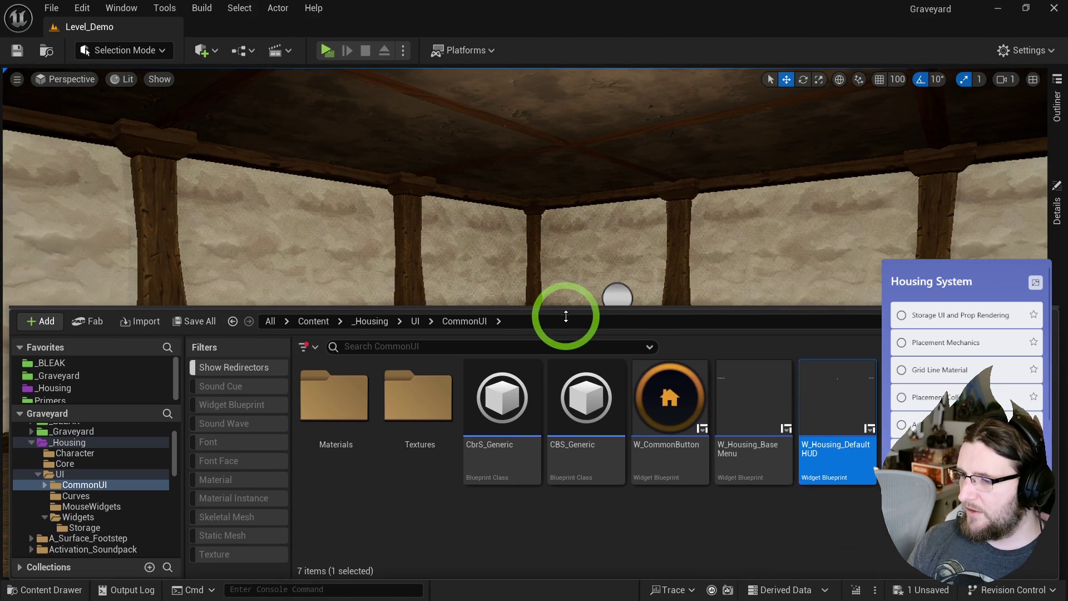
pyautogui.click(86, 524)
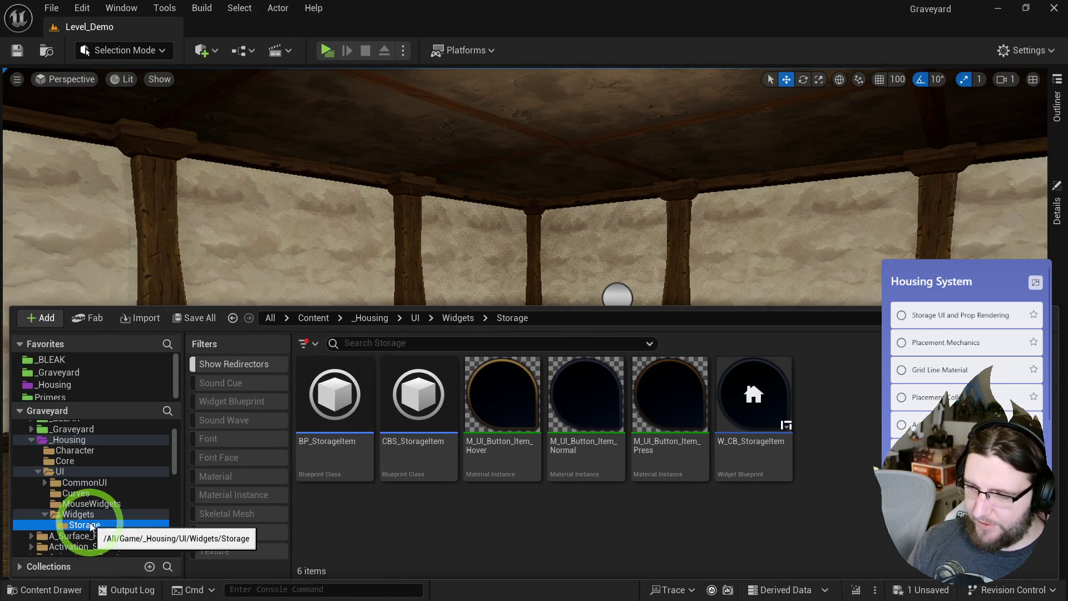
pyautogui.click(103, 514)
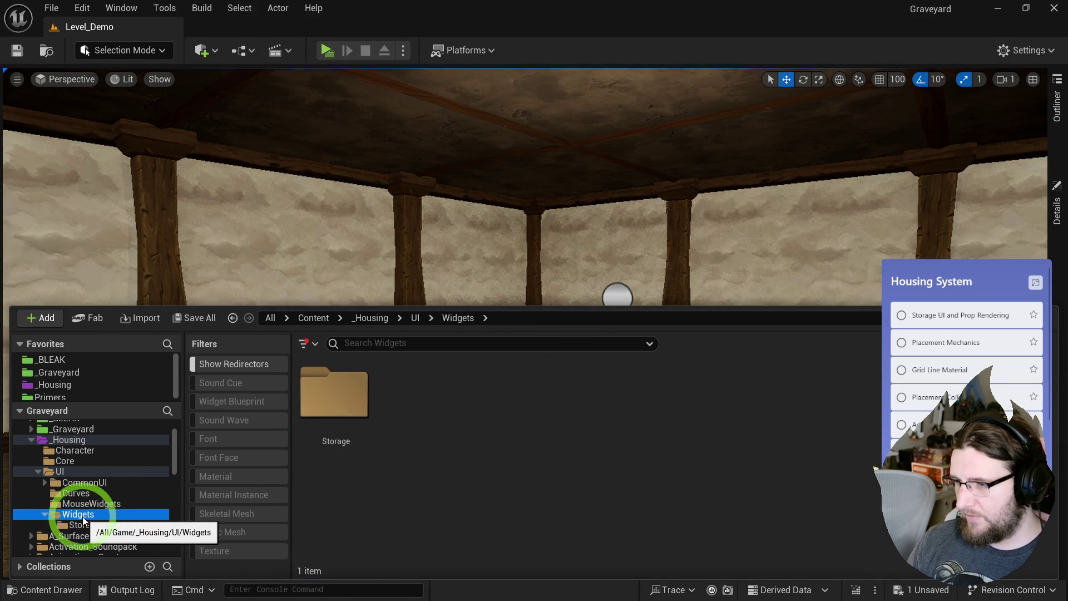
pyautogui.doubleClick(333, 426)
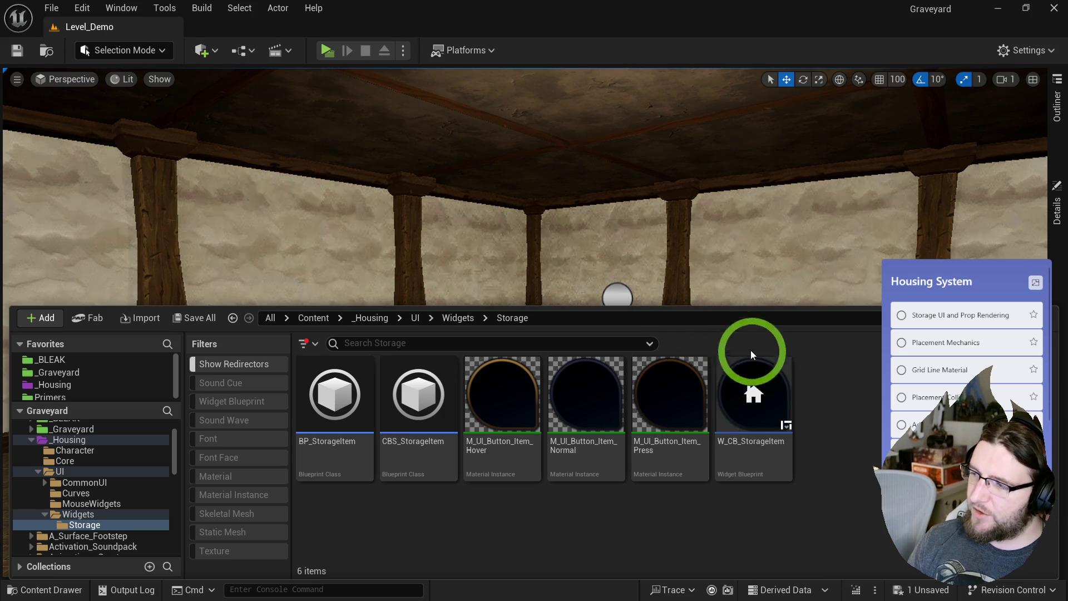
pyautogui.click(744, 376)
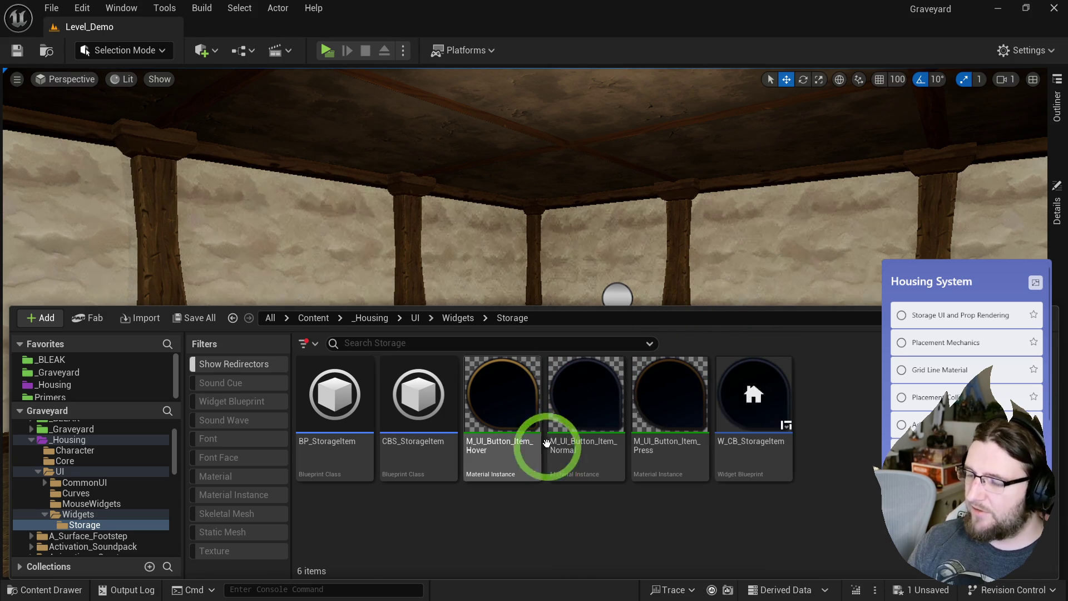
pyautogui.moveTo(367, 233); pyautogui.dragTo(394, 151)
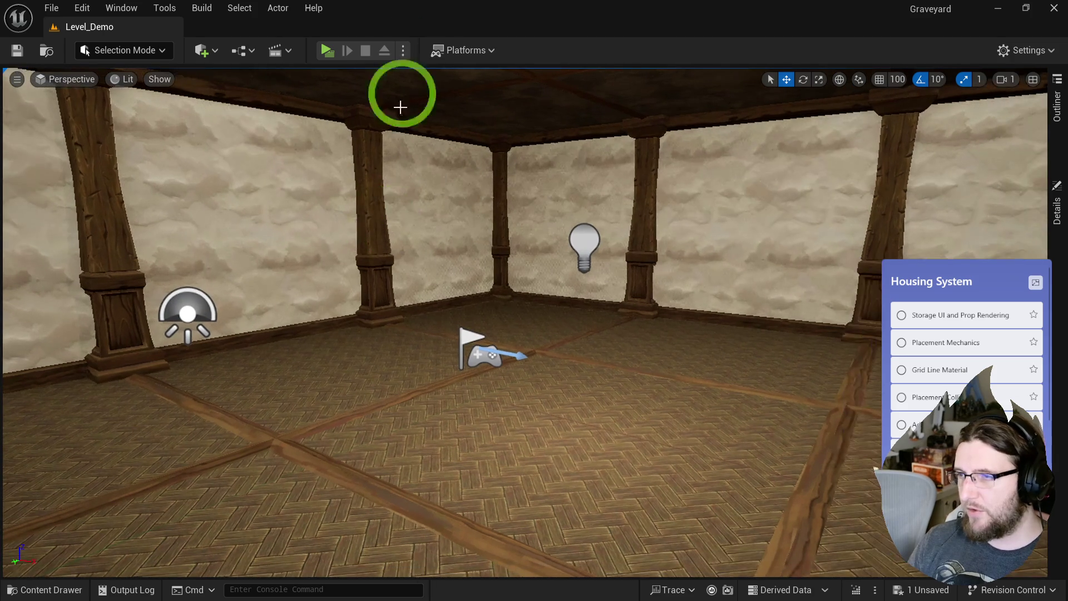
pyautogui.click(327, 50)
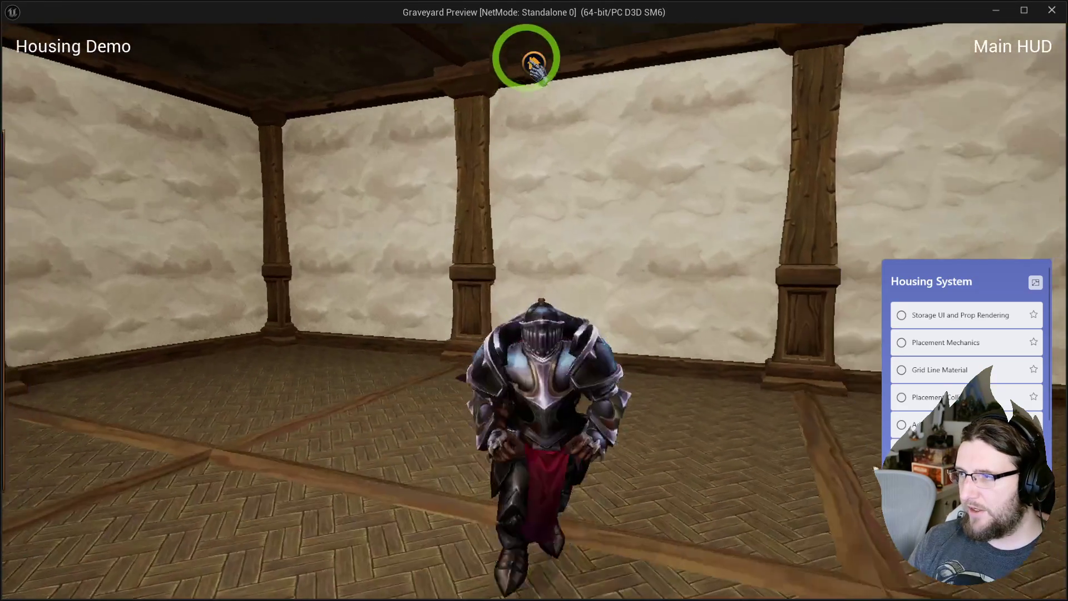
pyautogui.click(534, 63)
pyautogui.press('Escape')
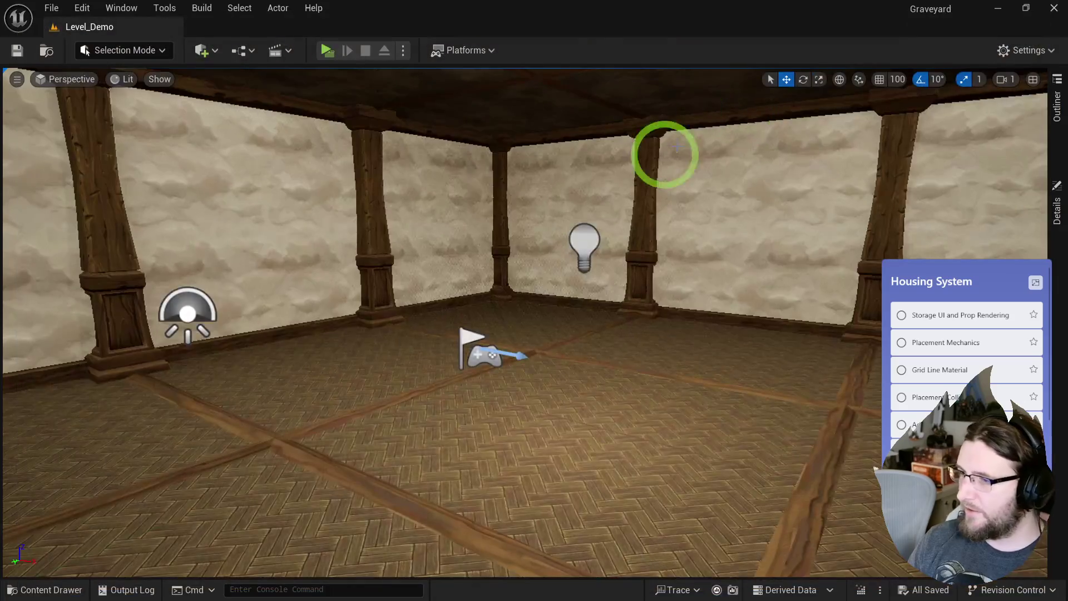
pyautogui.hotkey('ctrl', 'space')
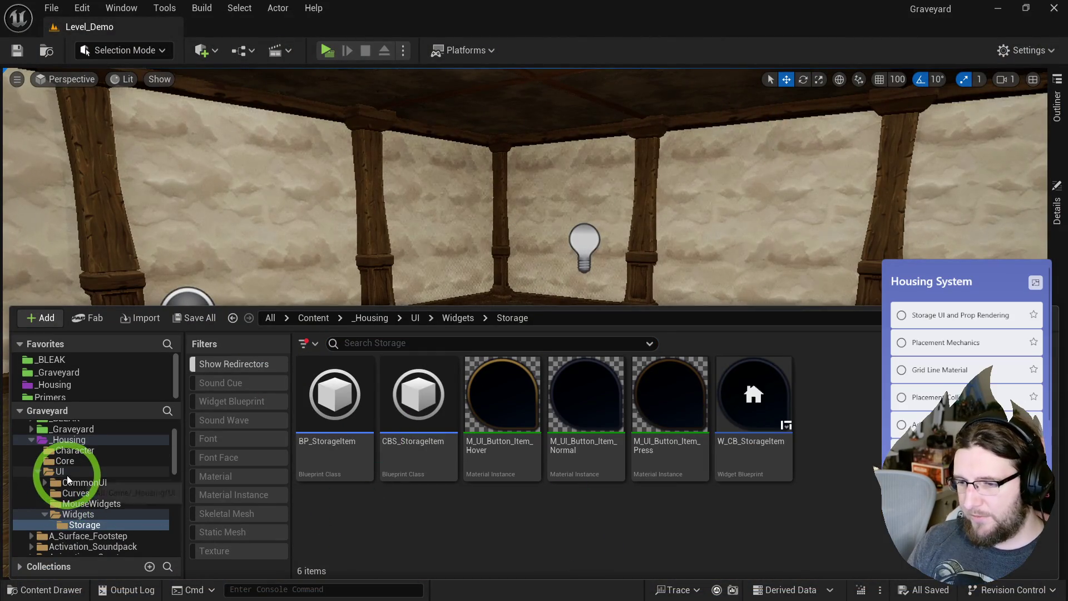
pyautogui.click(67, 473)
pyautogui.click(482, 492)
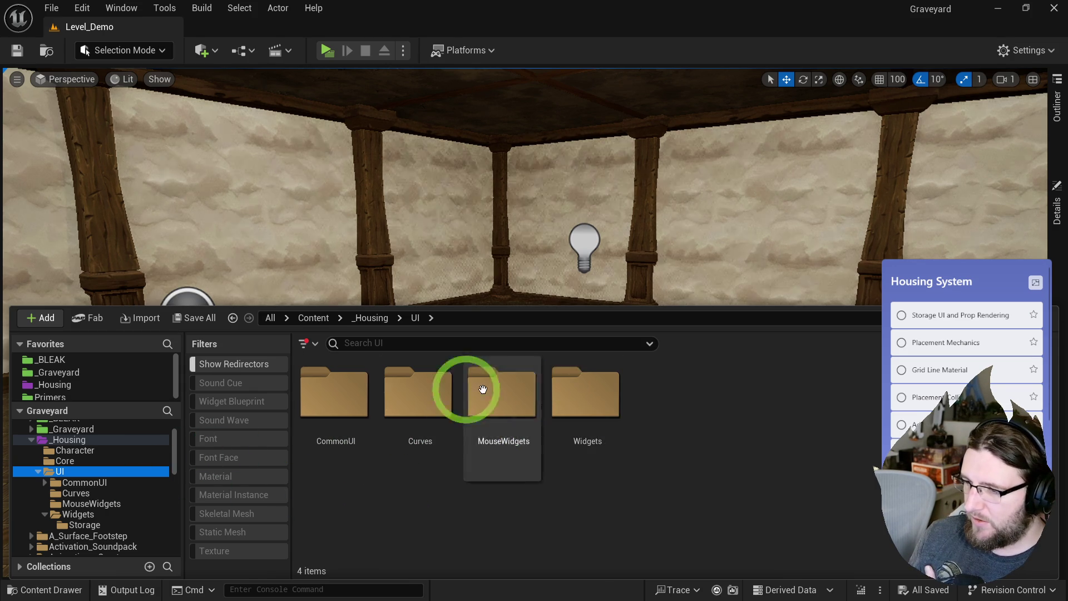
pyautogui.doubleClick(352, 388)
pyautogui.click(846, 434)
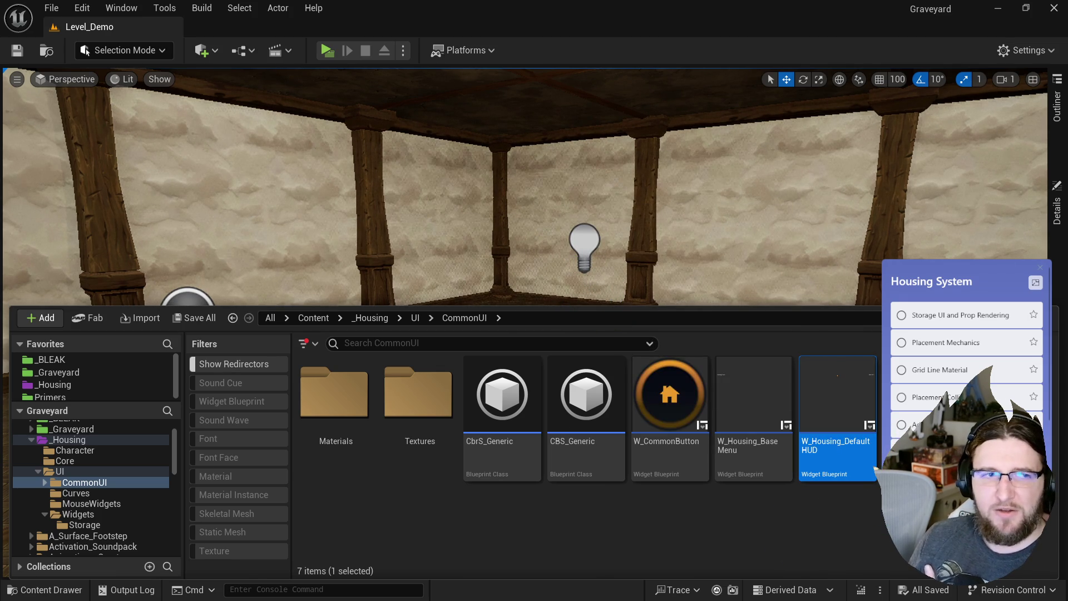
pyautogui.hotkey('ctrl', 'space')
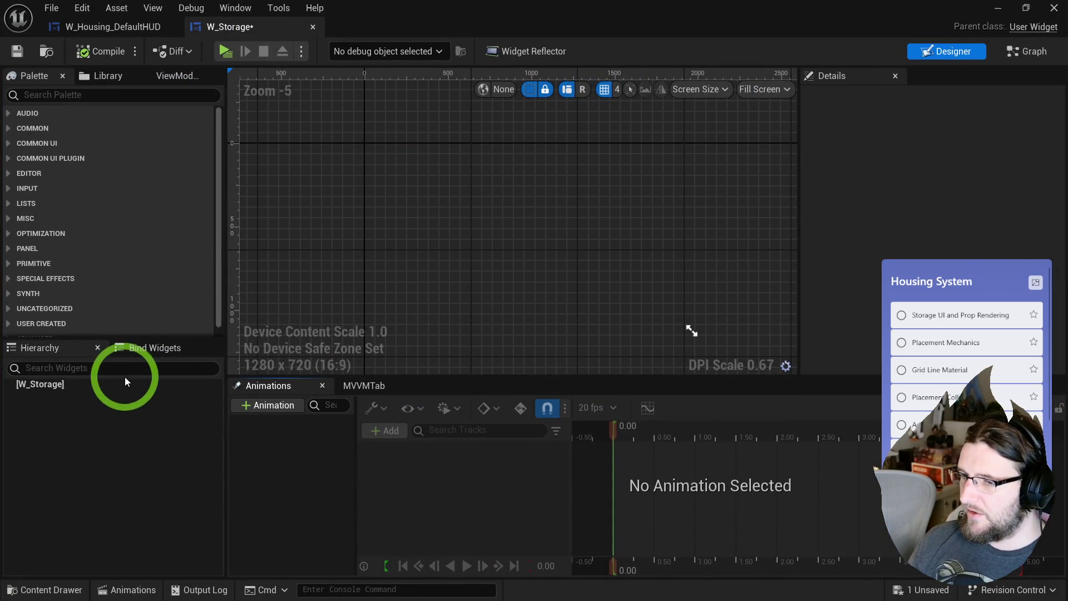
# - Paste the bordered tile view into W_Storage, size the preview as a tall five-tile panel, compile and save
pyautogui.click(125, 378)
pyautogui.hotkey('ctrl', 'v')
pyautogui.click(195, 437)
pyautogui.click(767, 89)
pyautogui.click(748, 156)
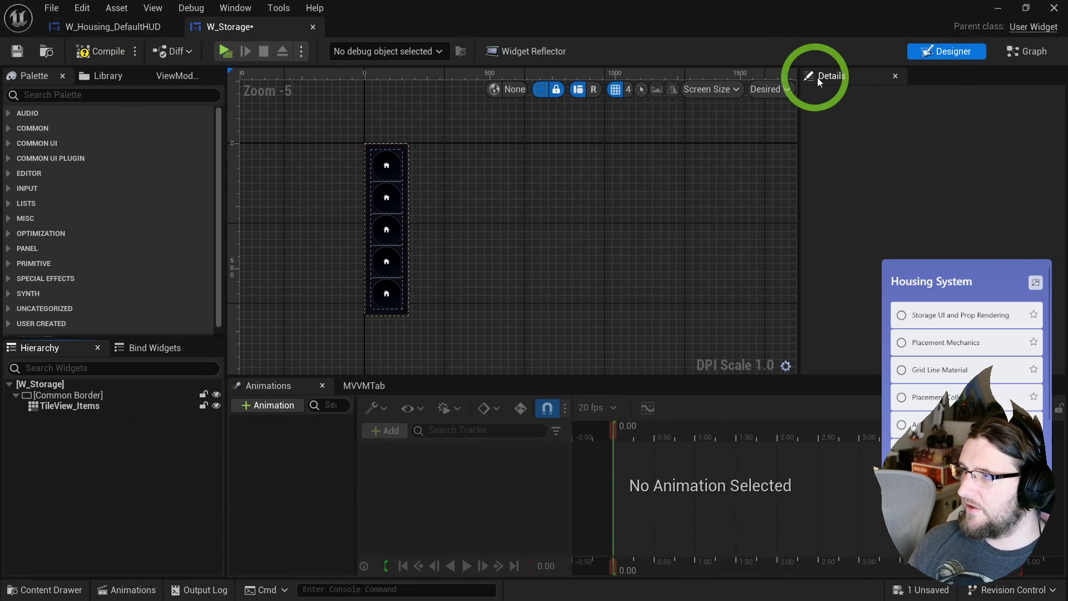
pyautogui.click(770, 89)
pyautogui.click(759, 134)
pyautogui.moveTo(396, 176)
pyautogui.mouseDown()
pyautogui.moveTo(419, 179)
pyautogui.moveTo(505, 267)
pyautogui.moveTo(490, 347)
pyautogui.mouseUp()
pyautogui.click(101, 52)
pyautogui.click(17, 51)
# - Place W_Storage inside W_Housing_DefaultHUD's Size Box, compile and save, then open W_Storage's graph
pyautogui.click(143, 26)
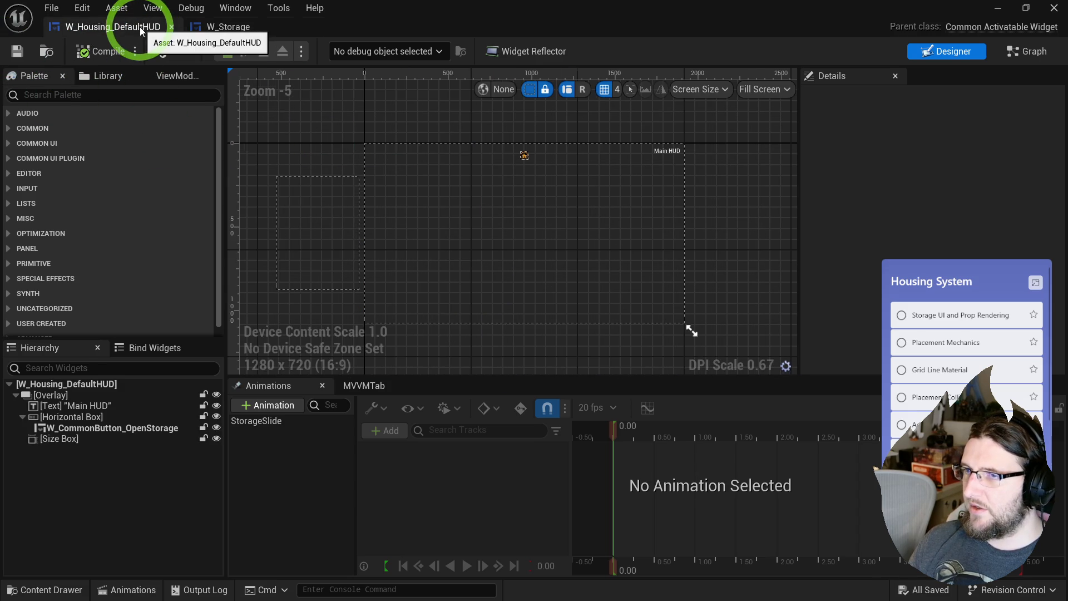
pyautogui.click(94, 95)
pyautogui.write('ora')
pyautogui.moveTo(66, 156); pyautogui.dragTo(306, 257)
pyautogui.click(102, 52)
pyautogui.click(234, 27)
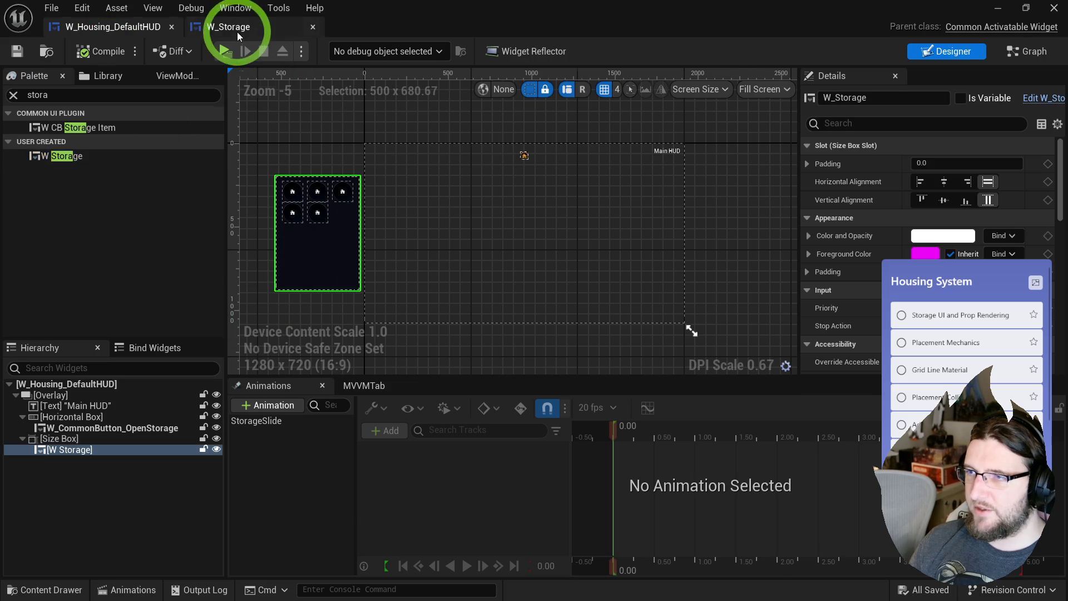
pyautogui.click(1029, 23)
pyautogui.click(1032, 50)
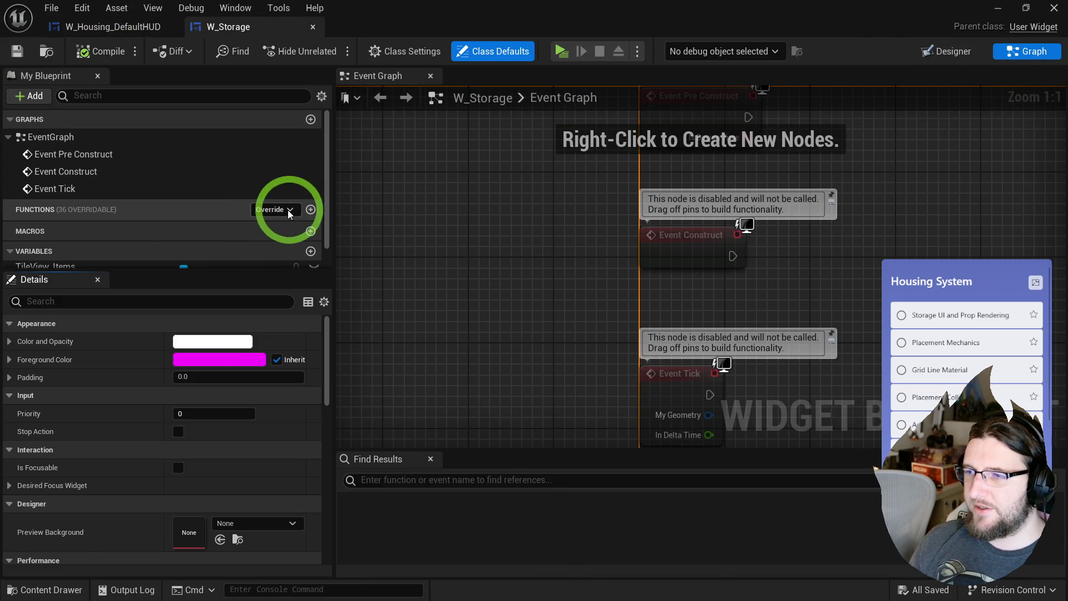
# - Add a PopulateItems function and call it from Event Construct in the event graph
pyautogui.click(311, 210)
pyautogui.write('PopulateIt')
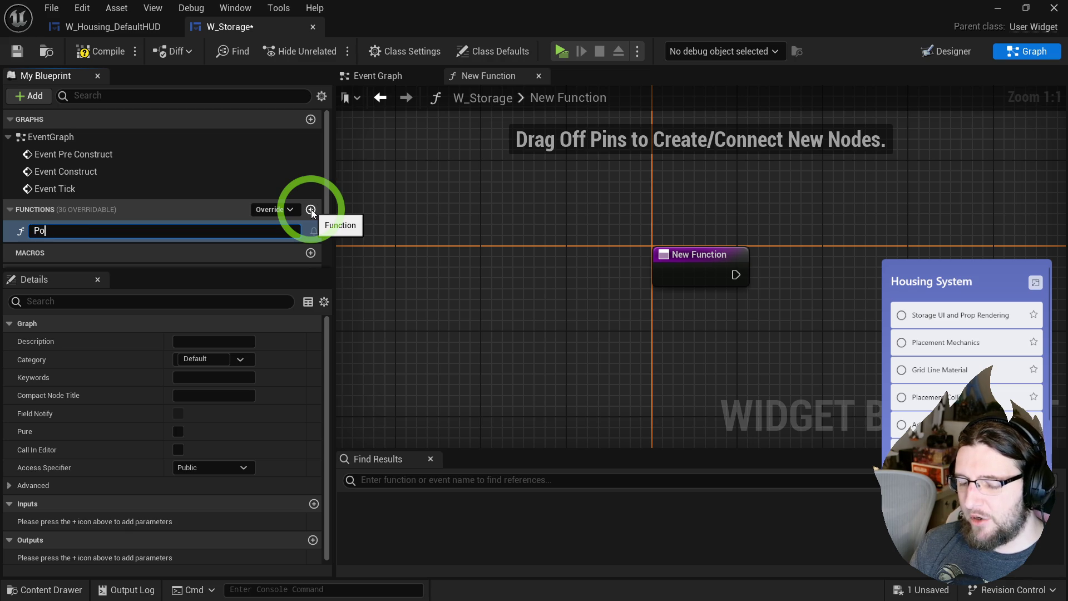
pyautogui.write('ems')
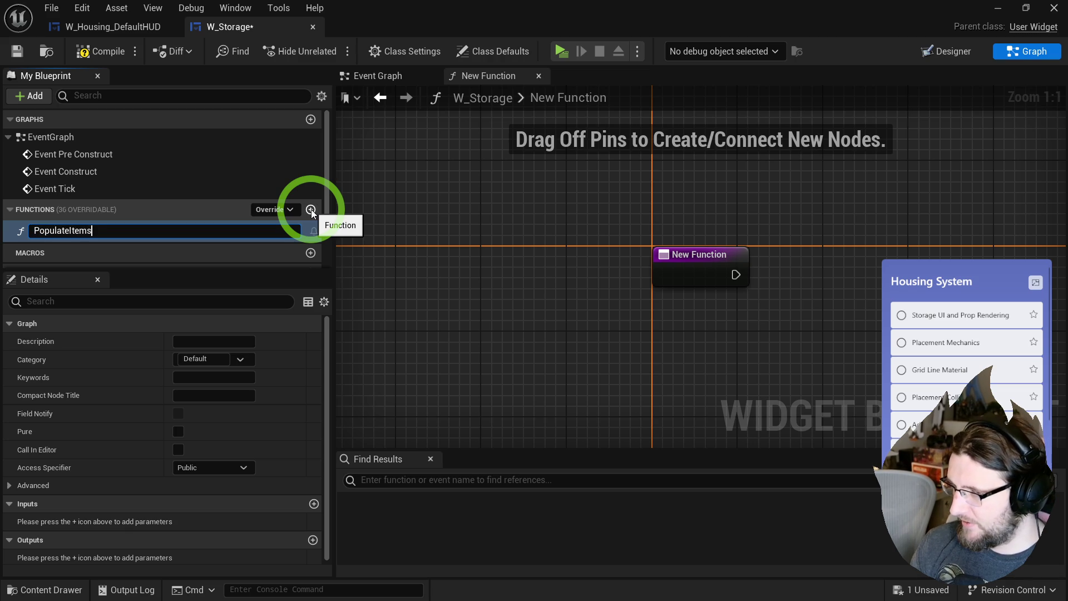
pyautogui.press('Return')
pyautogui.click(418, 53)
pyautogui.click(372, 76)
pyautogui.moveTo(89, 230)
pyautogui.mouseDown()
pyautogui.moveTo(761, 242)
pyautogui.moveTo(731, 255)
pyautogui.moveTo(780, 276)
pyautogui.mouseUp()
pyautogui.click(642, 333)
# - Delete the unused Event Tick and Event Pre Construct nodes and tidy the remaining ones
pyautogui.press('Delete')
pyautogui.press('Home')
pyautogui.click(626, 183)
pyautogui.press('Delete')
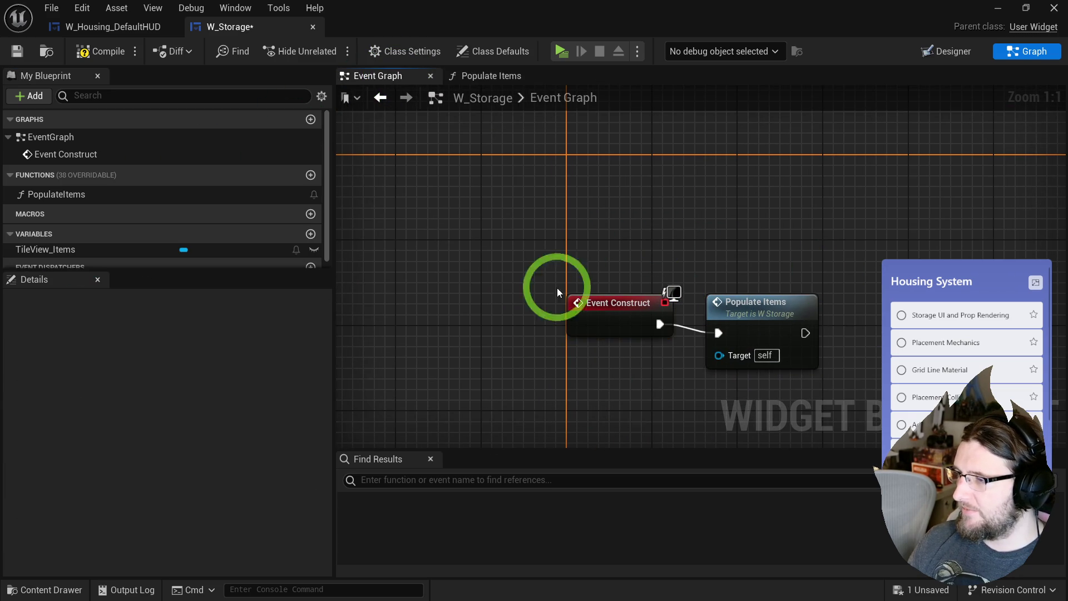
pyautogui.moveTo(596, 301); pyautogui.dragTo(586, 162)
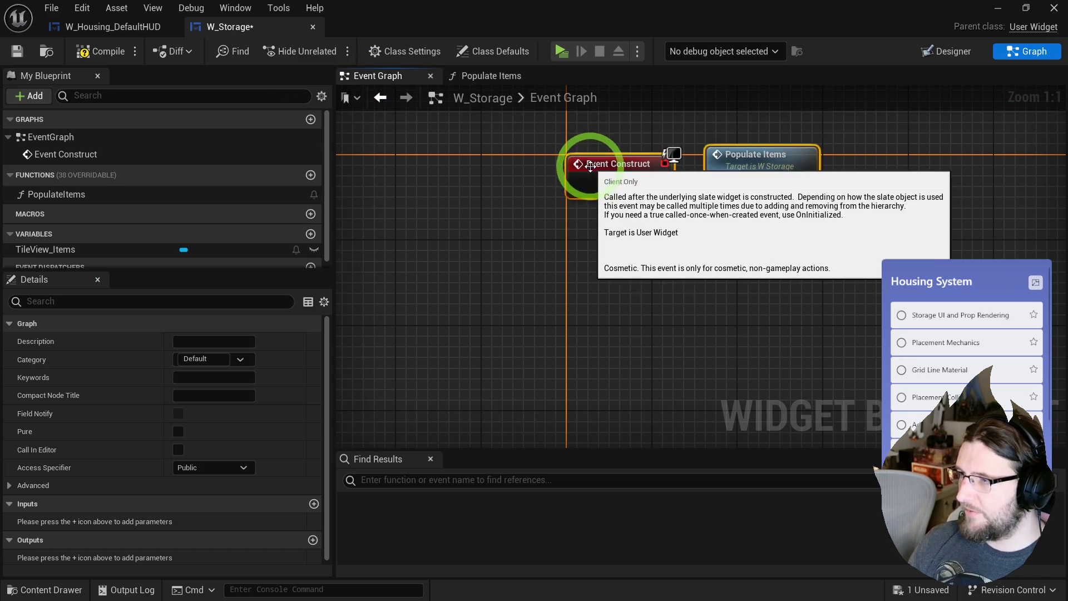
# - Open the empty PopulateItems graph, compile and save W_Storage, and open the Storage folder
pyautogui.click(498, 80)
pyautogui.moveTo(555, 217); pyautogui.dragTo(450, 315)
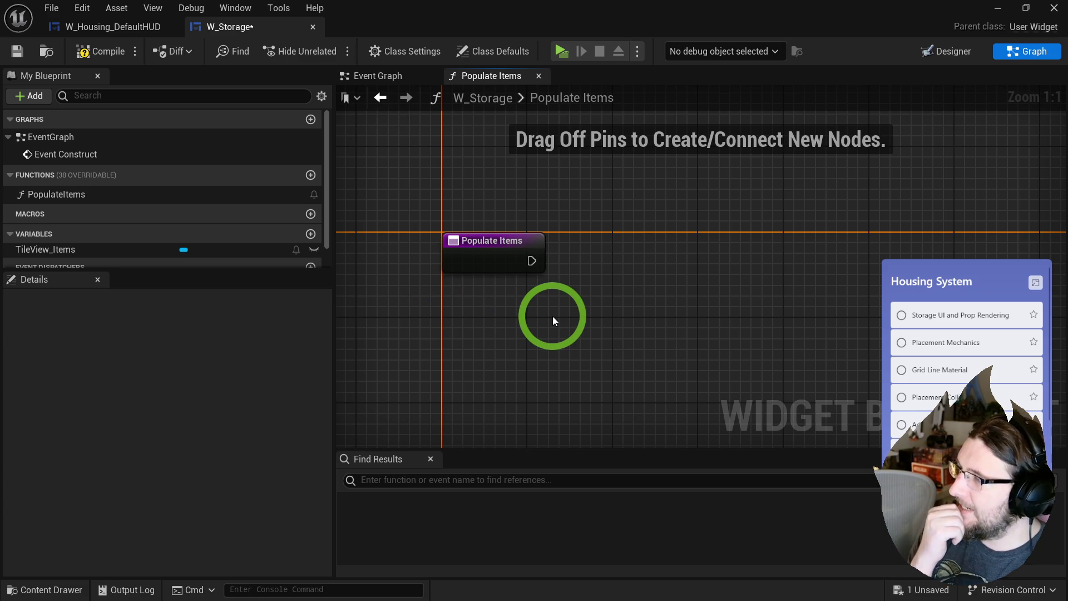
pyautogui.click(94, 52)
pyautogui.click(20, 53)
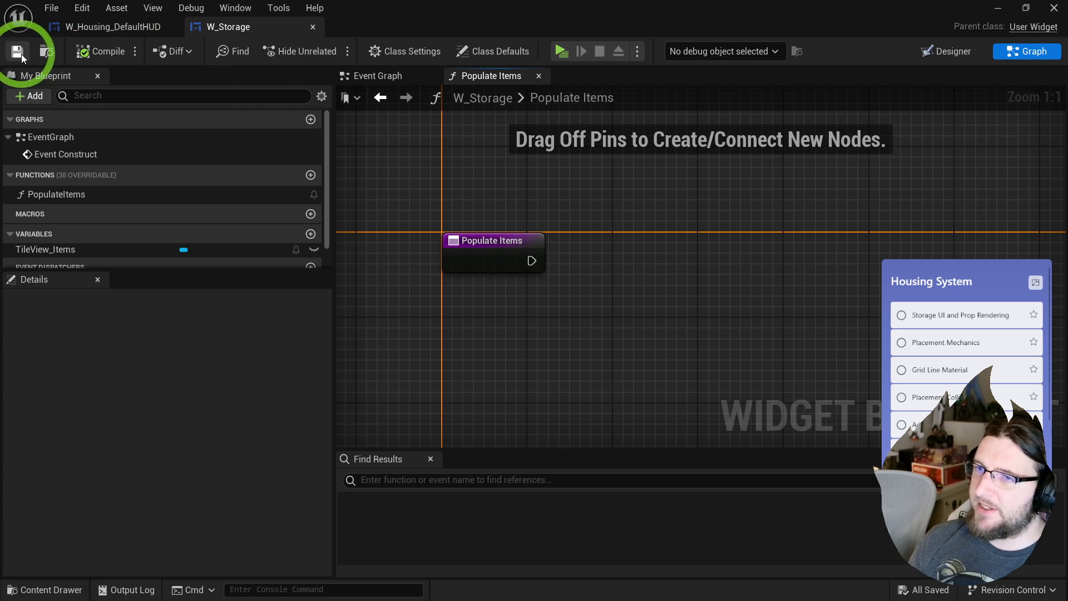
pyautogui.click(236, 137)
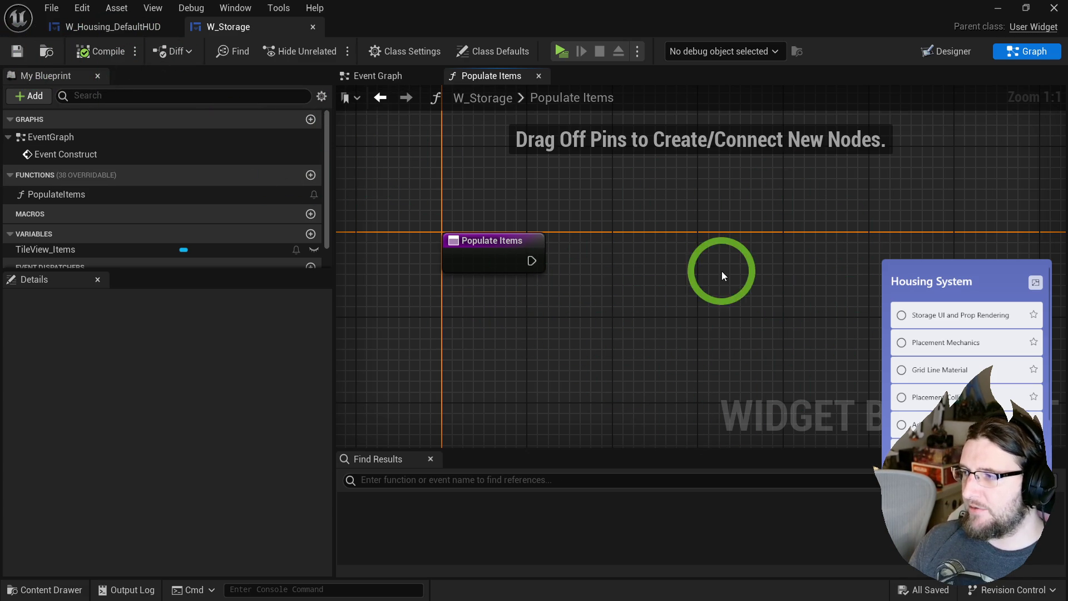
pyautogui.click(46, 51)
pyautogui.click(639, 500)
# - Create a new structure asset named F_StorageItem in the Storage folder
pyautogui.moveTo(658, 270); pyautogui.dragTo(646, 178)
pyautogui.rightClick(406, 382)
pyautogui.moveTo(458, 414)
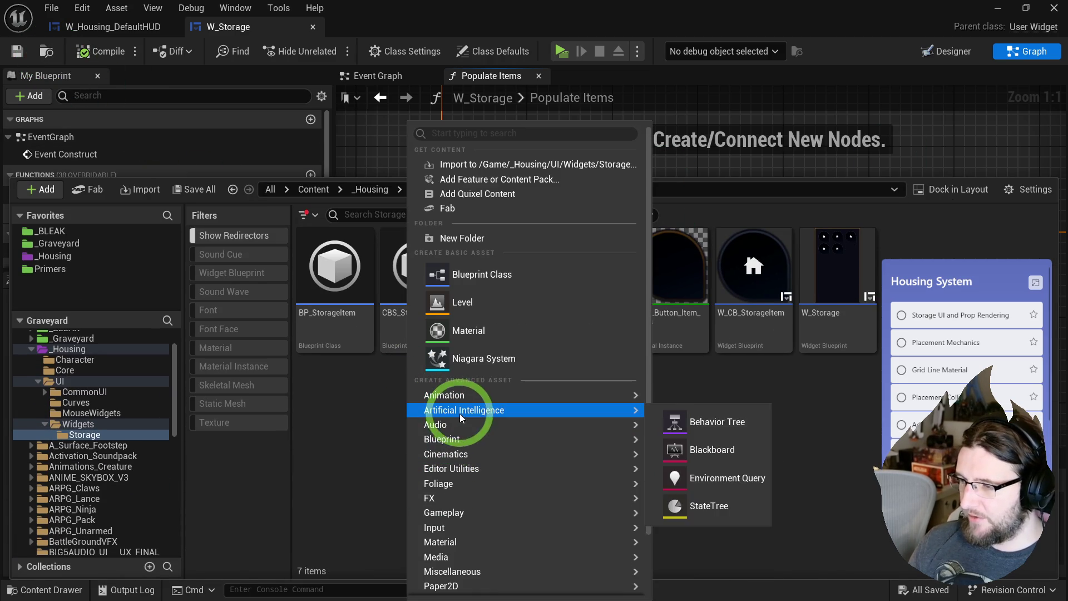
pyautogui.moveTo(489, 438)
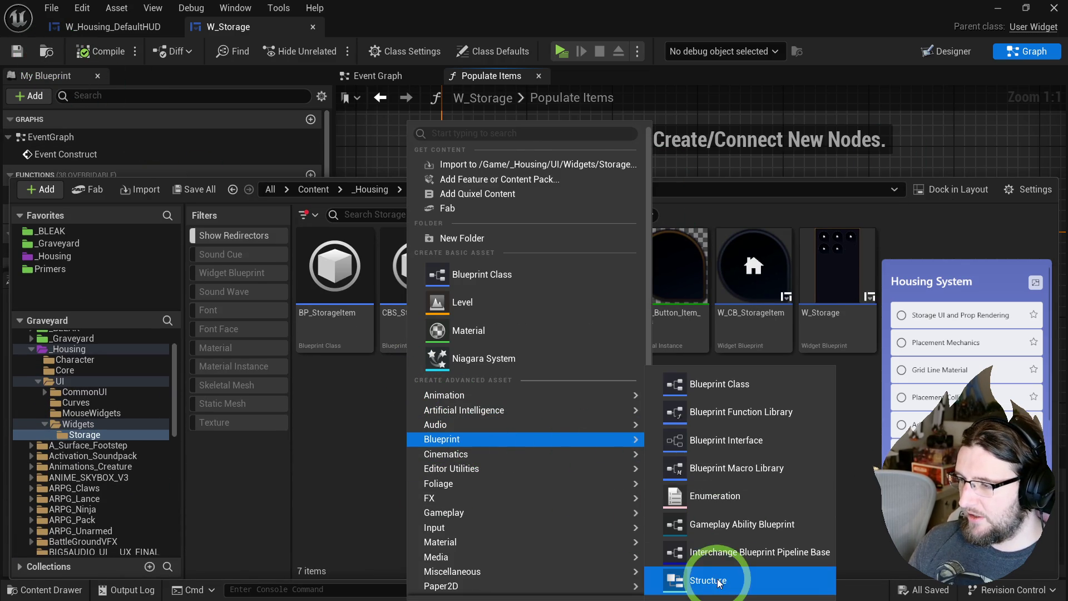
pyautogui.click(719, 582)
pyautogui.write('F_')
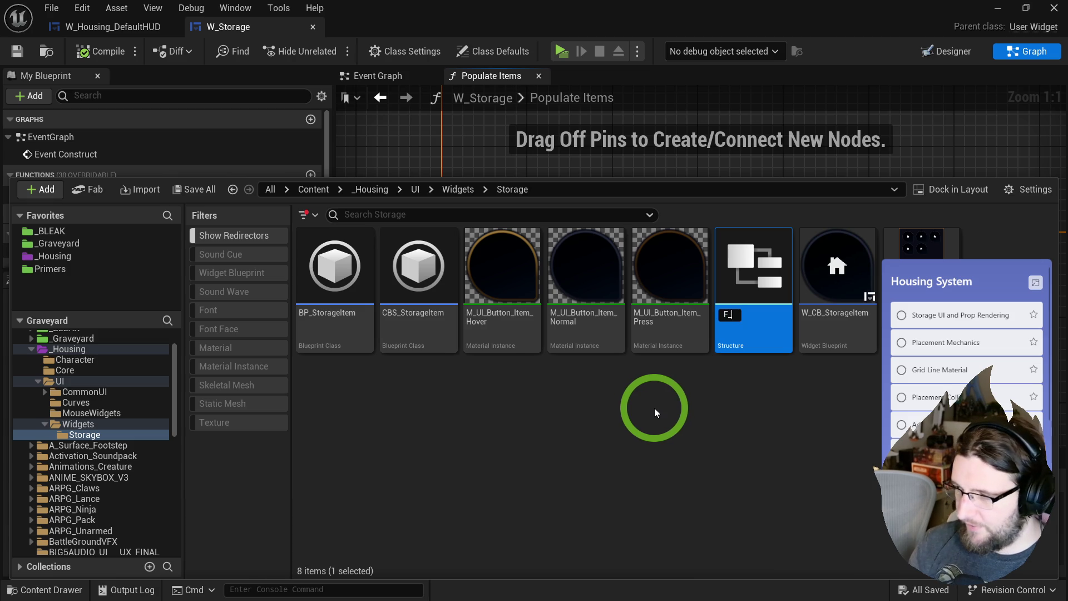
pyautogui.write('StorageItem')
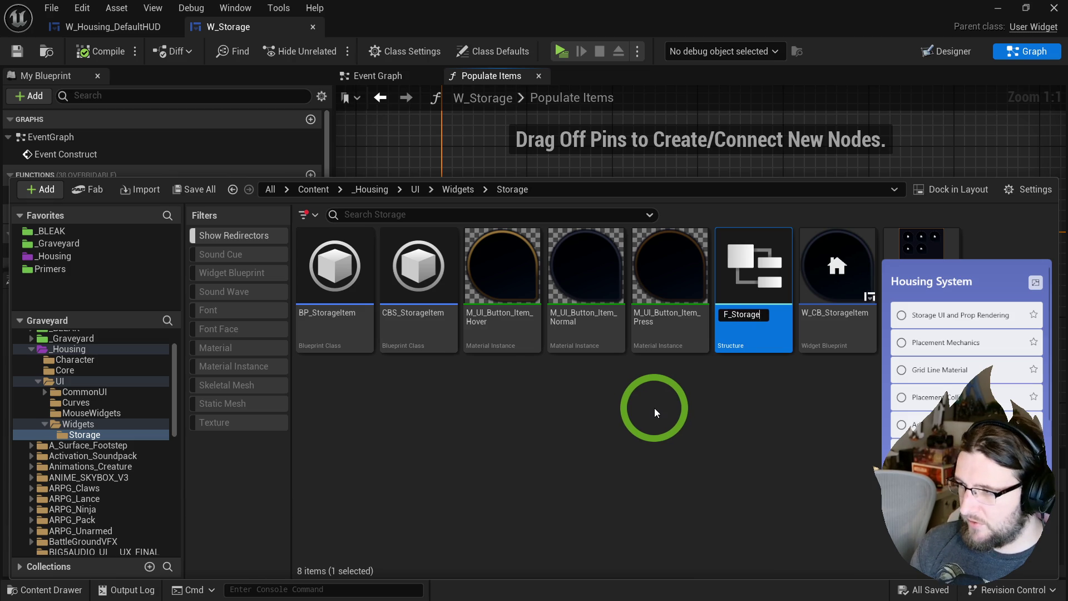
pyautogui.press('Return')
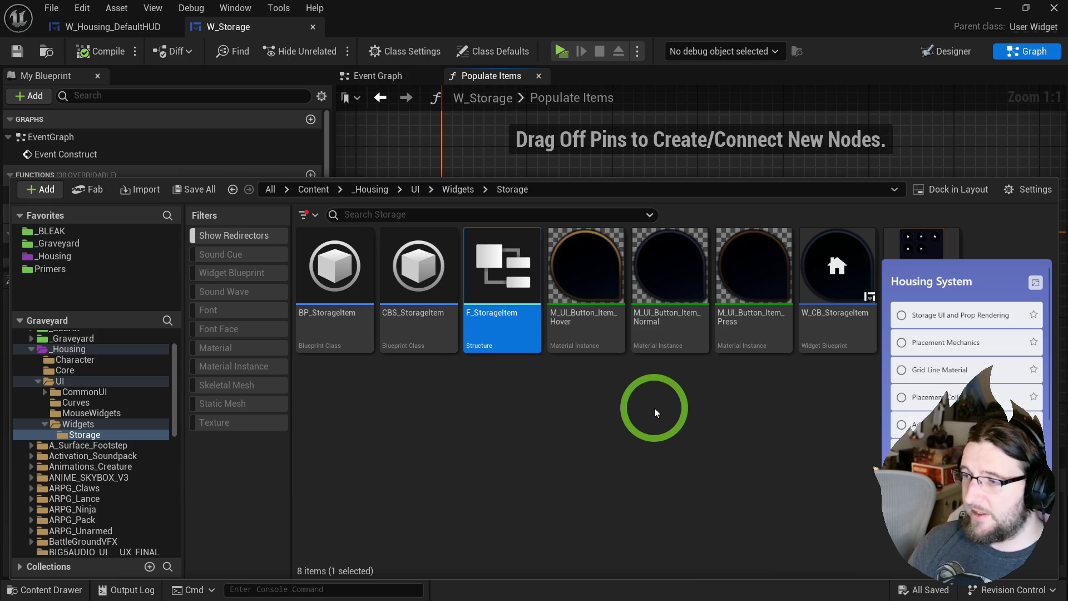
# - In F_StorageItem, make the first member a Text variable called Name
pyautogui.doubleClick(489, 322)
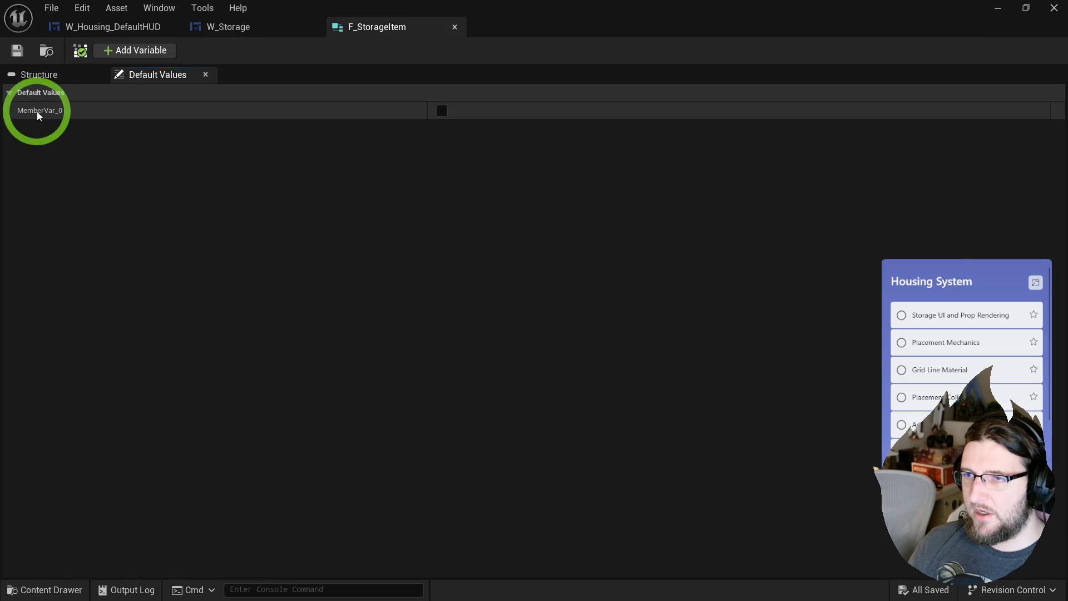
pyautogui.click(44, 75)
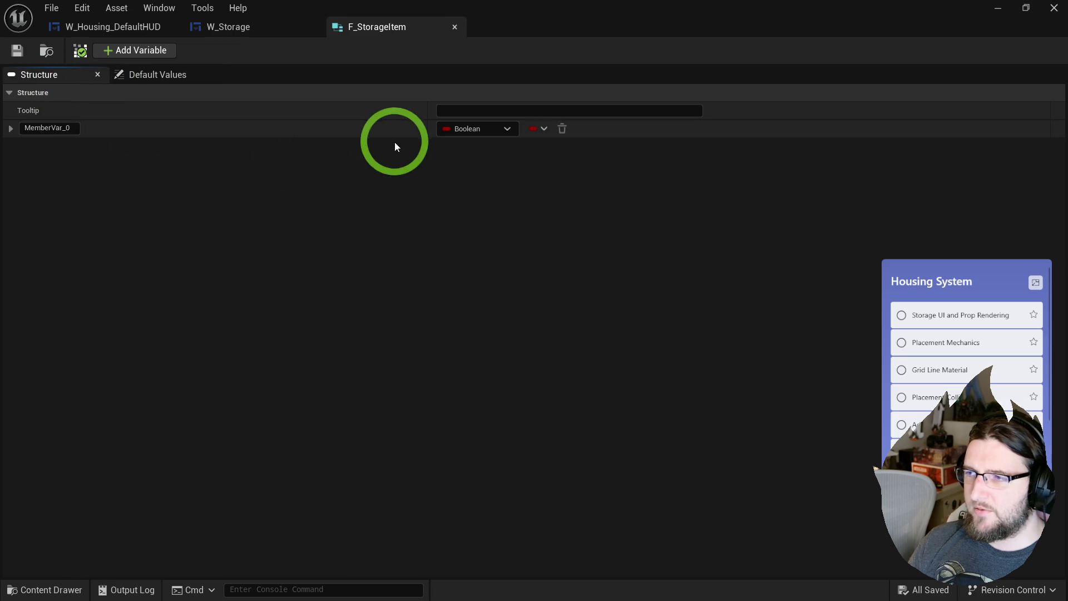
pyautogui.click(478, 128)
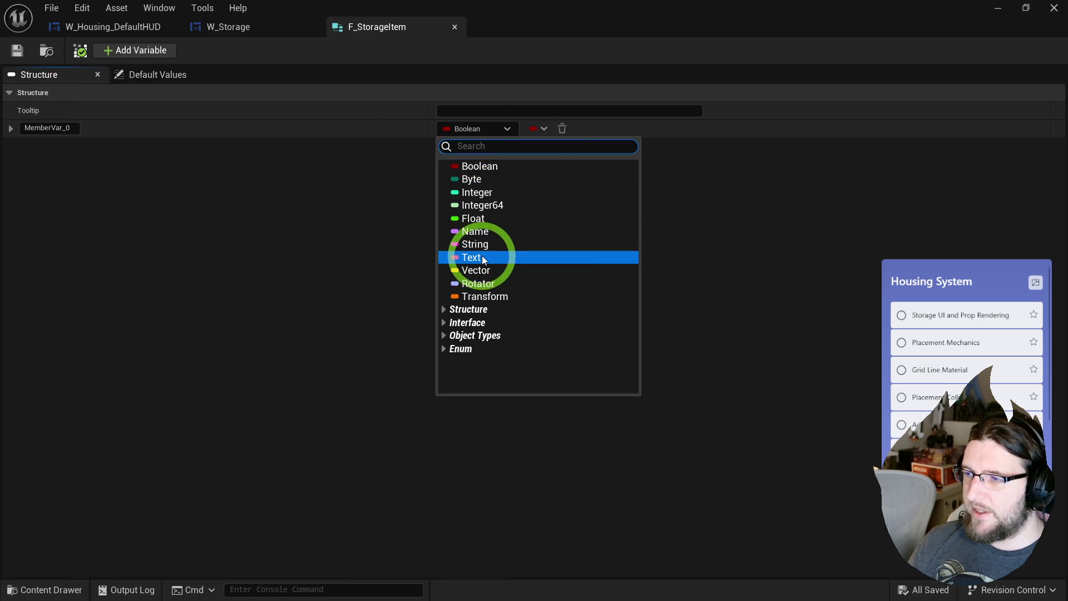
pyautogui.click(470, 257)
pyautogui.doubleClick(72, 132)
pyautogui.write('Name')
pyautogui.press('Return')
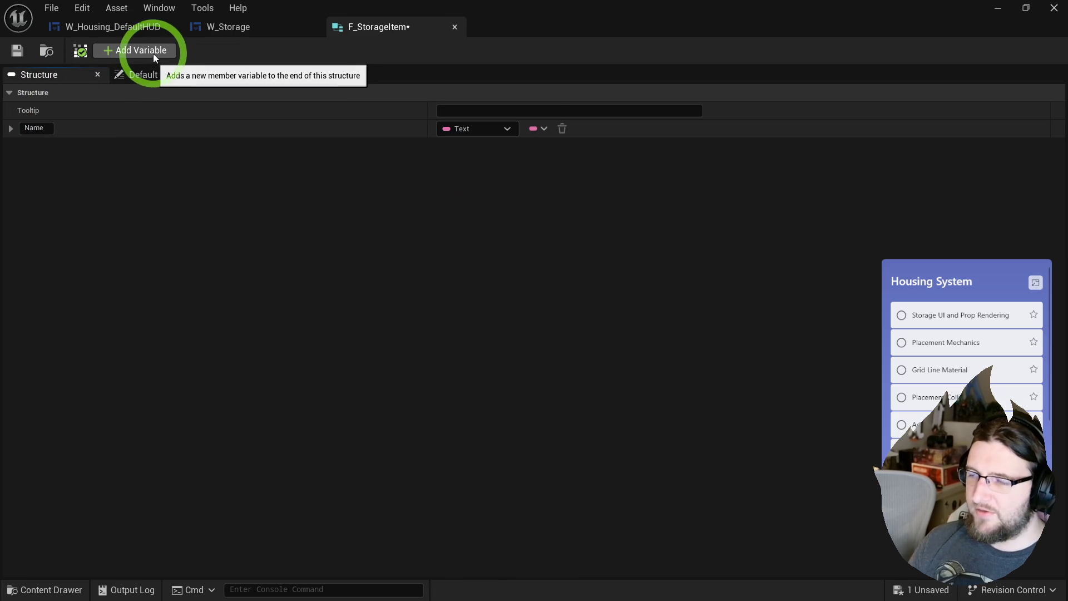
# - Add a second member named Icon as a Texture 2D reference
pyautogui.click(153, 56)
pyautogui.doubleClick(64, 147)
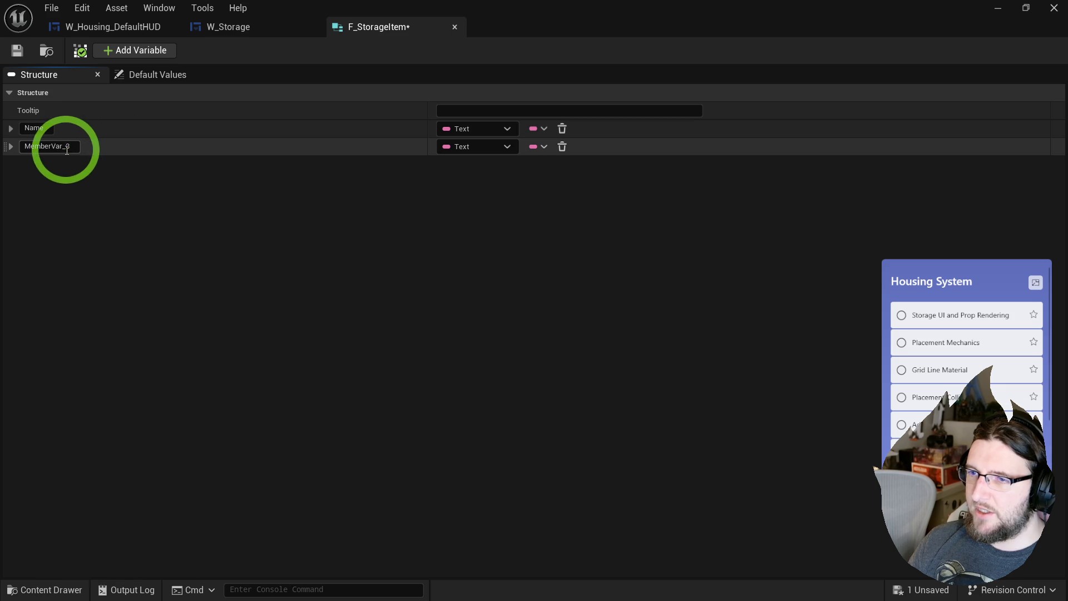
pyautogui.write('Icon')
pyautogui.press('Return')
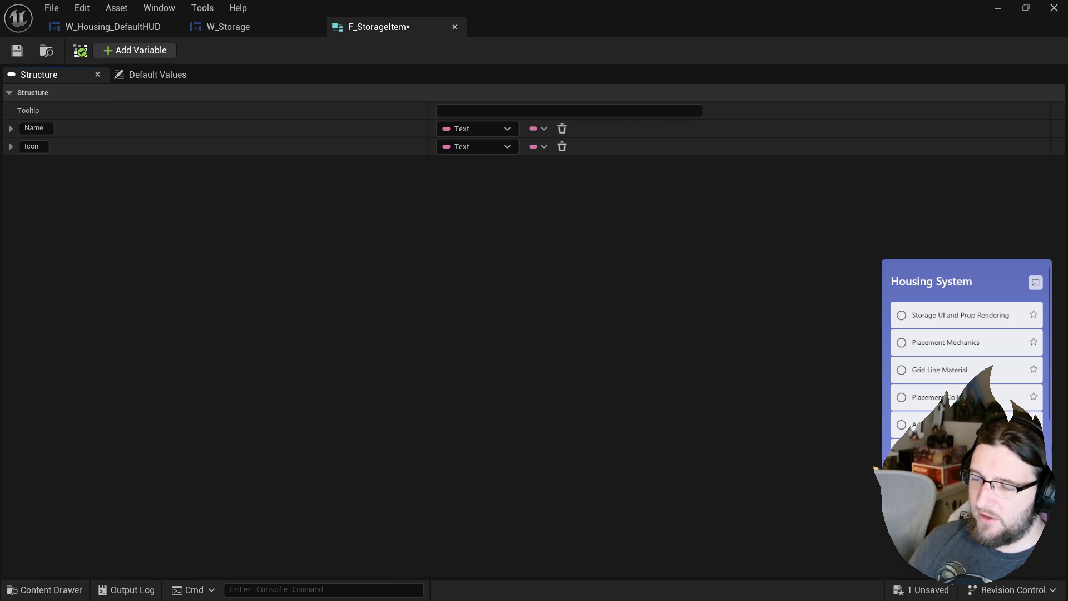
pyautogui.click(455, 145)
pyautogui.write('t')
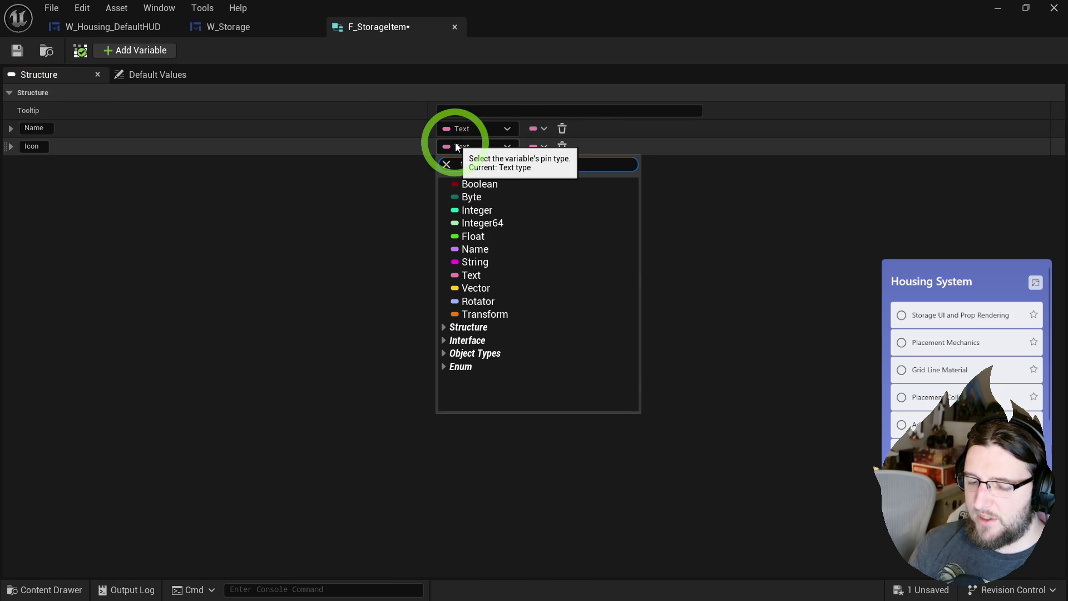
pyautogui.write('exture 2D')
pyautogui.moveTo(515, 314)
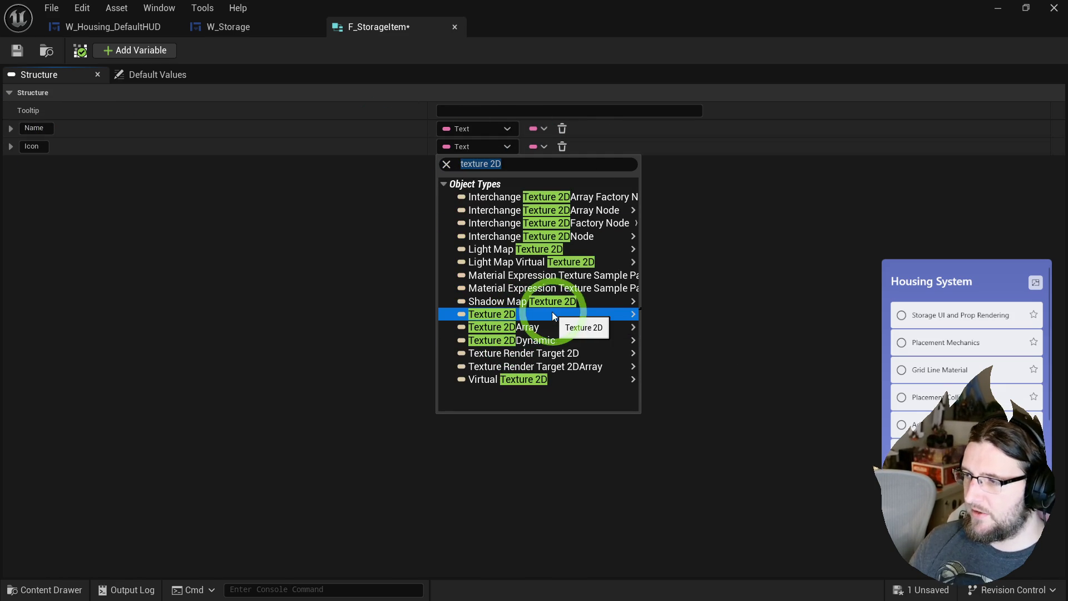
pyautogui.click(659, 338)
# - Add a third member named Mesh as a Static Mesh reference and save the structure
pyautogui.click(155, 49)
pyautogui.click(67, 162)
pyautogui.write('Mesh')
pyautogui.press('Return')
pyautogui.click(467, 165)
pyautogui.write('static mes')
pyautogui.moveTo(565, 371)
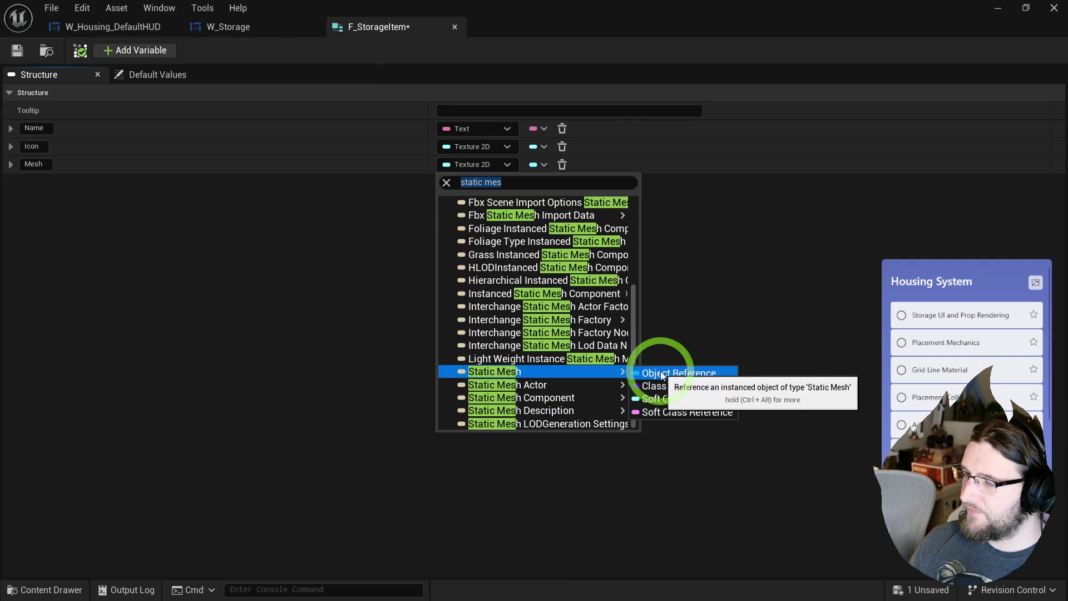
pyautogui.click(682, 399)
pyautogui.click(17, 50)
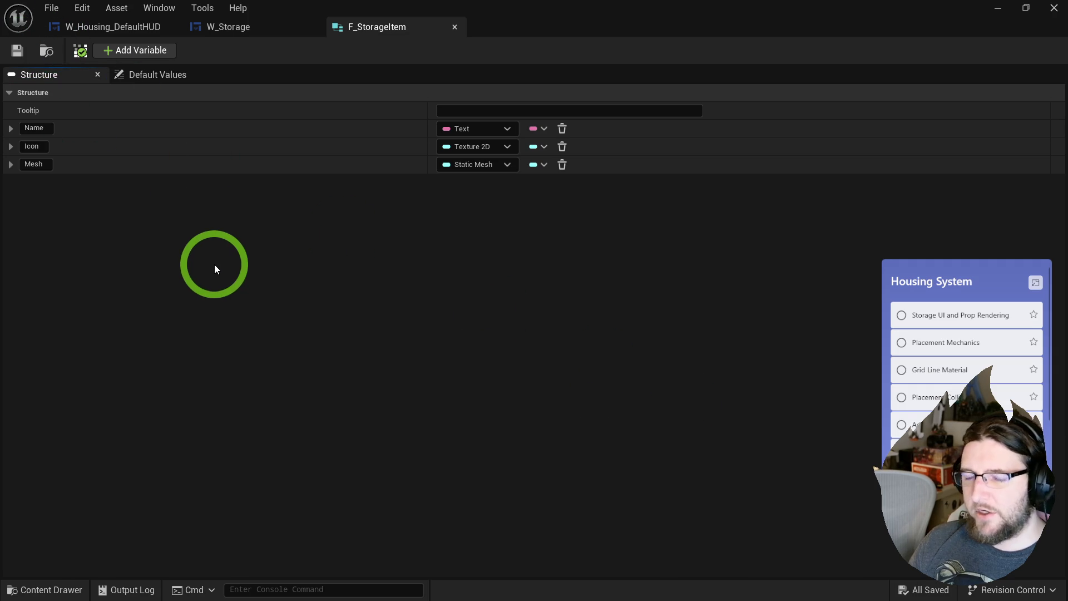
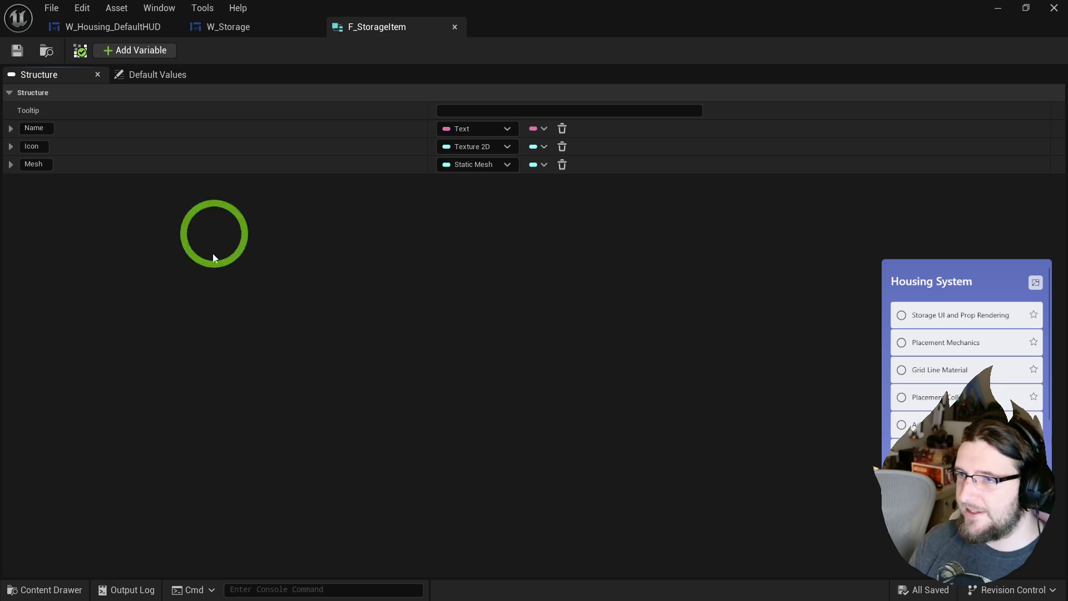
# - Add a new member to the F_StorageItem structure and name it Actor
pyautogui.click(152, 48)
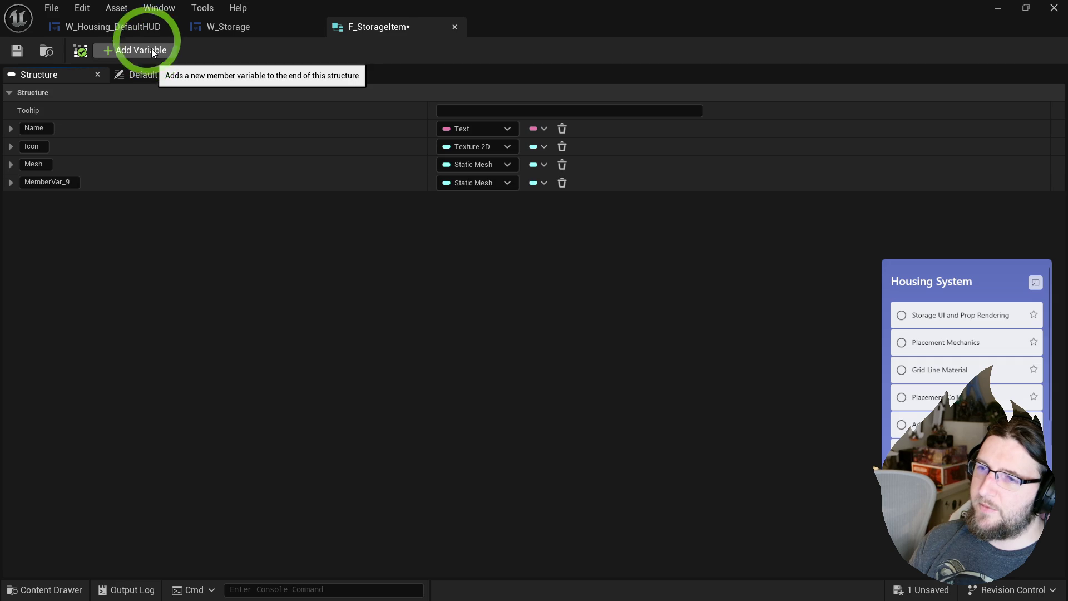
pyautogui.doubleClick(71, 182)
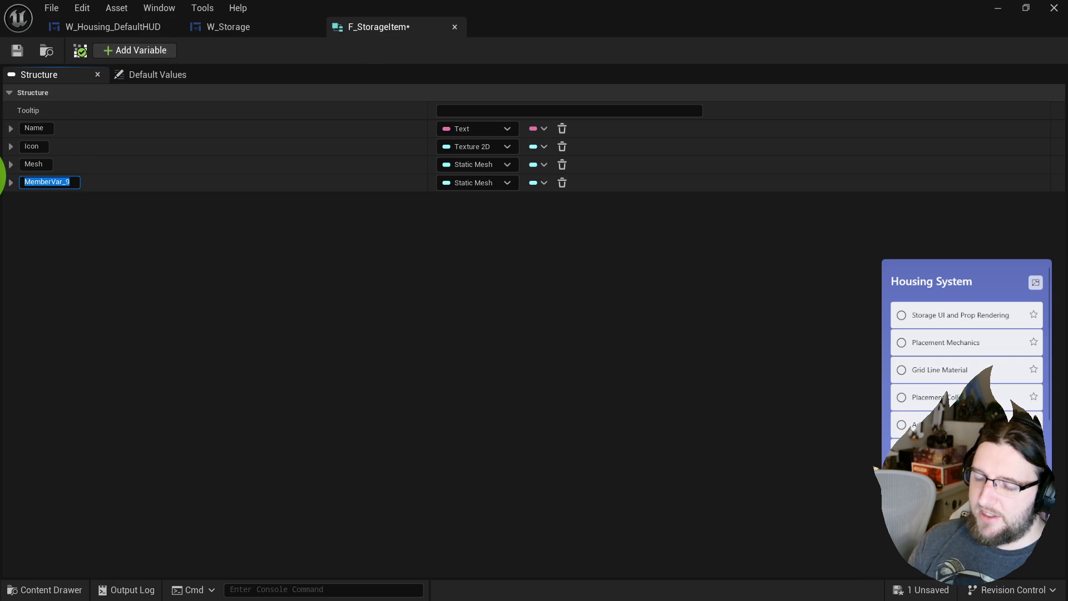
pyautogui.write('Actor')
pyautogui.press('Return')
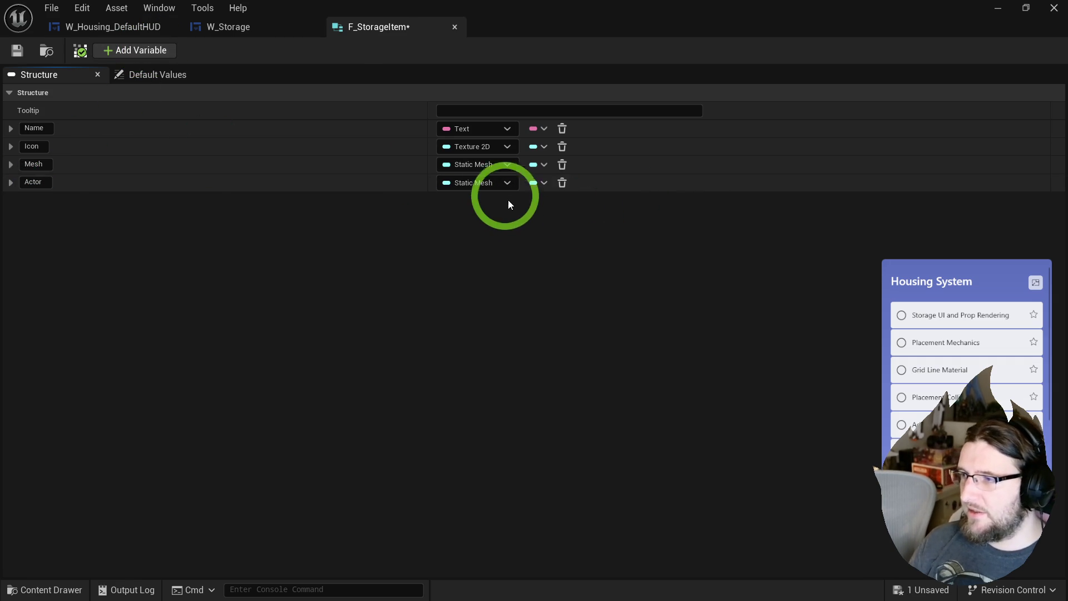
# - Search the Actor member's type list for 'actor' types, leaving it as Static Mesh
pyautogui.click(490, 185)
pyautogui.write('actor')
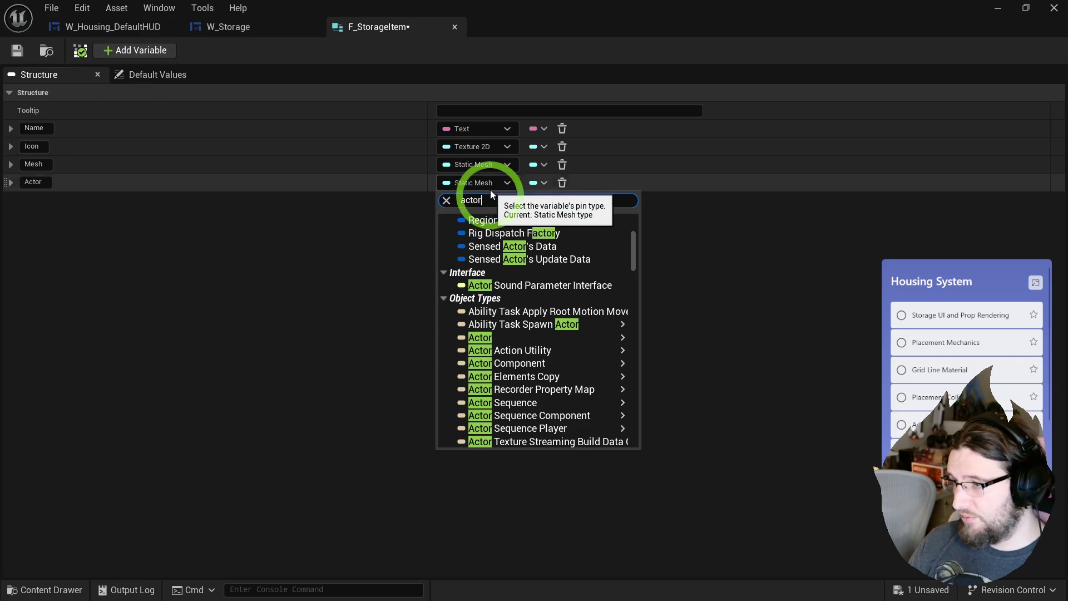
pyautogui.moveTo(501, 335)
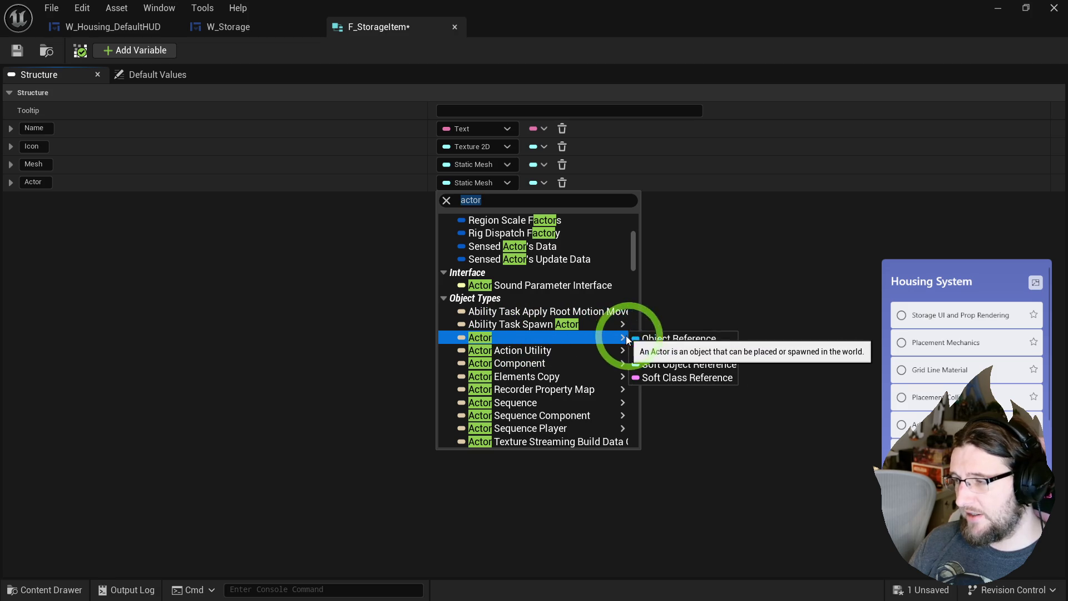
pyautogui.click(276, 288)
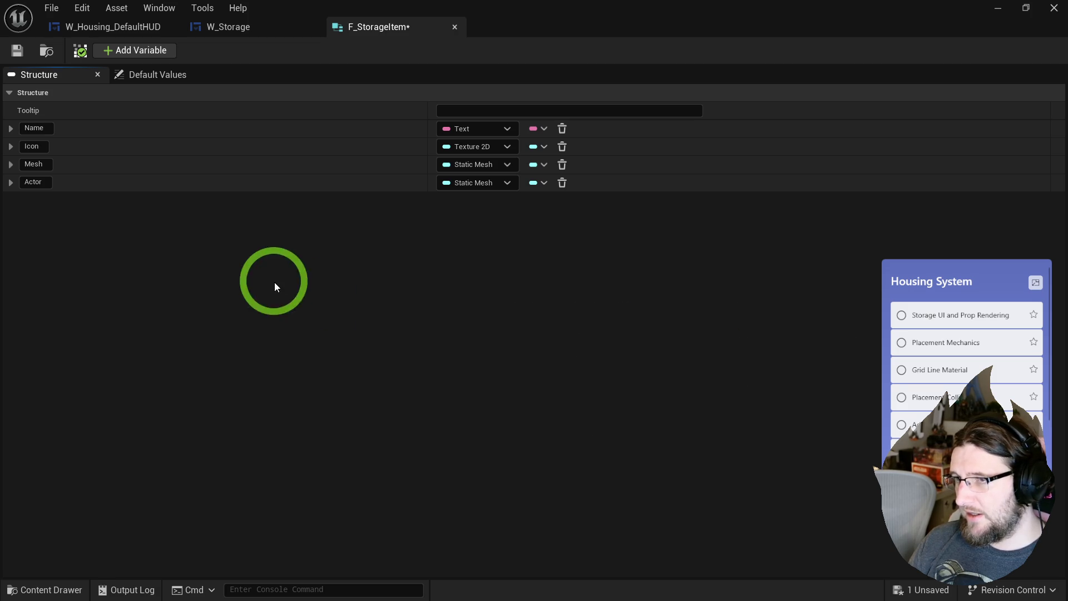
# - Show the project's assets and bring up options for the F_StorageItem asset
pyautogui.click(47, 51)
pyautogui.click(592, 522)
pyautogui.rightClick(539, 511)
# - In the Storage folder, make a Blueprint Class with an Actor parent named BP_HousingItem
pyautogui.click(494, 532)
pyautogui.rightClick(494, 533)
pyautogui.click(558, 299)
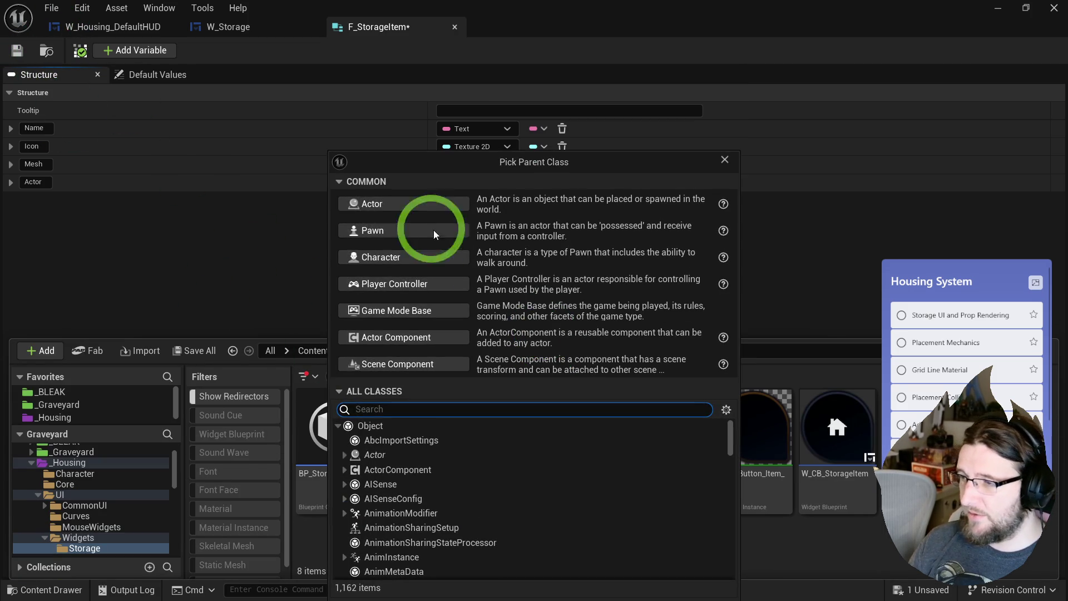
pyautogui.click(374, 209)
pyautogui.write('BP_')
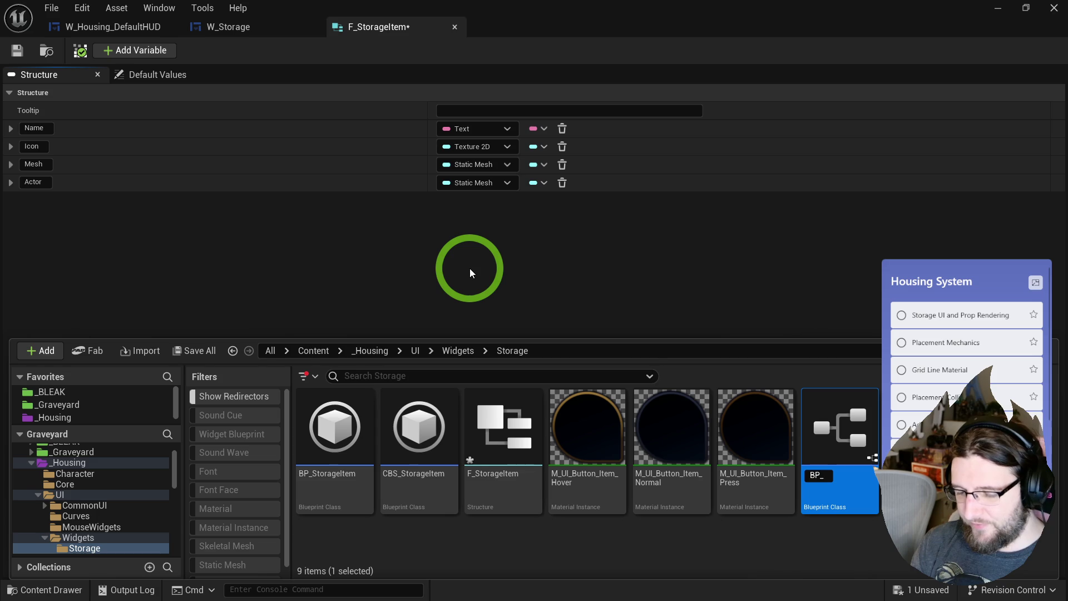
pyautogui.write('HousingItem')
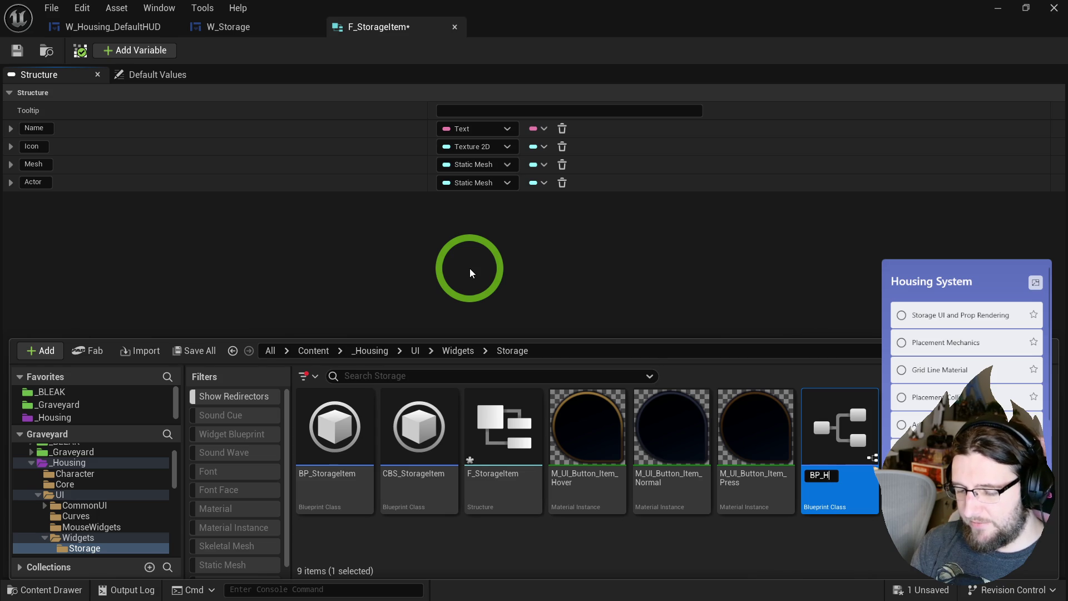
pyautogui.press('Return')
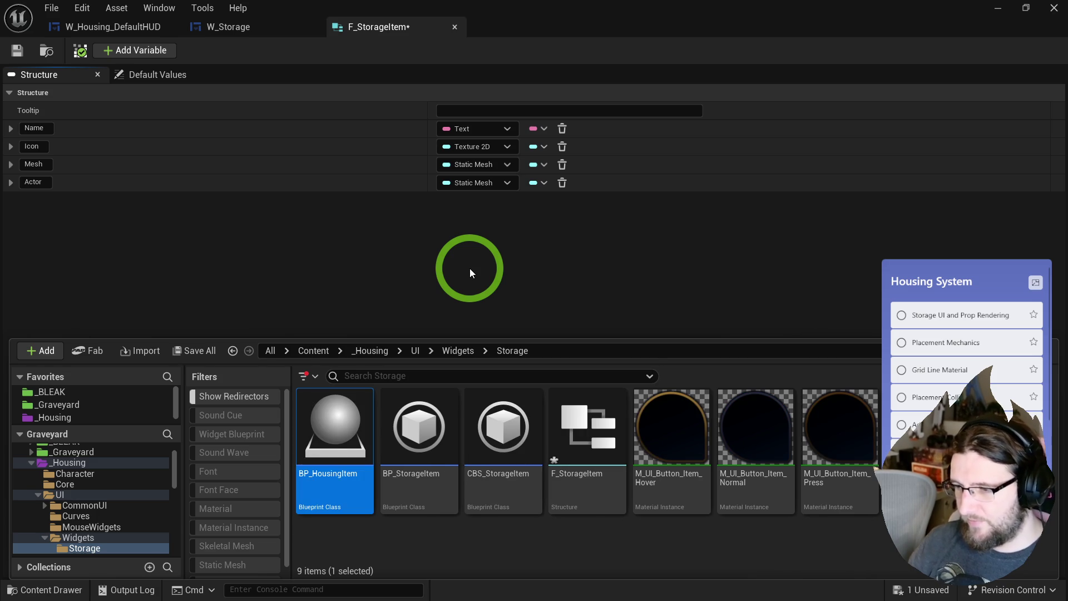
pyautogui.click(336, 429)
# - Type the Actor member as a BP Housing Item object reference and save the structure
pyautogui.click(492, 183)
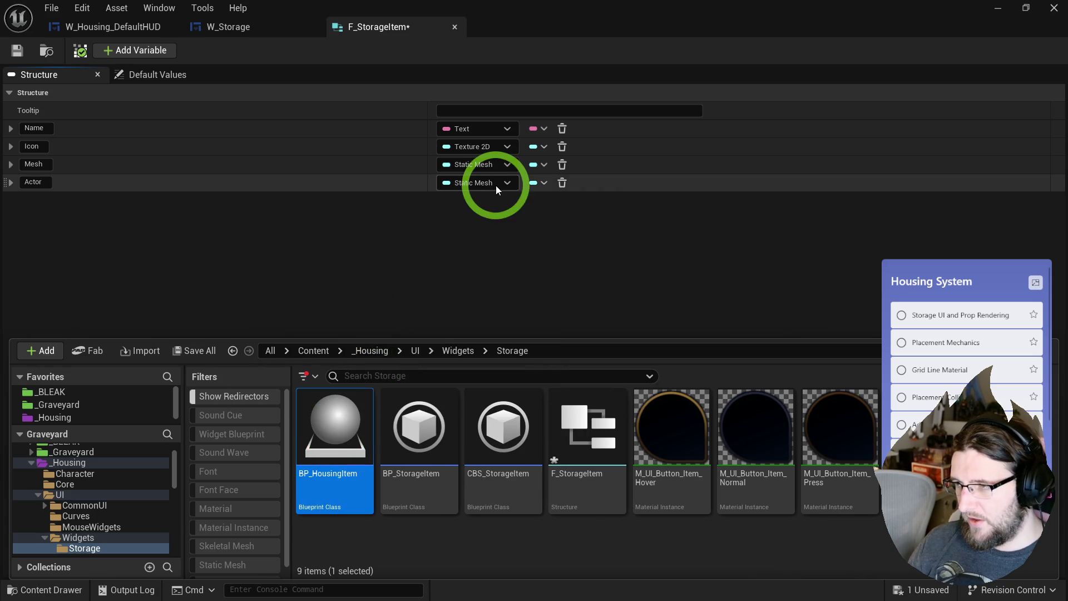
pyautogui.write('housing')
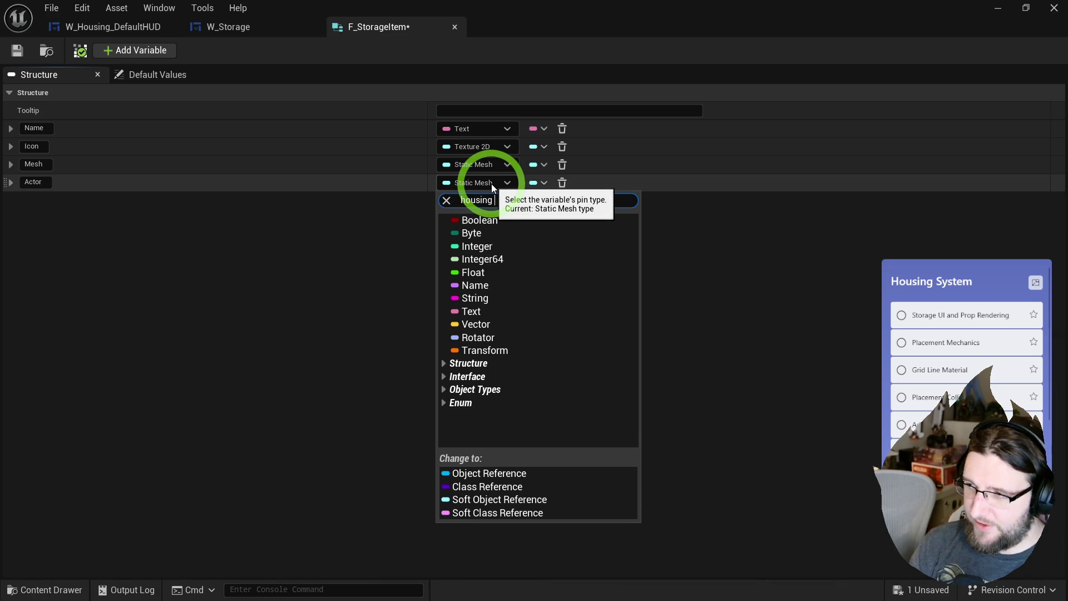
pyautogui.write(' item')
pyautogui.moveTo(571, 233)
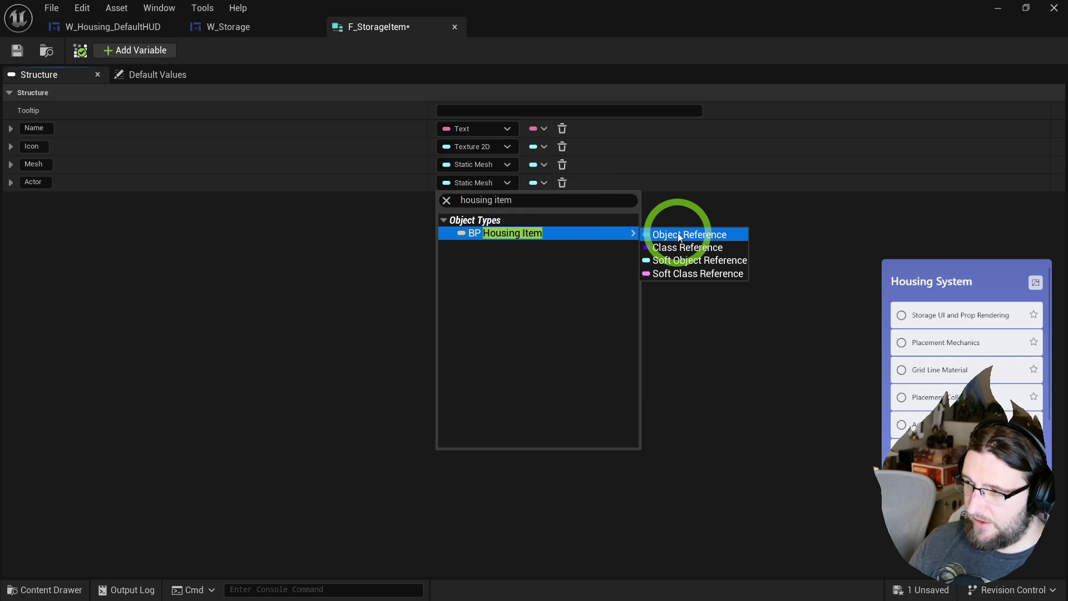
pyautogui.click(679, 236)
pyautogui.click(29, 51)
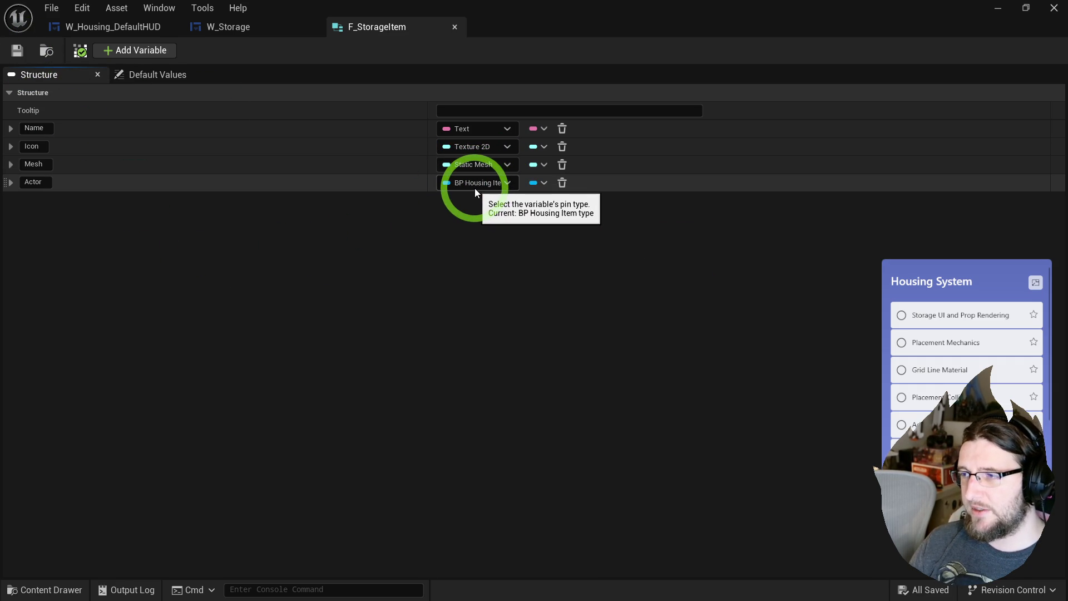
pyautogui.moveTo(426, 167)
pyautogui.mouseDown()
pyautogui.moveTo(121, 163)
pyautogui.moveTo(173, 176)
pyautogui.mouseUp()
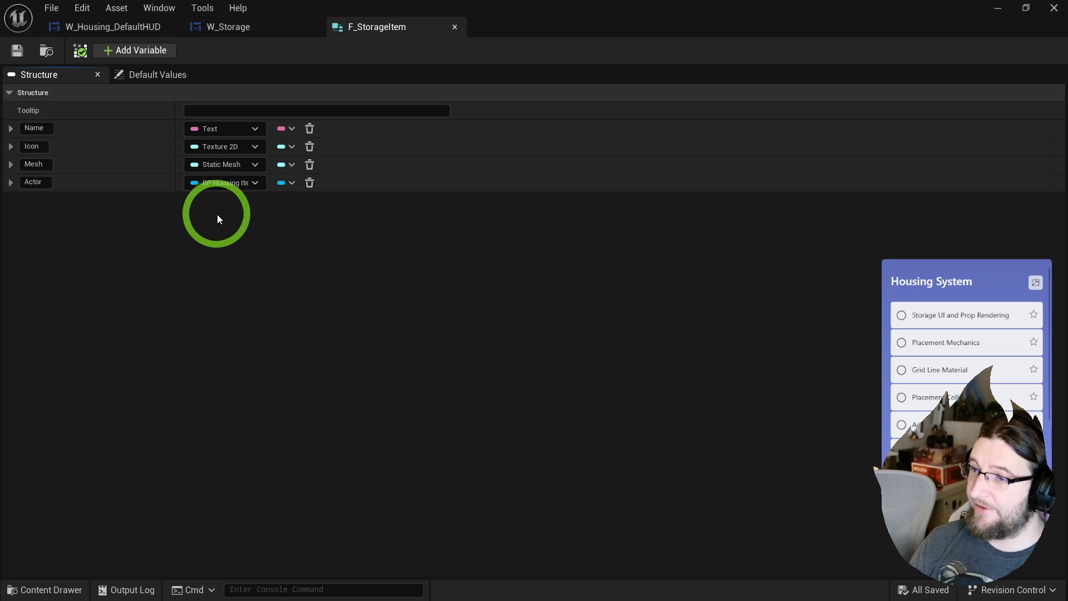
# - Switch the Actor member to a BP Housing Item soft object reference and save again
pyautogui.click(215, 184)
pyautogui.click(287, 182)
pyautogui.click(288, 195)
pyautogui.click(235, 180)
pyautogui.click(239, 499)
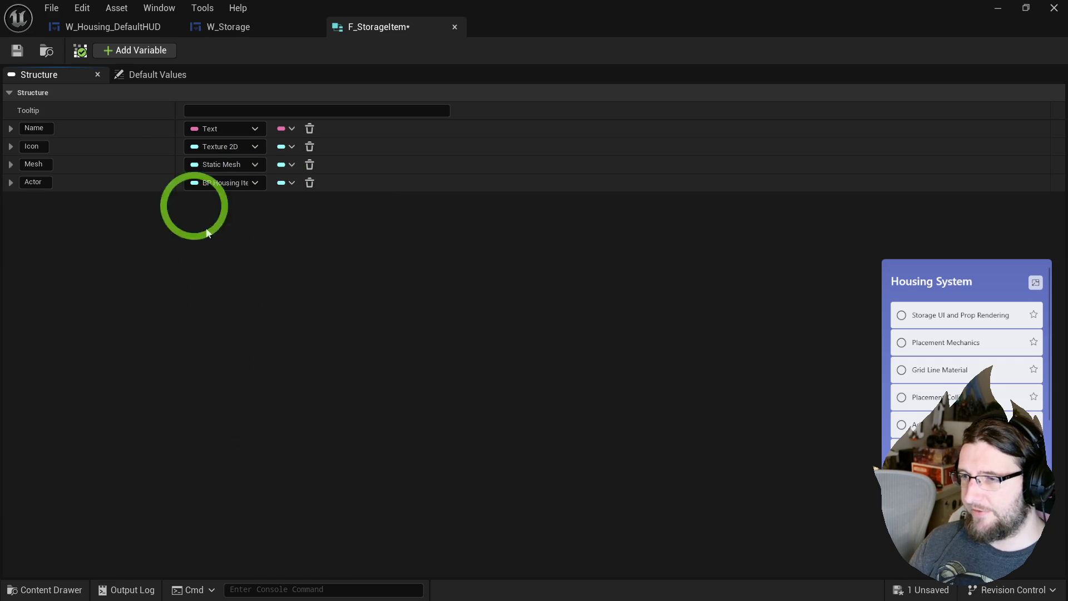
pyautogui.click(16, 55)
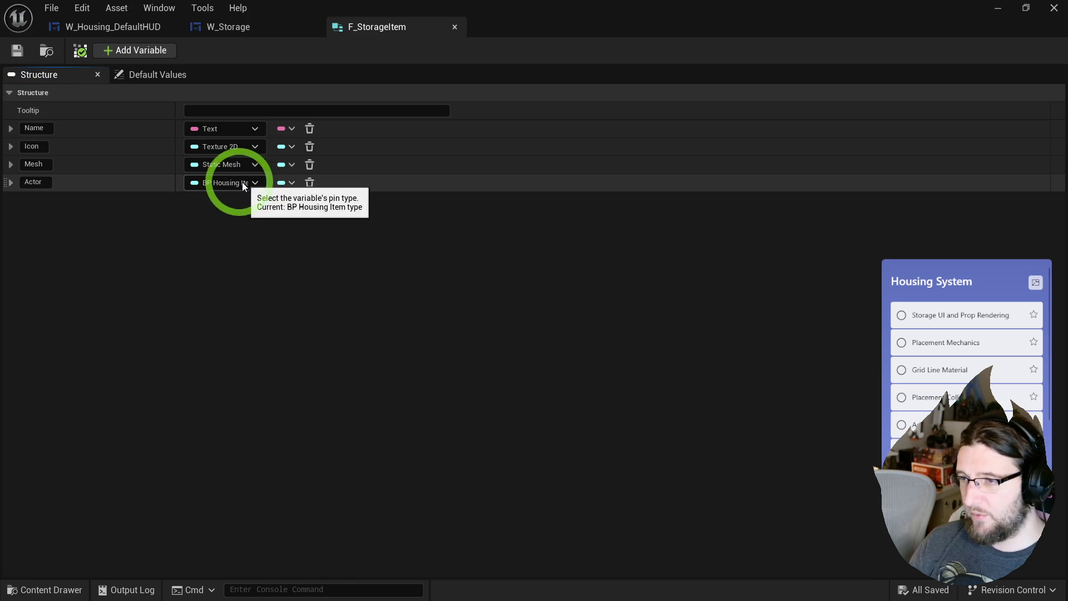
# - Rename the member from Actor to Housing Actor Template
pyautogui.click(34, 182)
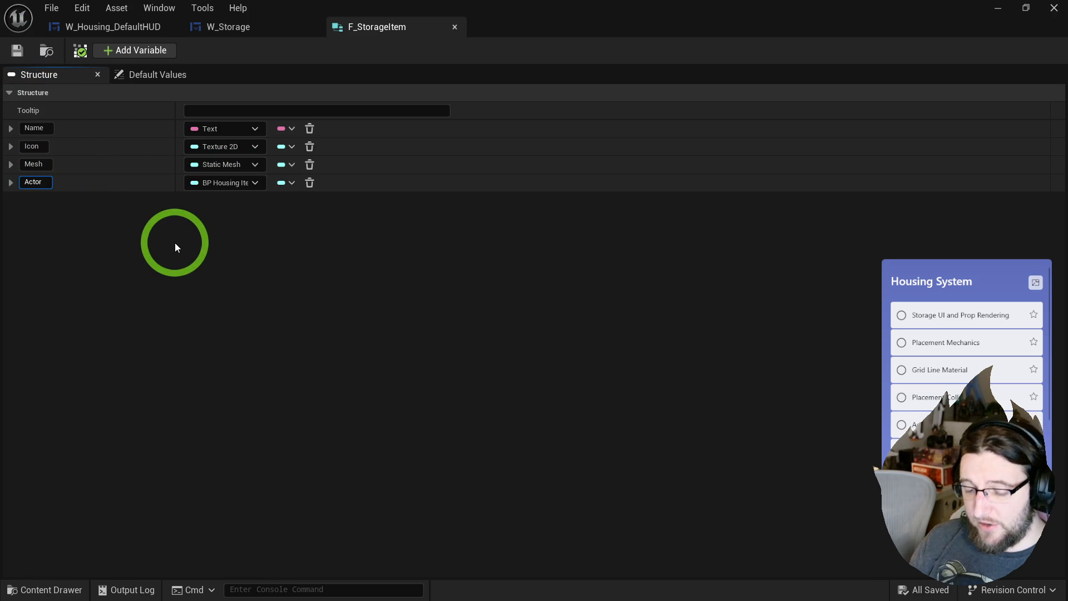
pyautogui.write(' Template')
pyautogui.press('Return')
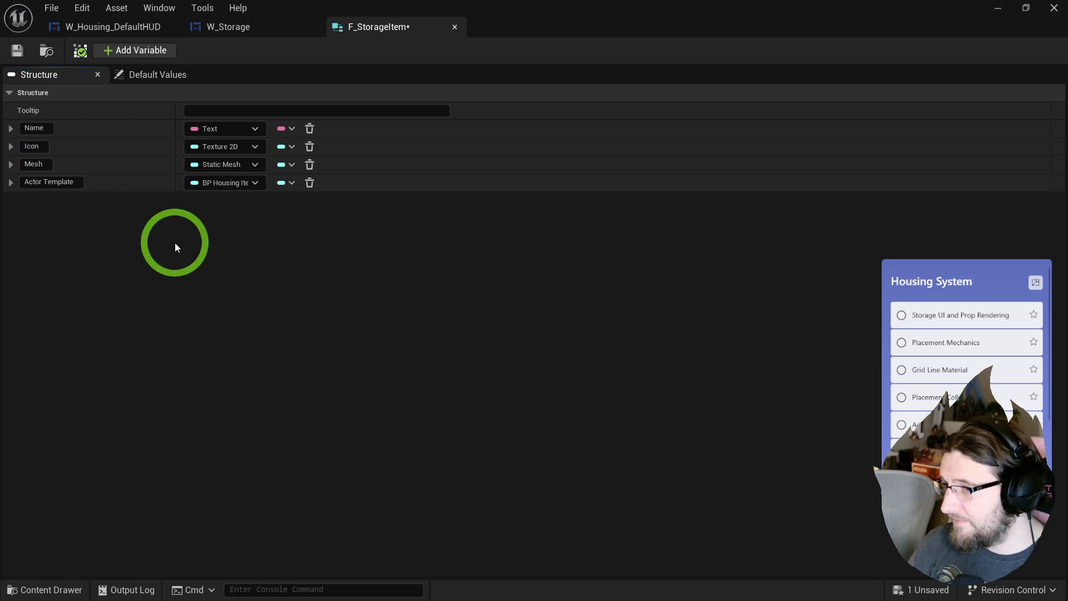
pyautogui.doubleClick(32, 182)
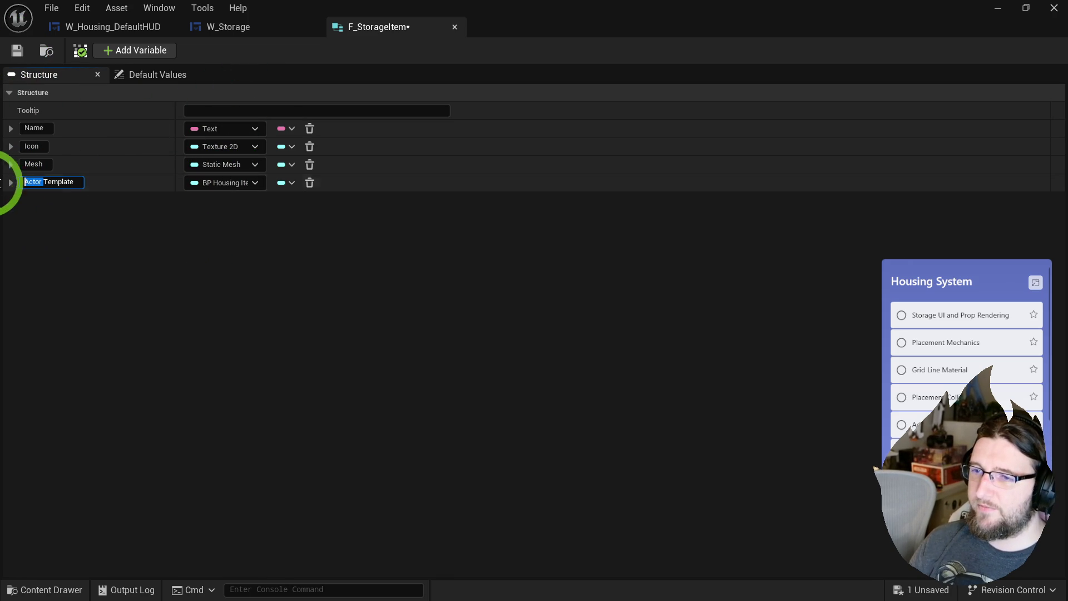
pyautogui.write('Housing ')
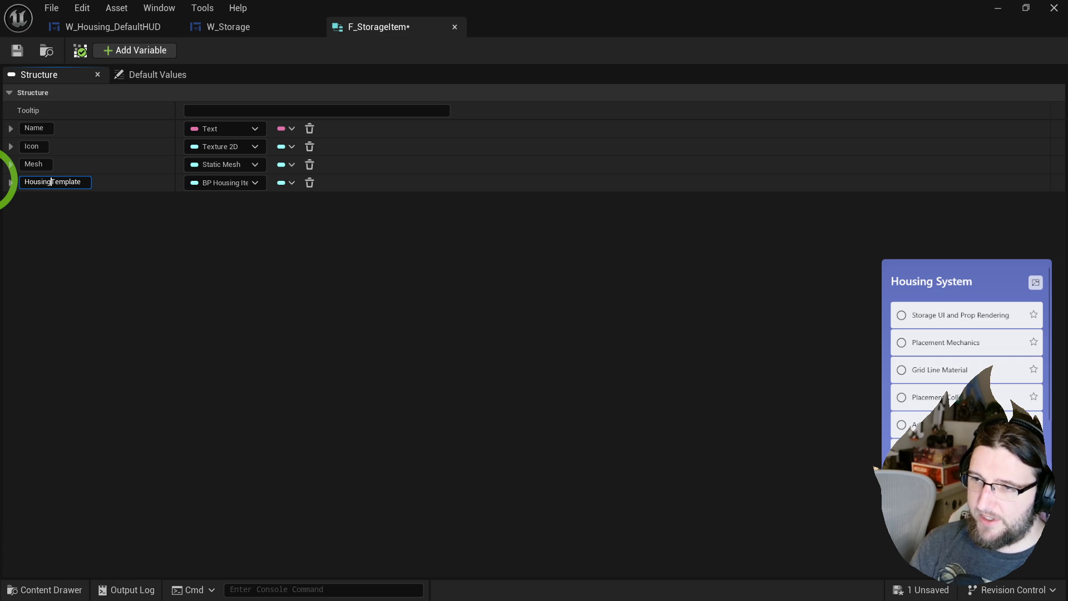
pyautogui.write('Actor')
pyautogui.press('Return')
pyautogui.click(56, 51)
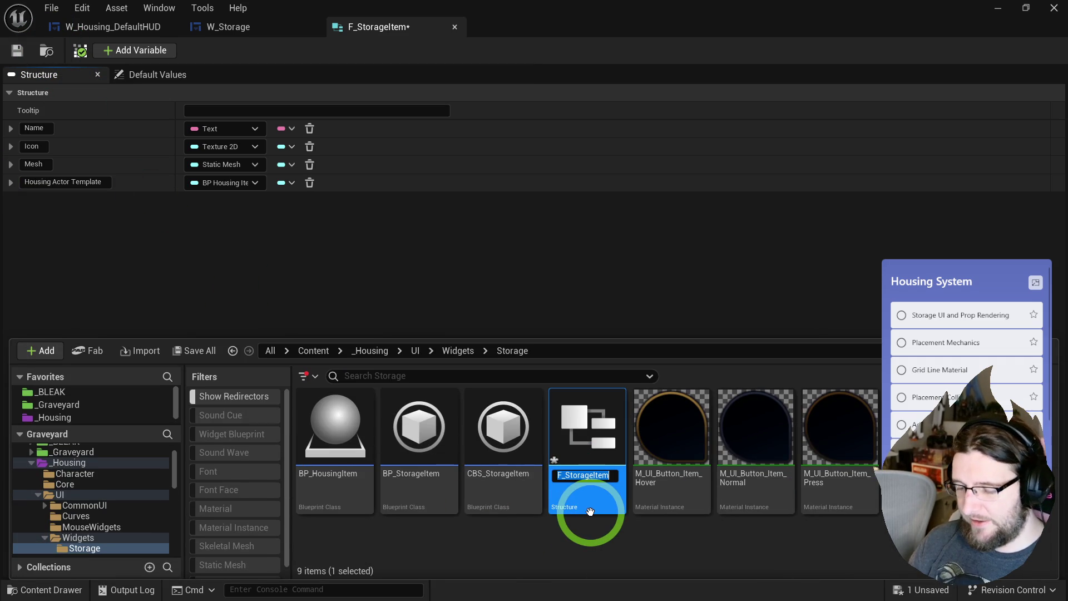
# - Rename the structure to F_HousingActorDefinition and enlarge the asset browsing area
pyautogui.write('F_HousingA')
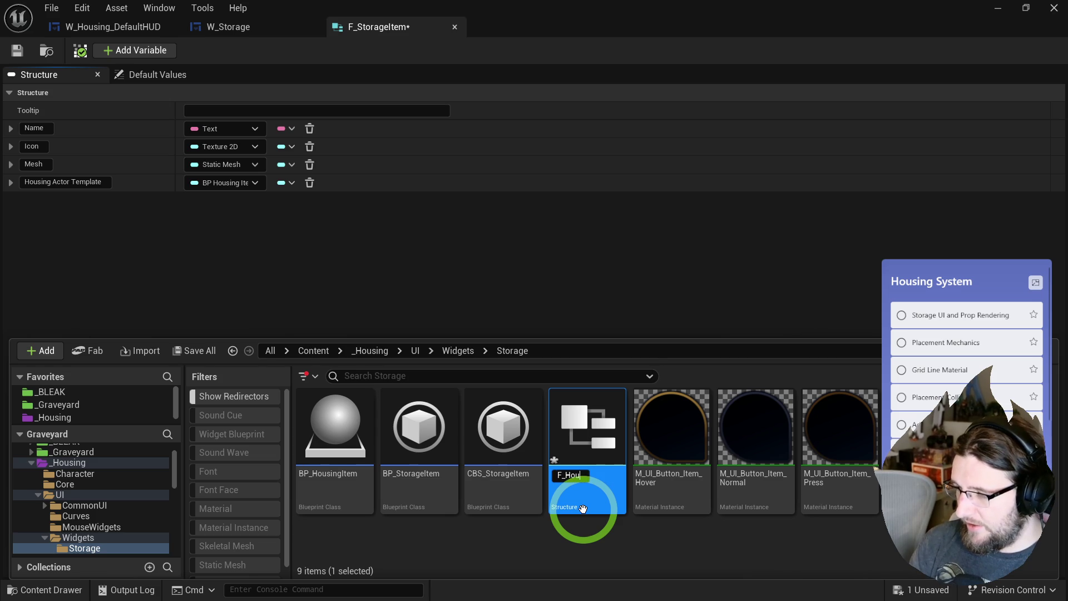
pyautogui.write('ctorDefinition')
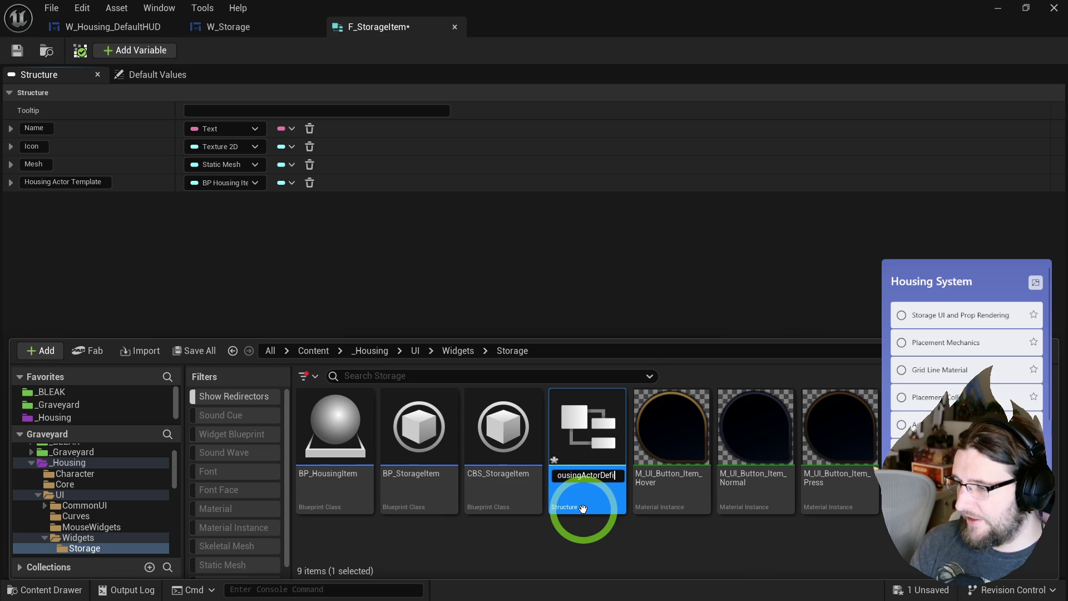
pyautogui.press('Return')
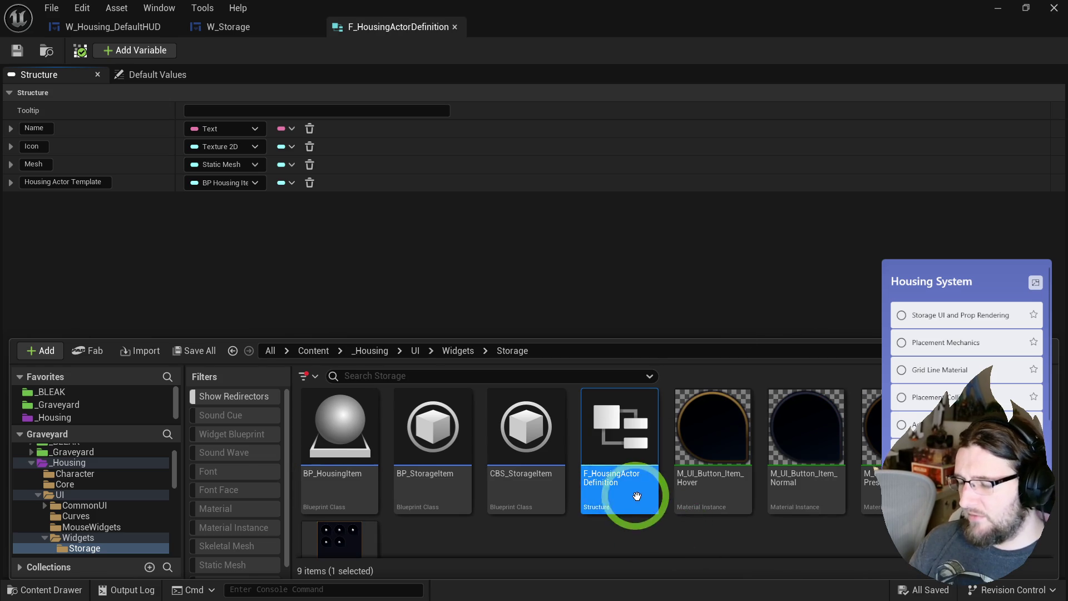
pyautogui.scroll(-1, 639, 509)
pyautogui.moveTo(566, 337)
pyautogui.mouseDown()
pyautogui.moveTo(563, 196)
pyautogui.moveTo(576, 254)
pyautogui.mouseUp()
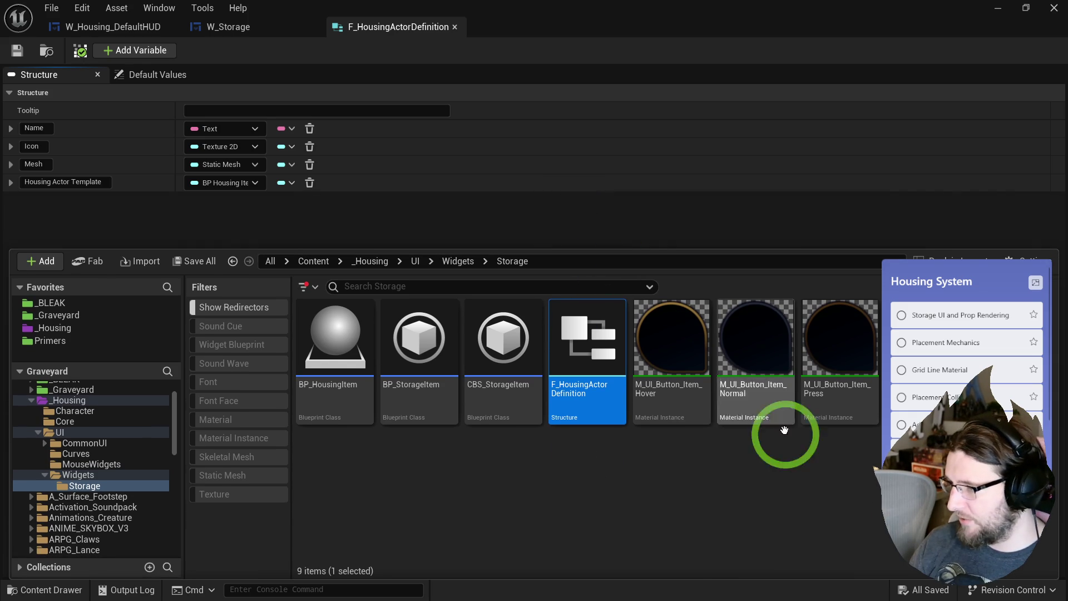
pyautogui.click(609, 489)
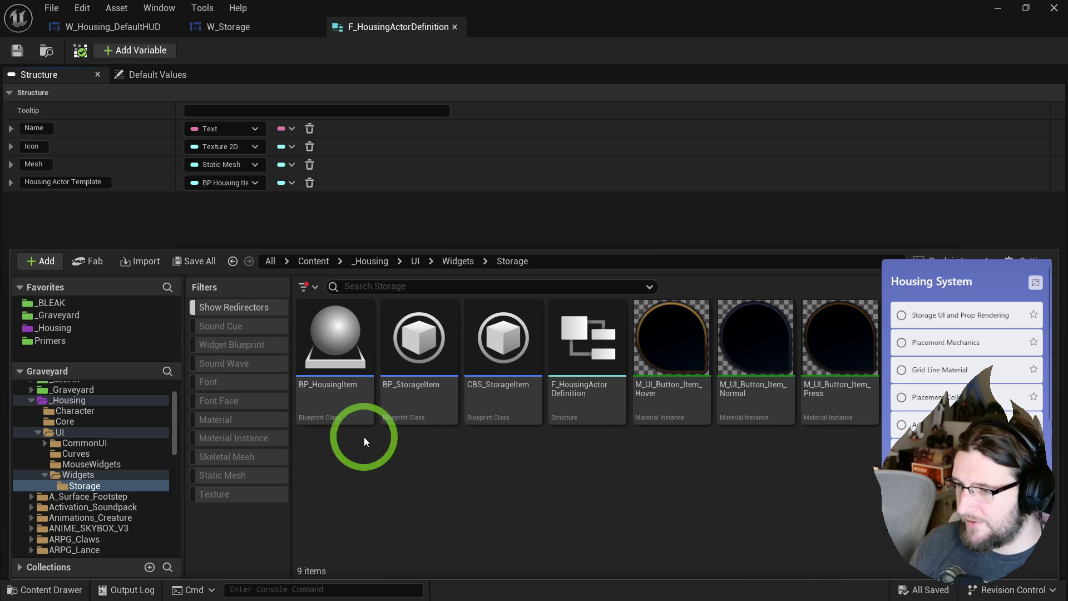
pyautogui.click(585, 328)
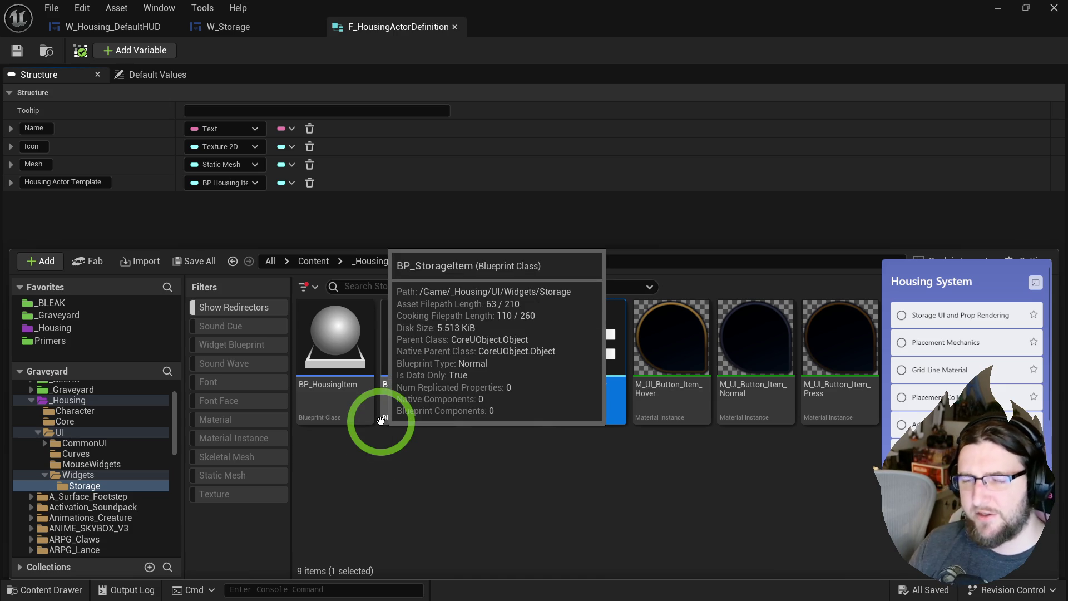
pyautogui.click(422, 445)
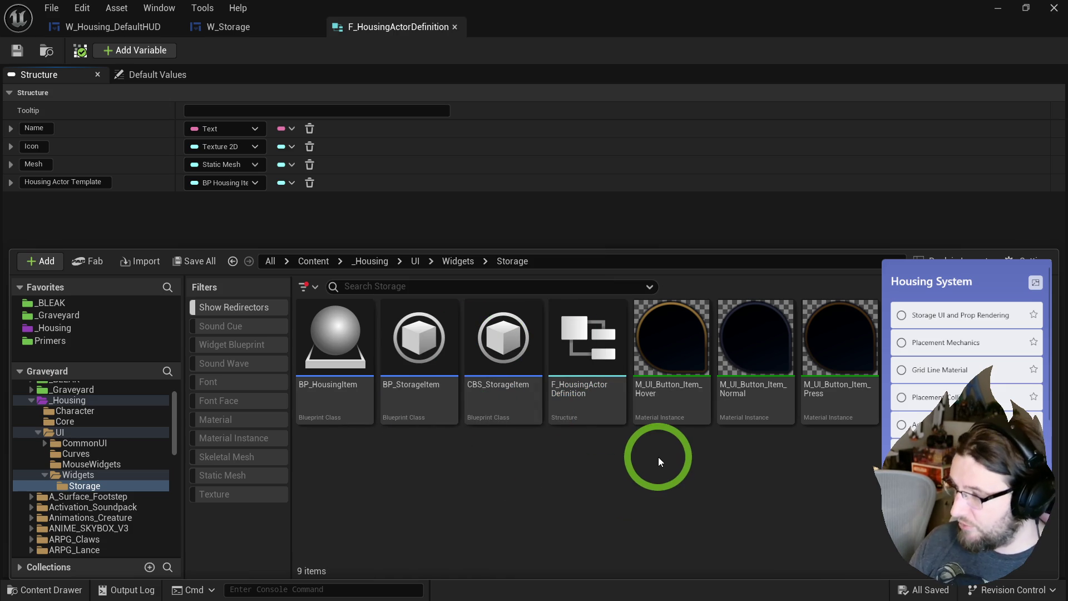
# - Rename the BP_HousingItem blueprint to BP_HousingActor
pyautogui.click(320, 362)
pyautogui.press('F2')
pyautogui.press('End')
pyautogui.press('BackSpace')
pyautogui.press('BackSpace')
pyautogui.press('BackSpace')
pyautogui.write('Actor')
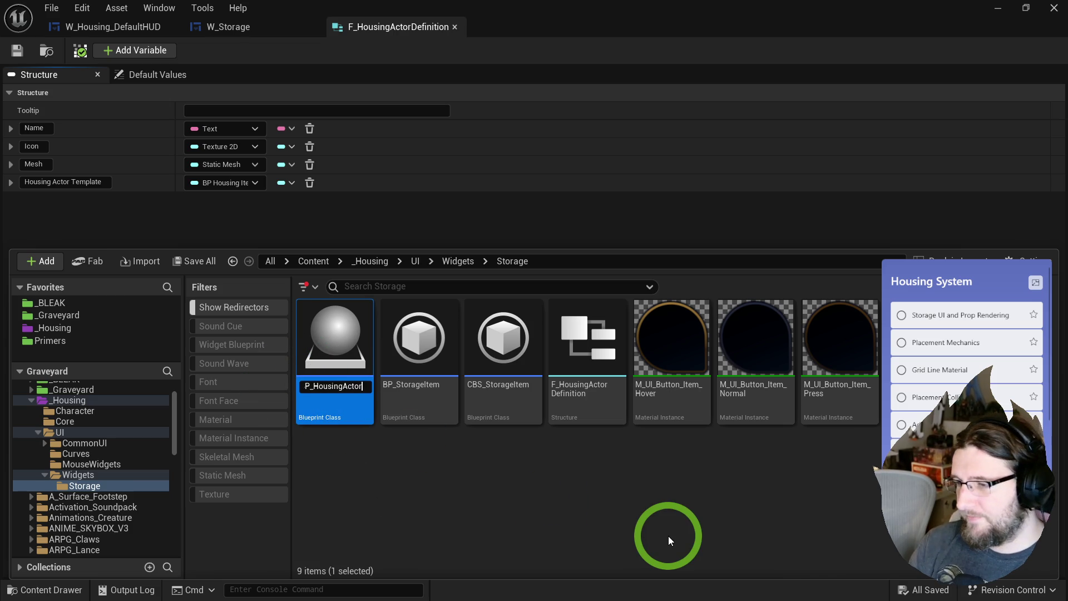
pyautogui.click(669, 535)
pyautogui.click(606, 401)
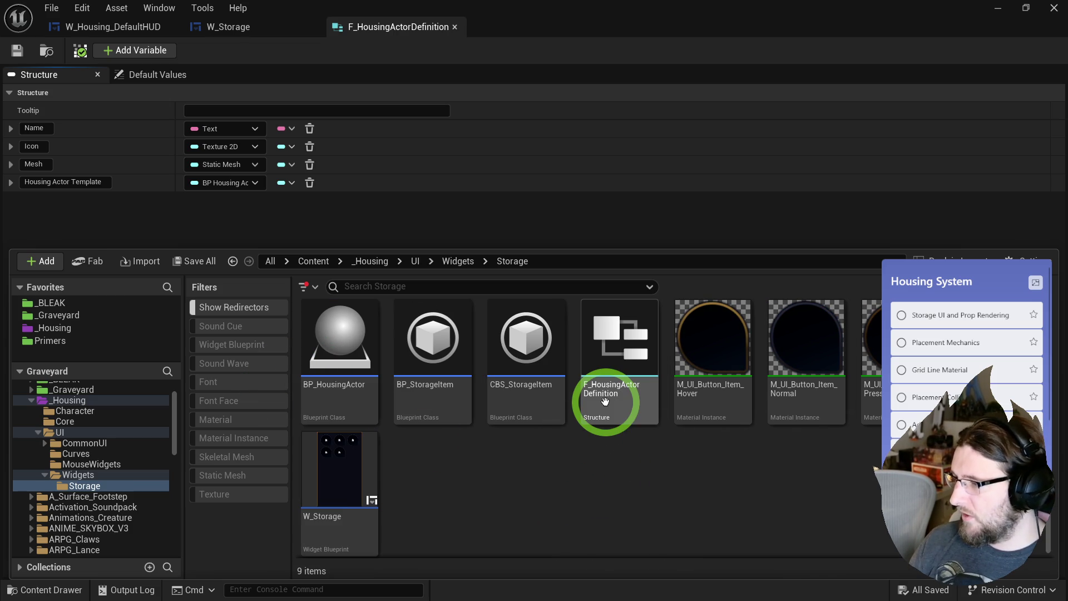
pyautogui.click(473, 479)
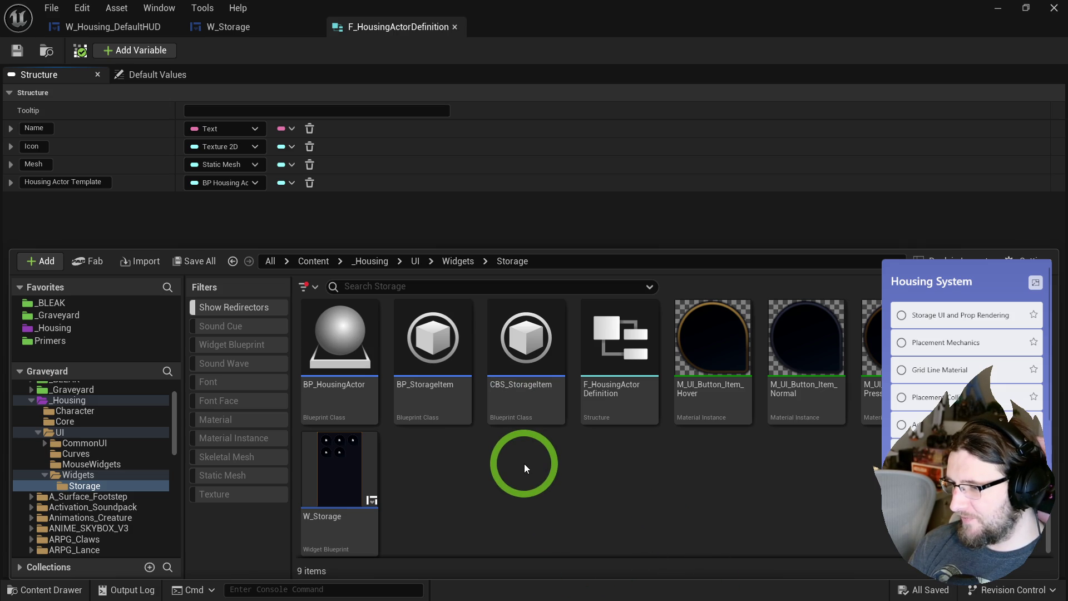
pyautogui.click(526, 412)
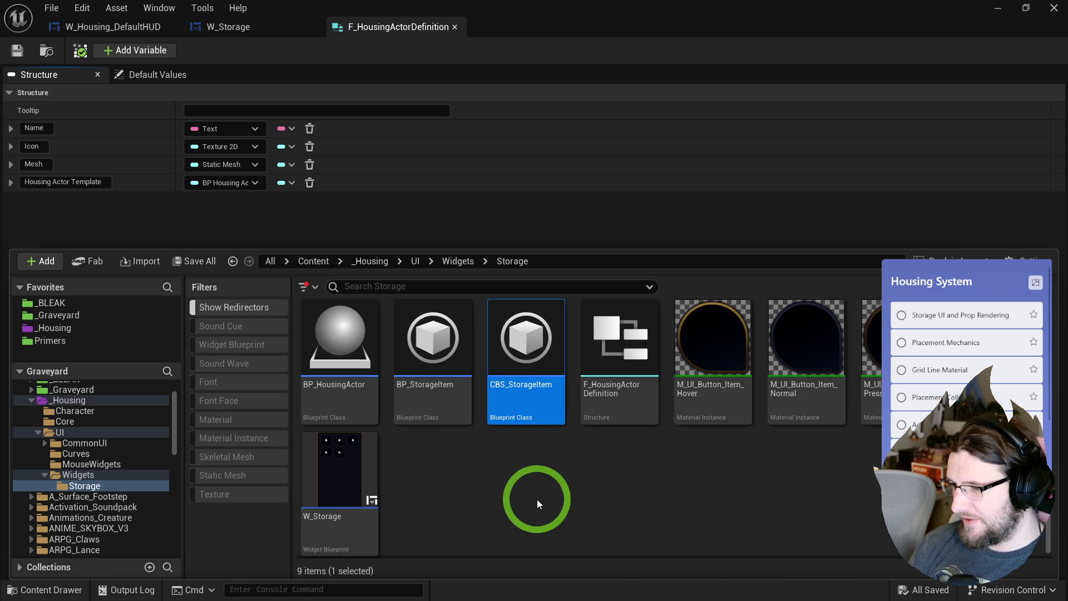
# - Rename CBS_StorageItem to CBS_StorageActor
pyautogui.press('F2')
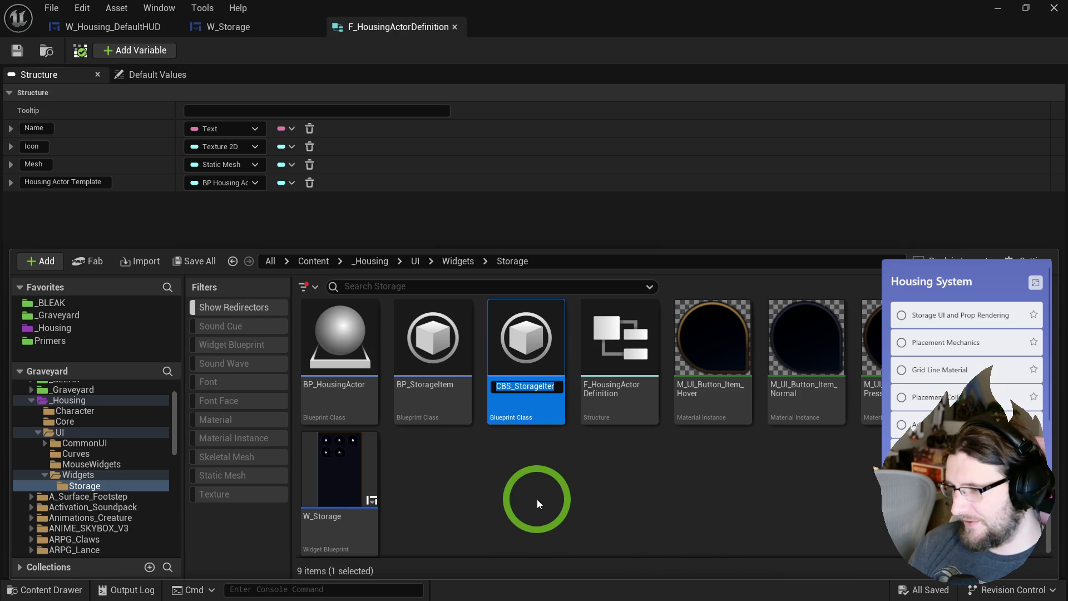
pyautogui.press('Home')
pyautogui.press('Delete')
pyautogui.press('End')
pyautogui.press('BackSpace')
pyautogui.press('BackSpace')
pyautogui.press('BackSpace')
pyautogui.press('Home')
pyautogui.write('C')
pyautogui.press('End')
pyautogui.write('Actor')
pyautogui.press('Return')
# - Rename BP_StorageItem to BP_StorageActor
pyautogui.press('Left')
pyautogui.press('F2')
pyautogui.press('End')
pyautogui.hotkey('shift', 'Left')
pyautogui.hotkey('shift', 'Left')
pyautogui.hotkey('shift', 'Left')
pyautogui.write('Actor')
pyautogui.press('Return')
pyautogui.click(494, 455)
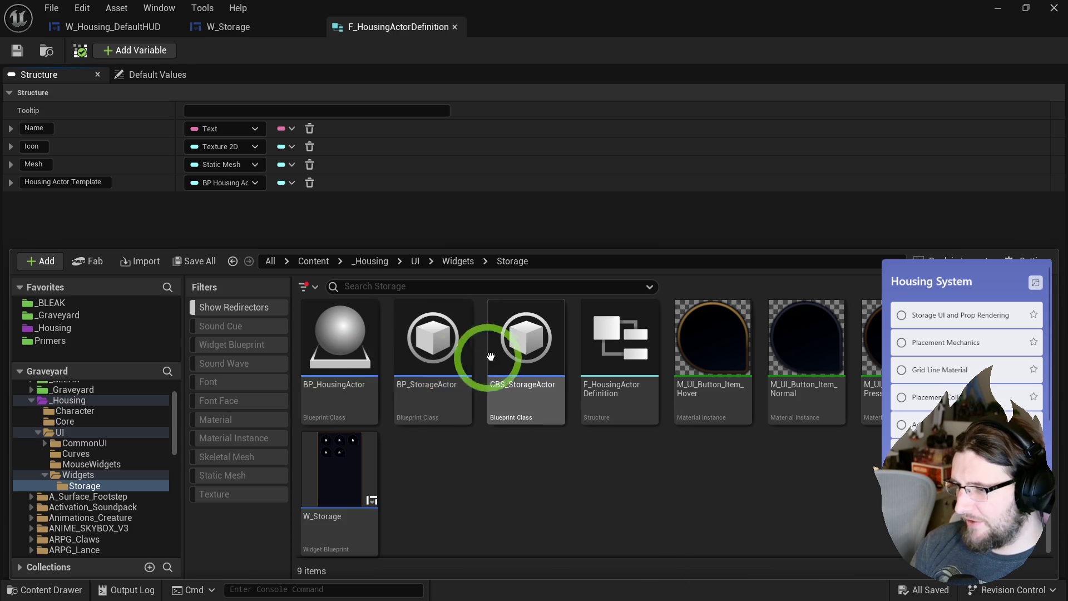
# - Open BP_StorageActor, widen its Event Graph, and show it in its content folder
pyautogui.doubleClick(428, 399)
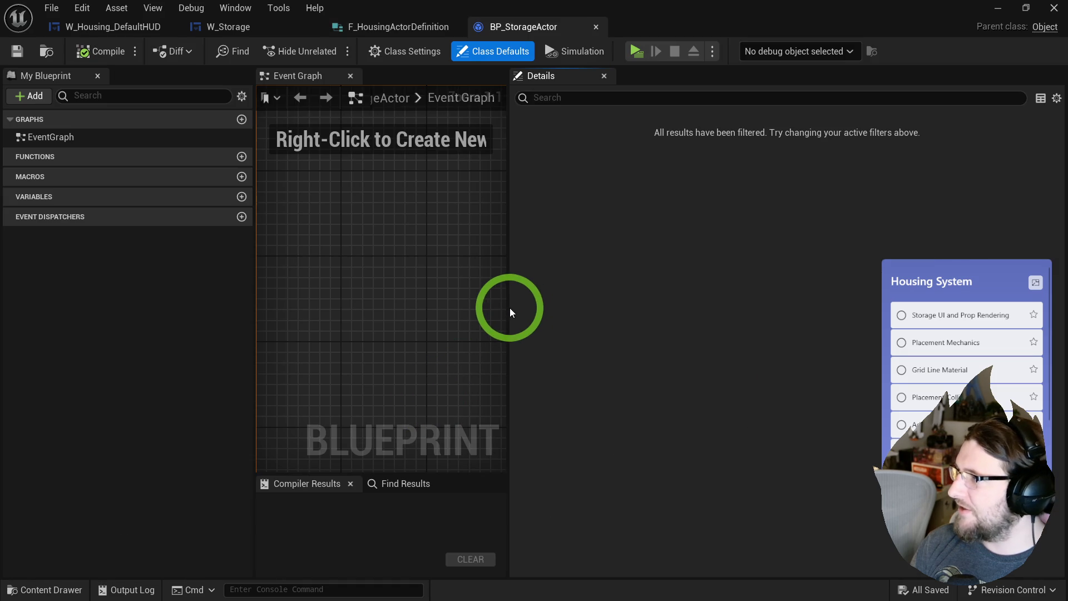
pyautogui.moveTo(510, 311); pyautogui.dragTo(726, 295)
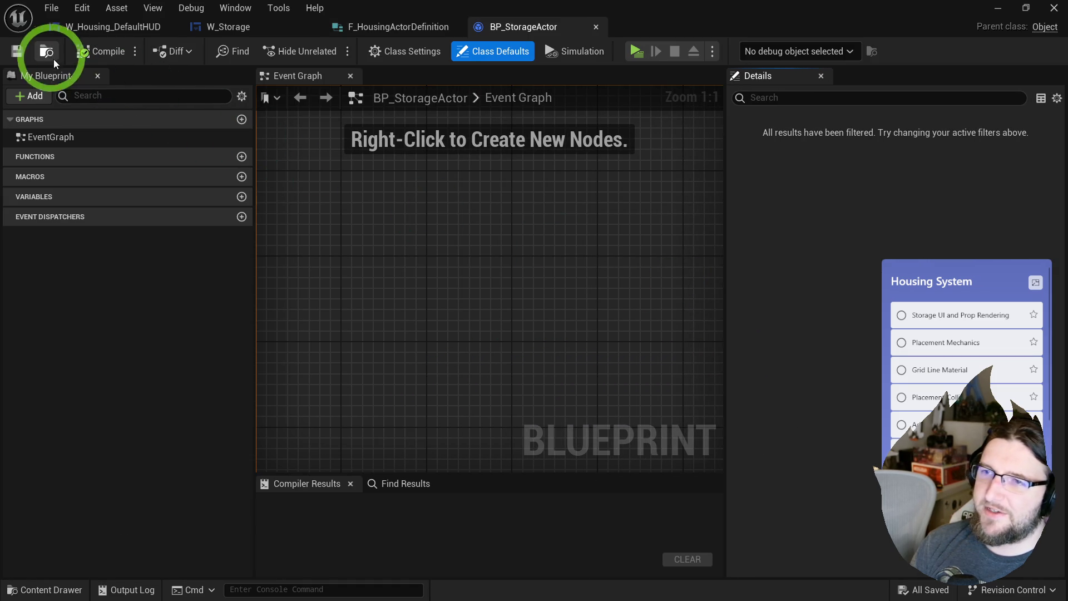
pyautogui.click(46, 51)
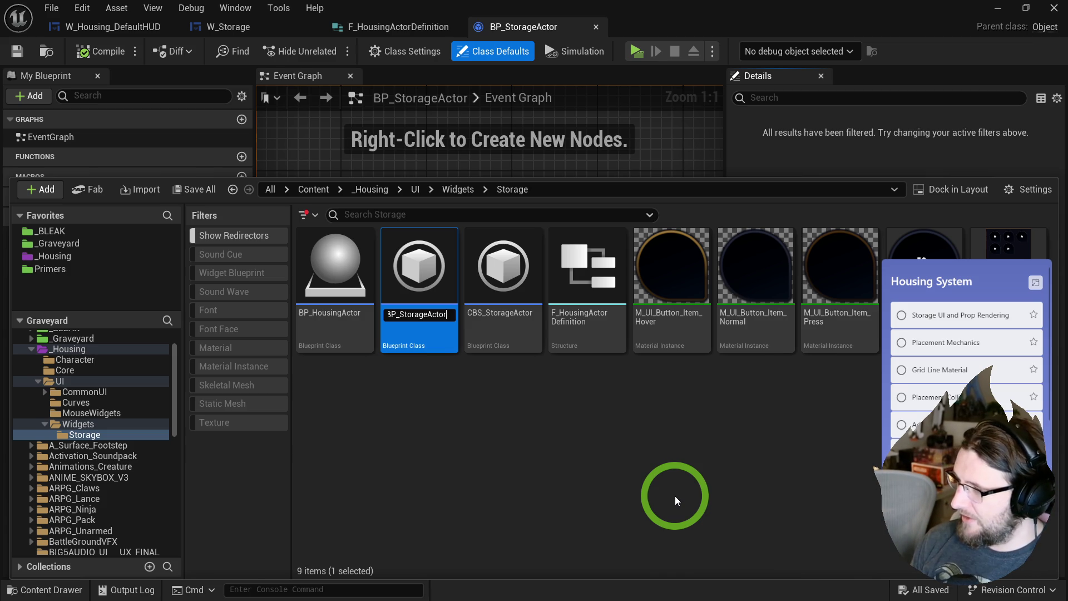
# - Start a new Blueprint Class in the Storage folder, cancel it, and reselect BP_StorageActor
pyautogui.click(672, 500)
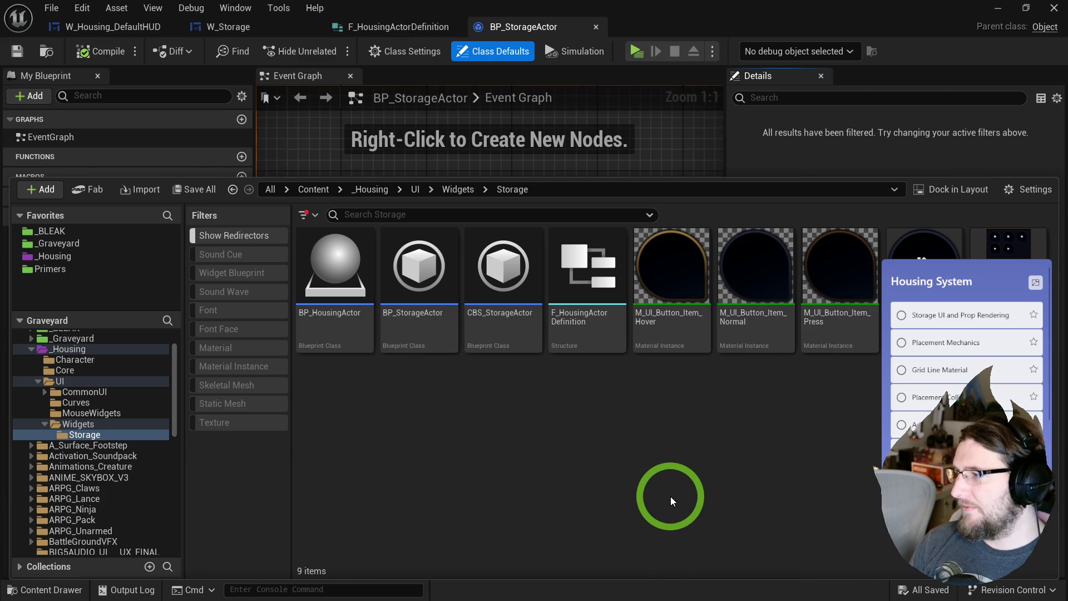
pyautogui.rightClick(389, 395)
pyautogui.click(447, 274)
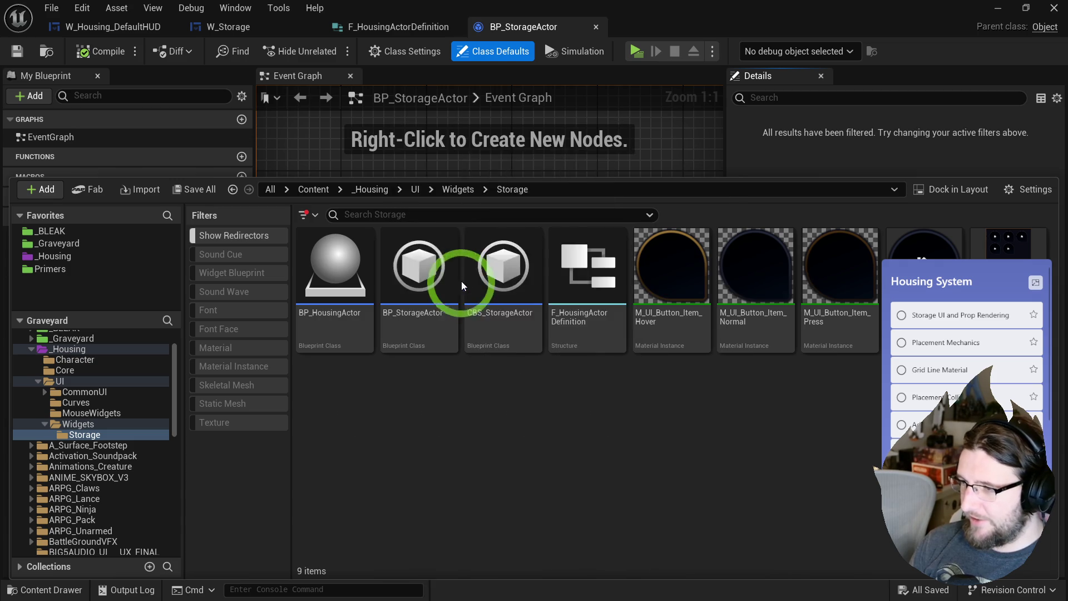
pyautogui.press('Escape')
pyautogui.click(424, 310)
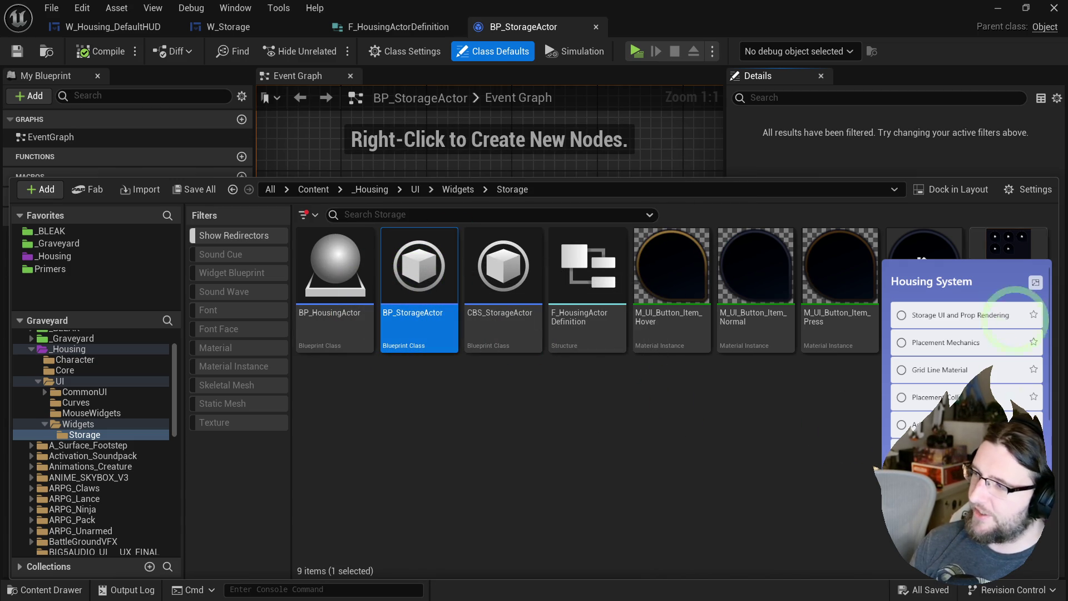
pyautogui.click(1006, 249)
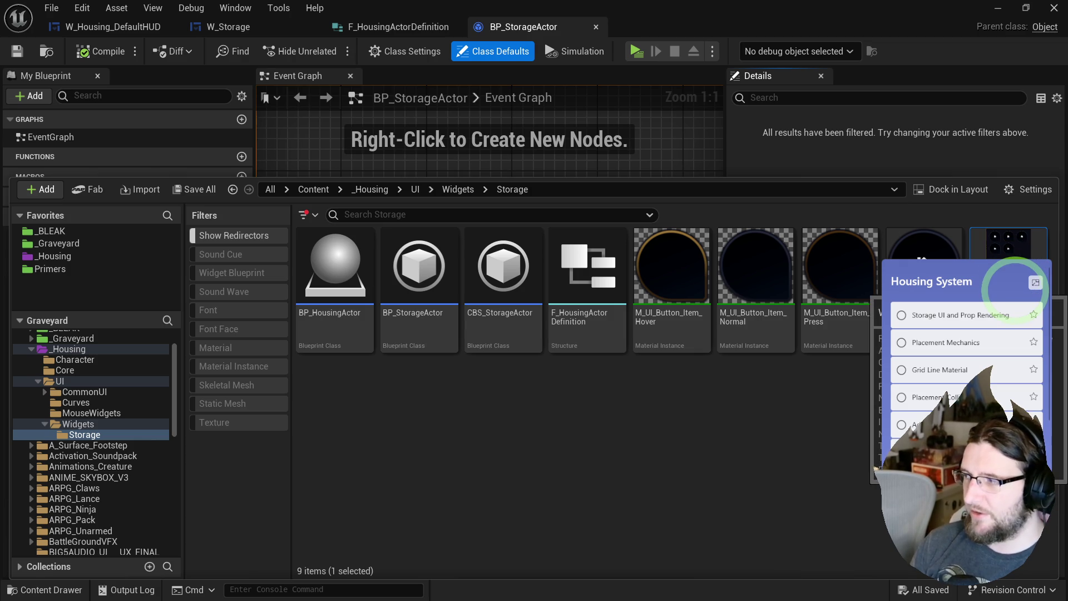
pyautogui.click(426, 311)
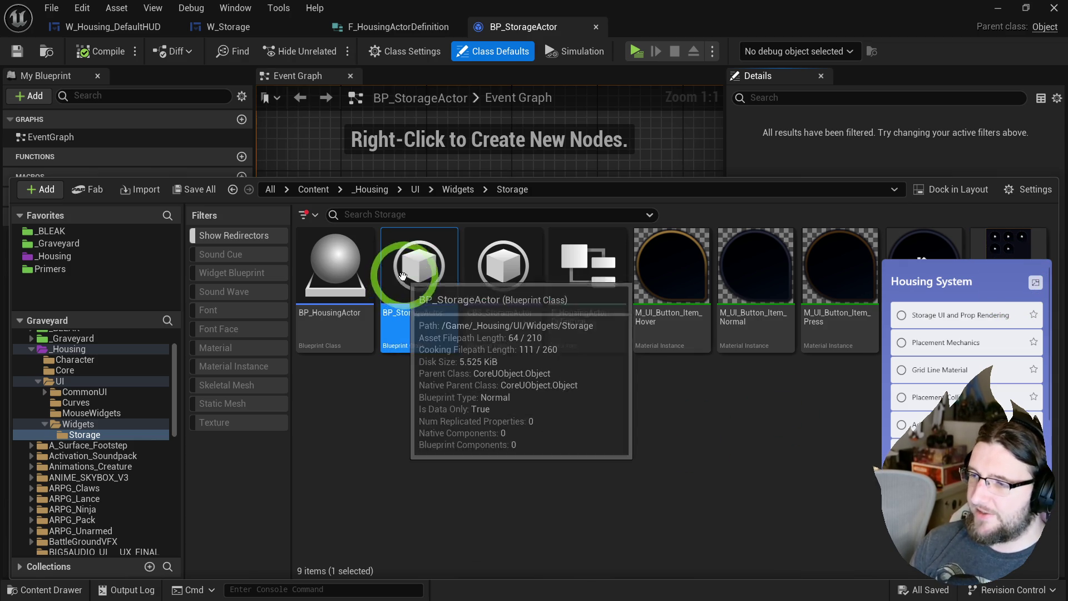
pyautogui.click(593, 256)
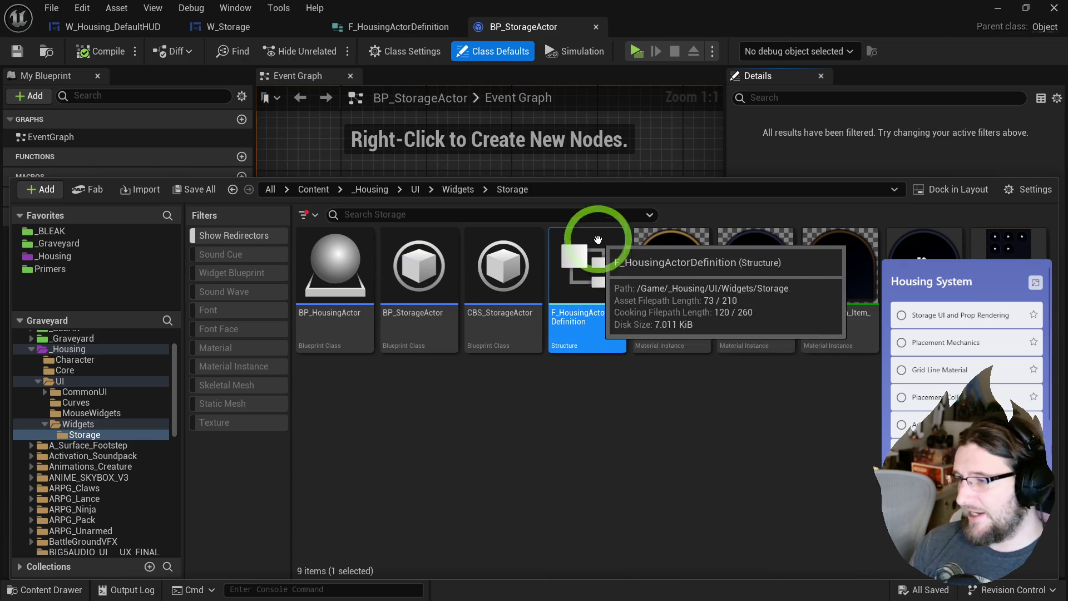
pyautogui.click(556, 384)
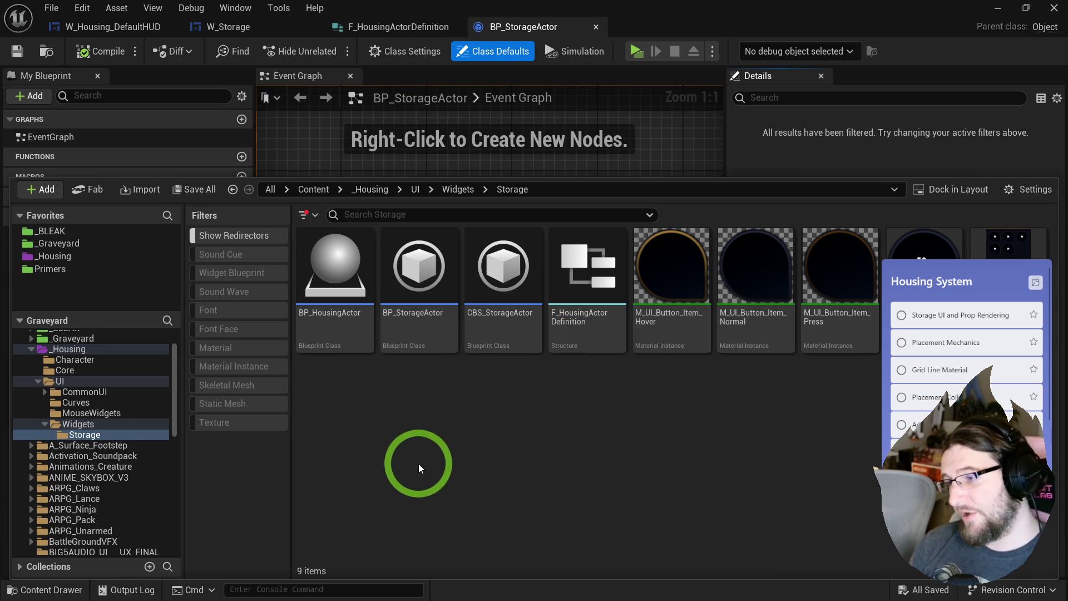
pyautogui.click(306, 292)
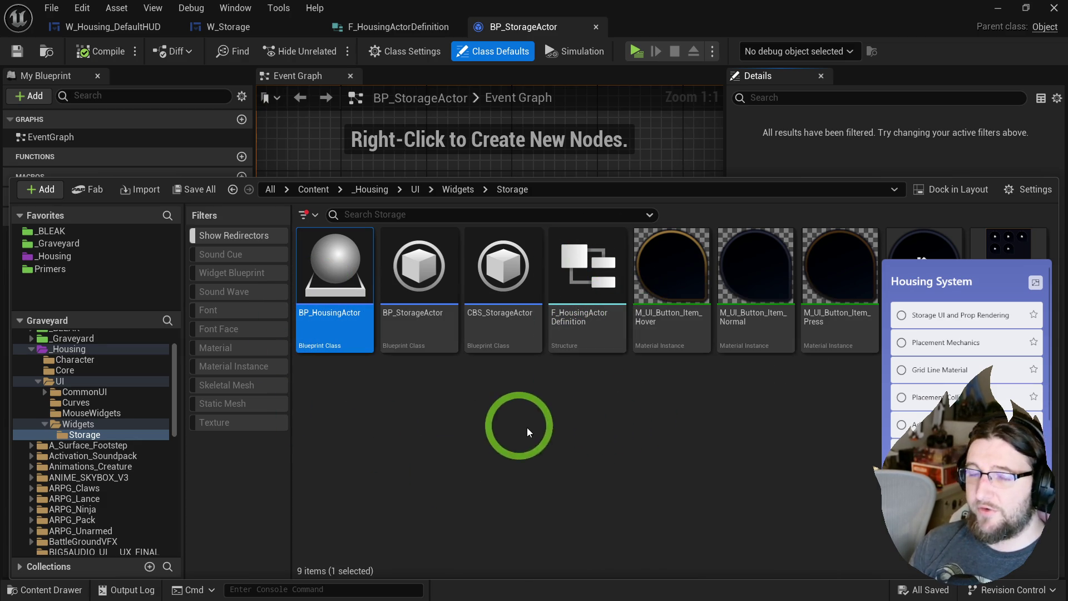
pyautogui.click(404, 316)
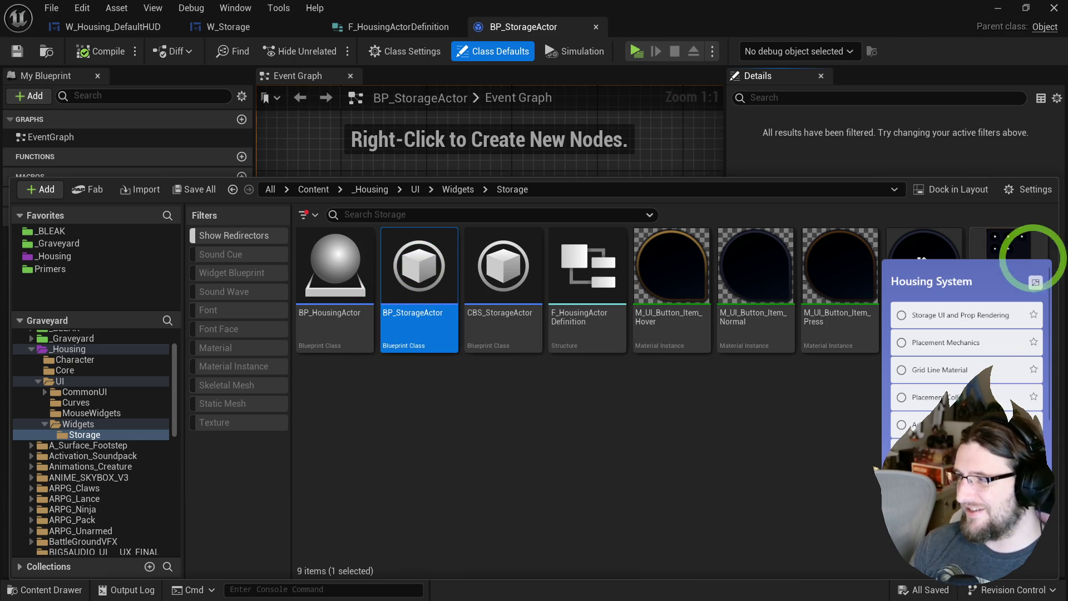
pyautogui.click(587, 278)
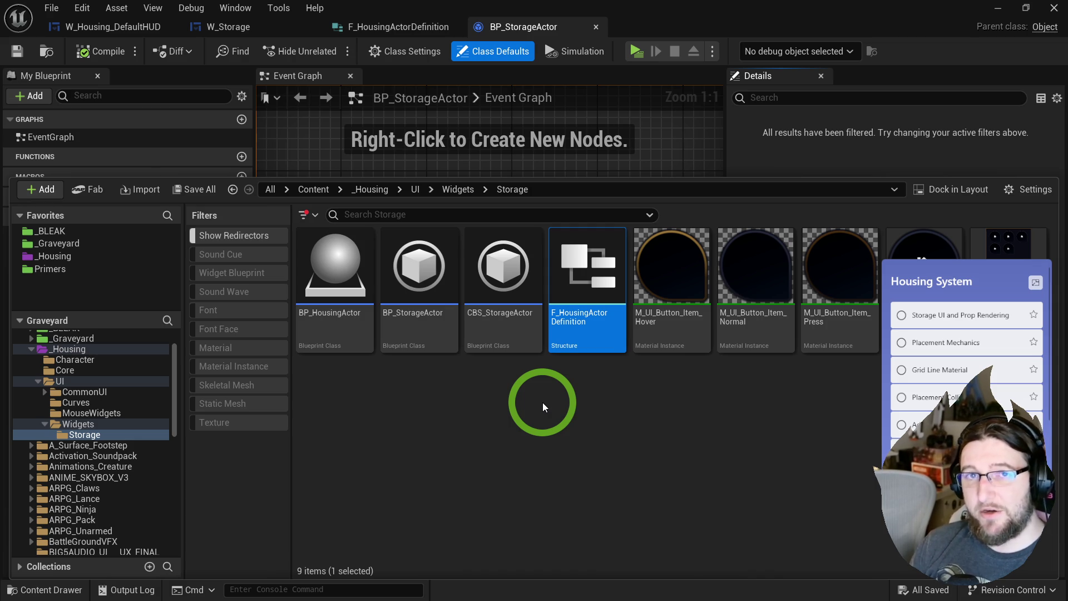
pyautogui.click(497, 387)
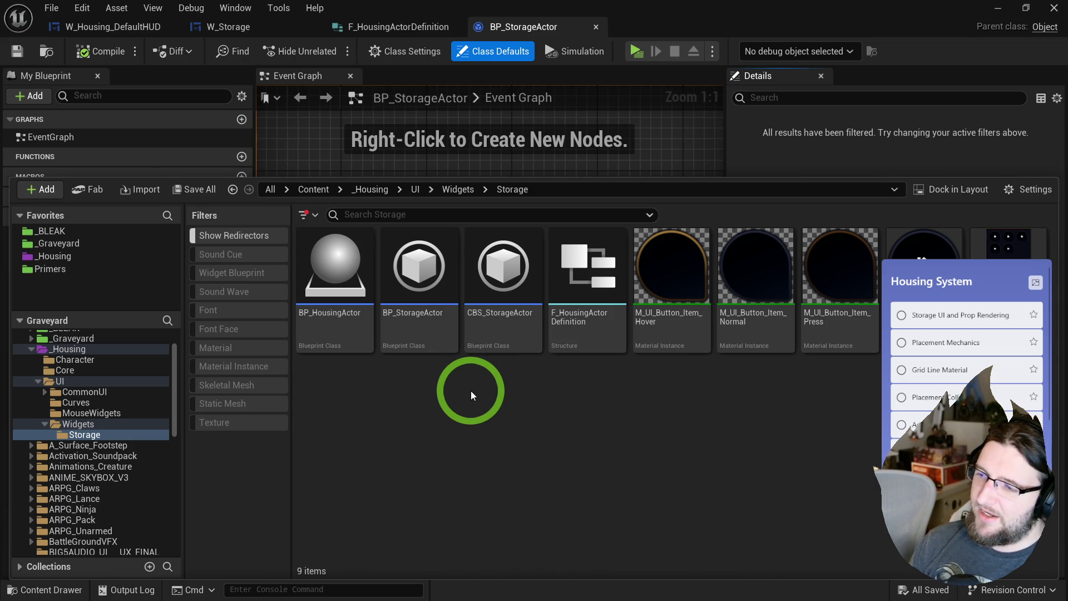
pyautogui.click(556, 332)
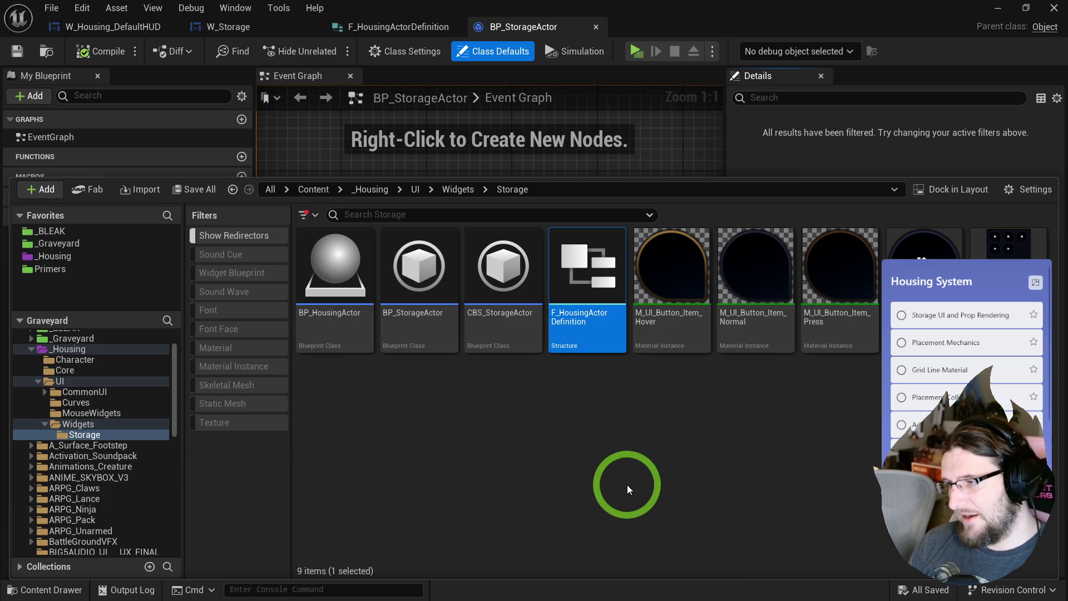
pyautogui.press('Delete')
# - Confirm deleting the structure and force-delete BP_StorageActor despite its references
pyautogui.click(493, 483)
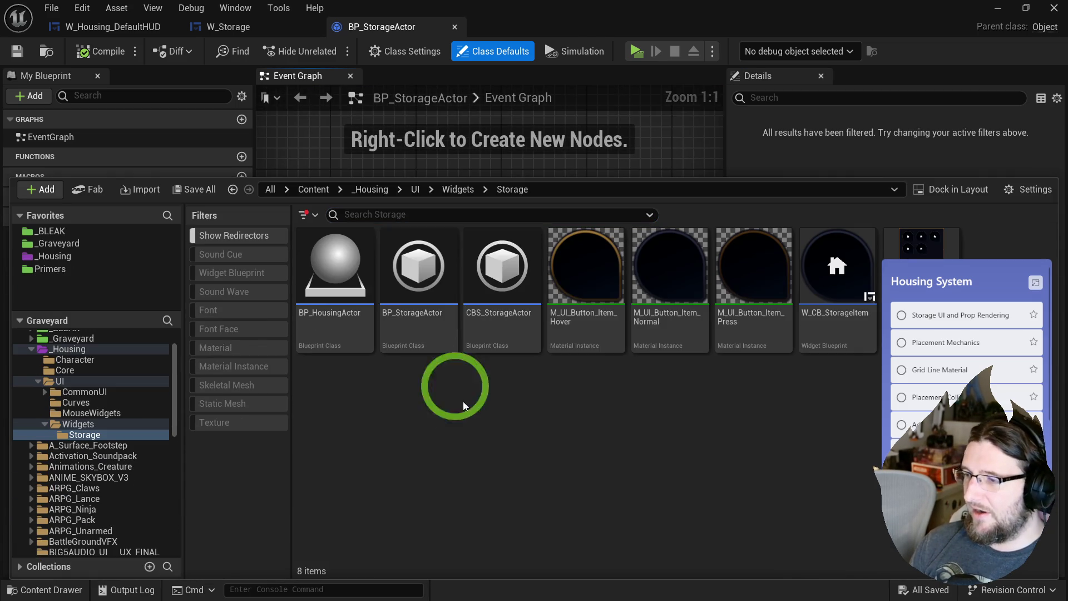
pyautogui.click(432, 310)
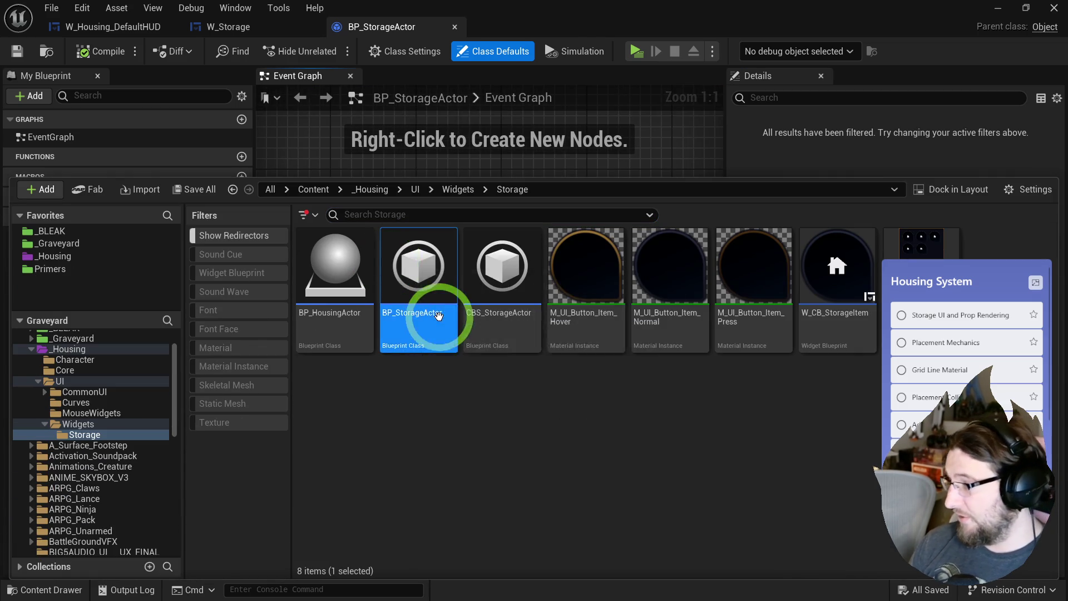
pyautogui.press('Delete')
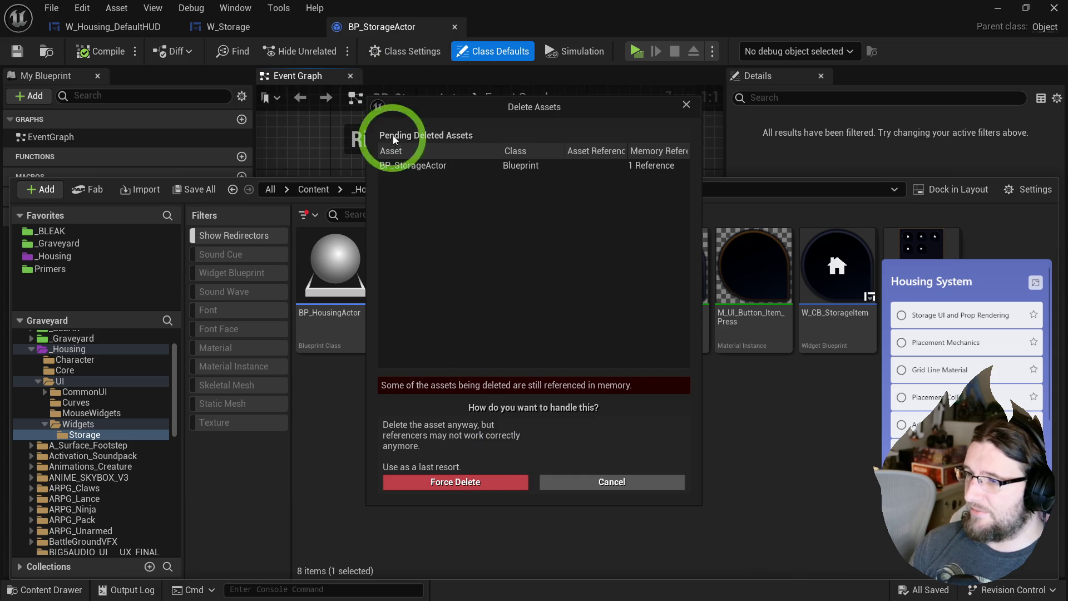
pyautogui.click(491, 483)
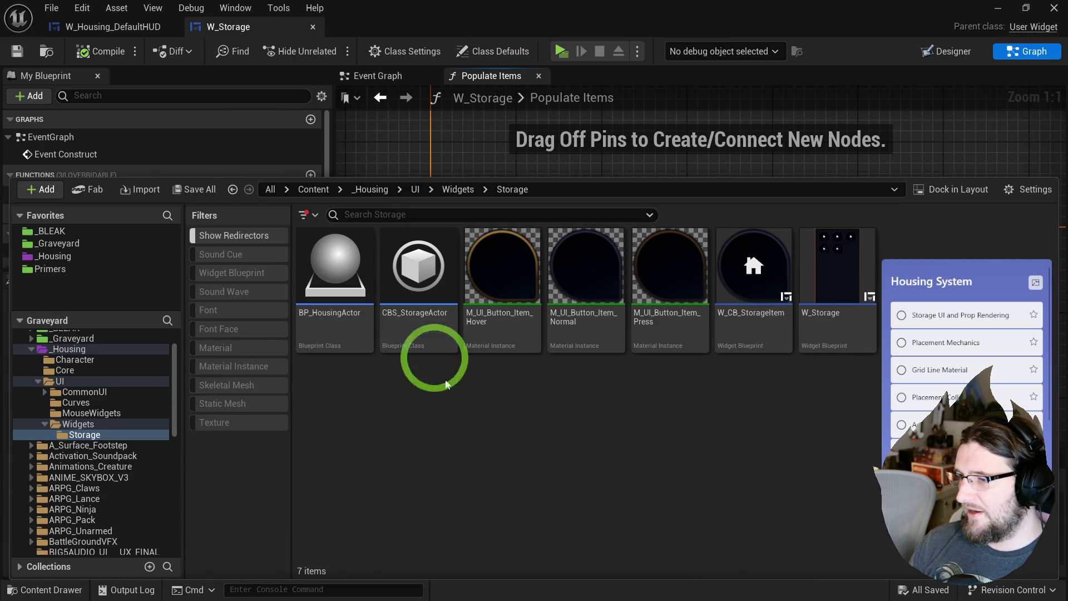
# - Navigate up through the Widgets and UI folders to reach the Storage folder
pyautogui.click(402, 282)
pyautogui.click(469, 463)
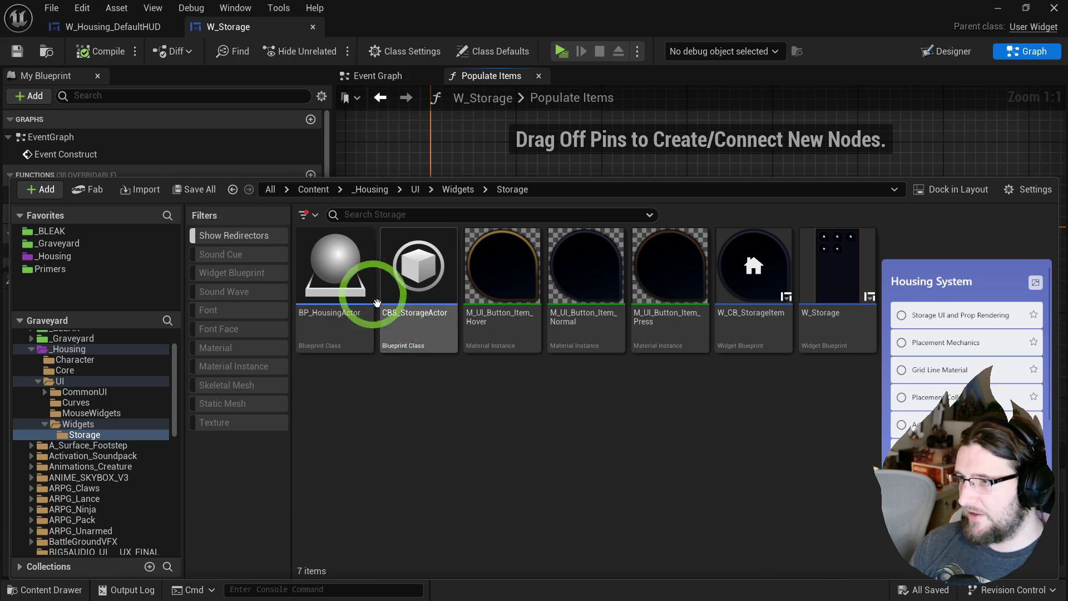
pyautogui.click(455, 194)
pyautogui.click(422, 190)
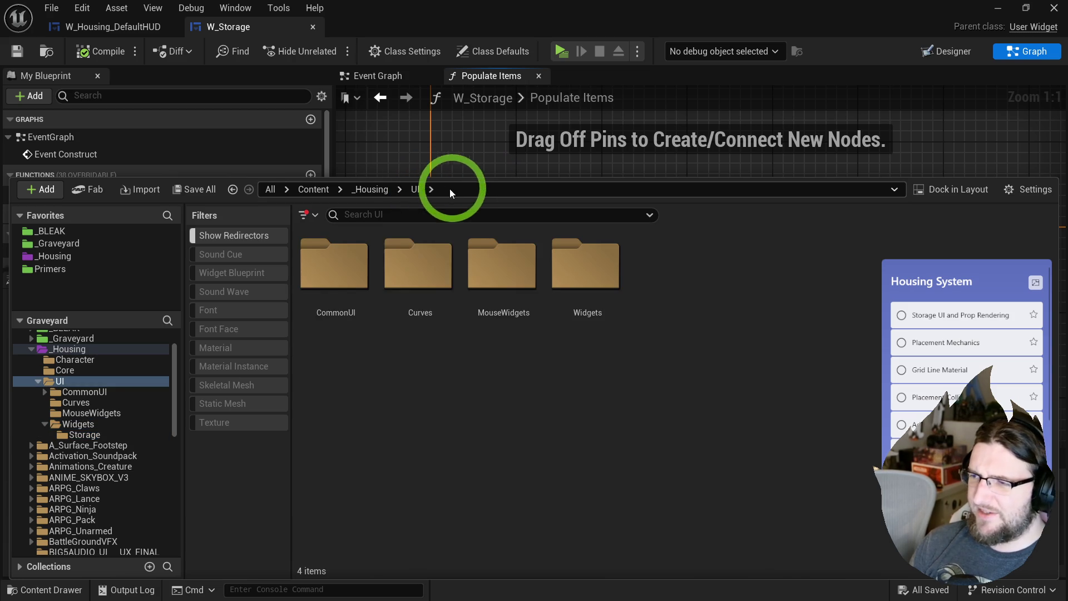
pyautogui.click(84, 428)
pyautogui.click(92, 435)
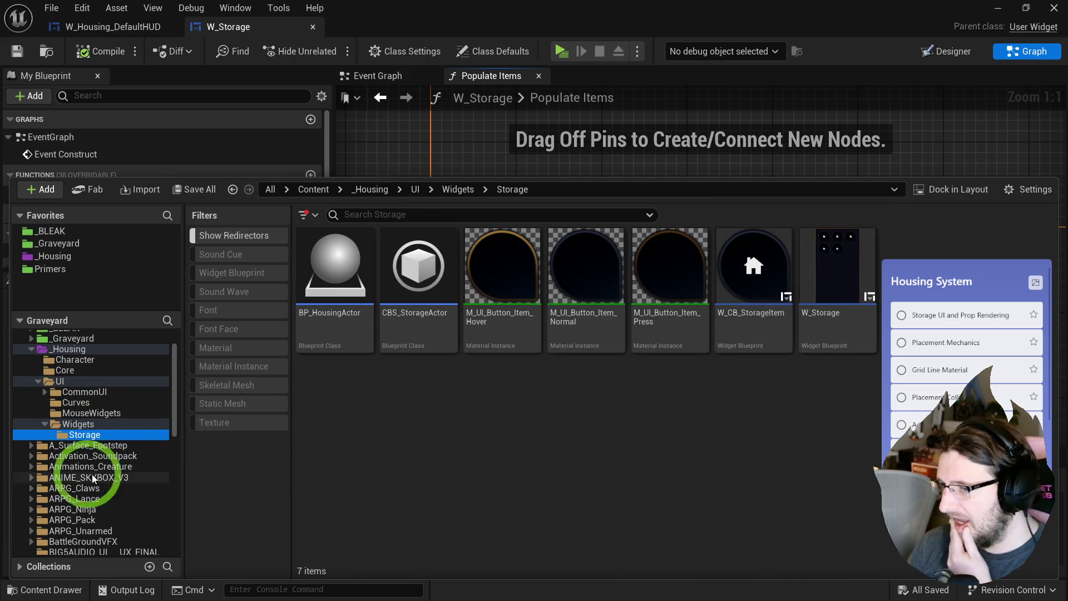
# - Move the Storage folder into _Housing and rename it HousingActor
pyautogui.moveTo(84, 433); pyautogui.dragTo(68, 381)
pyautogui.click(110, 382)
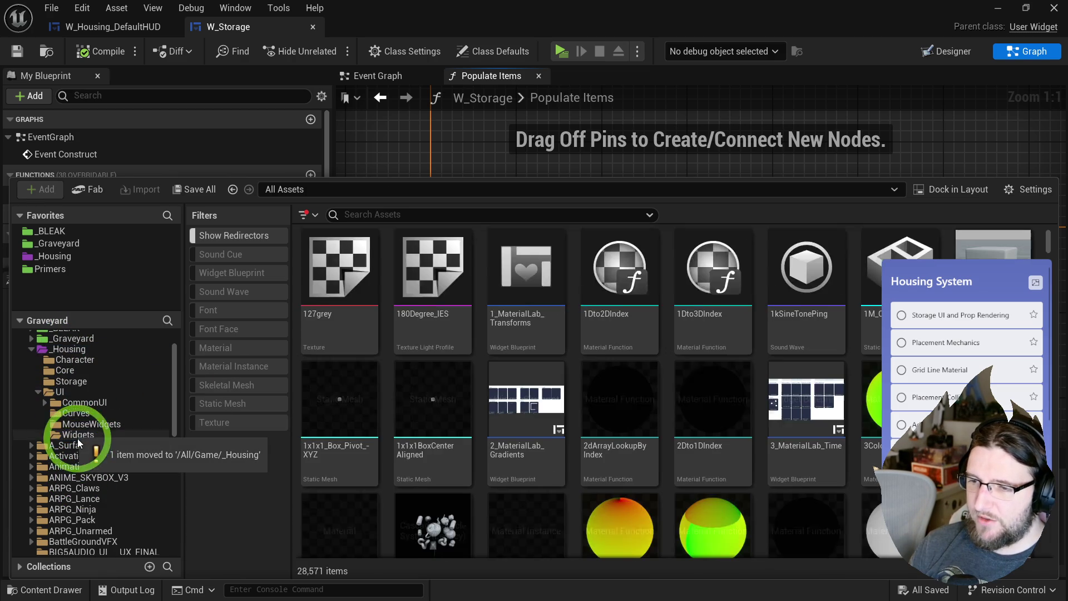
pyautogui.click(38, 391)
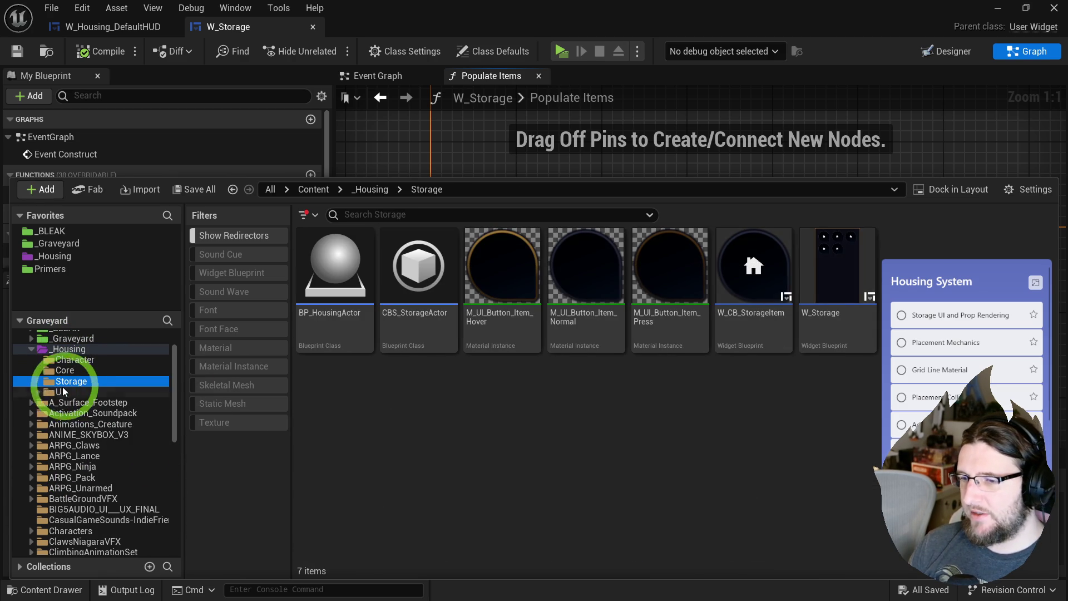
pyautogui.press('F2')
pyautogui.write('HousingActor')
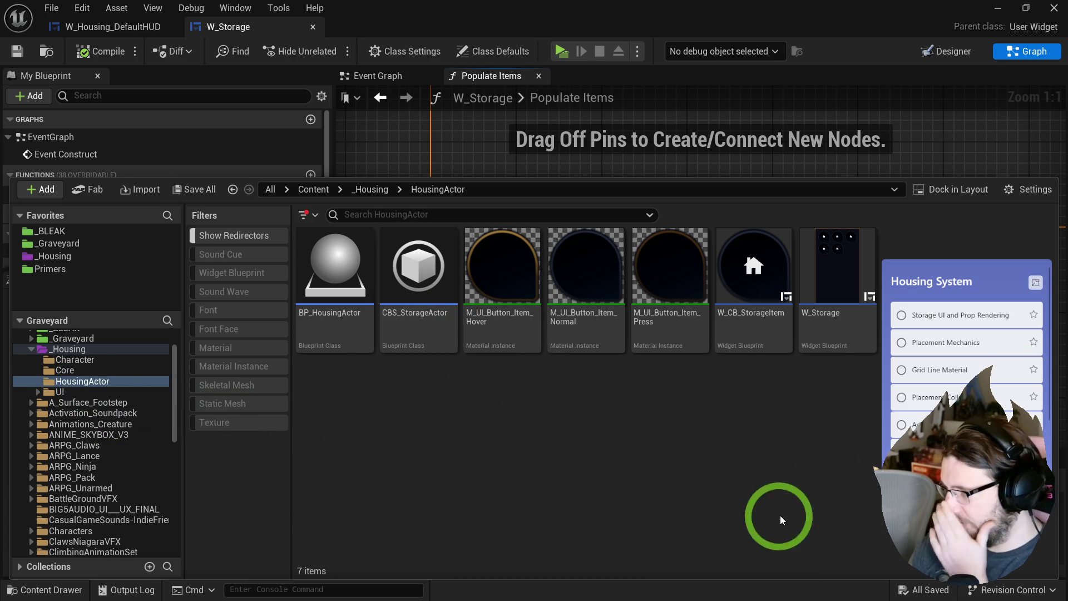
# - Create a new folder and move the assets from CBS_StorageActor onward into Widgets
pyautogui.rightClick(525, 455)
pyautogui.click(579, 238)
pyautogui.write('Widgets')
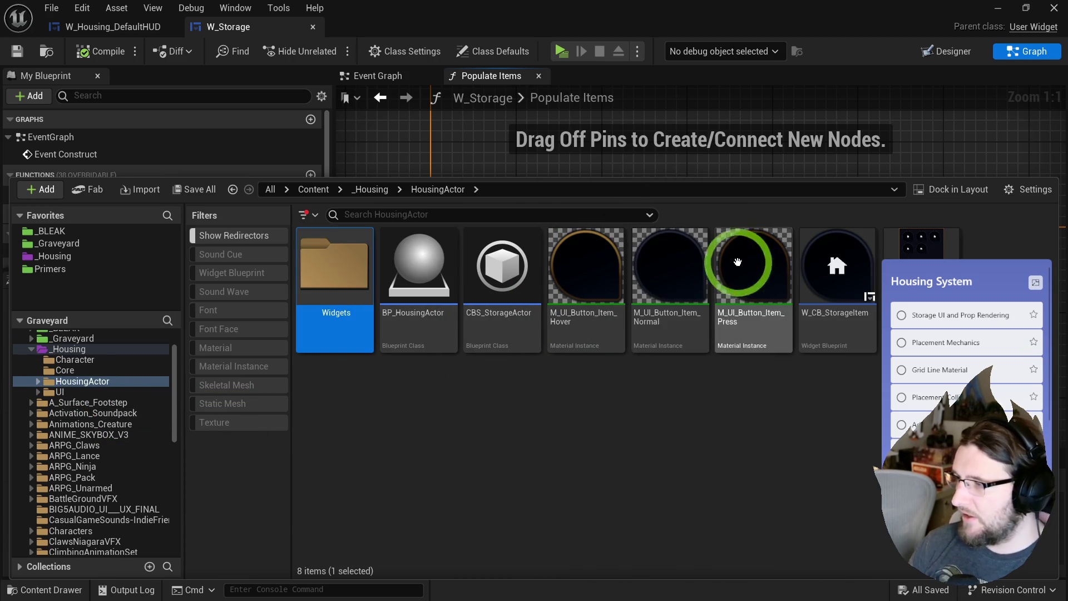
pyautogui.click(918, 276)
pyautogui.keyDown('shift'); pyautogui.click(495, 268); pyautogui.keyUp('shift')
pyautogui.moveTo(493, 268)
pyautogui.mouseDown()
pyautogui.moveTo(322, 286)
pyautogui.moveTo(363, 318)
pyautogui.mouseUp()
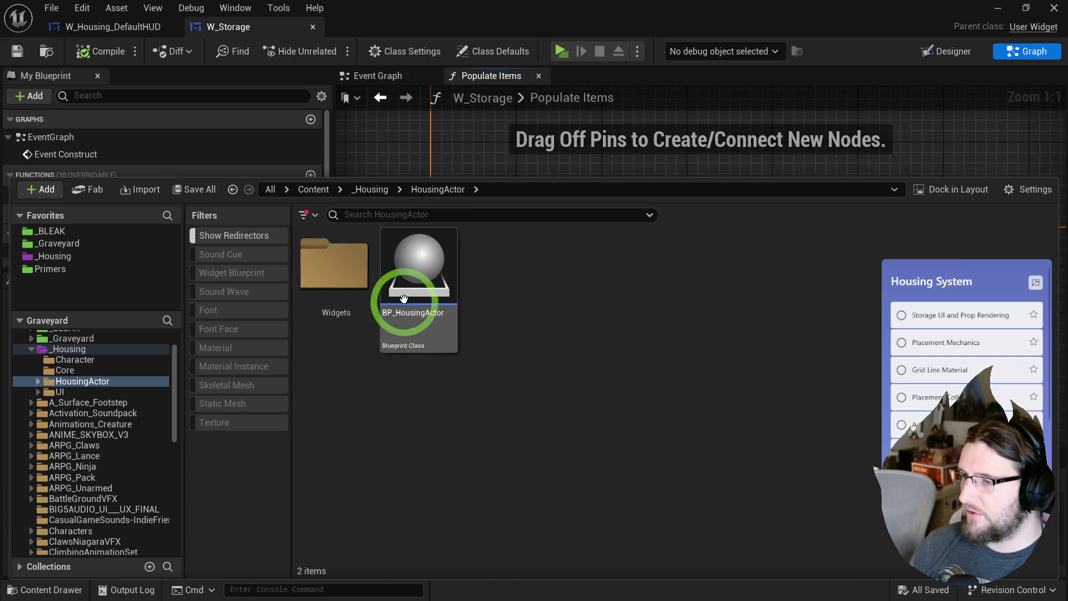
# - Update redirector references in _Housing, then browse back into the HousingActor folder
pyautogui.rightClick(50, 350)
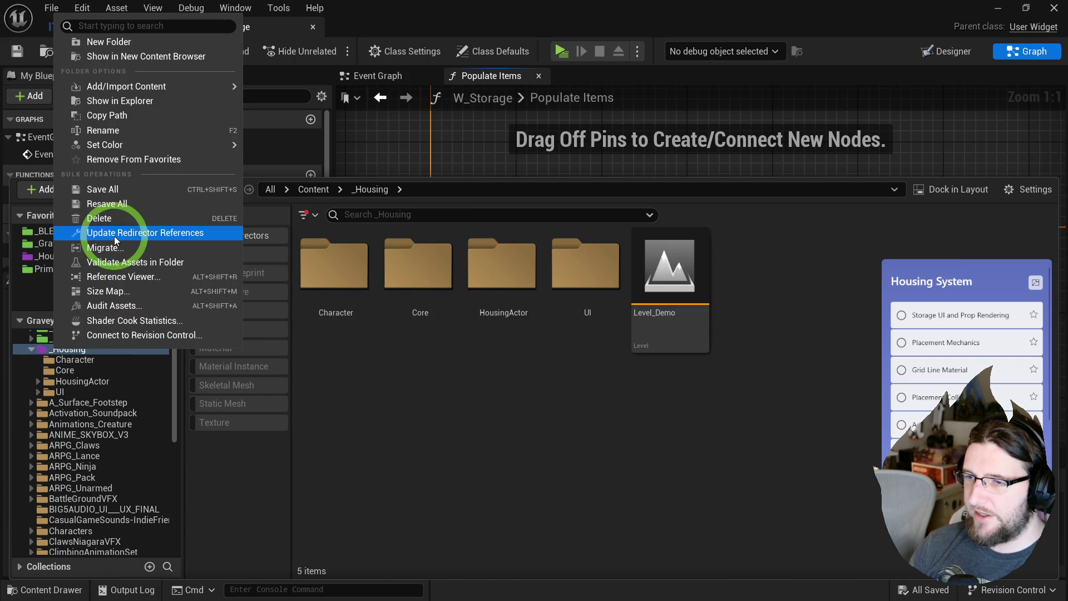
pyautogui.click(115, 236)
pyautogui.doubleClick(557, 290)
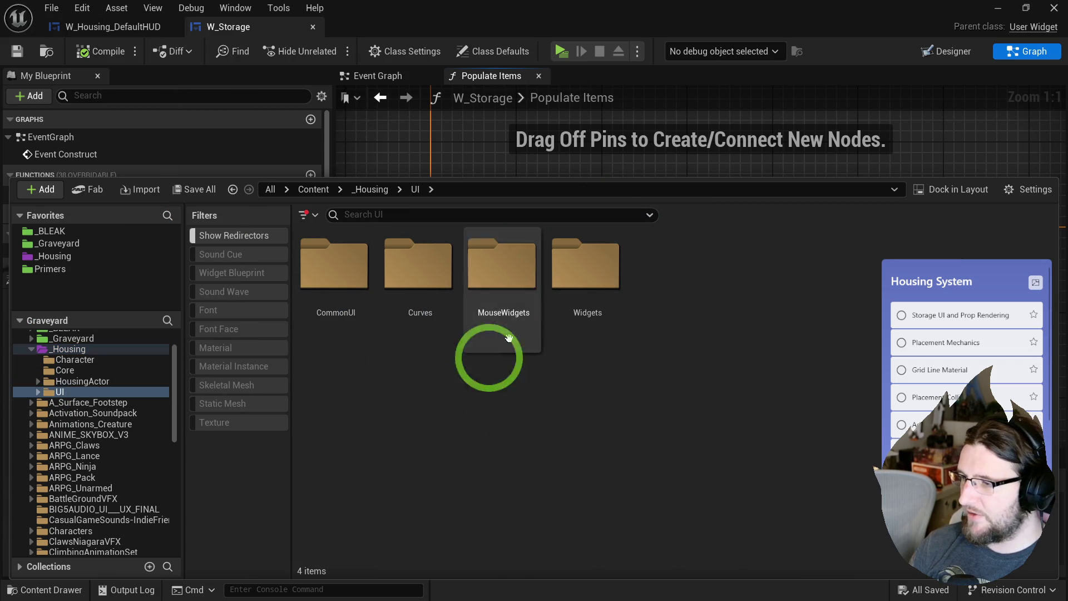
pyautogui.click(367, 190)
pyautogui.doubleClick(498, 267)
pyautogui.click(408, 277)
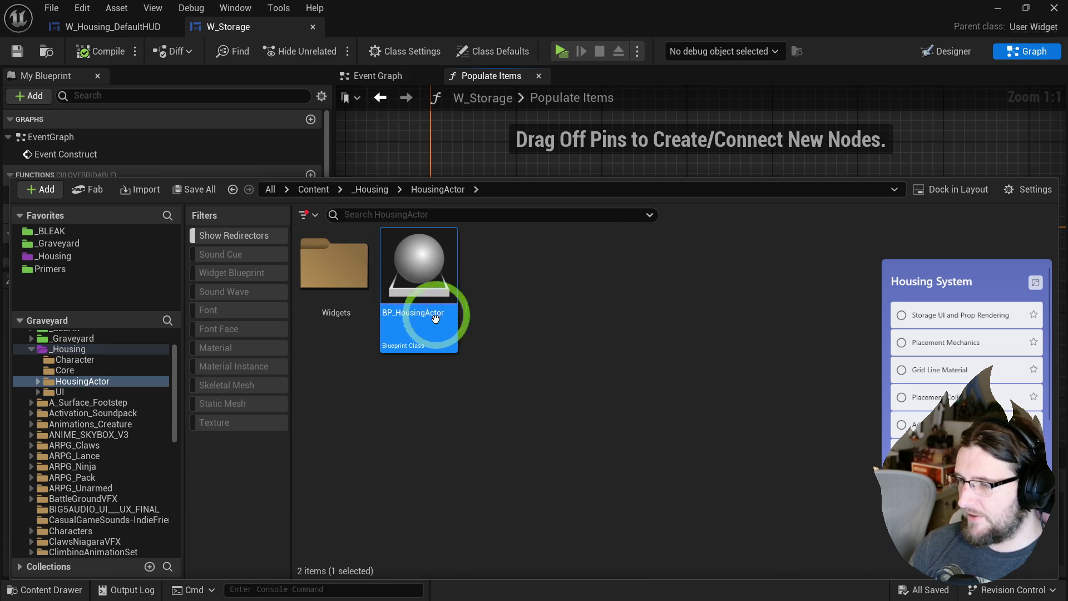
pyautogui.click(566, 238)
# - Make a PrimaryDataAsset-parented Blueprint named BP_HousingActorDefinition and open it in the editor
pyautogui.rightClick(559, 398)
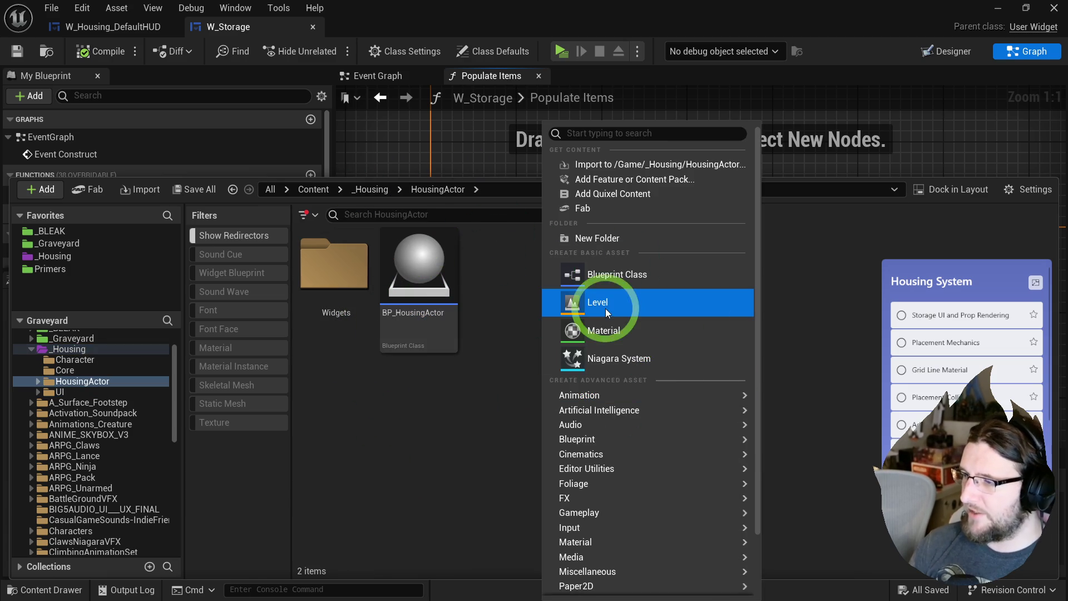
pyautogui.click(611, 275)
pyautogui.write('primary a')
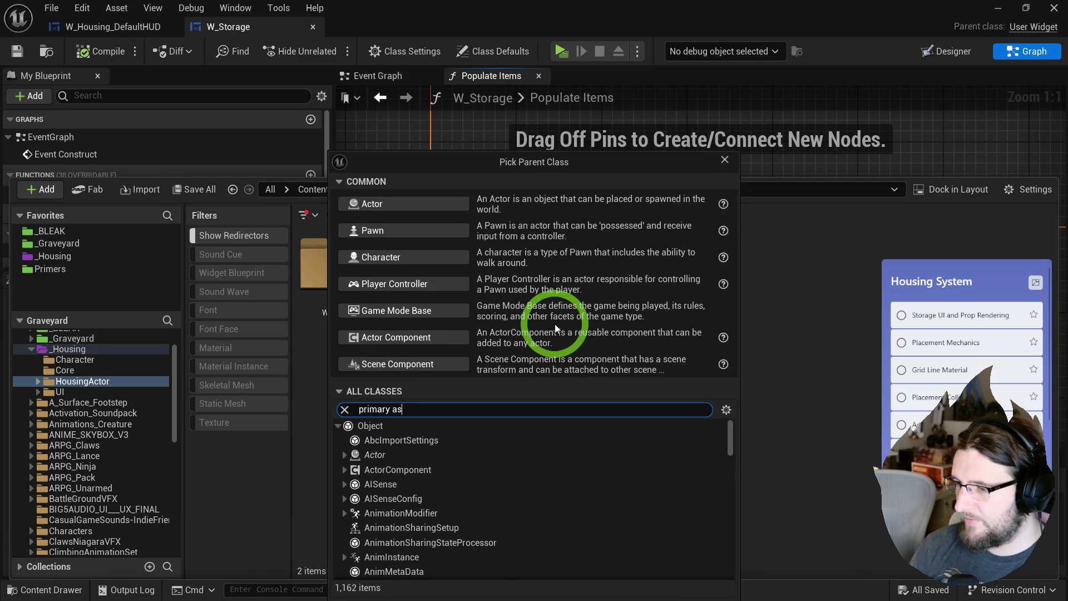
pyautogui.write('ss')
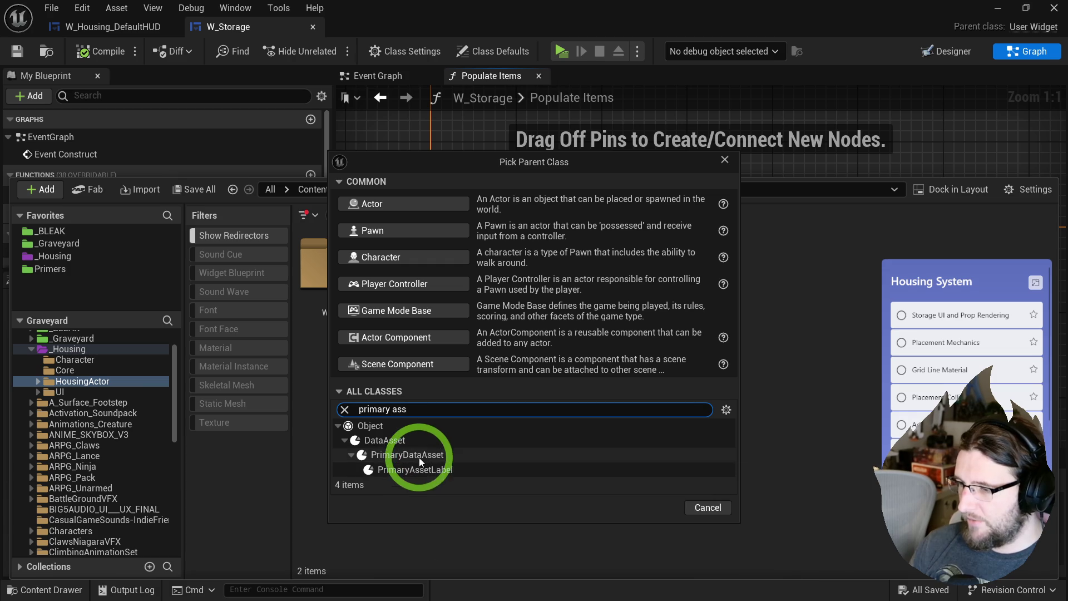
pyautogui.click(419, 456)
pyautogui.click(378, 439)
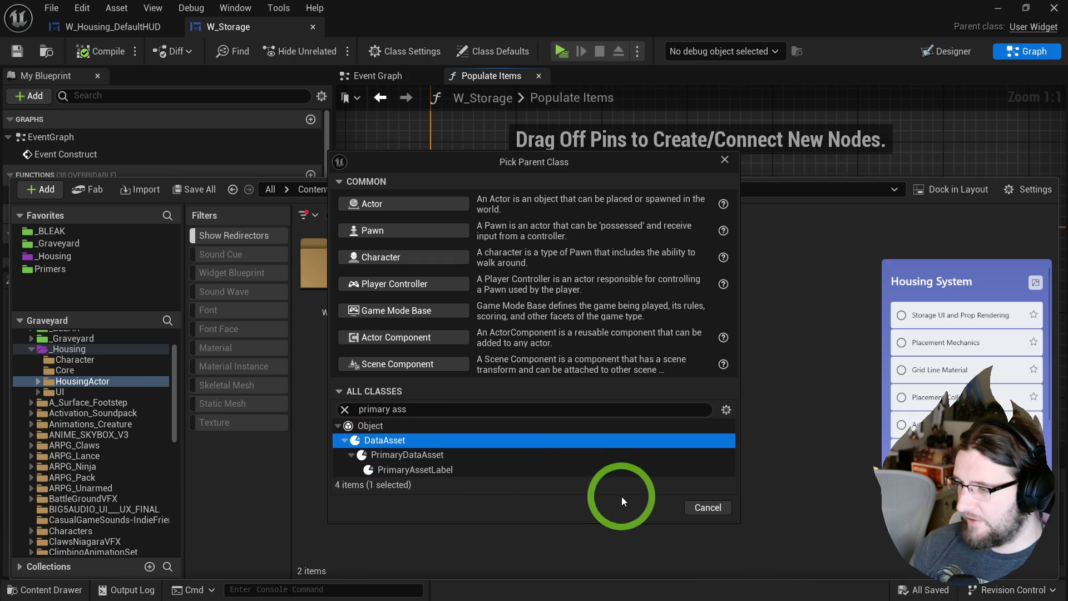
pyautogui.click(377, 456)
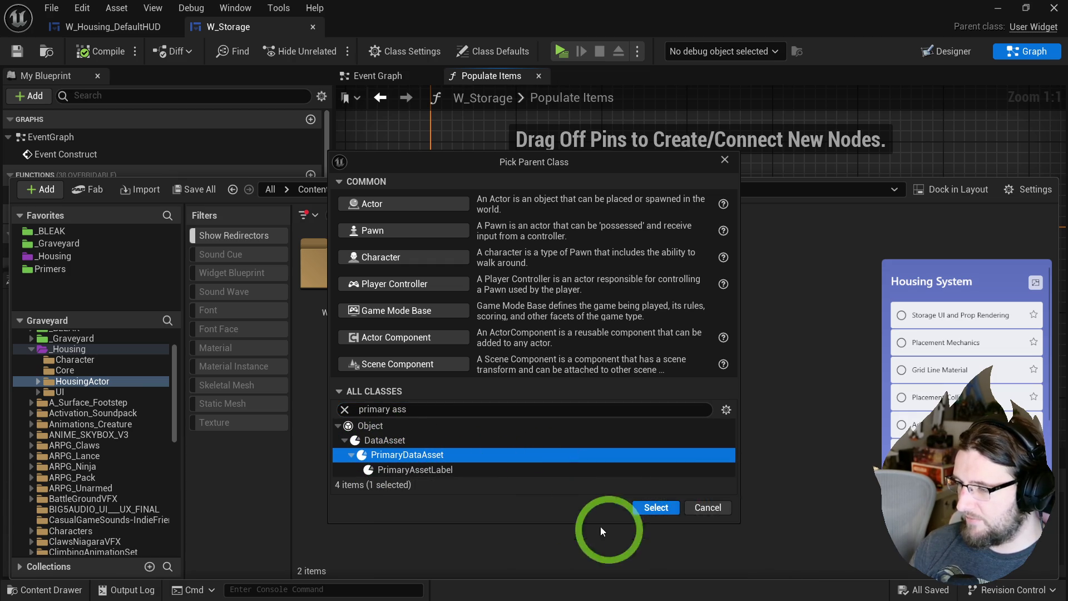
pyautogui.click(656, 508)
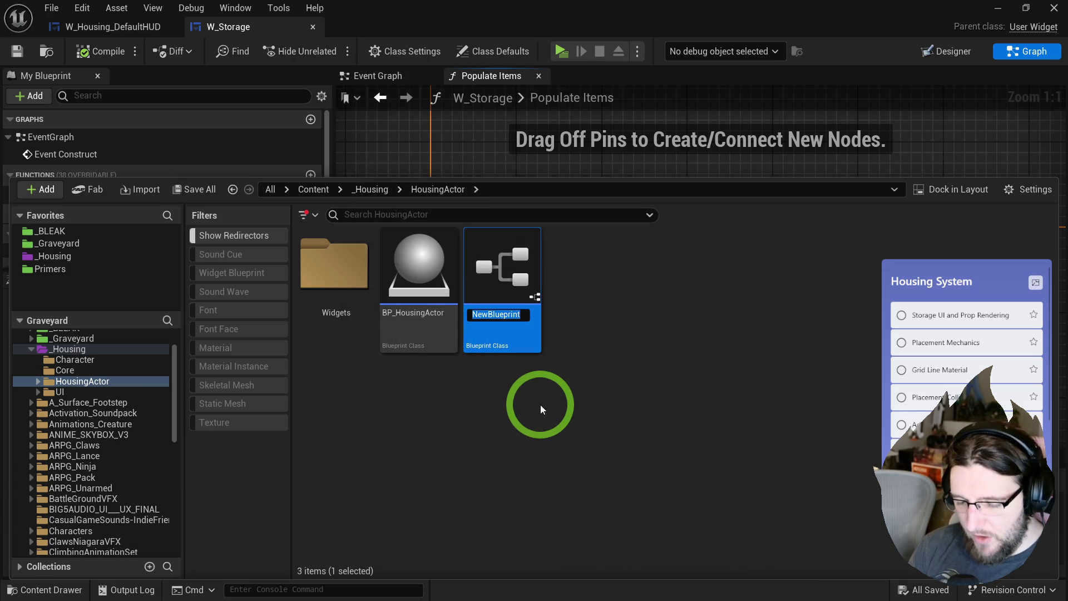
pyautogui.write('BP_Hous')
pyautogui.write('ingActorDefinit')
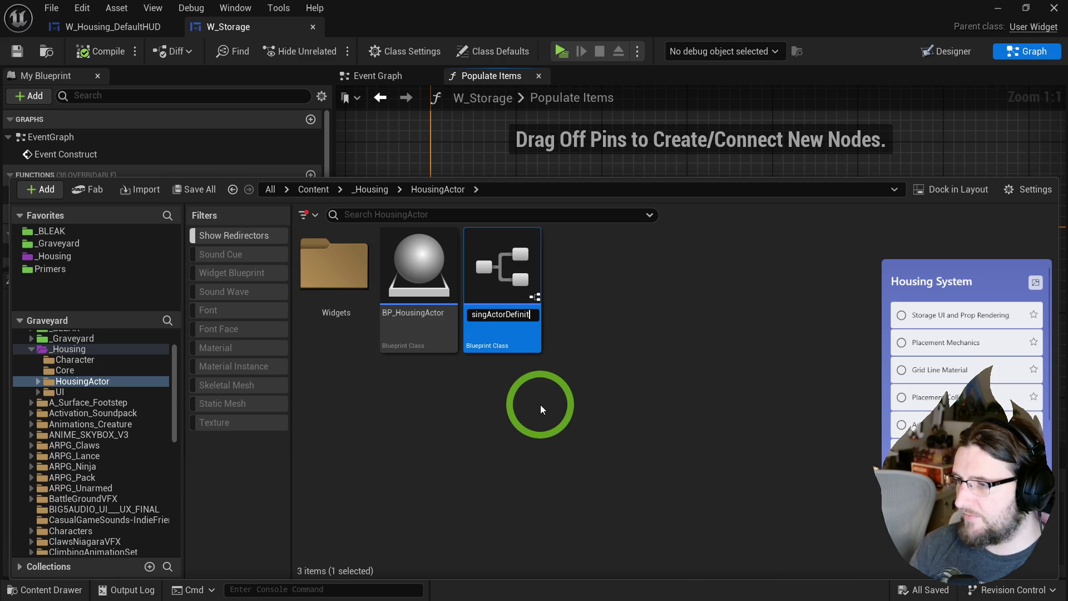
pyautogui.write('ion')
pyautogui.press('Return')
pyautogui.doubleClick(501, 267)
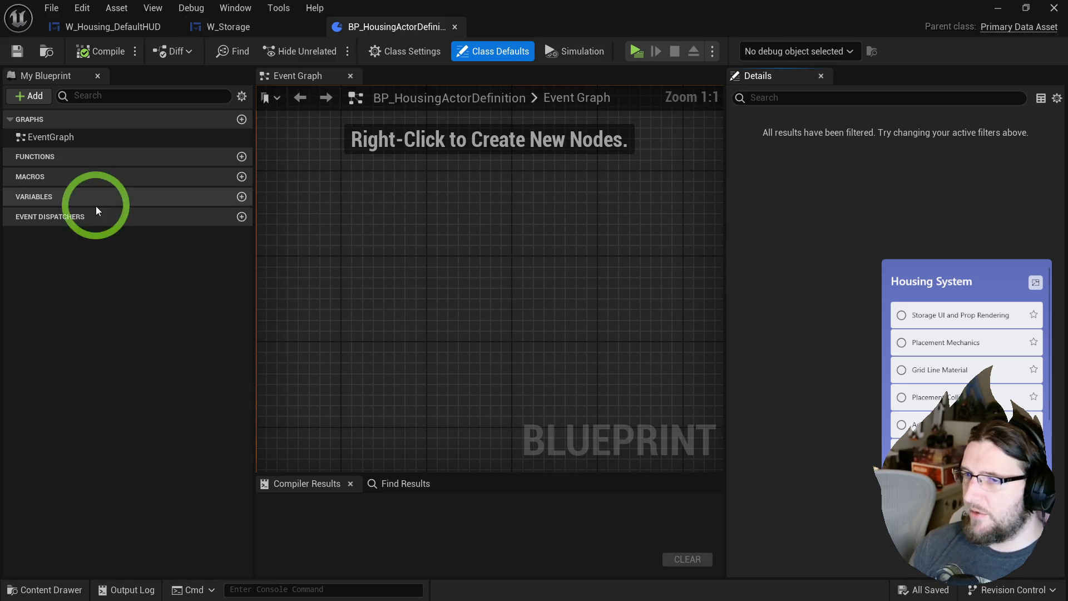
# - Add four new variables and make the first one Name, of type Text
pyautogui.click(241, 197)
pyautogui.click(241, 196)
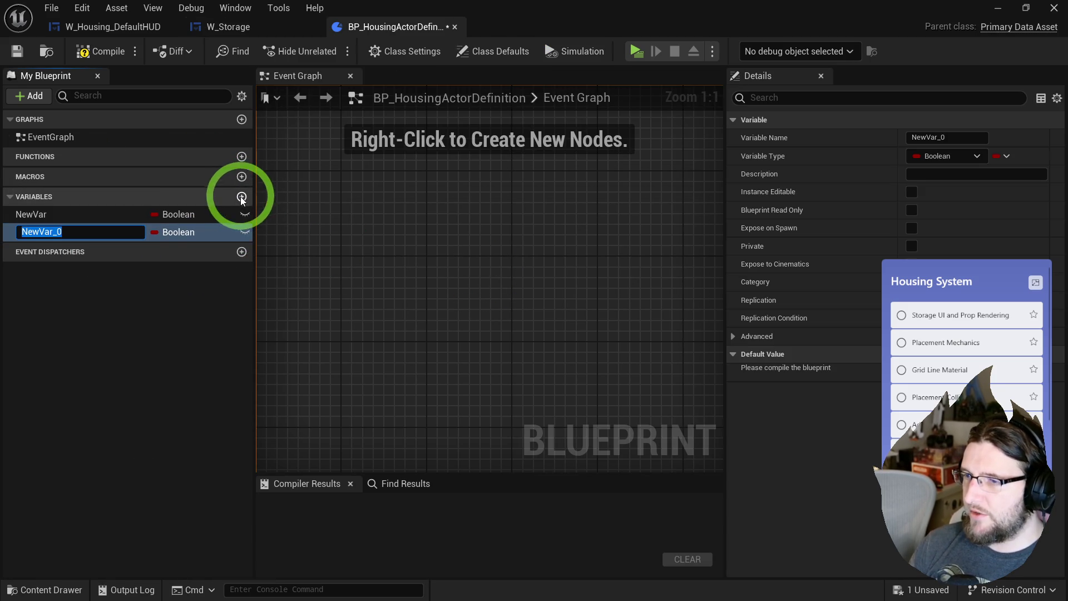
pyautogui.click(242, 197)
pyautogui.click(242, 196)
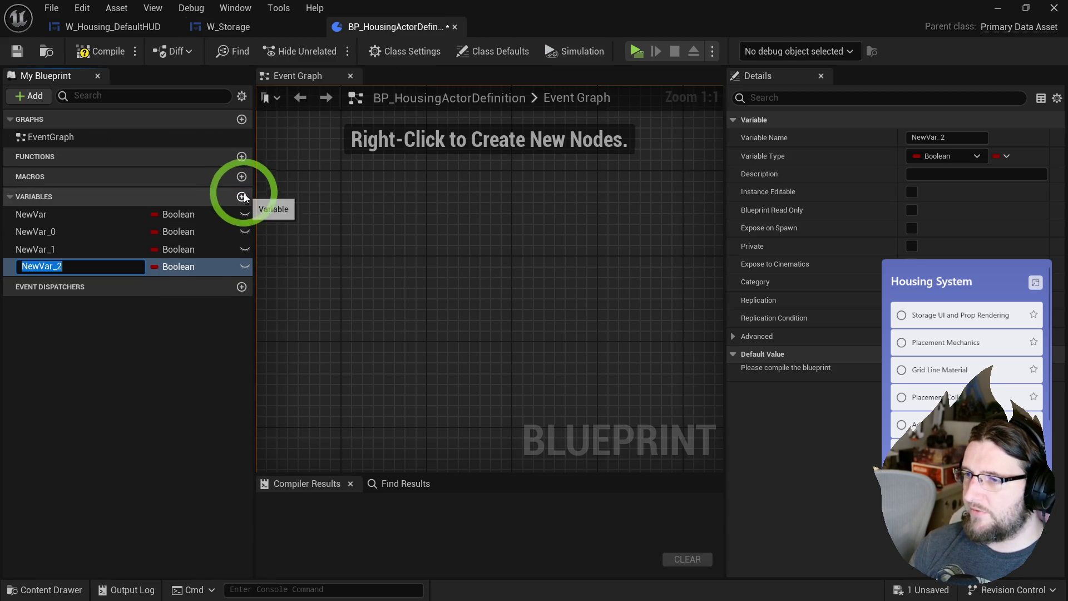
pyautogui.click(88, 216)
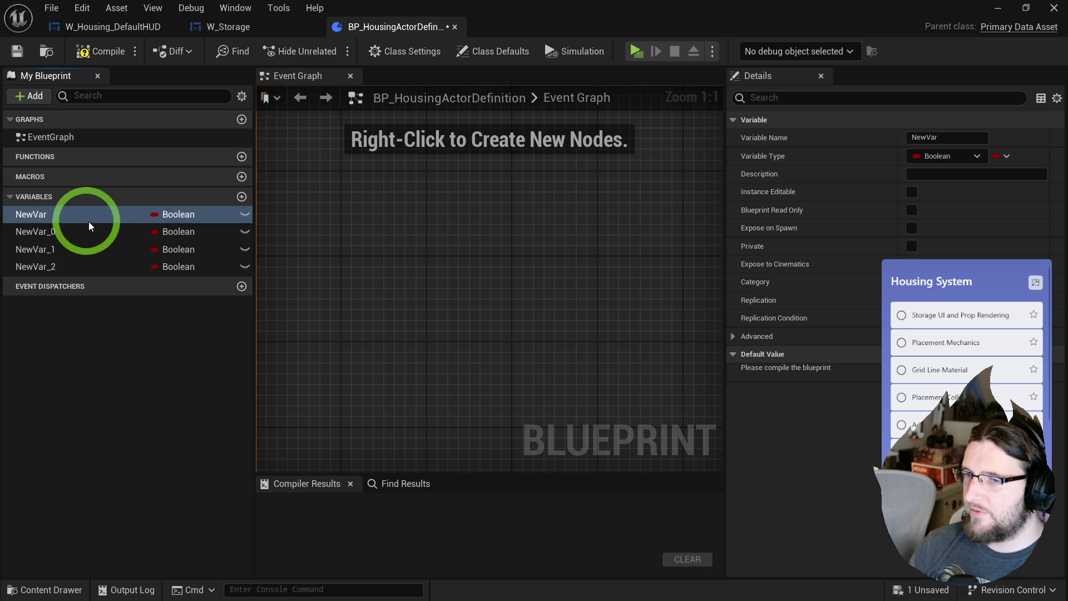
pyautogui.click(61, 216)
pyautogui.write('Name')
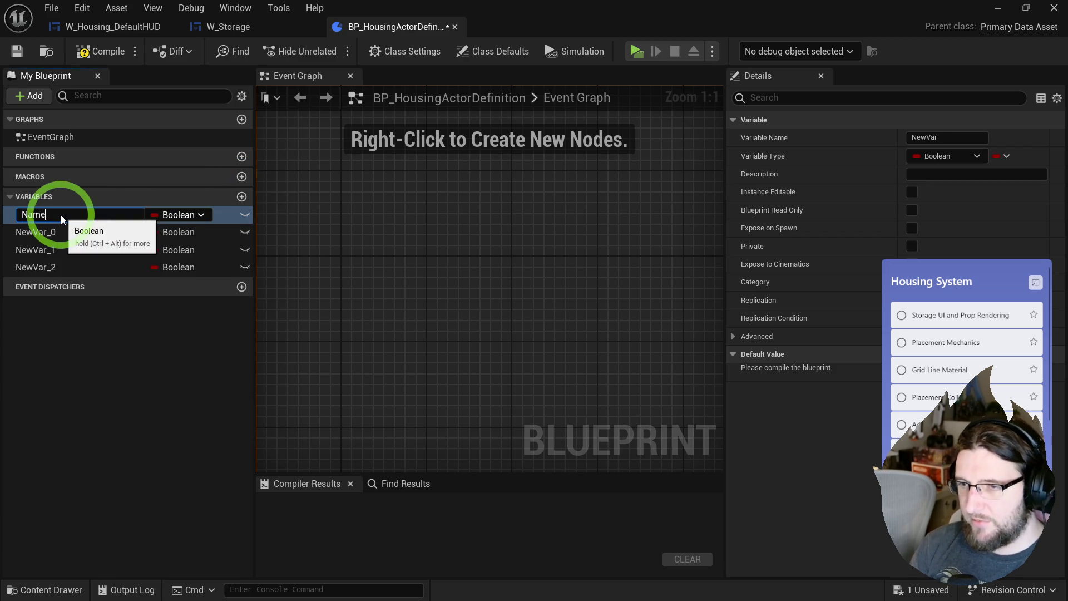
pyautogui.press('Return')
pyautogui.click(161, 215)
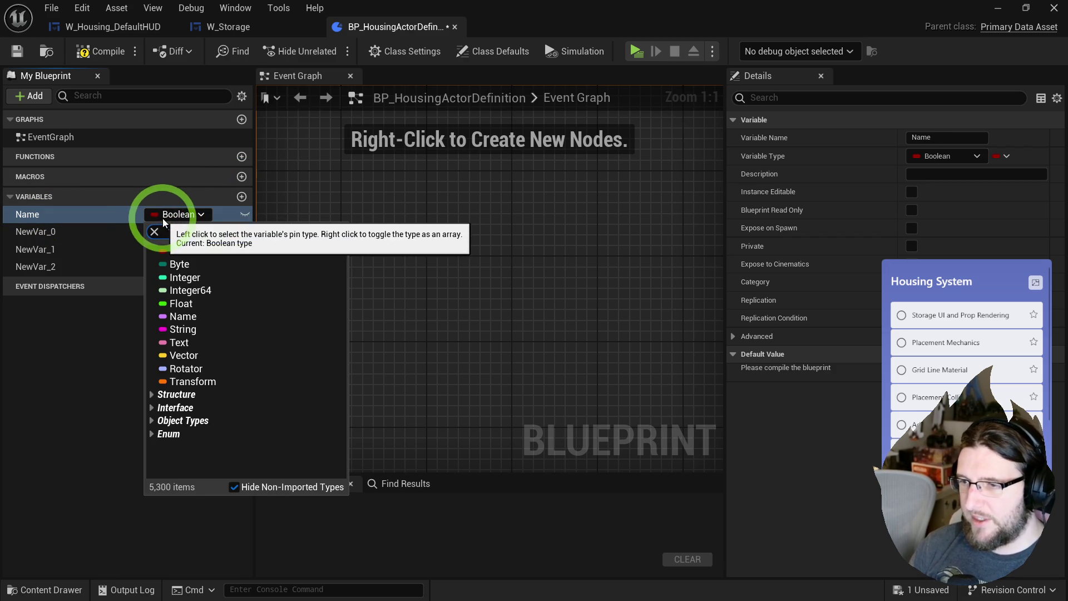
pyautogui.write('text')
pyautogui.click(184, 248)
# - Rename the second variable to Icon and make it a soft Texture 2D reference
pyautogui.doubleClick(50, 232)
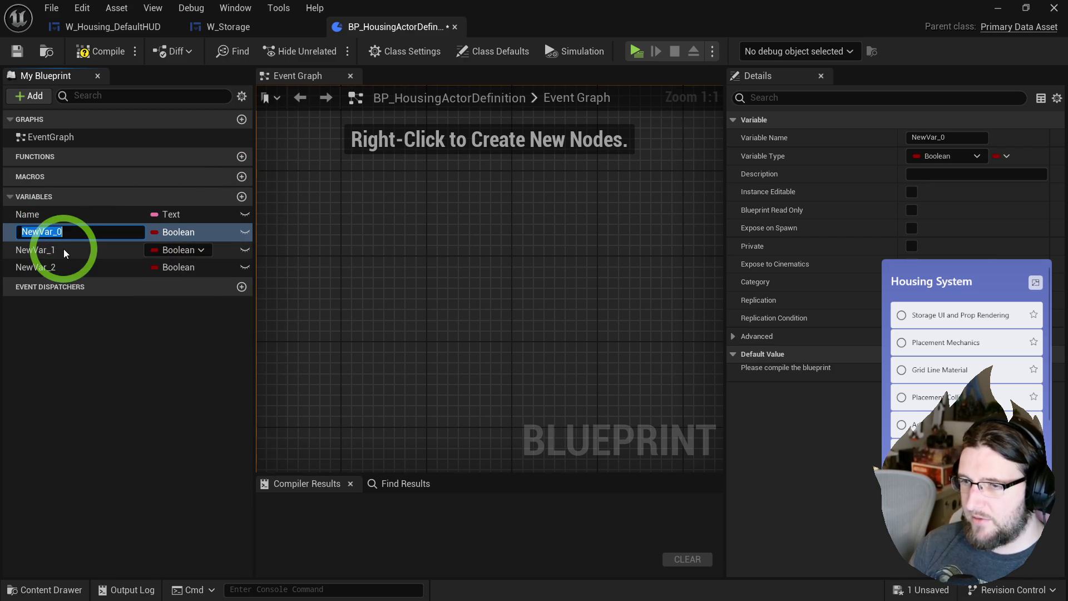
pyautogui.write('Icon')
pyautogui.press('Return')
pyautogui.click(173, 232)
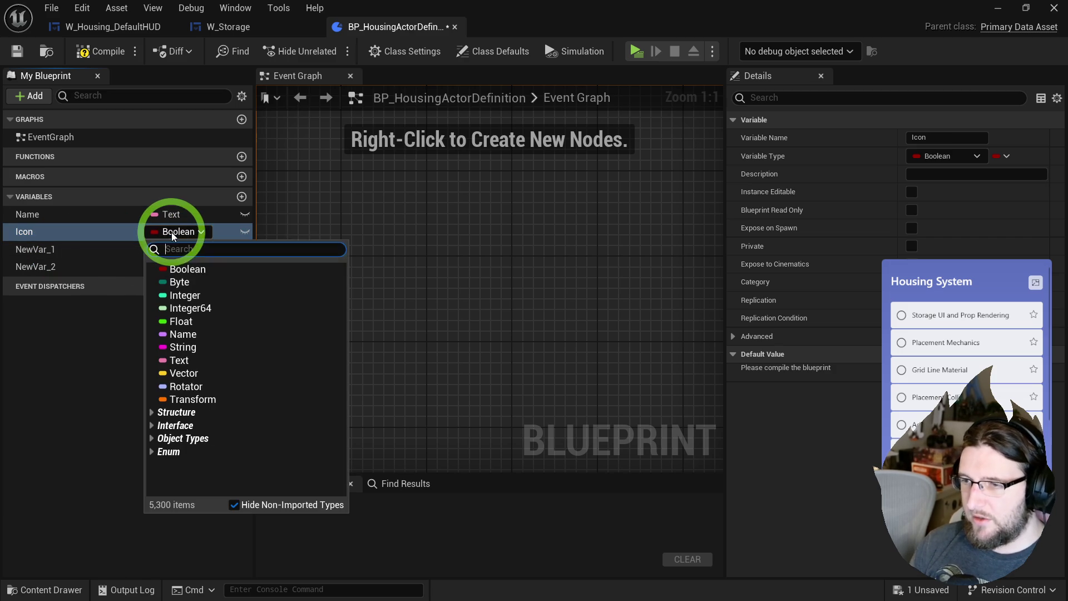
pyautogui.write('texture')
pyautogui.moveTo(217, 400)
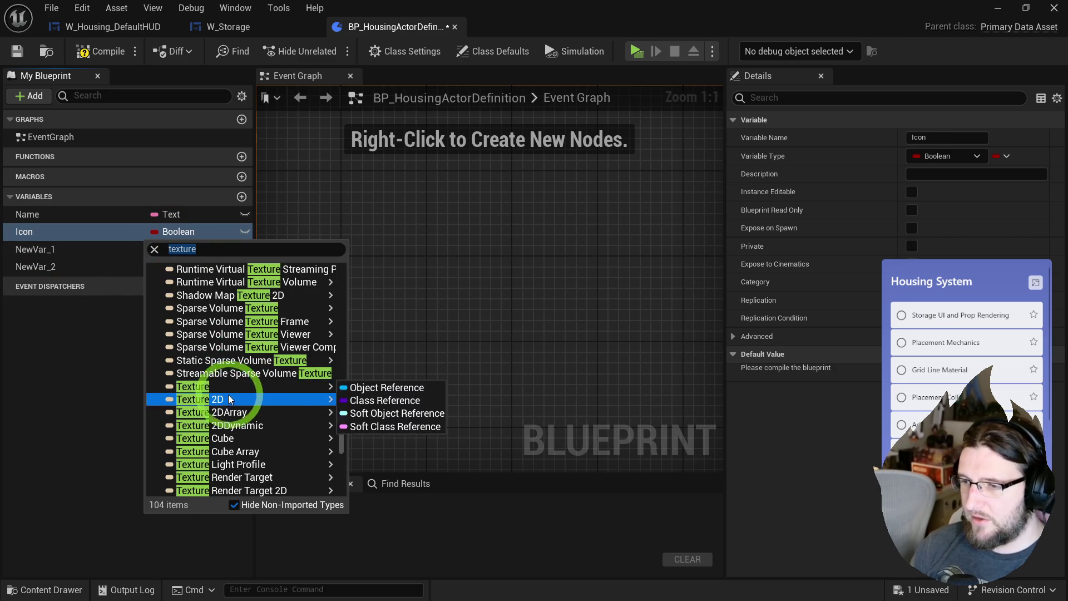
pyautogui.click(379, 427)
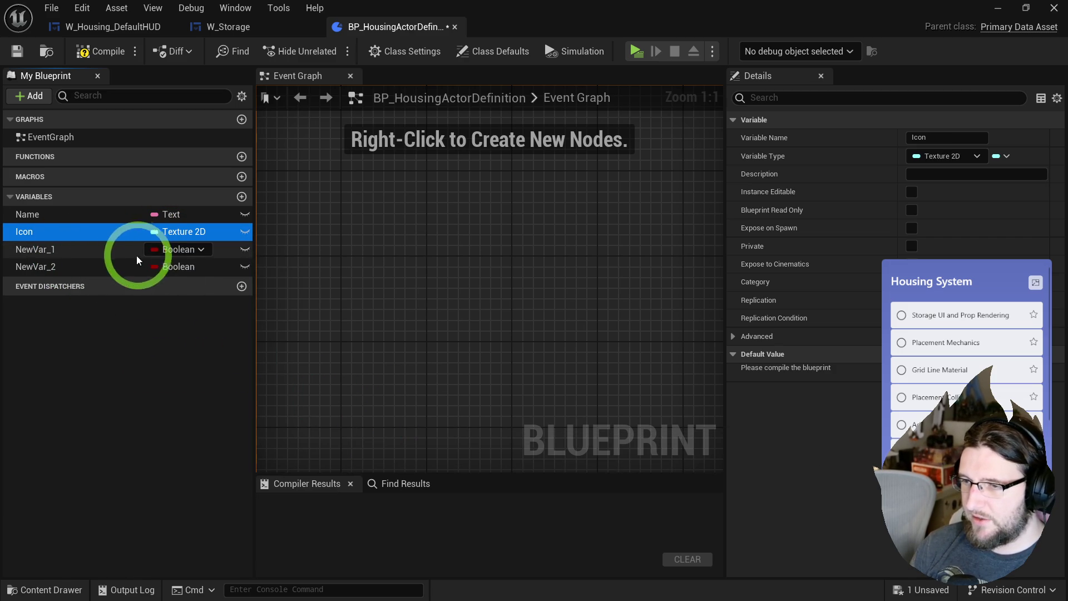
# - Rename the third variable to Mesh and make it a soft Static Mesh reference
pyautogui.click(162, 253)
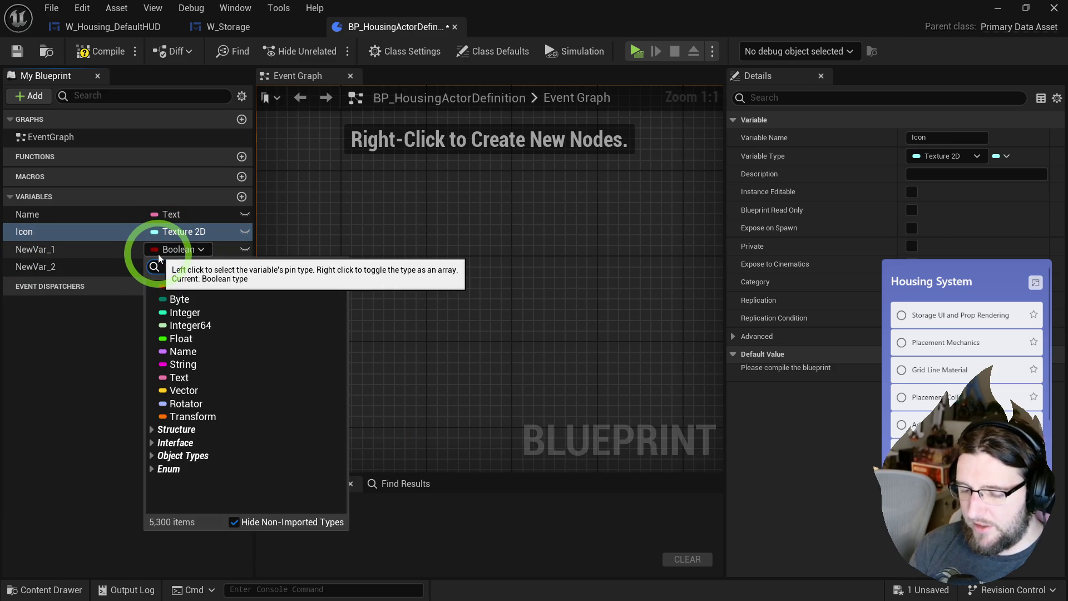
pyautogui.write('actor')
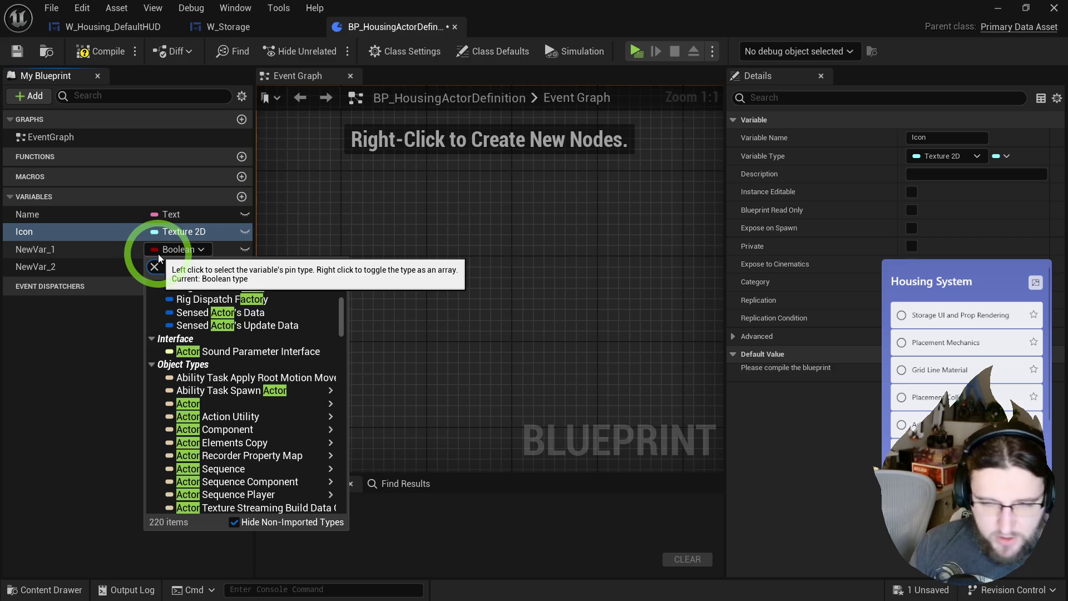
pyautogui.click(89, 312)
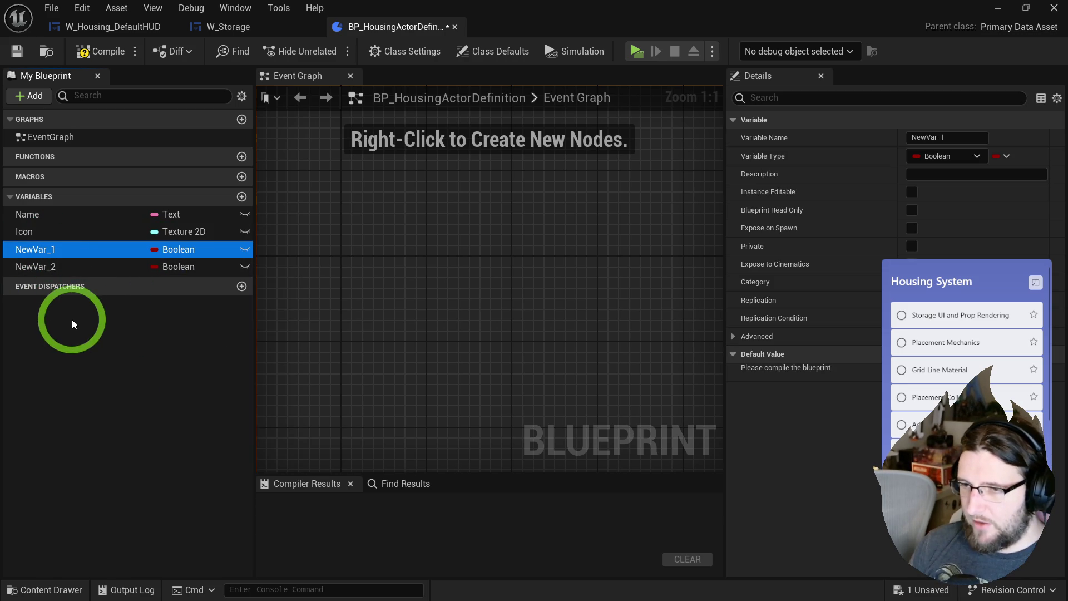
pyautogui.press('F2')
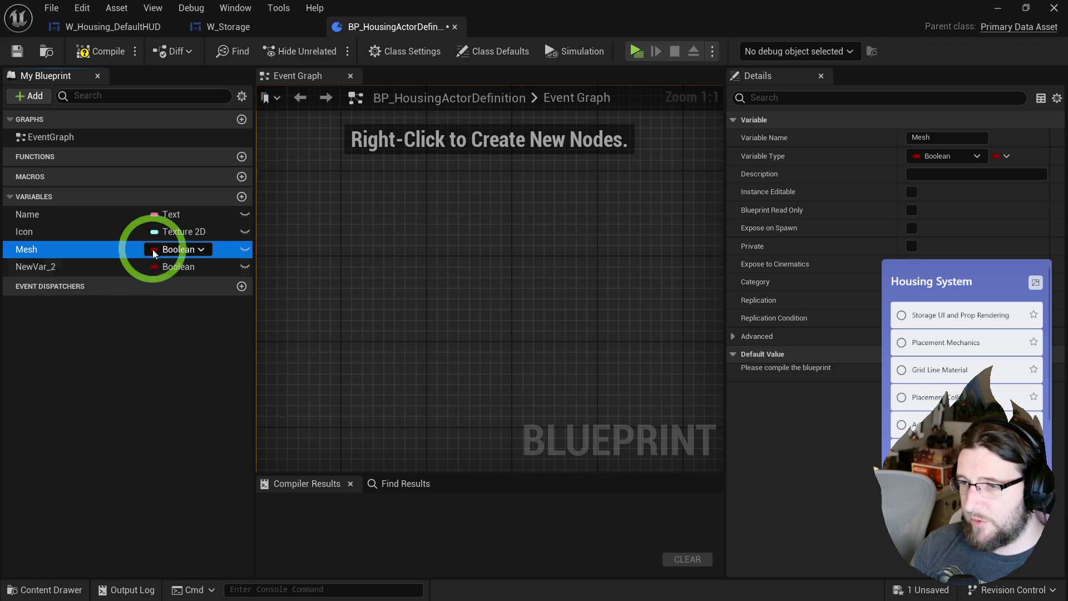
pyautogui.click(167, 250)
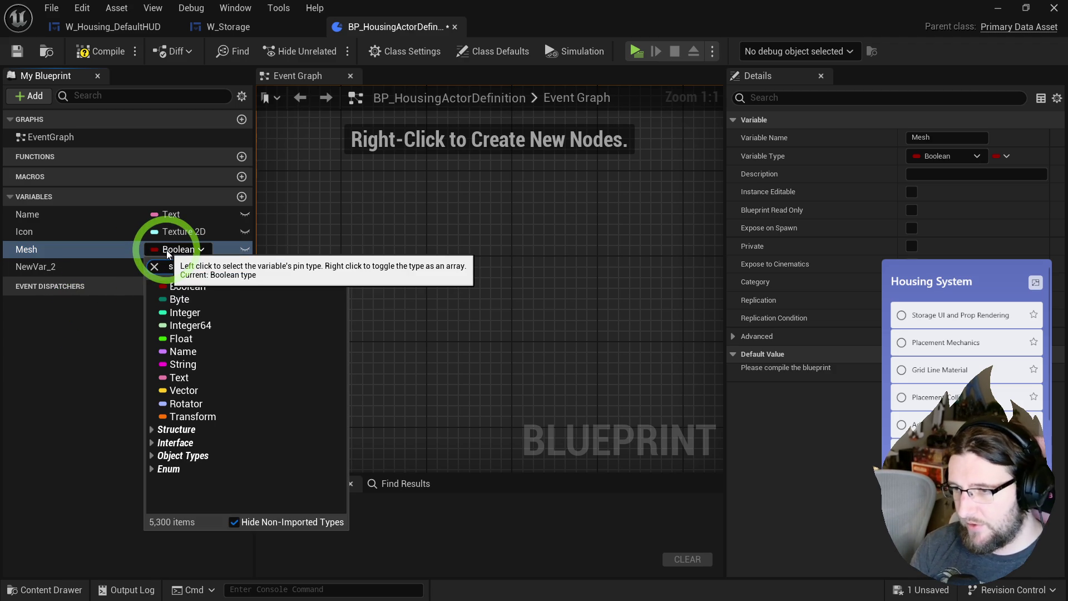
pyautogui.write('tatic mesh')
pyautogui.click(340, 453)
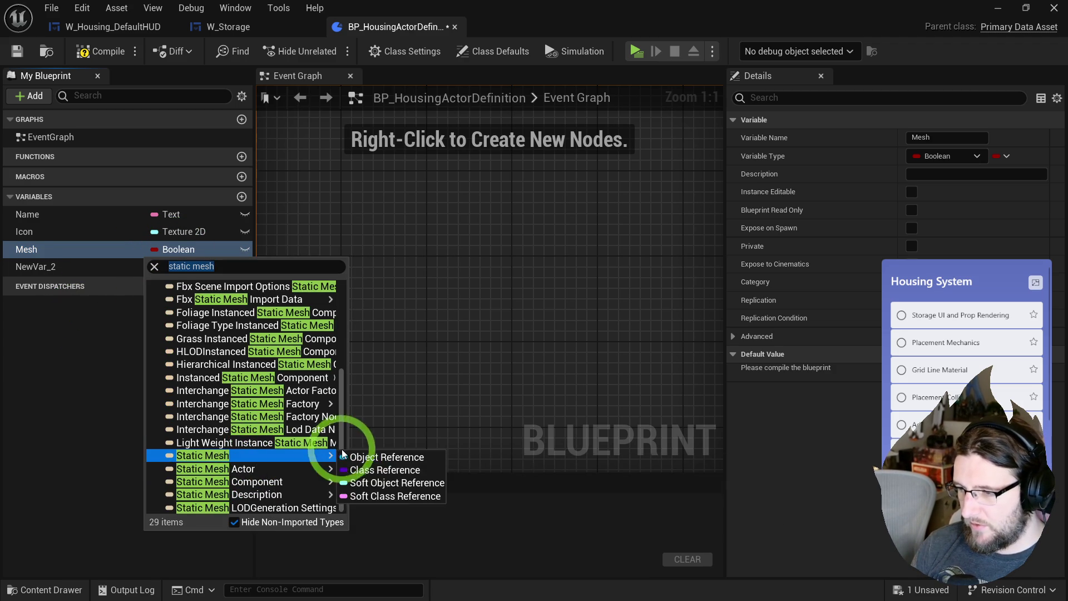
pyautogui.click(356, 482)
# - Make the fourth variable Actor Template, a soft BP Housing Actor reference, placed just below Name
pyautogui.click(84, 270)
pyautogui.click(79, 274)
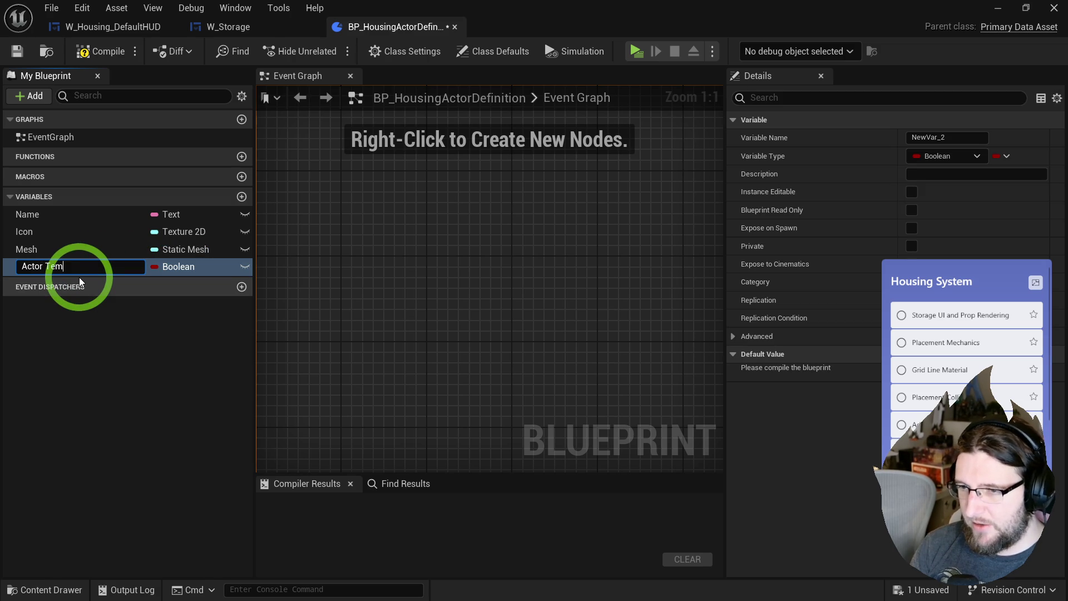
pyautogui.write('plate')
pyautogui.press('Return')
pyautogui.click(164, 269)
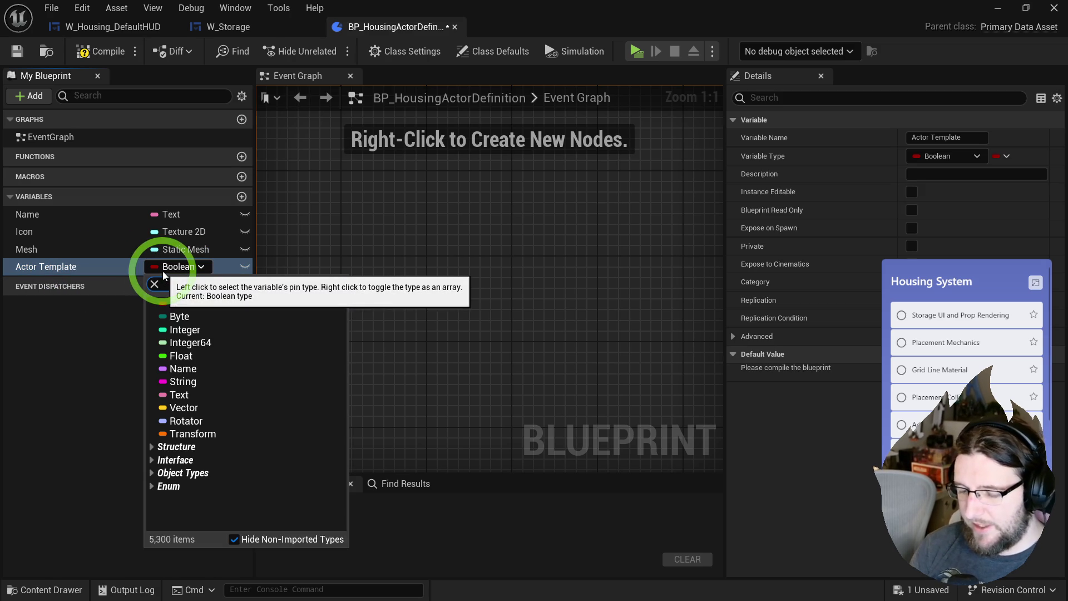
pyautogui.write('housing actor')
pyautogui.click(236, 316)
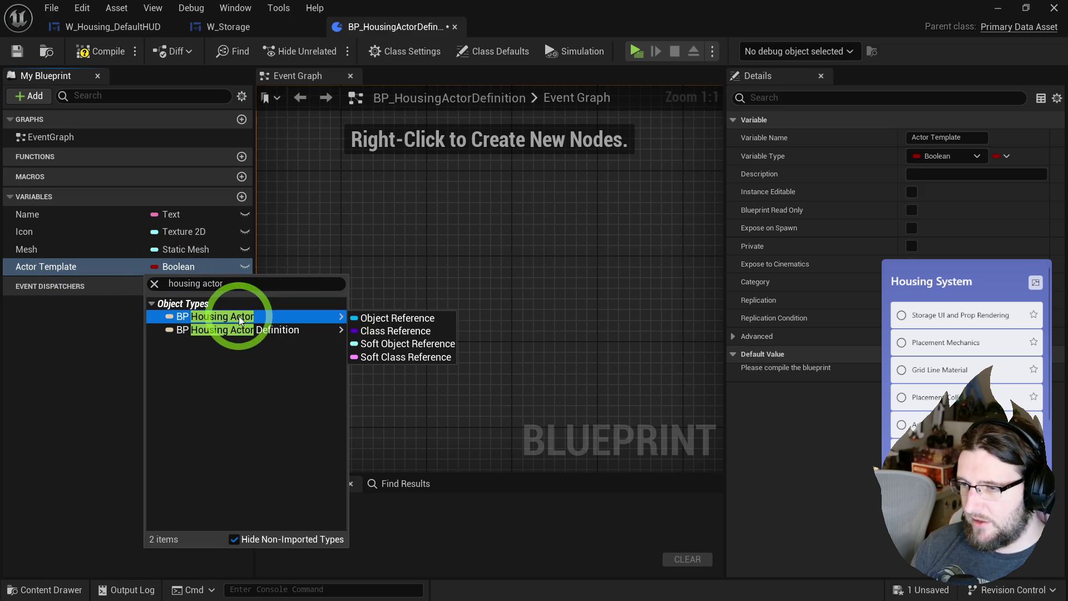
pyautogui.click(384, 318)
pyautogui.click(383, 343)
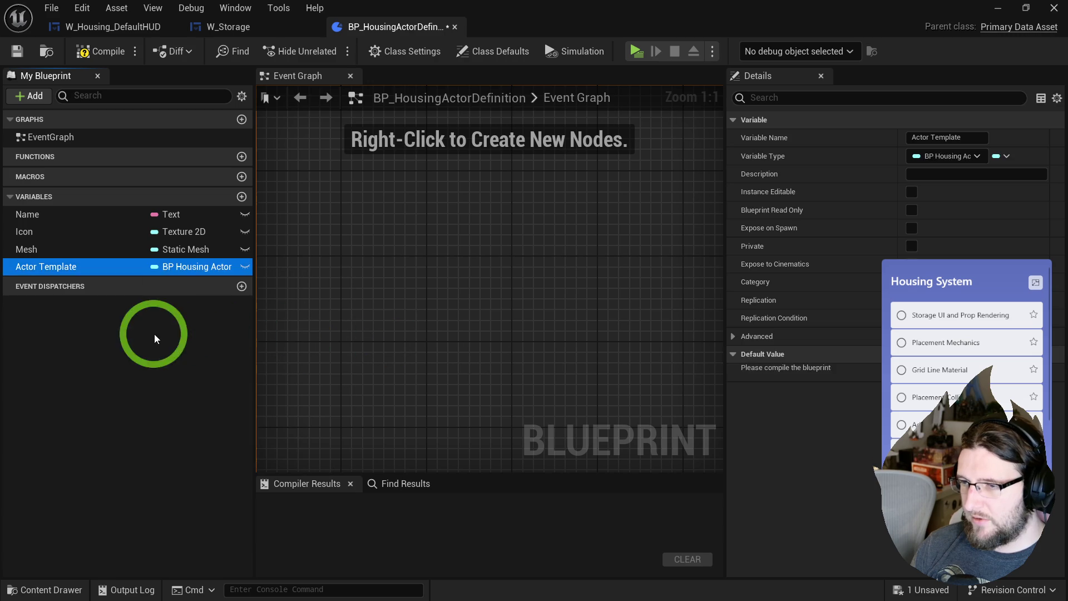
pyautogui.click(174, 334)
pyautogui.moveTo(25, 271)
pyautogui.mouseDown()
pyautogui.moveTo(32, 240)
pyautogui.moveTo(35, 266)
pyautogui.moveTo(40, 245)
pyautogui.mouseUp()
# - Compile the definition and compare Actor Template's default value choices with BP_HousingActor's class settings
pyautogui.click(101, 52)
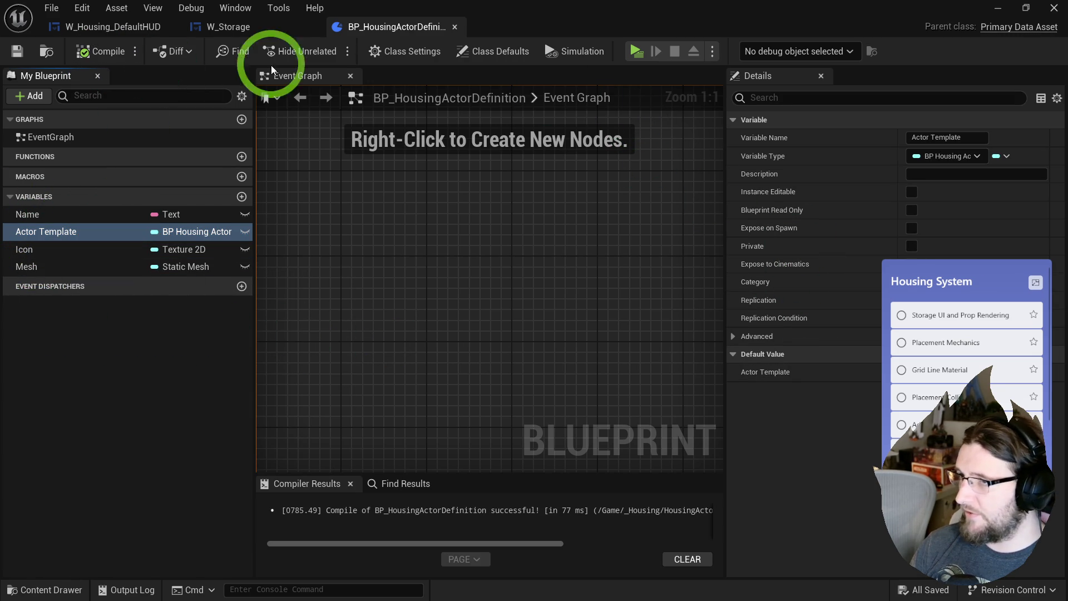
pyautogui.click(487, 51)
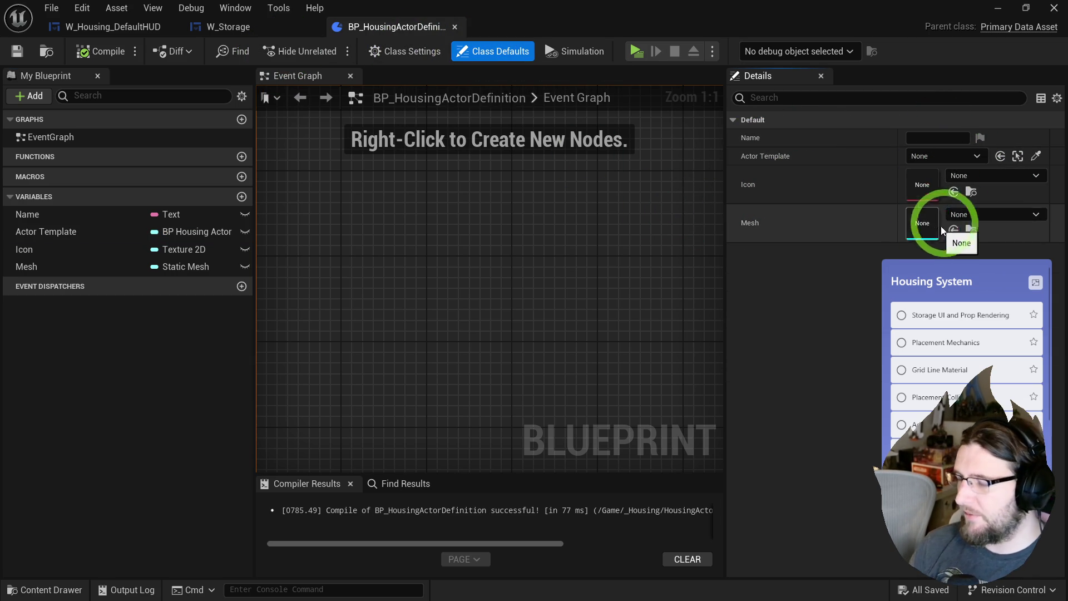
pyautogui.click(933, 160)
pyautogui.click(839, 150)
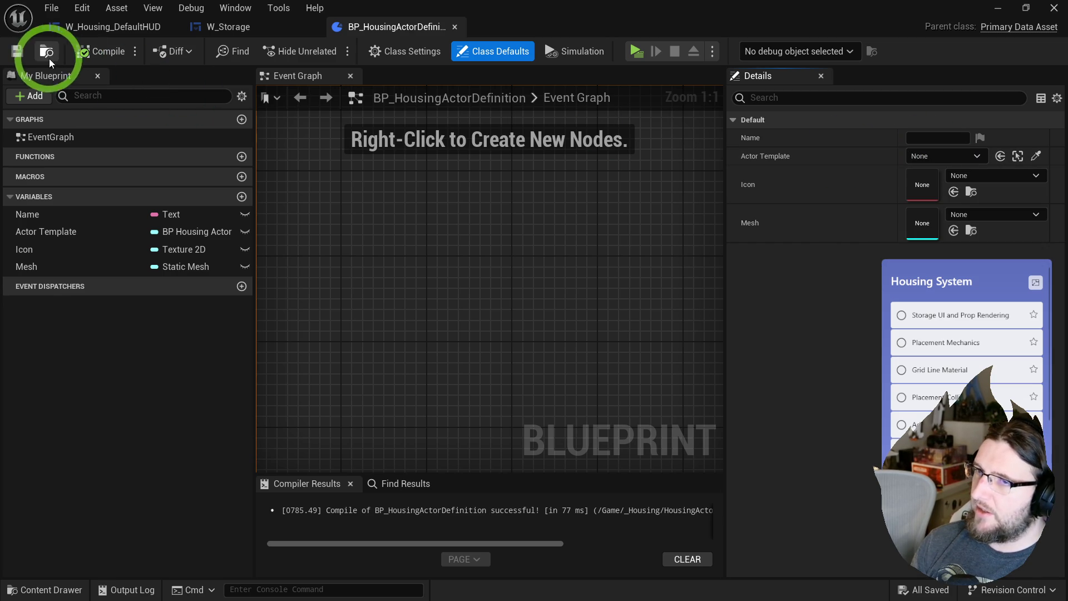
pyautogui.click(47, 51)
pyautogui.click(411, 278)
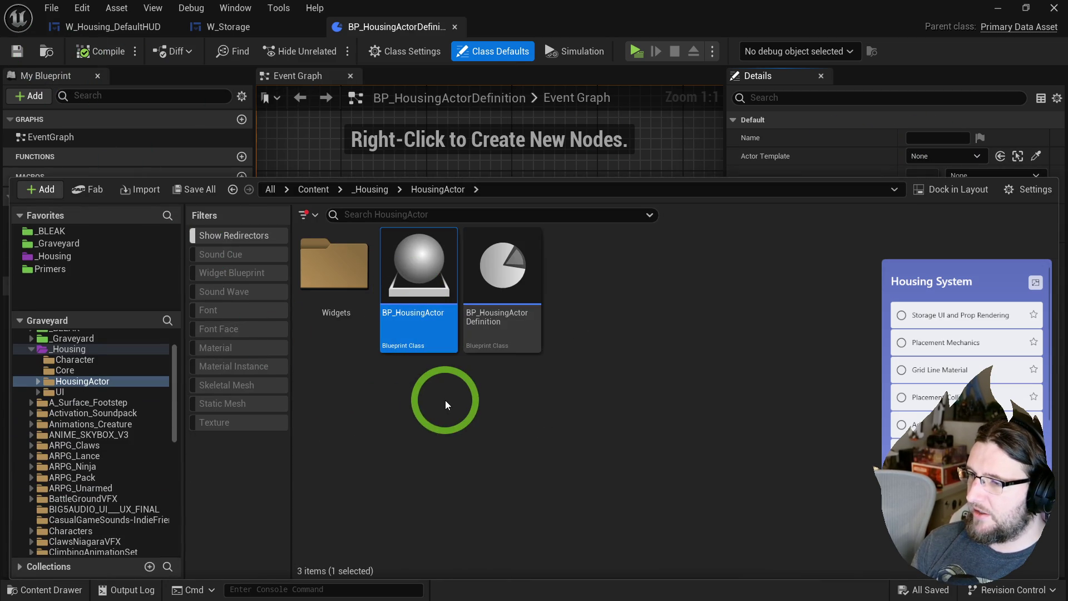
pyautogui.doubleClick(418, 275)
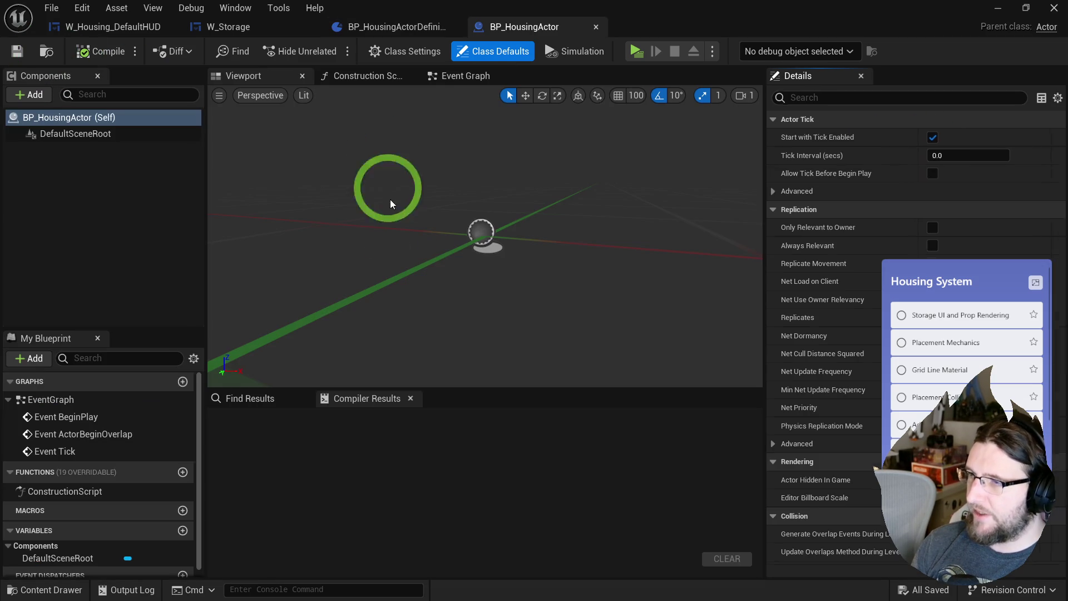
pyautogui.click(389, 51)
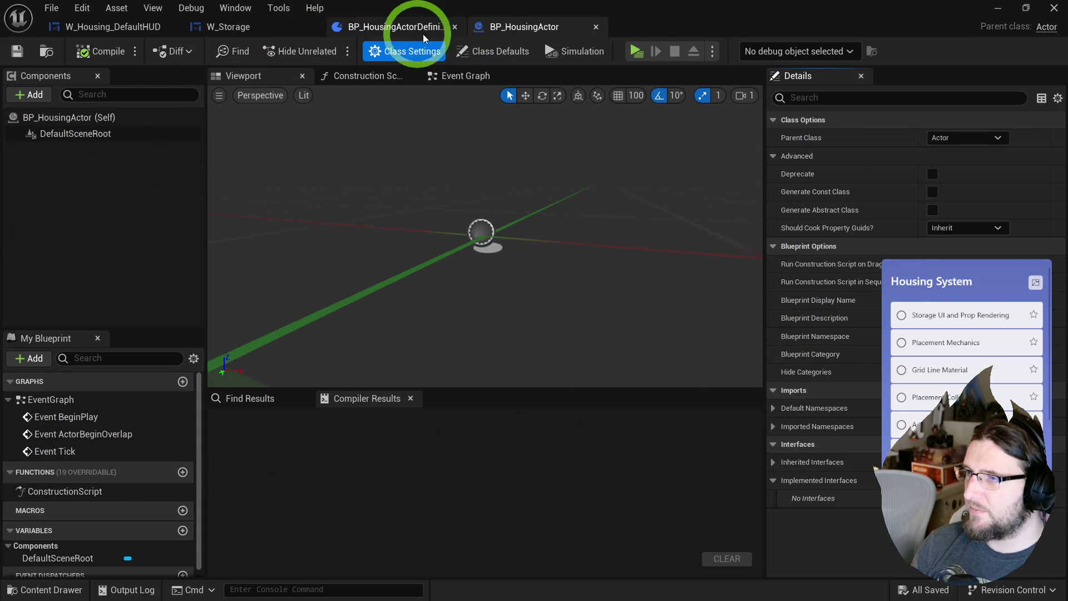
pyautogui.click(362, 32)
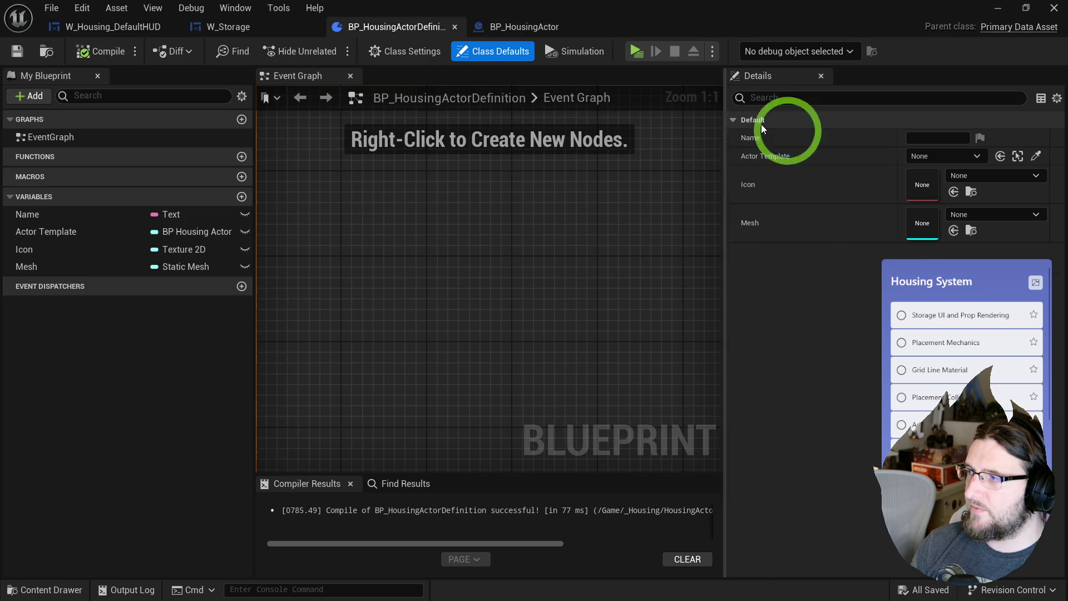
pyautogui.click(960, 161)
pyautogui.click(876, 162)
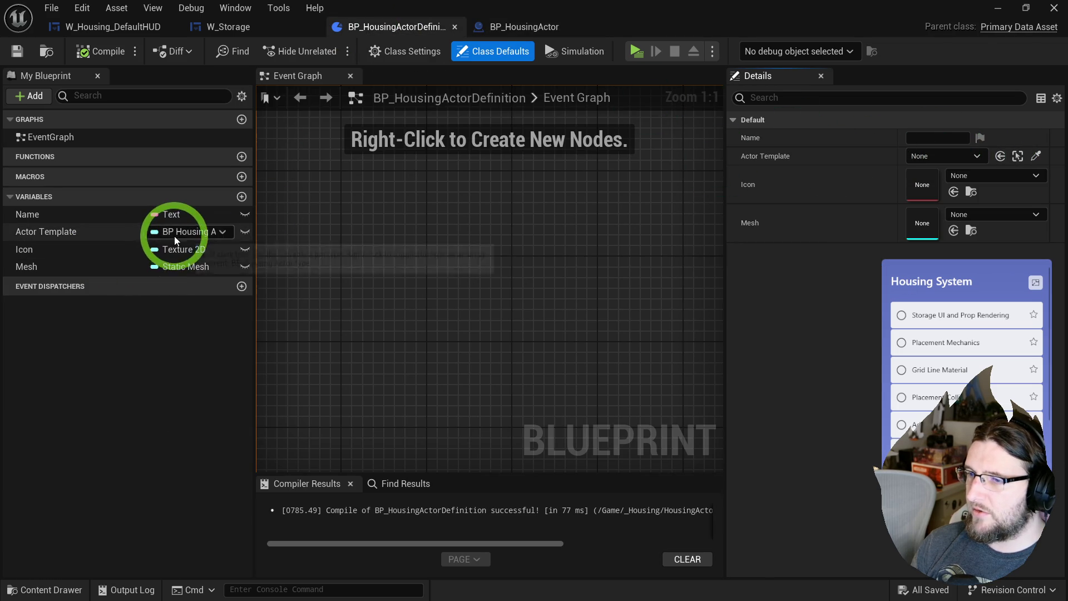
# - Change Actor Template to a soft class reference defaulting to BP_HousingActor, then compile and save
pyautogui.click(186, 249)
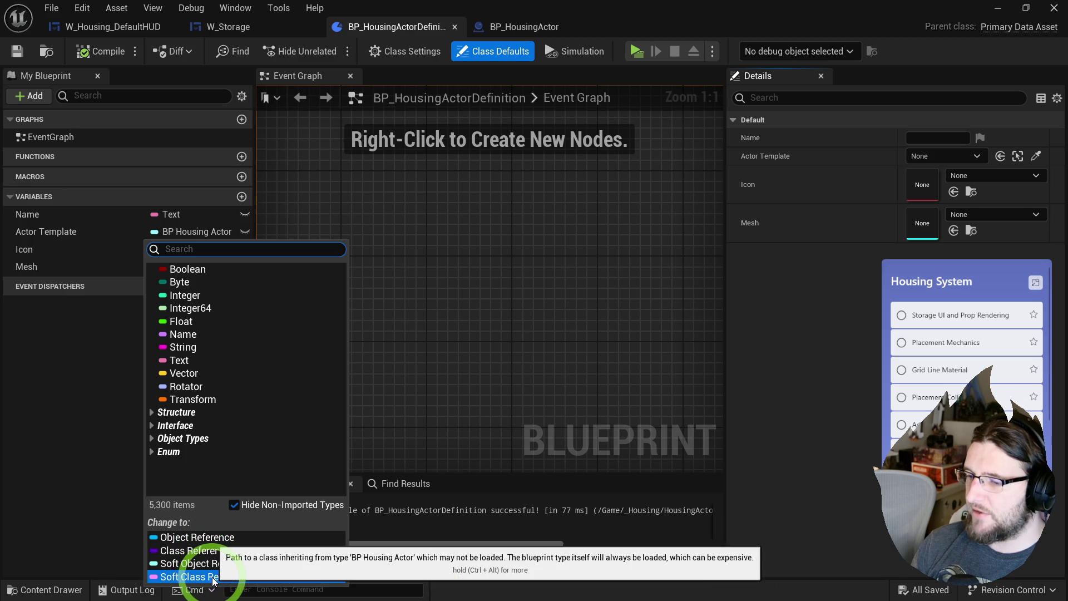
pyautogui.click(214, 576)
pyautogui.click(940, 155)
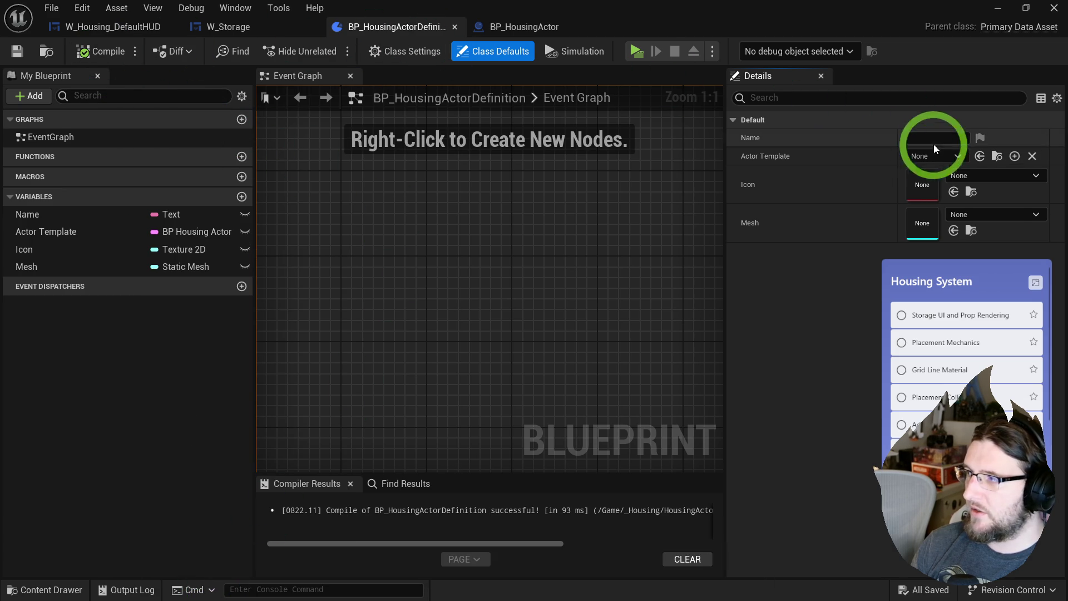
pyautogui.click(942, 205)
pyautogui.click(100, 52)
pyautogui.click(913, 139)
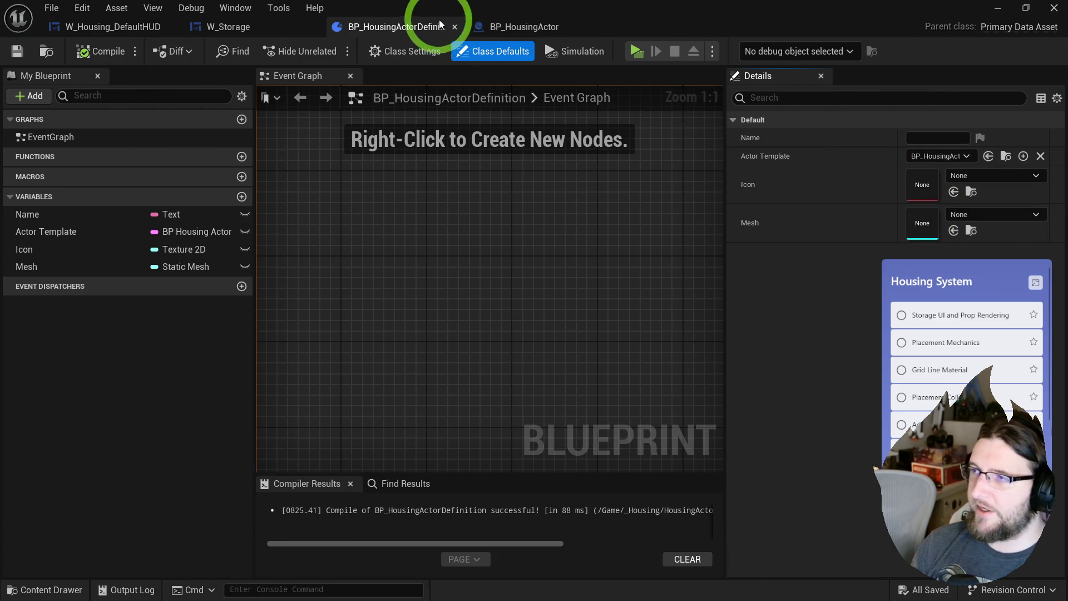
pyautogui.click(529, 28)
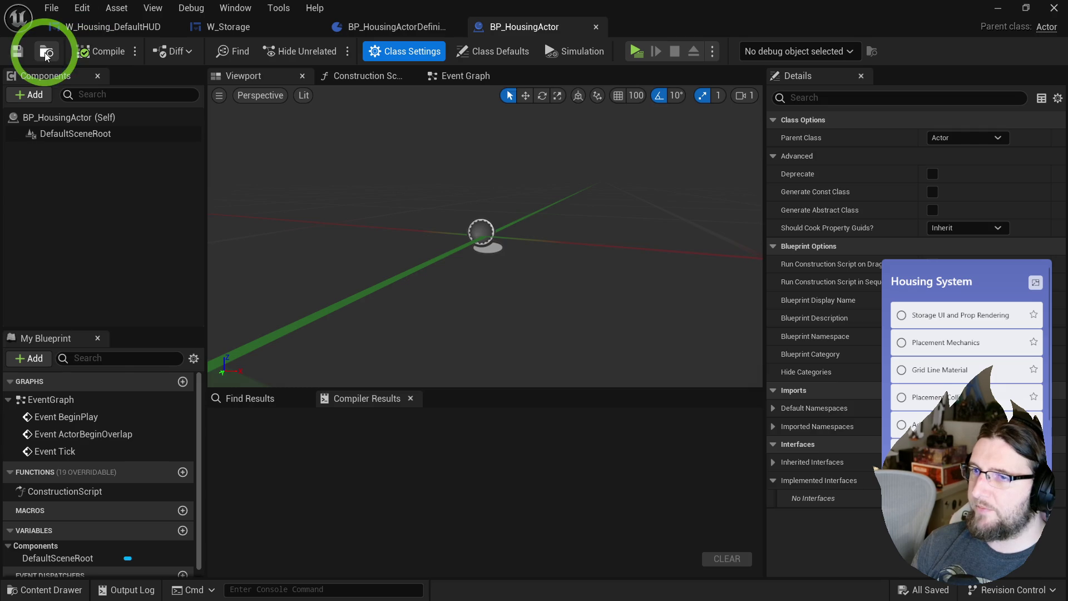
# - Create a Miscellaneous > Data Asset of class BP_HousingActorDefinition in the HousingActor folder
pyautogui.hotkey('ctrl', 'space')
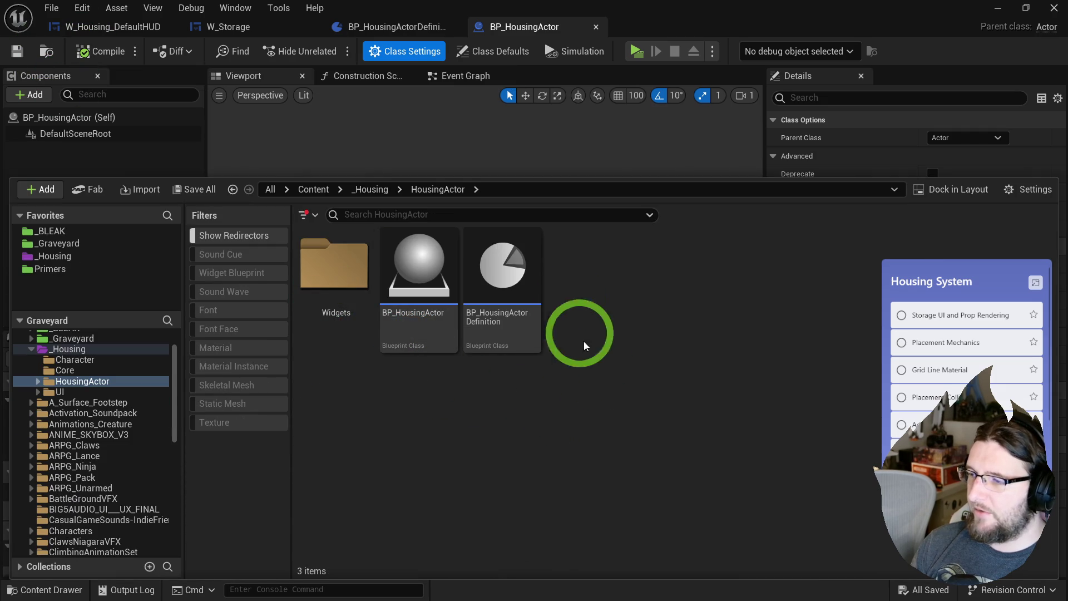
pyautogui.rightClick(598, 371)
pyautogui.moveTo(663, 573)
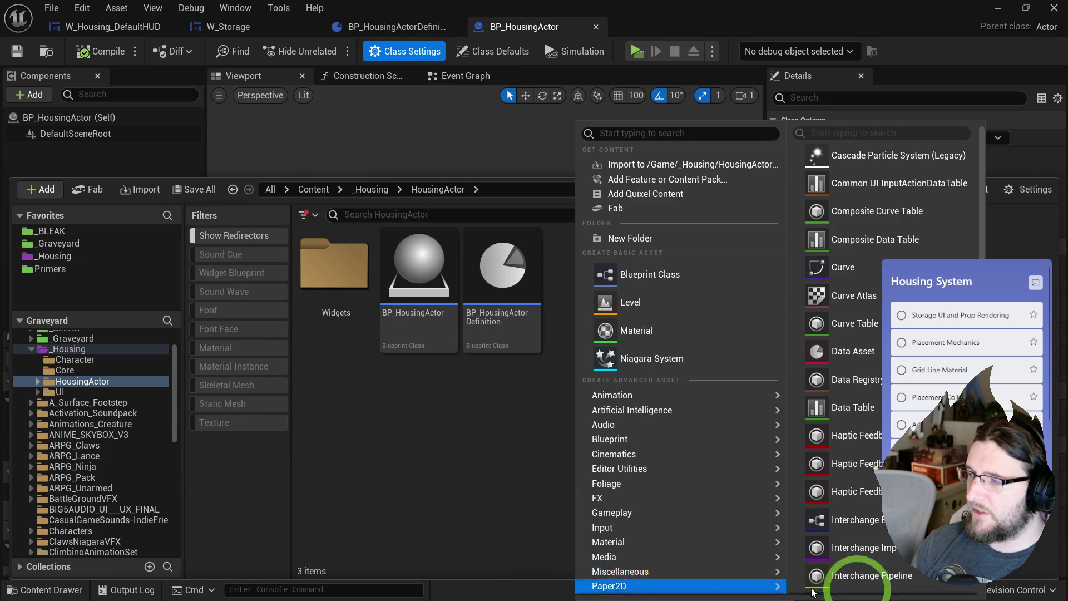
pyautogui.click(856, 349)
pyautogui.write('housing ac')
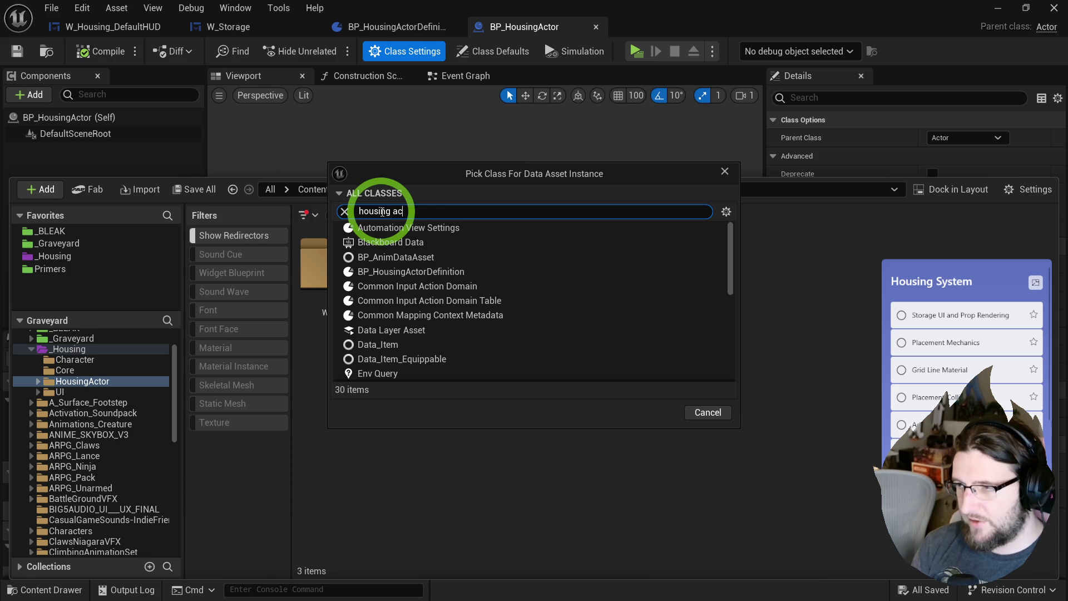
pyautogui.write('t')
pyautogui.click(423, 229)
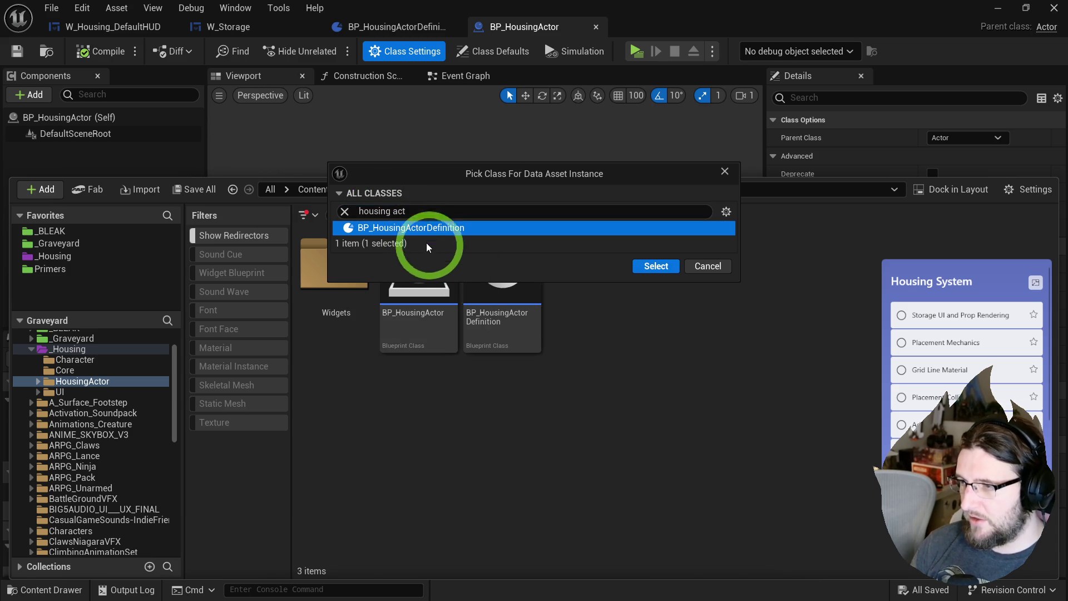
pyautogui.click(646, 278)
pyautogui.write('DA_HA_Chest')
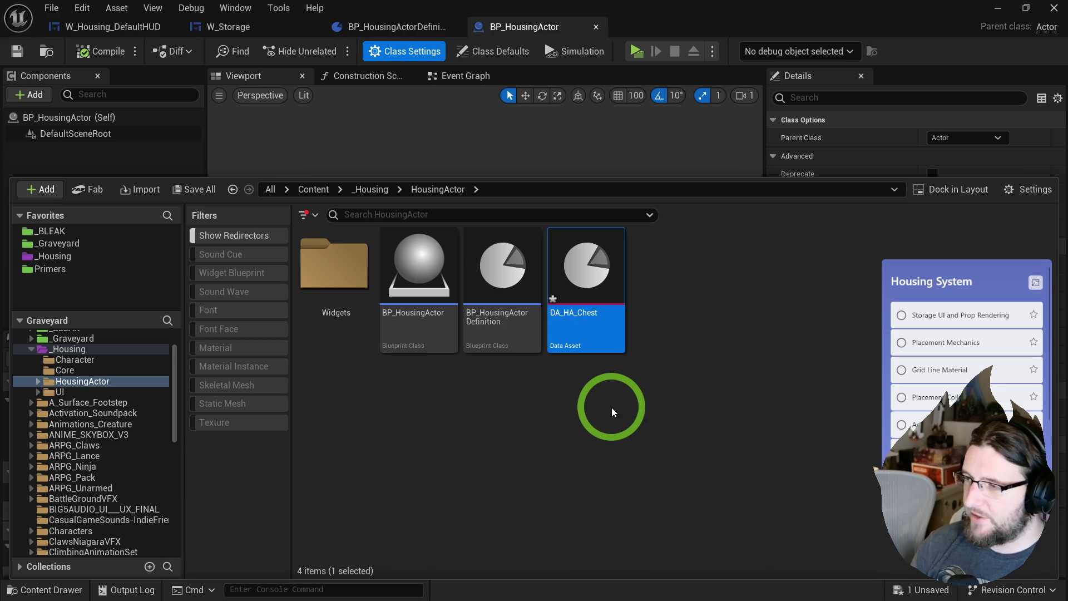
# - Set DA_HA_Chest's Icon to T_Chest, Mesh to SM_hc_WoodChest and Name to Chest, then save
pyautogui.doubleClick(592, 276)
pyautogui.click(515, 174)
pyautogui.write('chest')
pyautogui.click(549, 305)
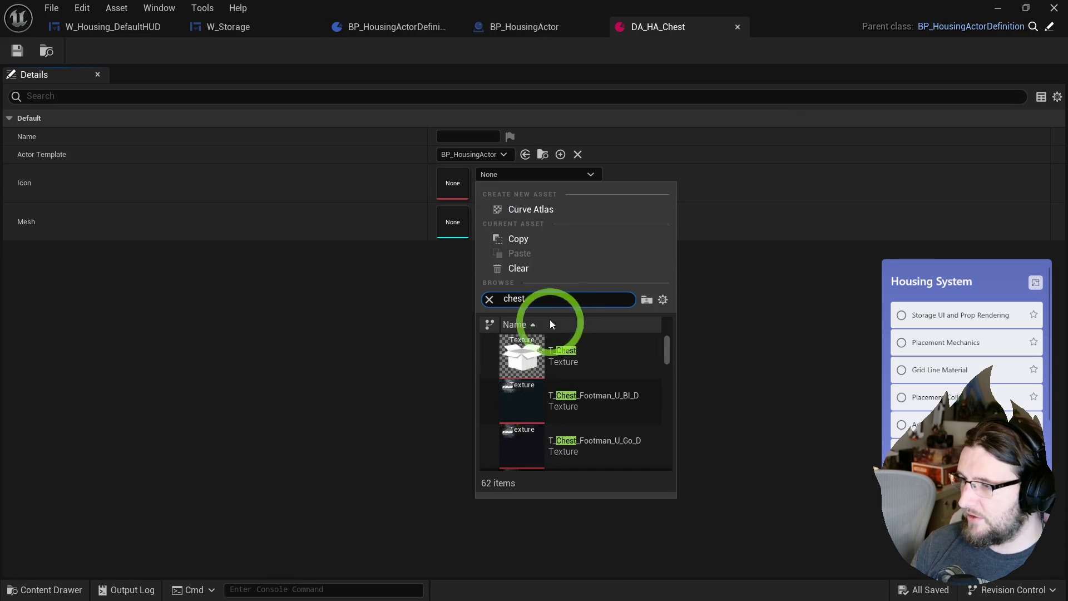
pyautogui.click(562, 354)
pyautogui.click(528, 213)
pyautogui.write('chest')
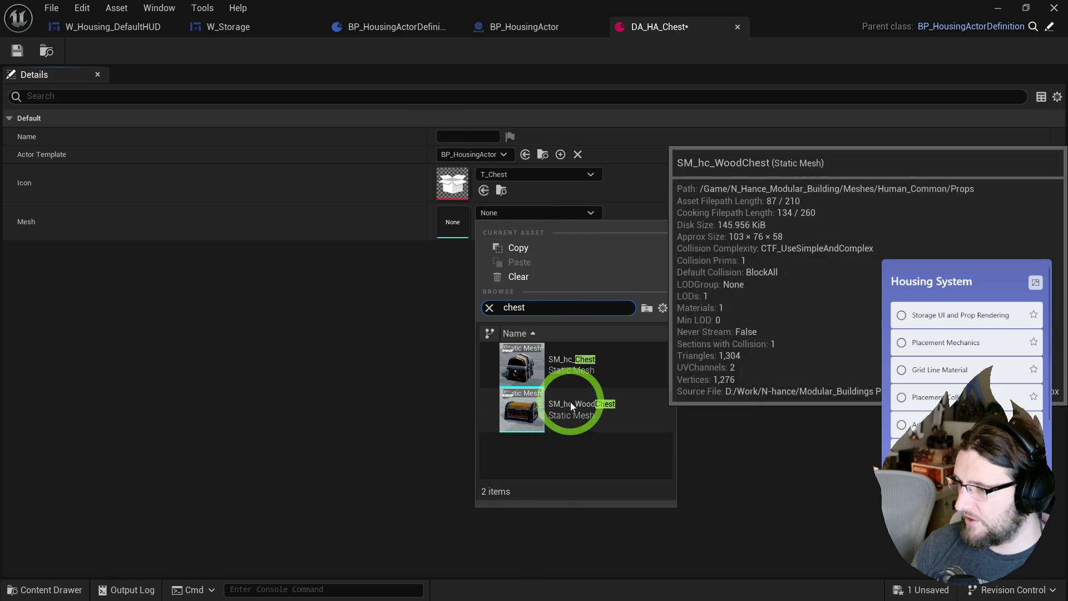
pyautogui.click(571, 405)
pyautogui.click(455, 137)
pyautogui.write('Chest')
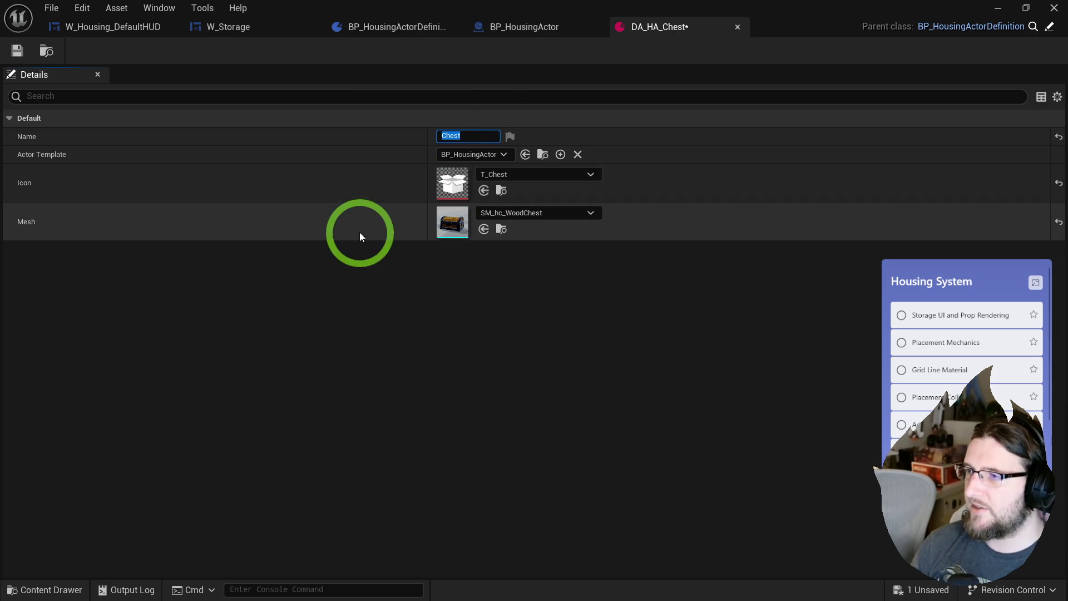
pyautogui.press('Return')
pyautogui.click(17, 51)
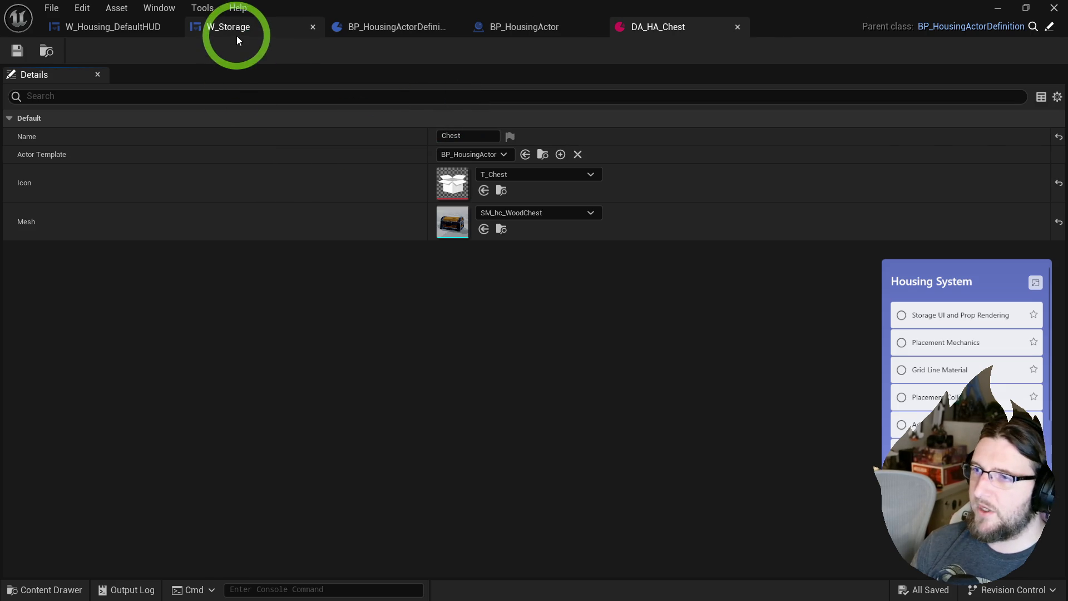
pyautogui.click(236, 37)
# - Browse the HousingActor folder and pan the W_Storage graph to review the Populate Items node
pyautogui.click(46, 51)
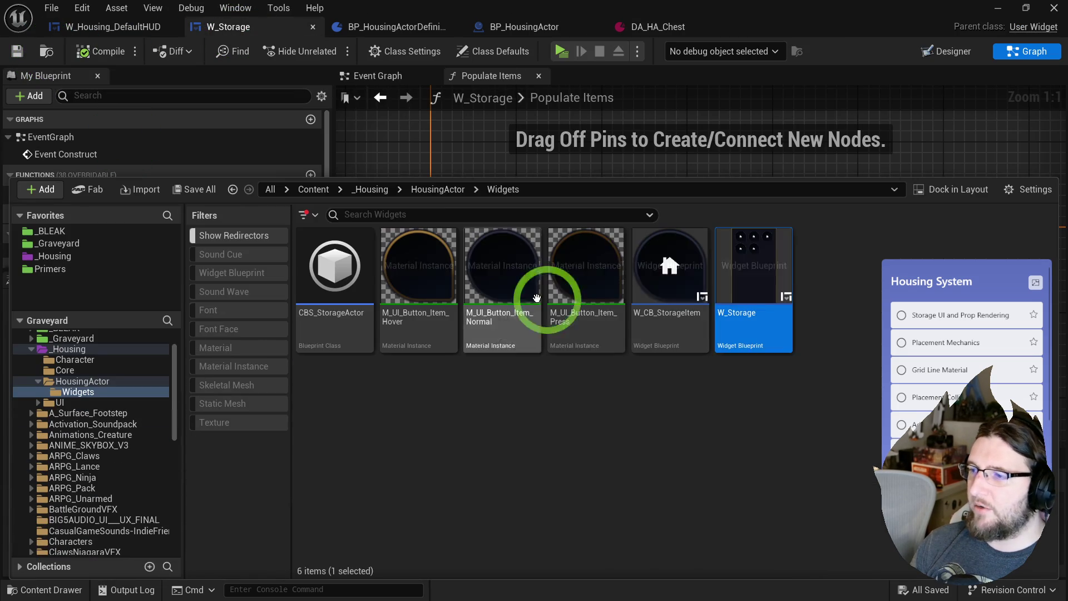
pyautogui.click(440, 189)
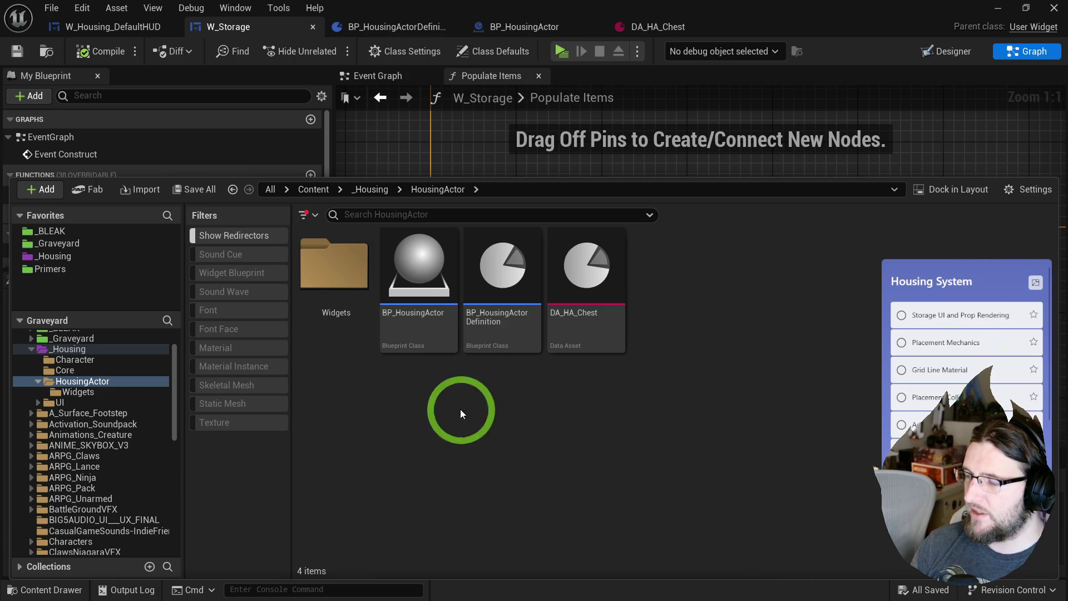
pyautogui.click(519, 120)
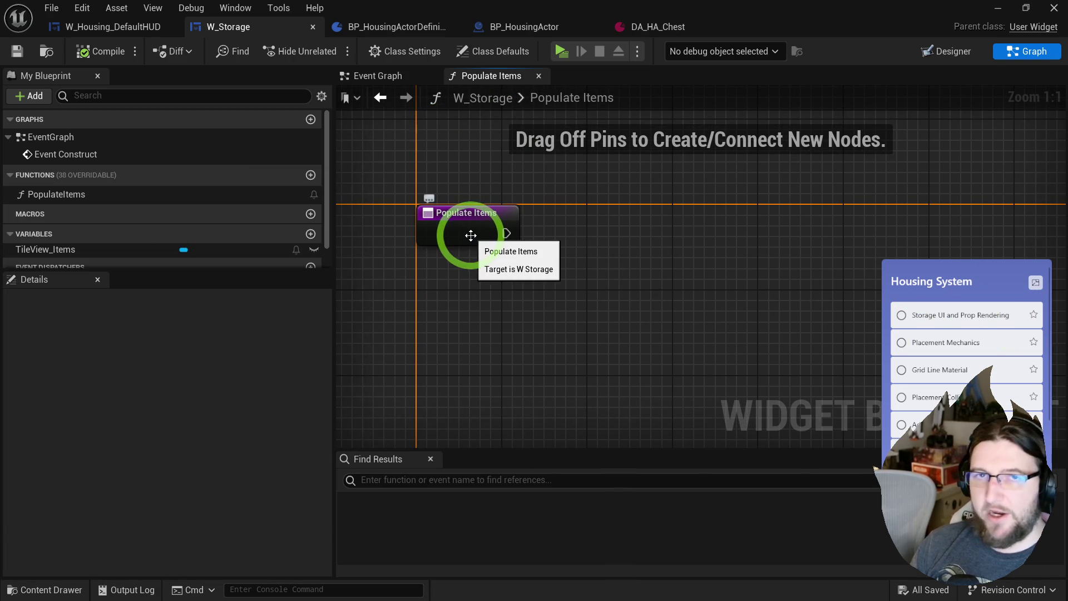
pyautogui.moveTo(544, 231); pyautogui.dragTo(639, 307)
pyautogui.moveTo(660, 224)
pyautogui.mouseDown()
pyautogui.moveTo(889, 276)
pyautogui.moveTo(770, 336)
pyautogui.moveTo(840, 229)
pyautogui.moveTo(860, 282)
pyautogui.mouseUp()
pyautogui.moveTo(575, 294); pyautogui.dragTo(708, 322)
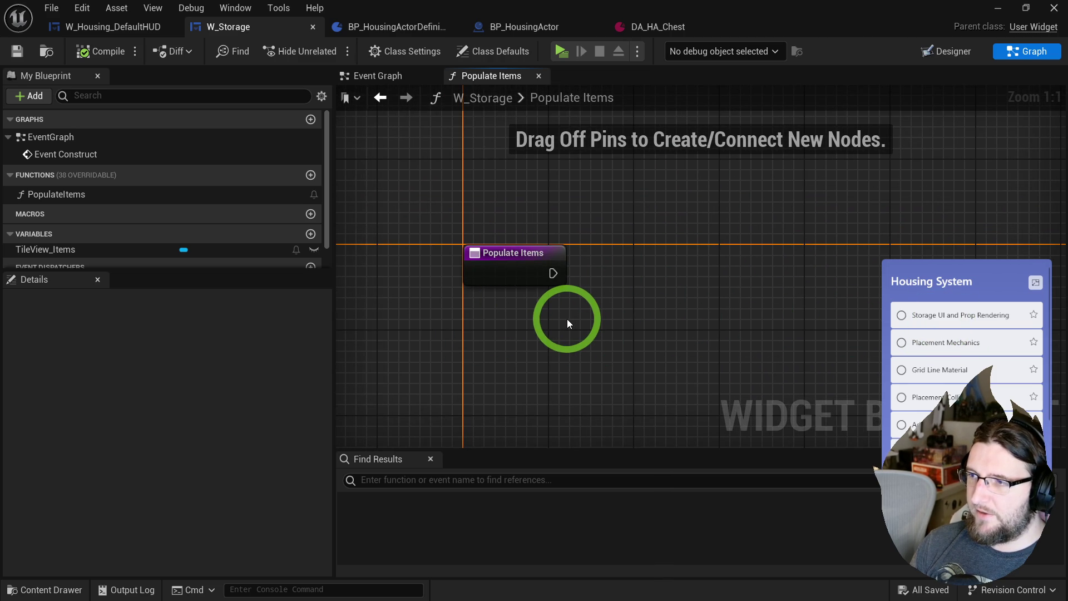
pyautogui.moveTo(566, 318); pyautogui.dragTo(532, 291)
# - Open BP_HousingActorDefinition from the Content Drawer and add a fifth variable
pyautogui.hotkey('ctrl', 'space')
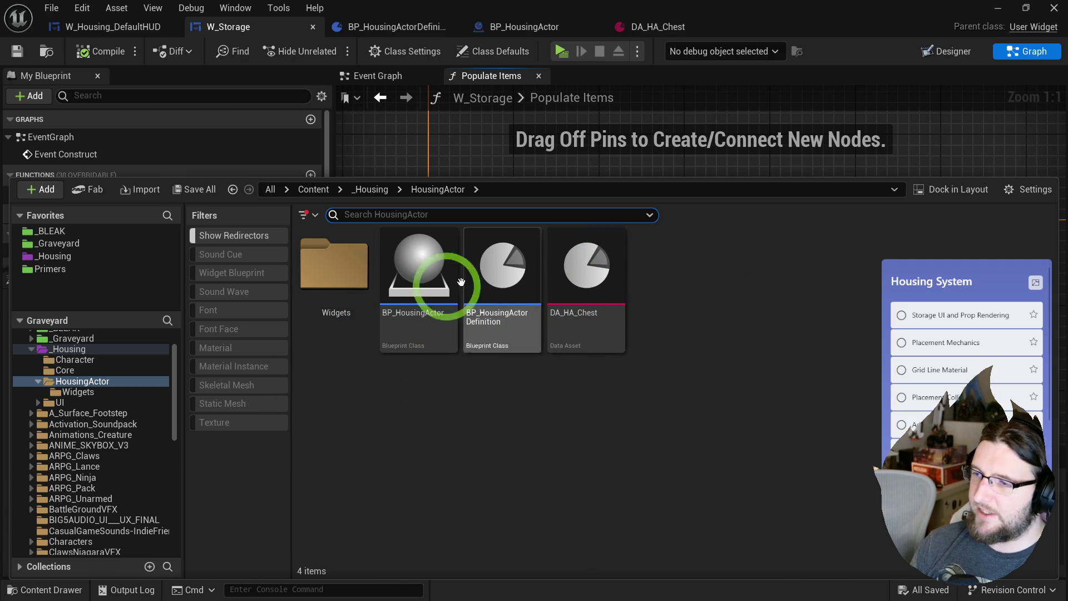
pyautogui.rightClick(606, 261)
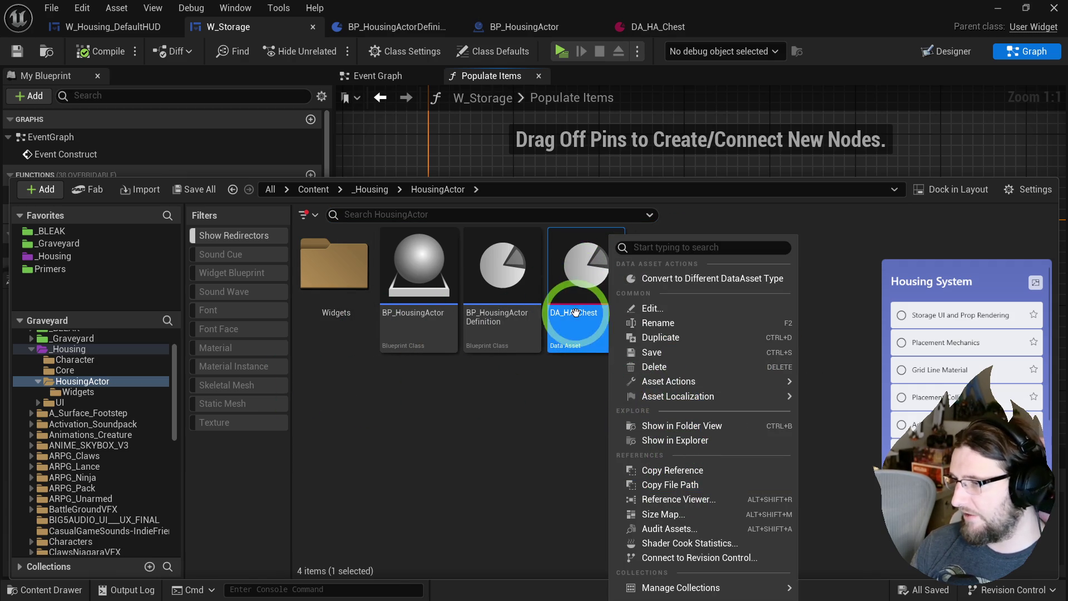
pyautogui.click(558, 420)
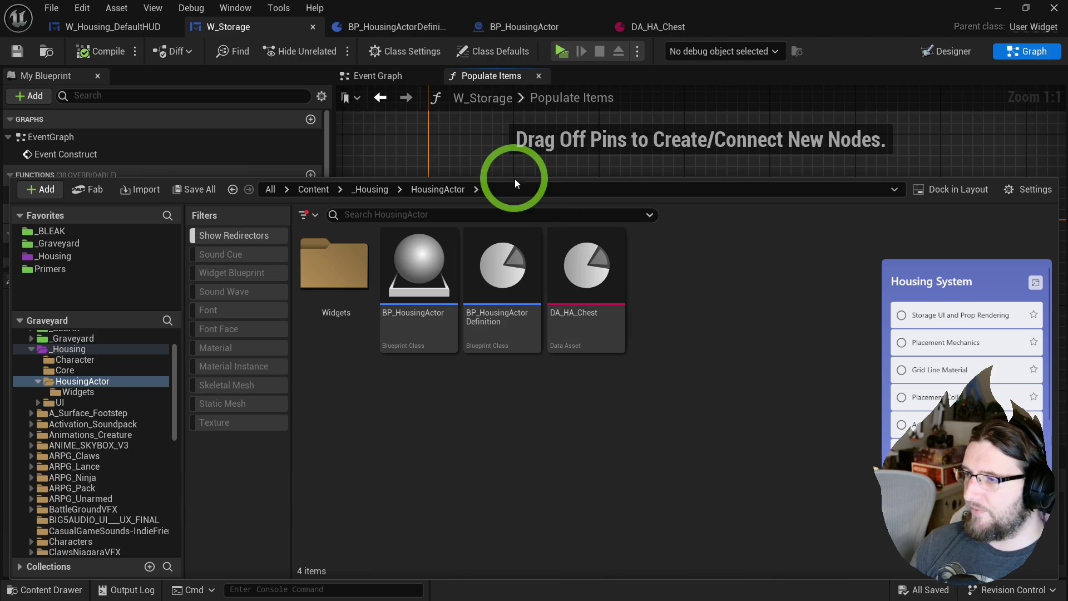
pyautogui.moveTo(518, 178)
pyautogui.mouseDown()
pyautogui.moveTo(507, 172)
pyautogui.moveTo(506, 332)
pyautogui.mouseUp()
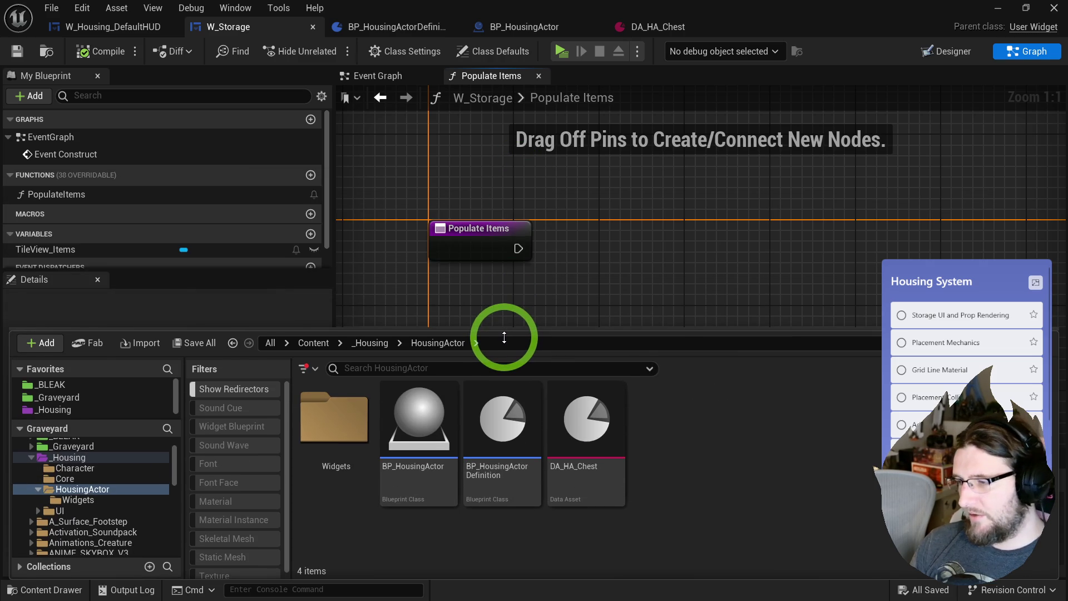
pyautogui.click(556, 424)
pyautogui.doubleClick(487, 427)
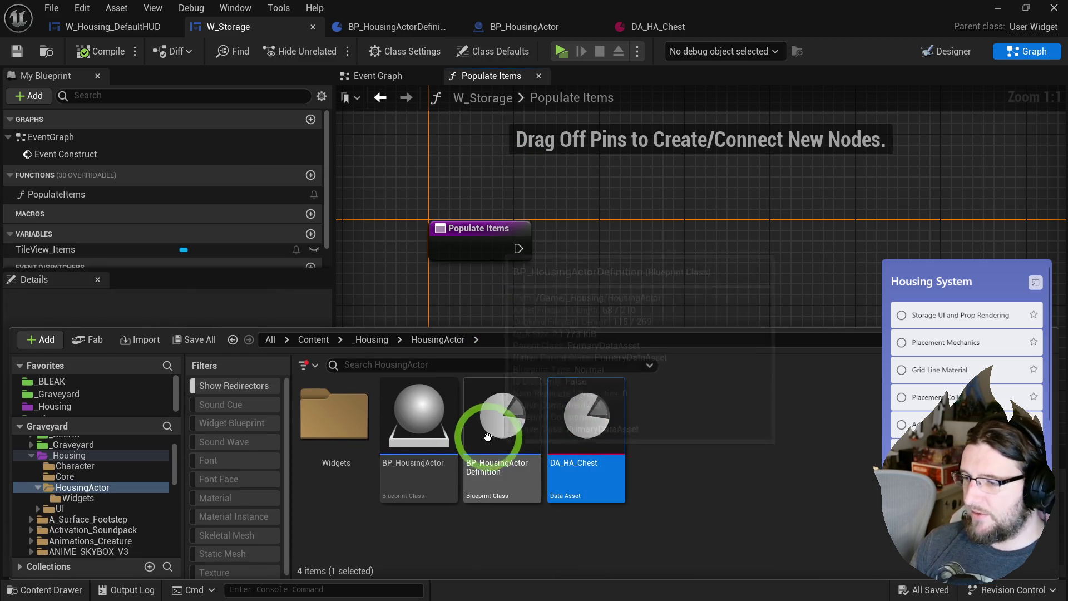
pyautogui.click(241, 197)
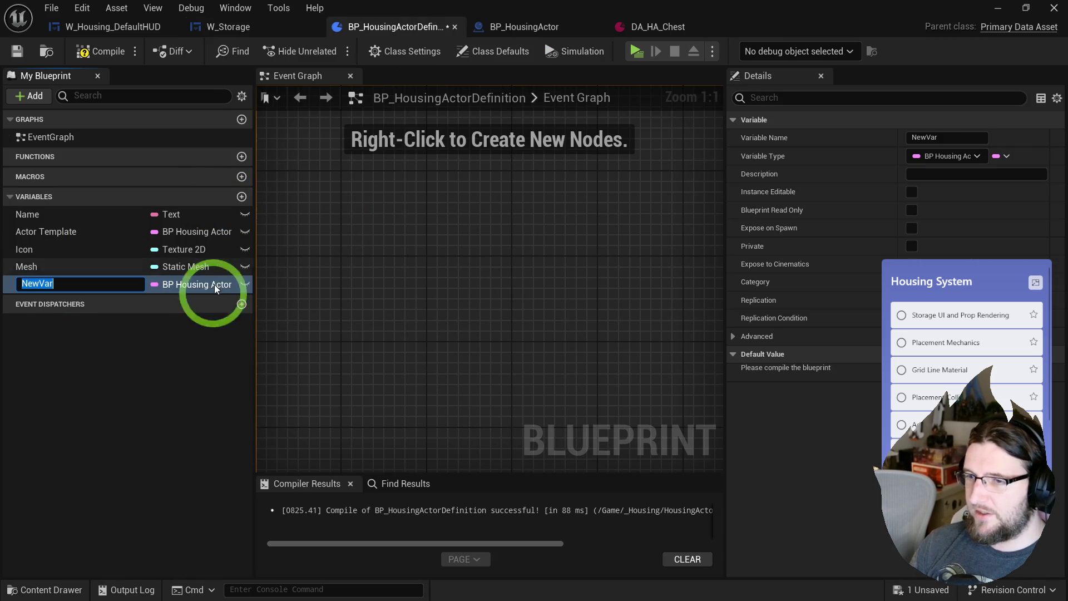
# - Name the new variable Category, then create and open enumeration E_HousingActor_Category in HousingActor
pyautogui.write('Category')
pyautogui.press('Return')
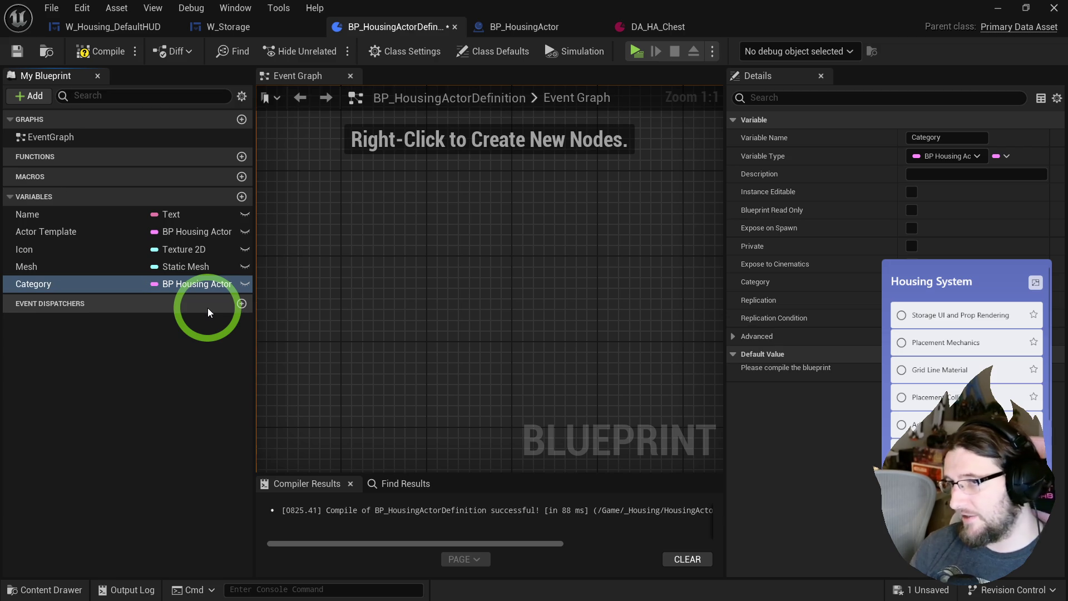
pyautogui.hotkey('ctrl', 'space')
pyautogui.click(595, 382)
pyautogui.rightClick(699, 408)
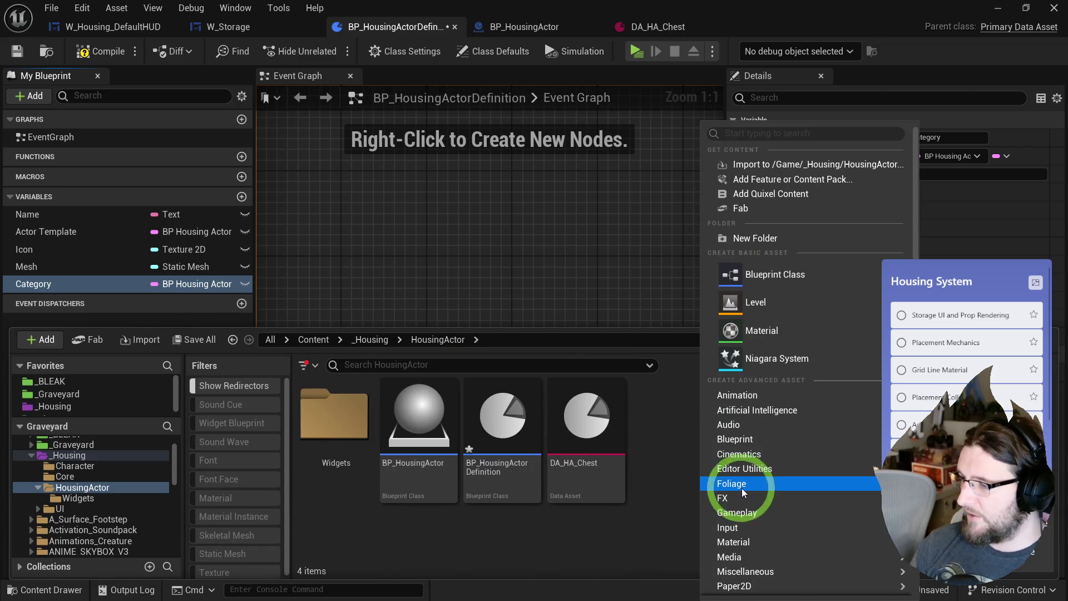
pyautogui.moveTo(754, 452)
pyautogui.click(579, 496)
pyautogui.write('E_Hous')
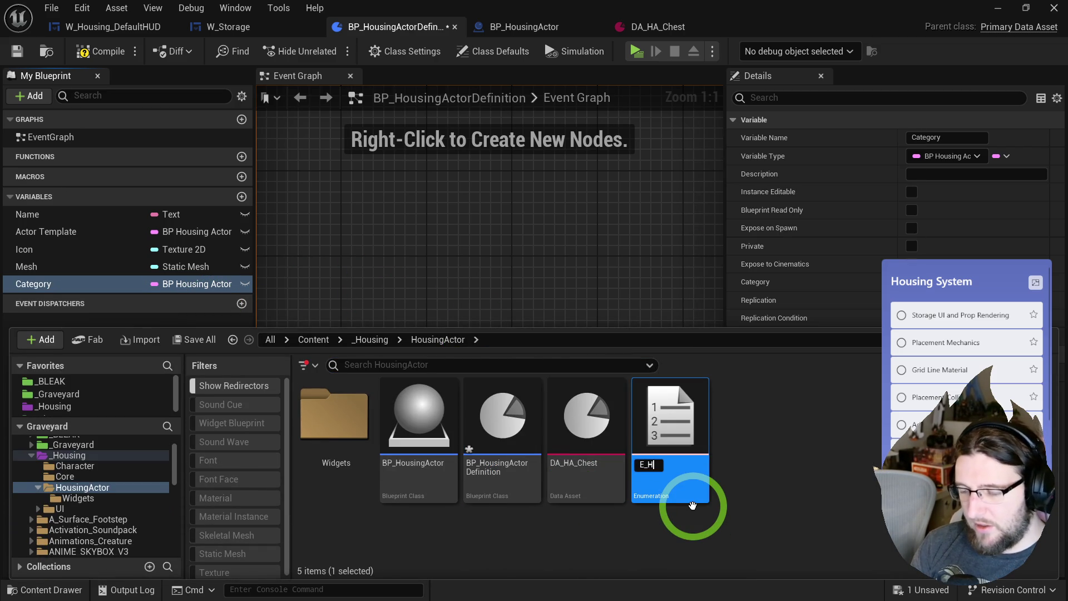
pyautogui.write('ing')
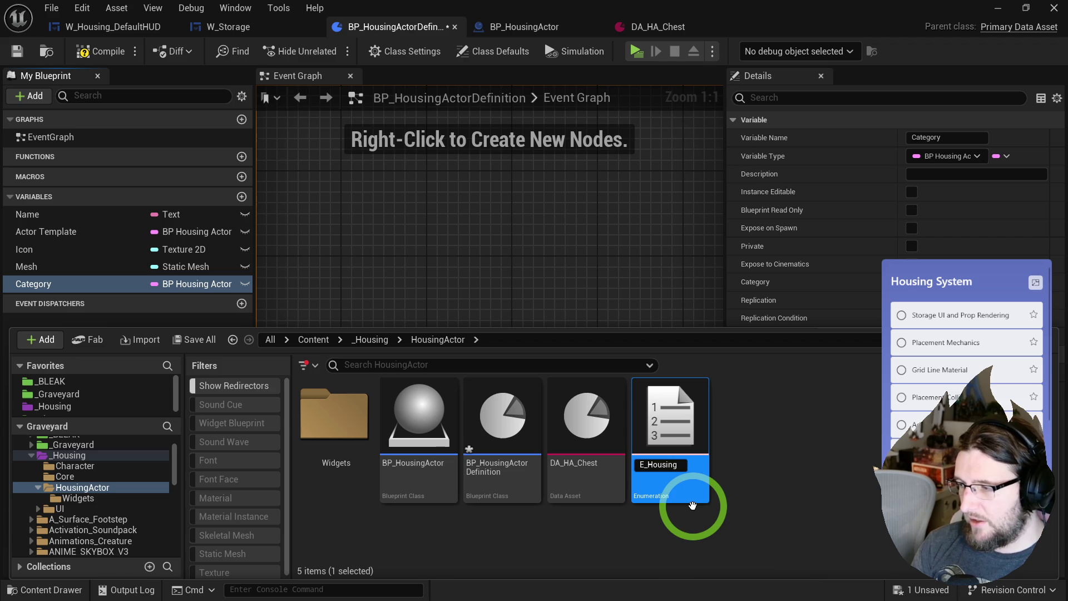
pyautogui.write('Actor_Category')
pyautogui.press('Return')
pyautogui.doubleClick(692, 504)
# - Add the first two enumerator entries, Misc and Furniture
pyautogui.click(99, 52)
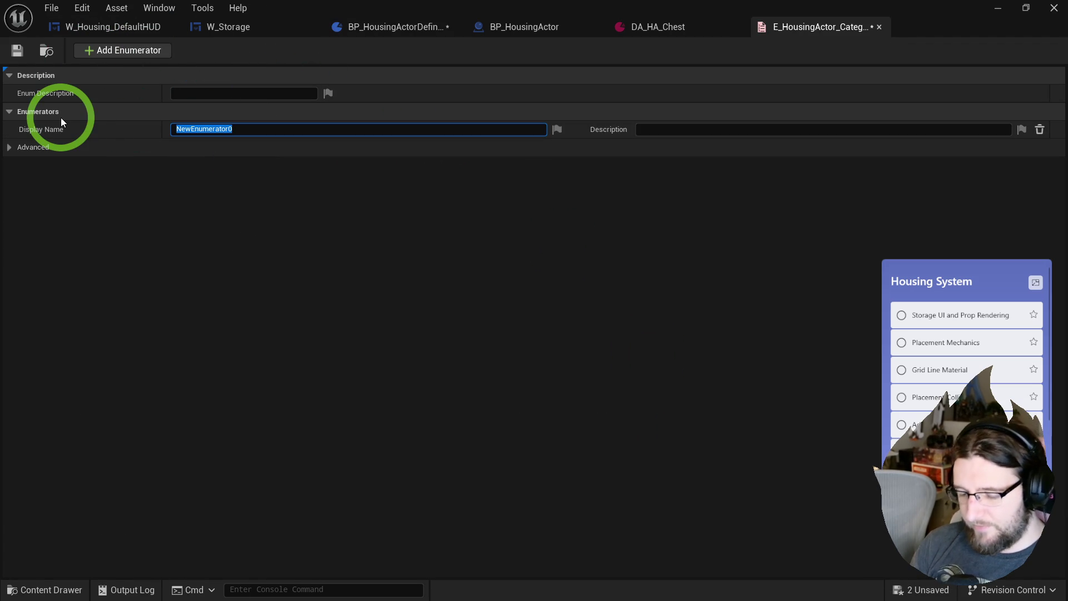
pyautogui.write('M')
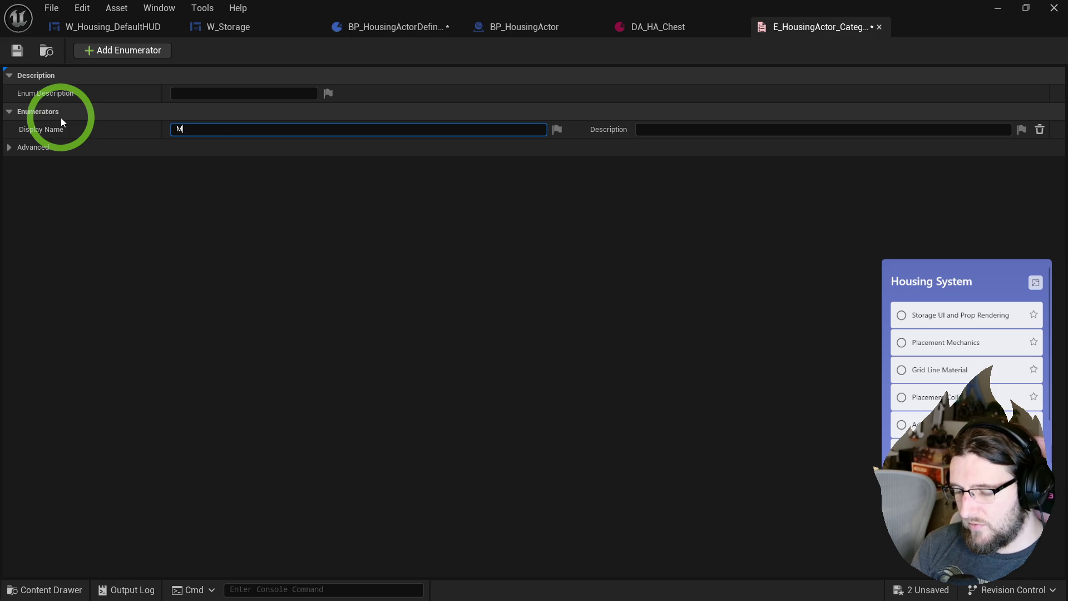
pyautogui.write('iscelan')
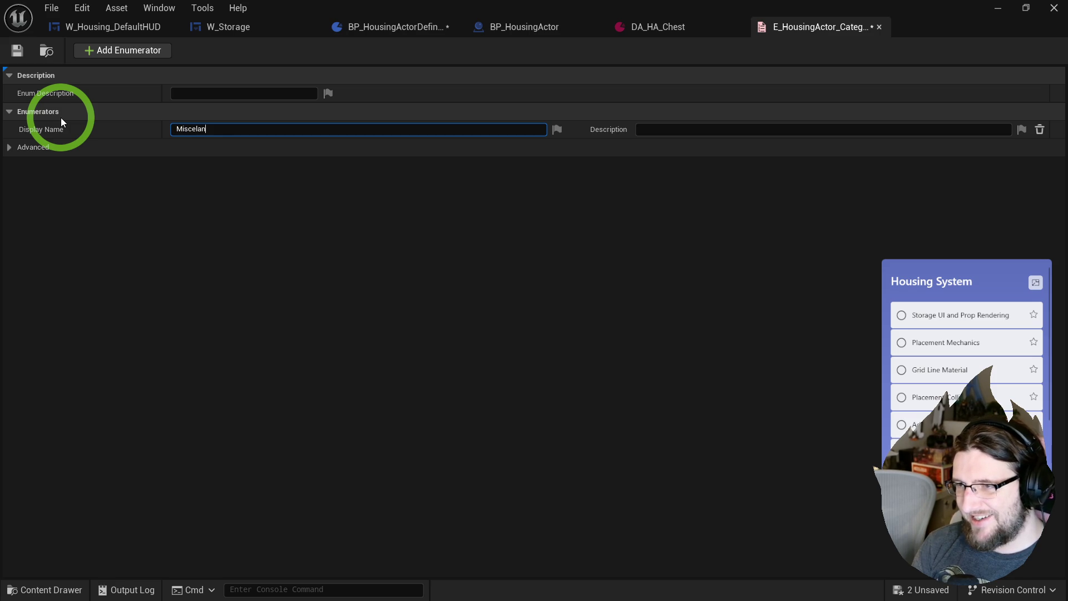
pyautogui.hotkey('ctrl', 'a')
pyautogui.write('Anything')
pyautogui.hotkey('ctrl', 'a')
pyautogui.write('Any')
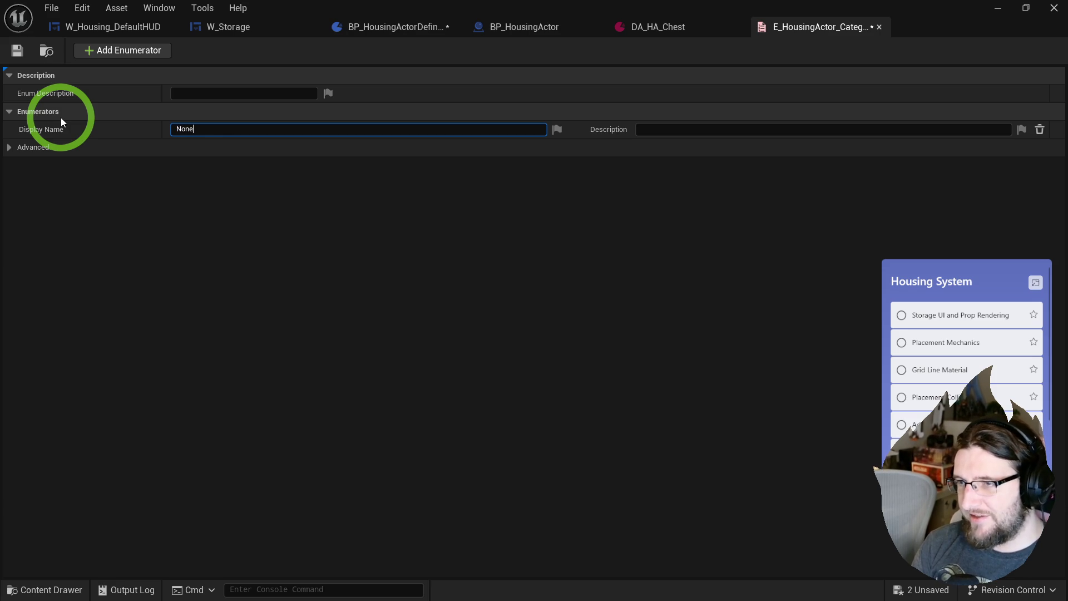
pyautogui.hotkey('ctrl', 'a')
pyautogui.press('BackSpace')
pyautogui.write('Misc')
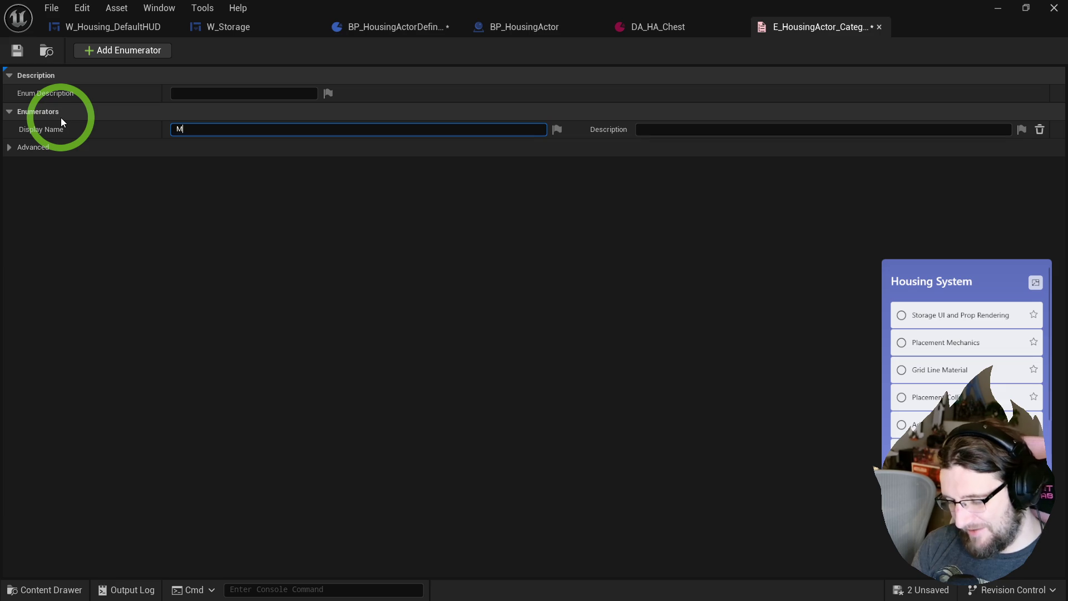
pyautogui.press('Return')
pyautogui.click(129, 60)
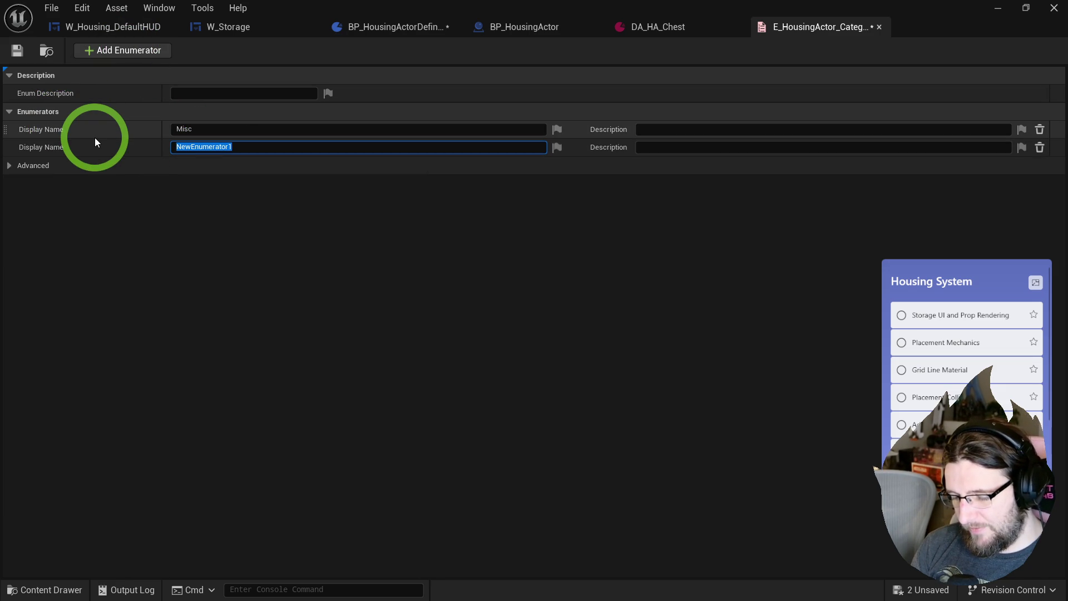
pyautogui.write('Furn')
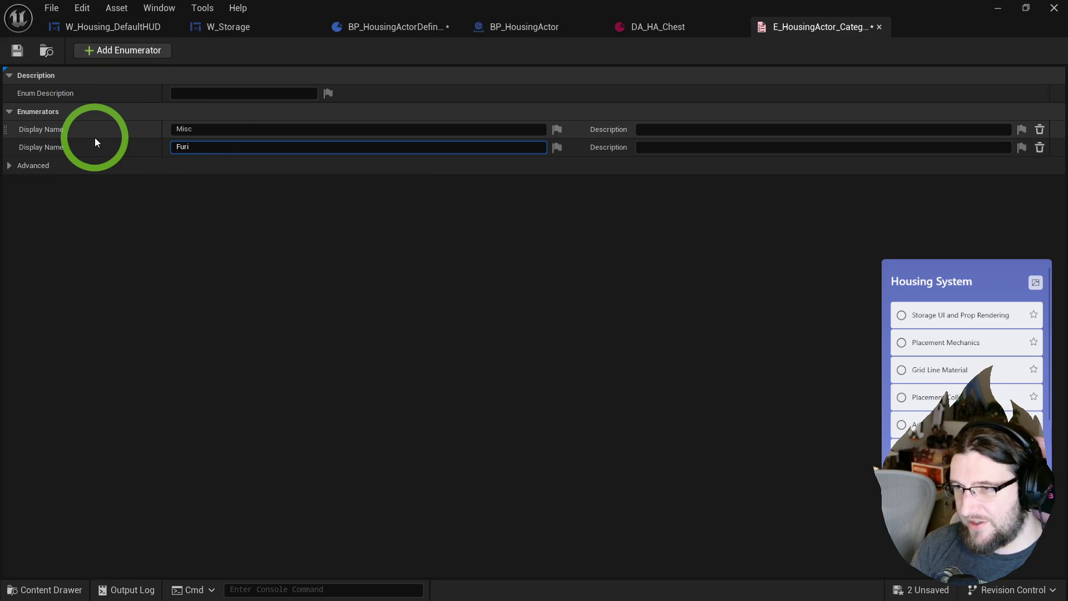
pyautogui.write('iture')
pyautogui.press('Return')
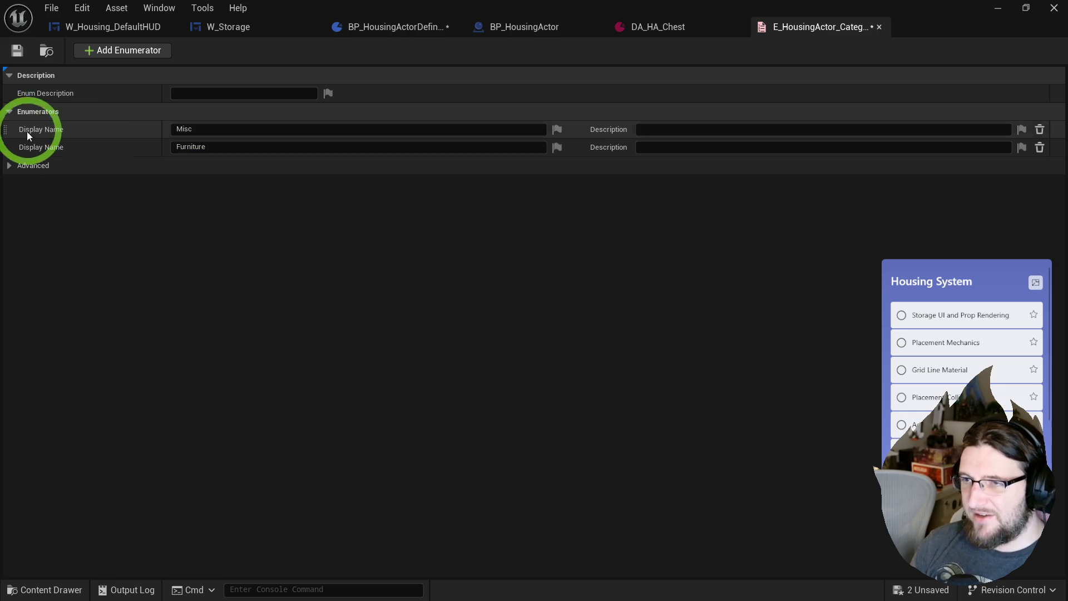
# - Add Nature and Decoration, move Decoration above Nature, then save and close the enumeration
pyautogui.click(122, 50)
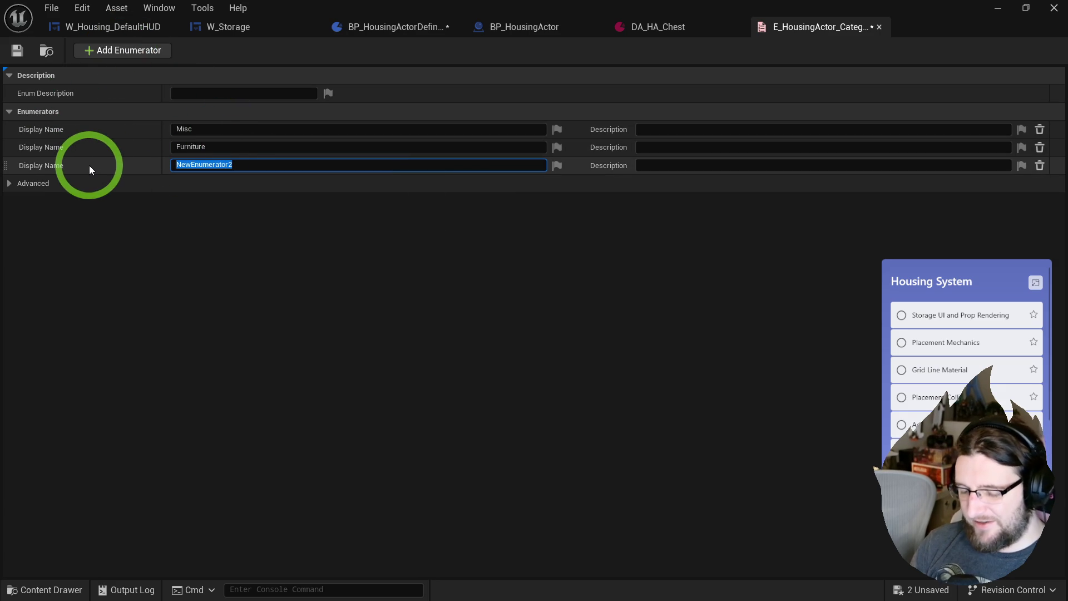
pyautogui.write('Nature')
pyautogui.press('Return')
pyautogui.click(17, 51)
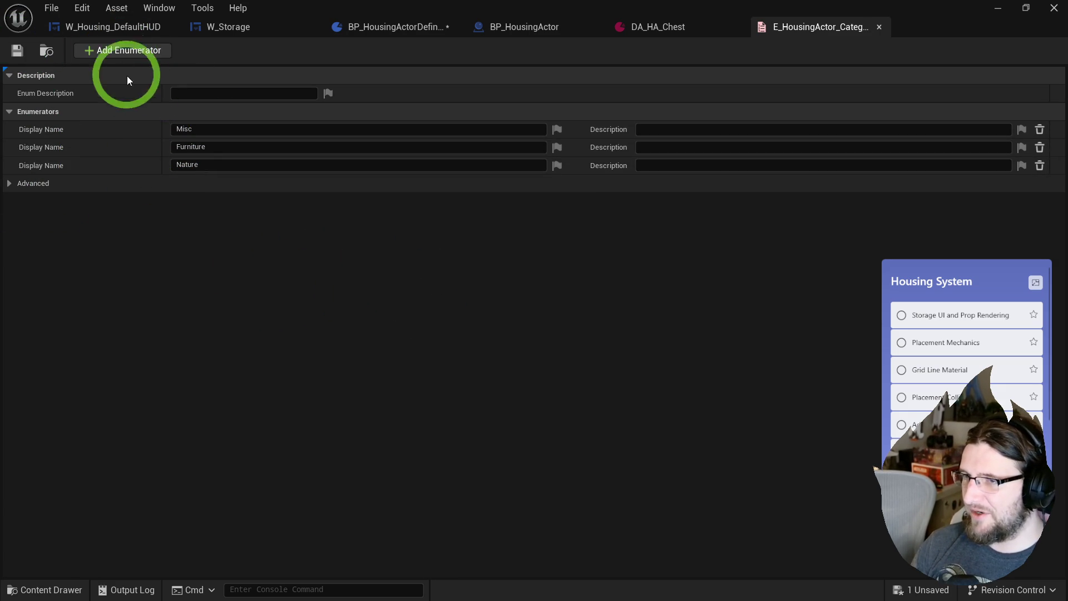
pyautogui.click(123, 52)
pyautogui.write('Decoration')
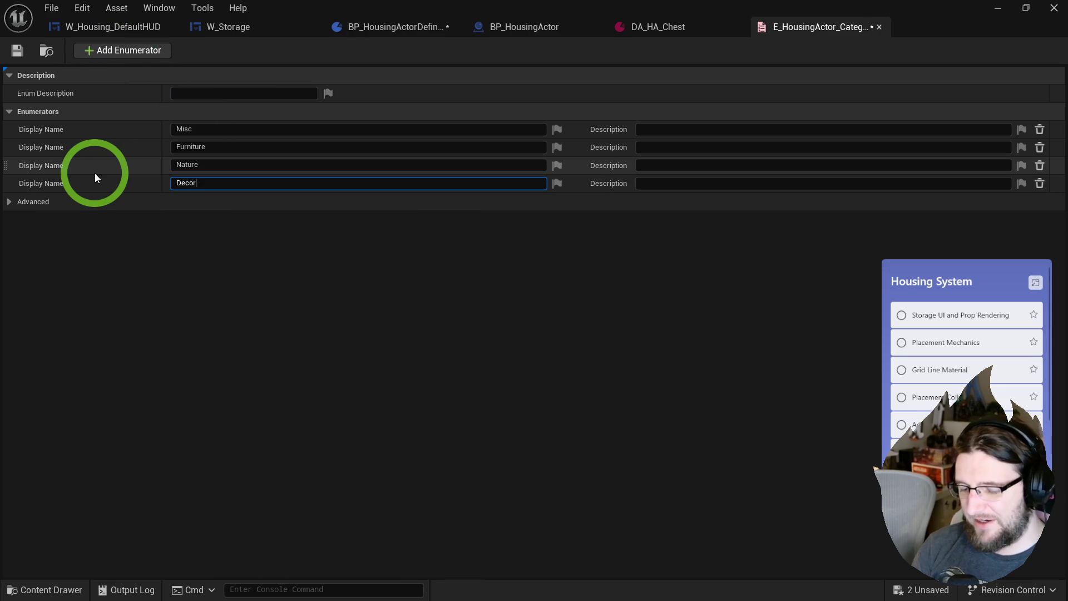
pyautogui.moveTo(5, 183); pyautogui.dragTo(6, 164)
pyautogui.click(17, 50)
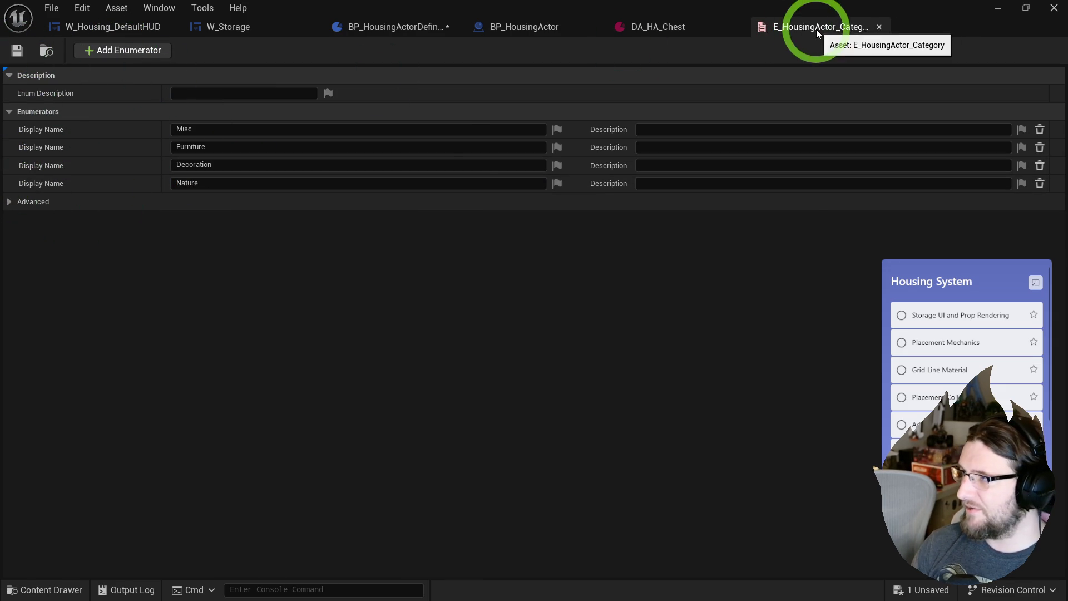
pyautogui.click(879, 27)
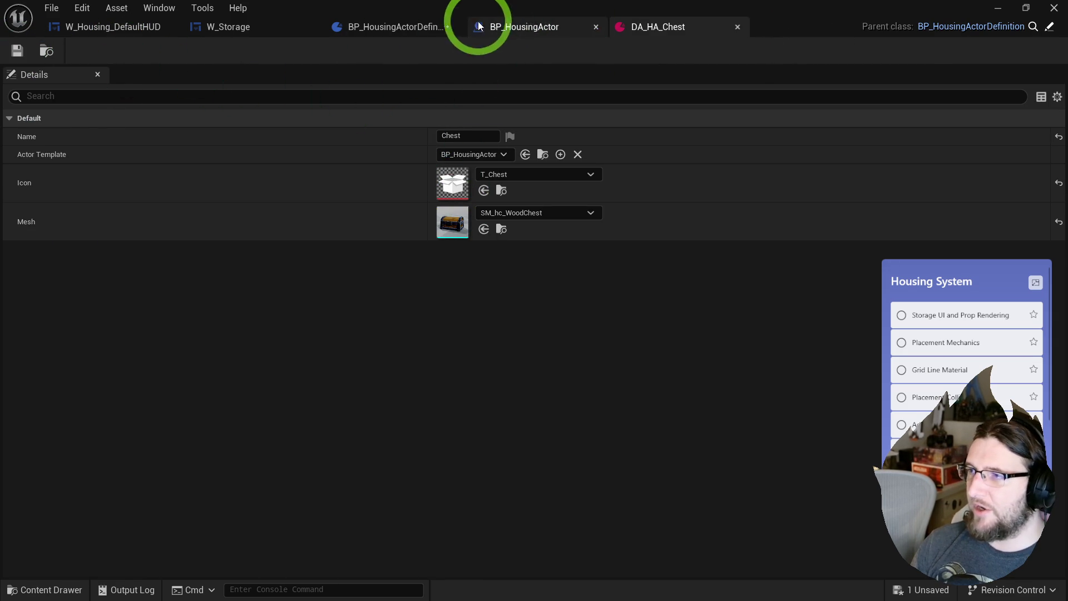
pyautogui.click(402, 23)
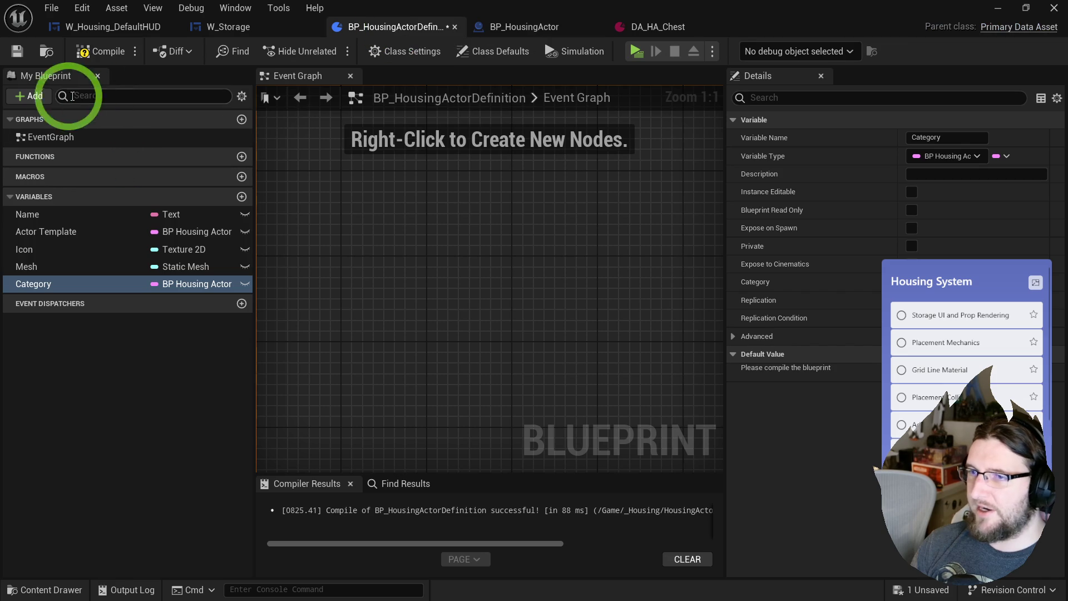
# - Make Category an E Housing Actor Category variable, move it under Name, and recompile
pyautogui.click(187, 285)
pyautogui.write('e categ')
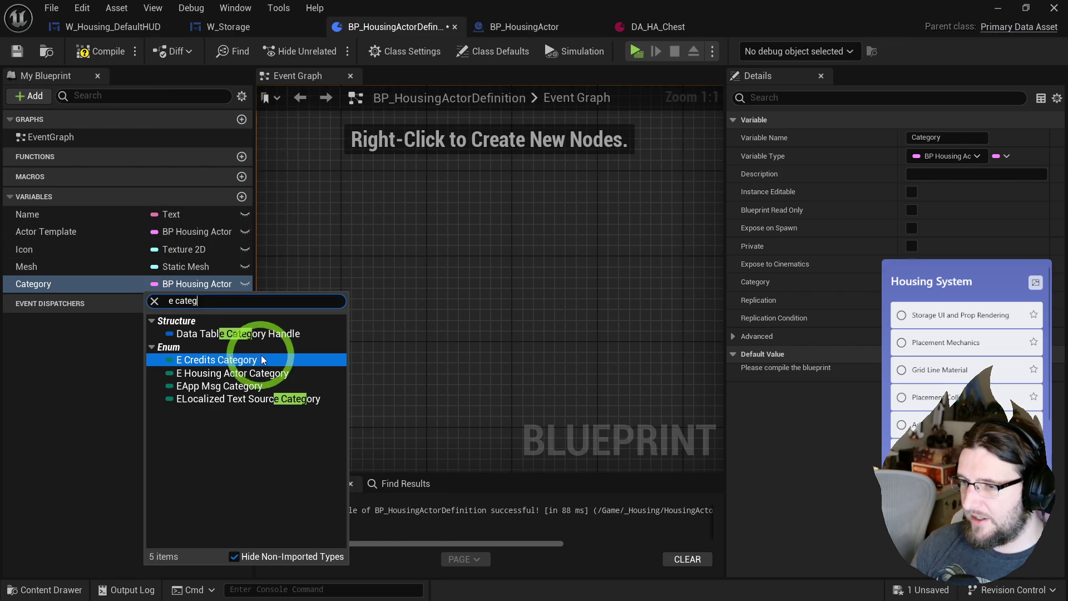
pyautogui.click(228, 373)
pyautogui.hotkey('ctrl', 's')
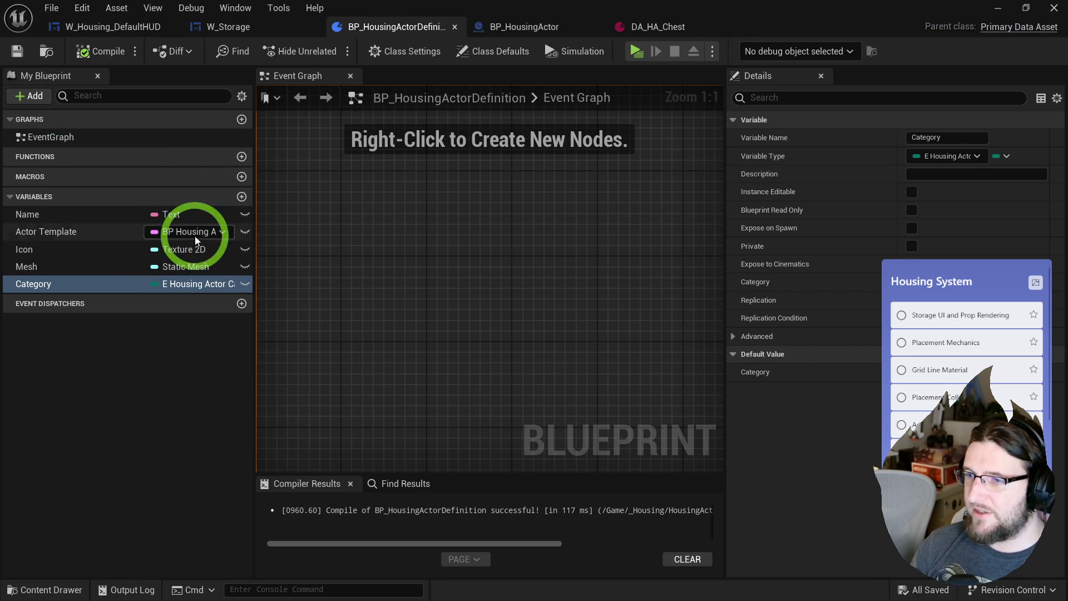
pyautogui.click(28, 282)
pyautogui.moveTo(37, 240); pyautogui.dragTo(33, 224)
pyautogui.click(92, 51)
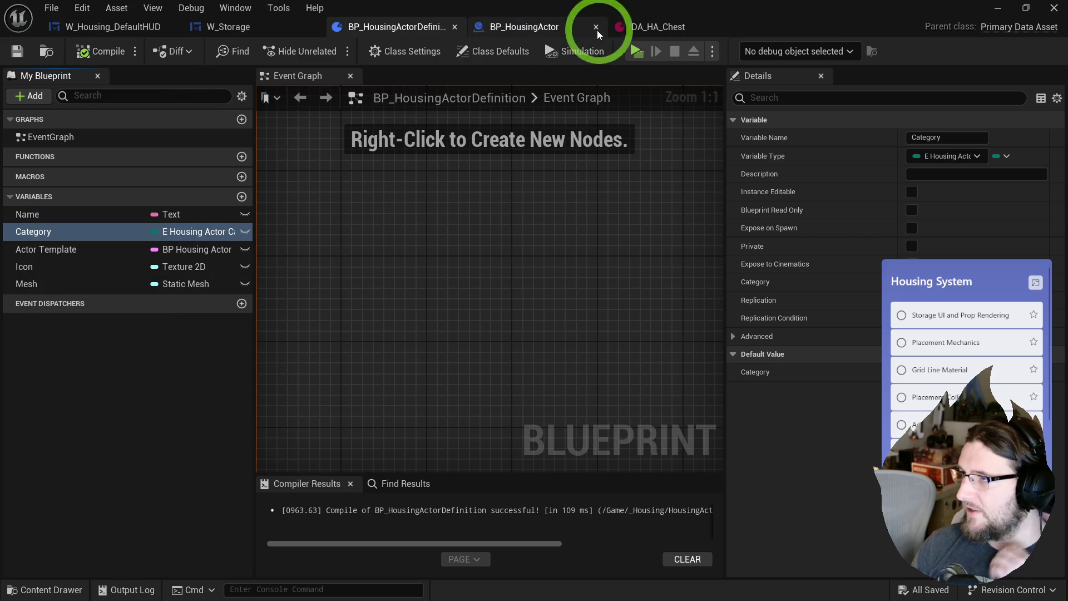
# - Set DA_HA_Chest's category to Furniture and save the data asset
pyautogui.click(645, 26)
pyautogui.click(459, 153)
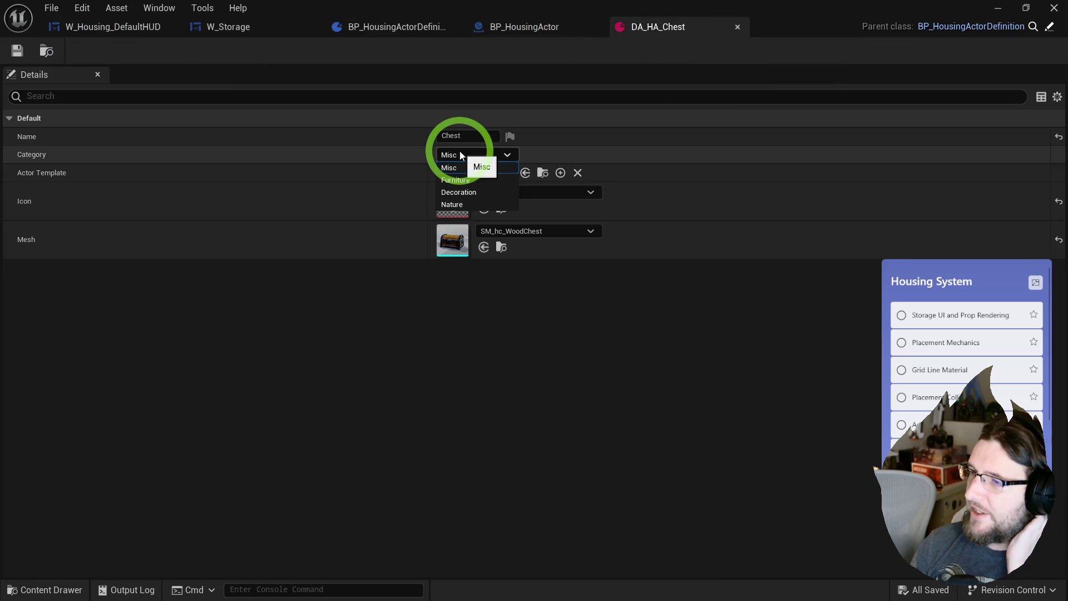
pyautogui.click(467, 179)
pyautogui.click(20, 51)
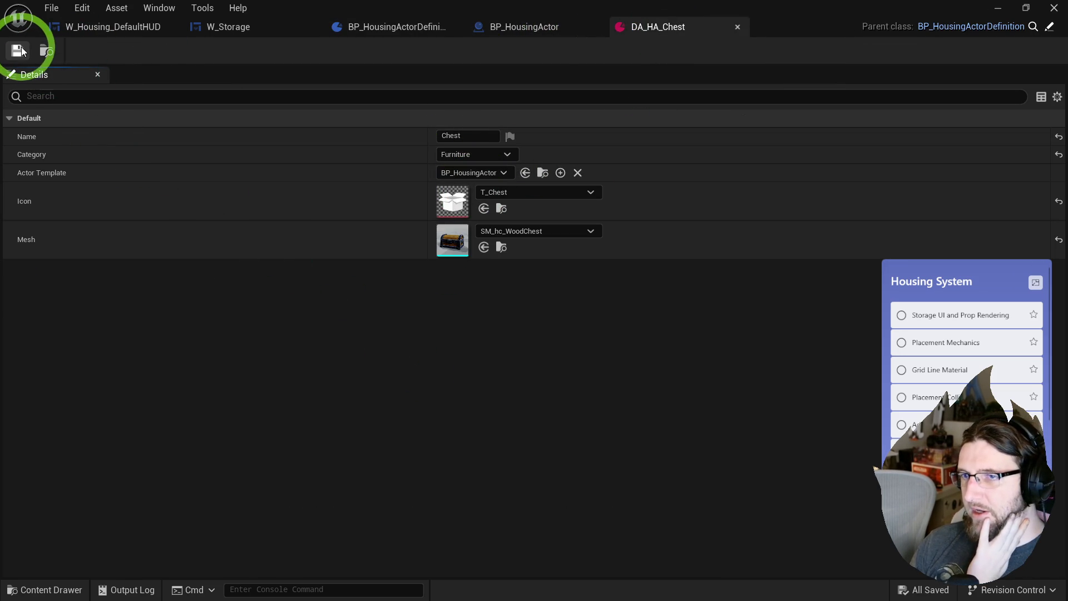
pyautogui.click(192, 28)
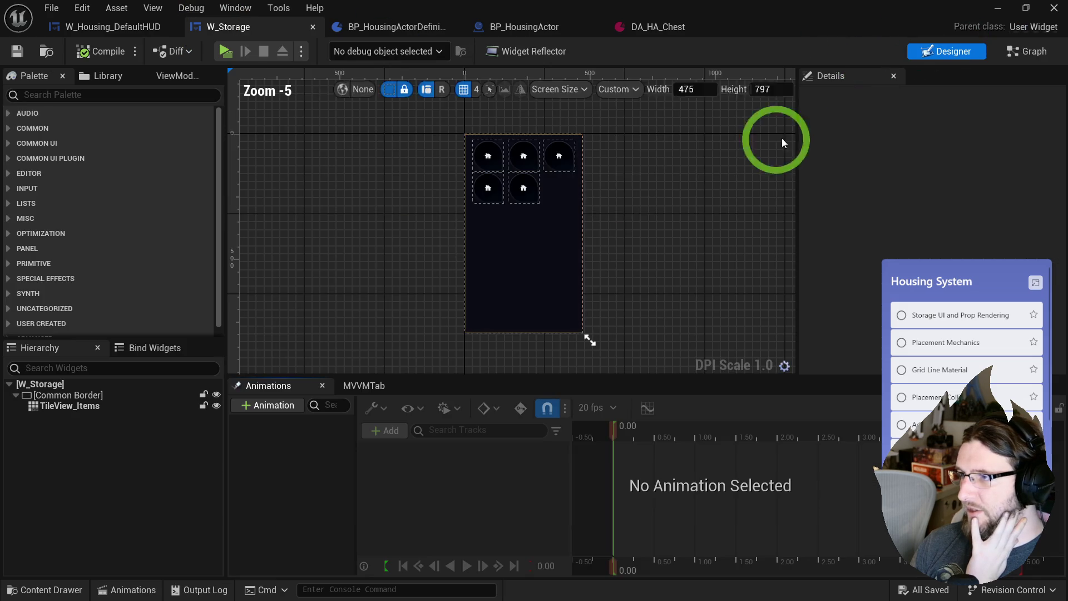
pyautogui.scroll(-5, 500, 202)
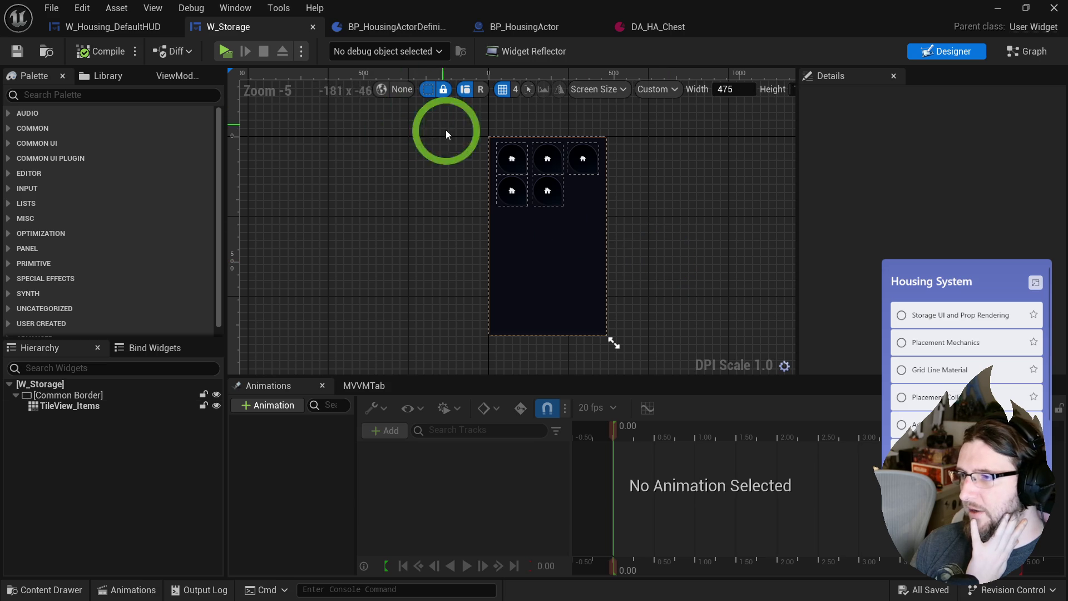
pyautogui.click(578, 208)
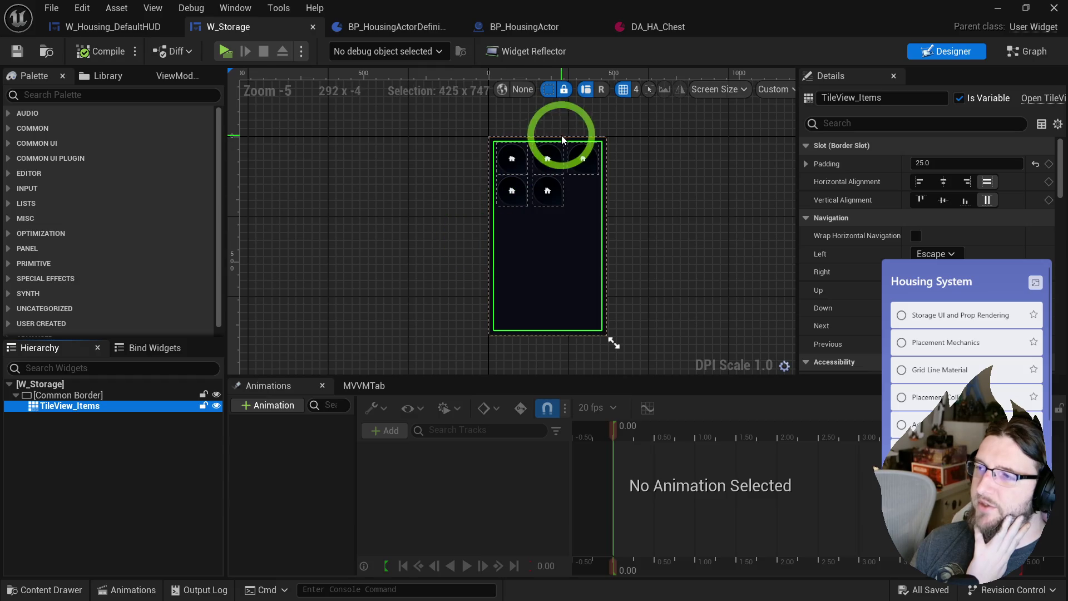
pyautogui.scroll(1, 552, 158)
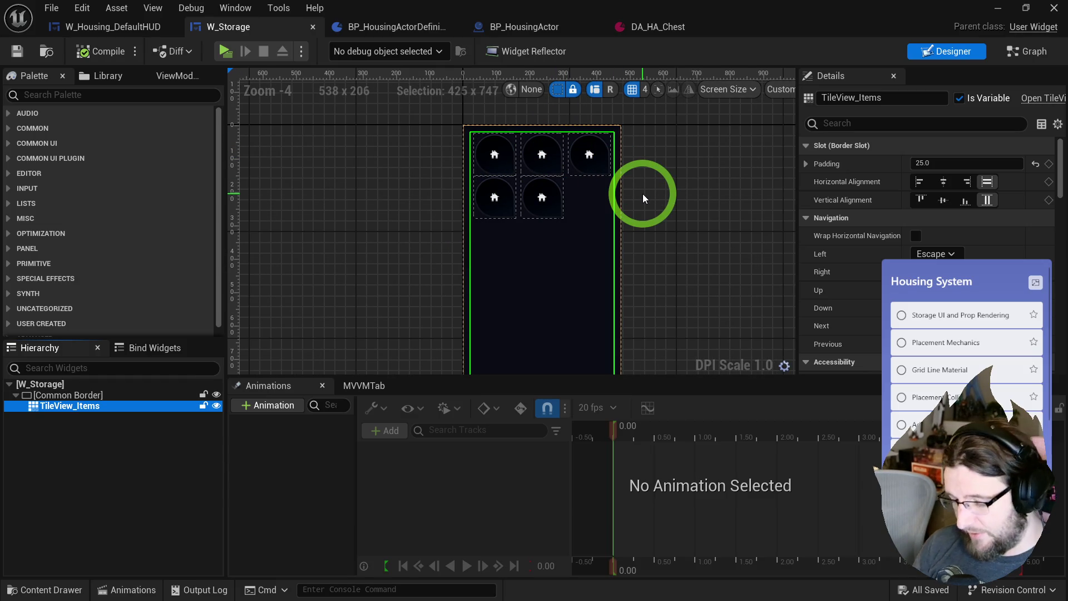
pyautogui.moveTo(682, 378); pyautogui.dragTo(673, 439)
pyautogui.click(101, 497)
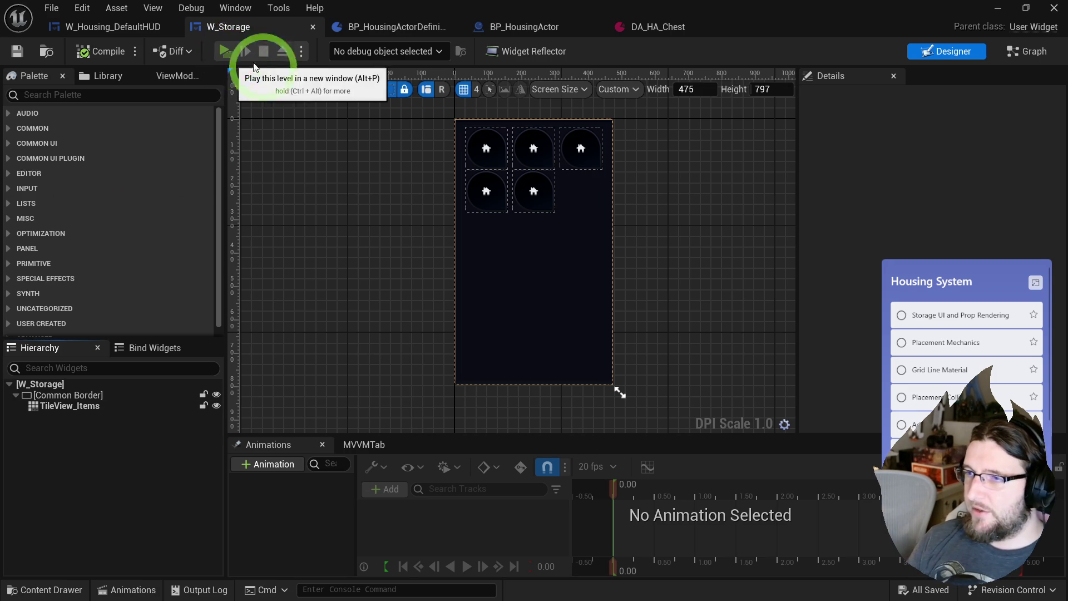
# - Launch the level in a standalone preview and run the character around the room
pyautogui.click(237, 58)
pyautogui.press('w')
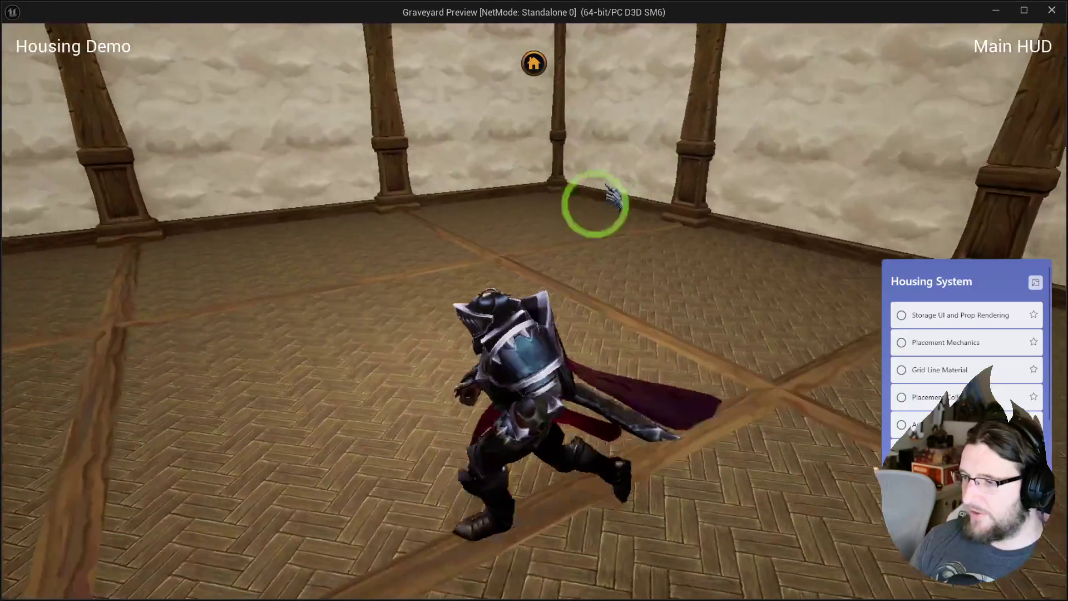
pyautogui.press('w')
pyautogui.press('s')
pyautogui.press('a')
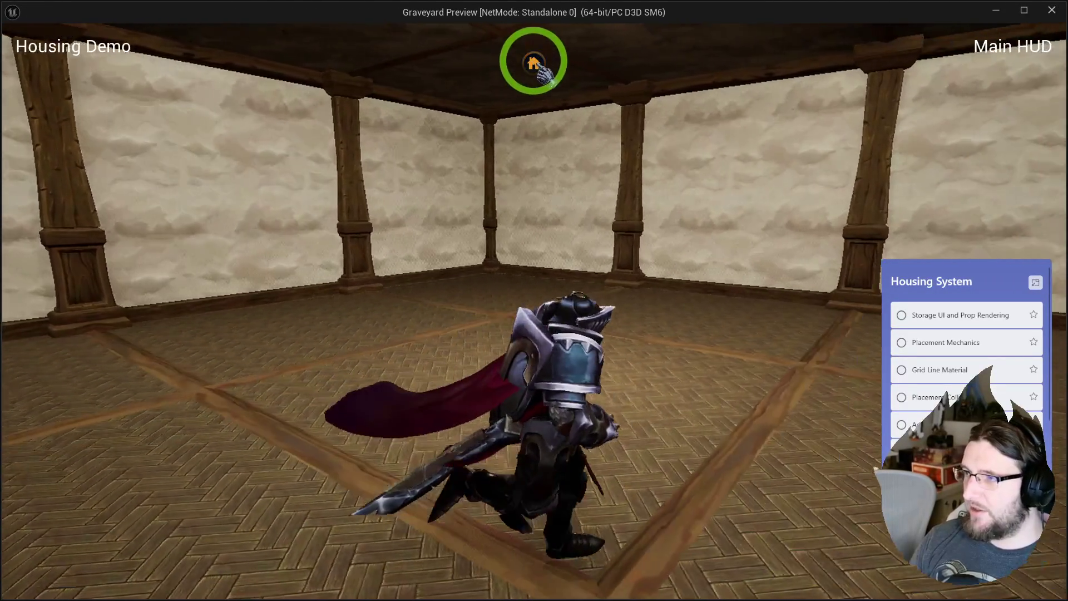
# - Open and close the housing storage panel while walking, then end the preview with Esc
pyautogui.click(534, 64)
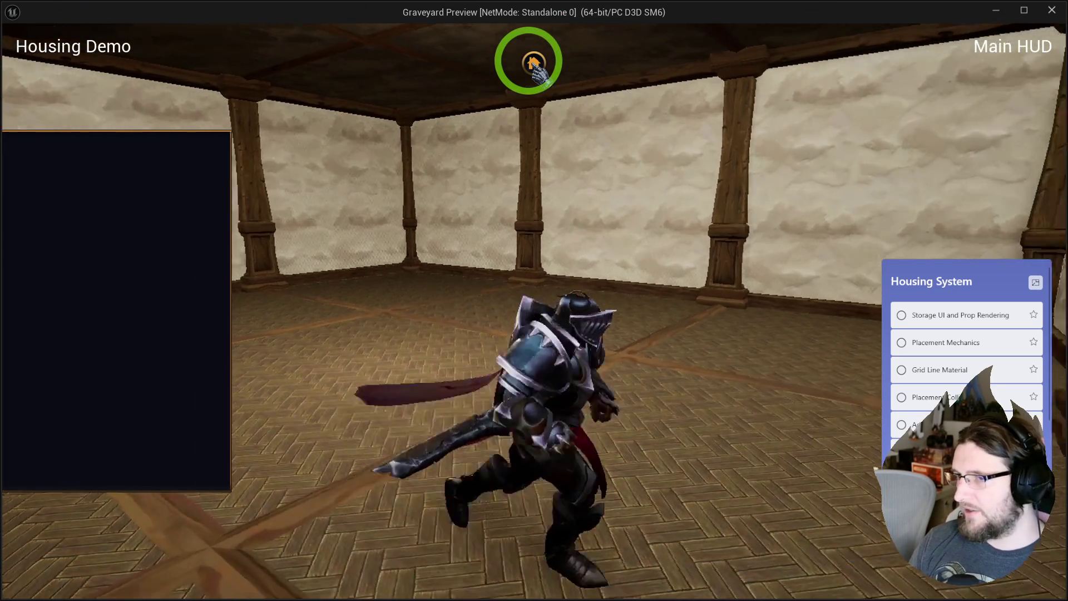
pyautogui.press('w')
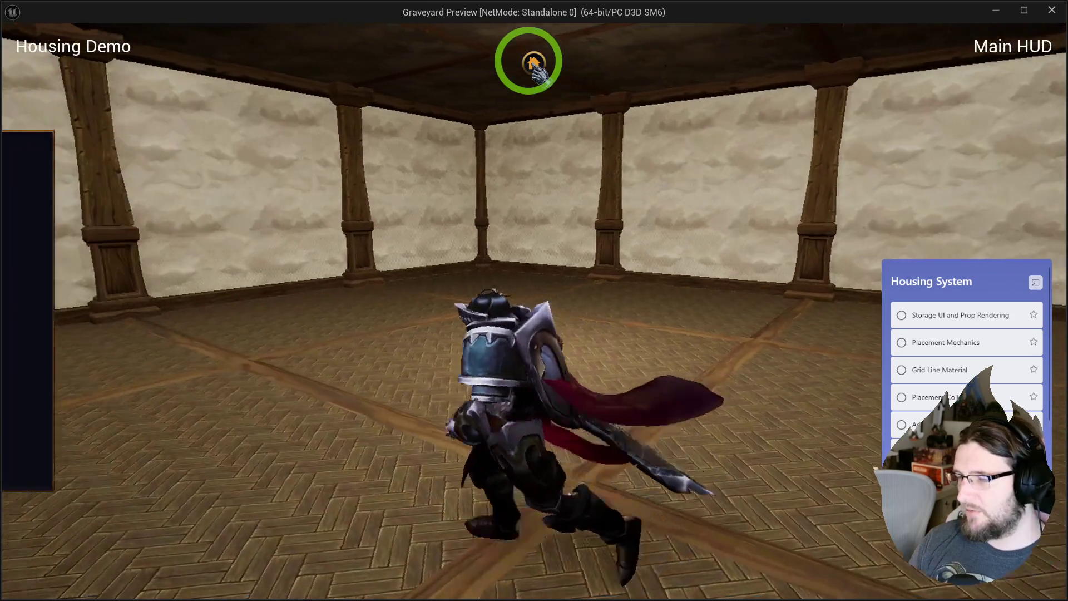
pyautogui.press('s')
pyautogui.press('a')
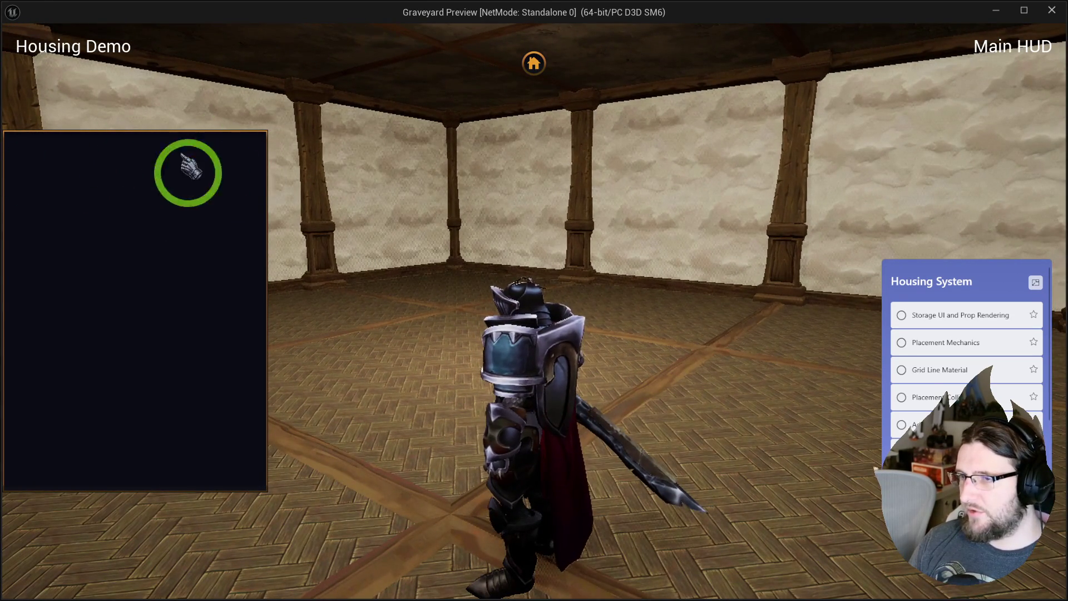
pyautogui.click(533, 64)
pyautogui.press('Escape')
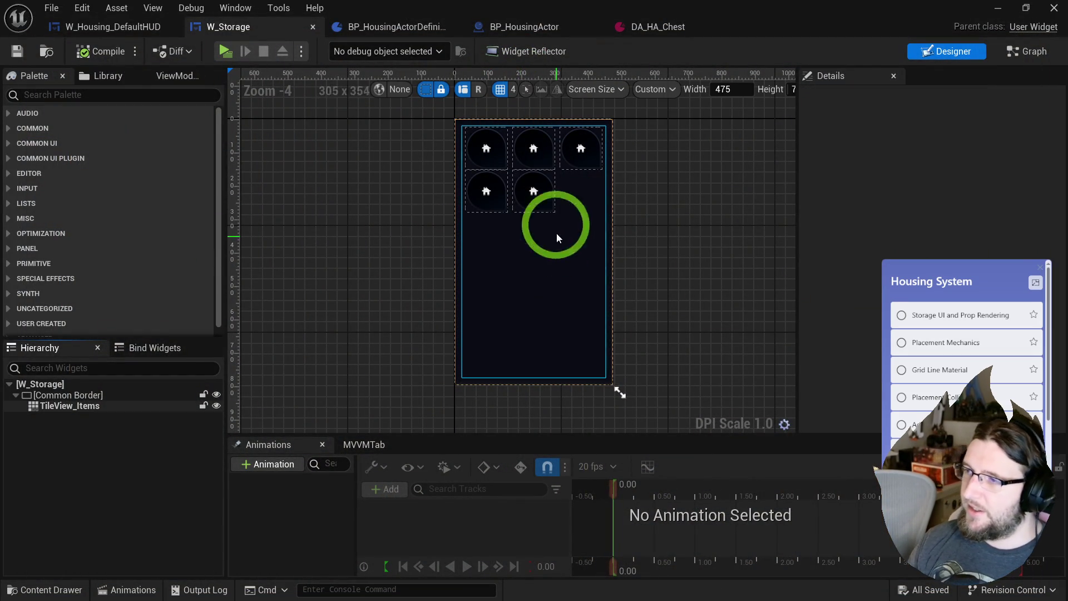
# - Back in Level_Demo, browse to N_Hance_Modular_Building/Meshes and filter to static meshes
pyautogui.scroll(5, 529, 145)
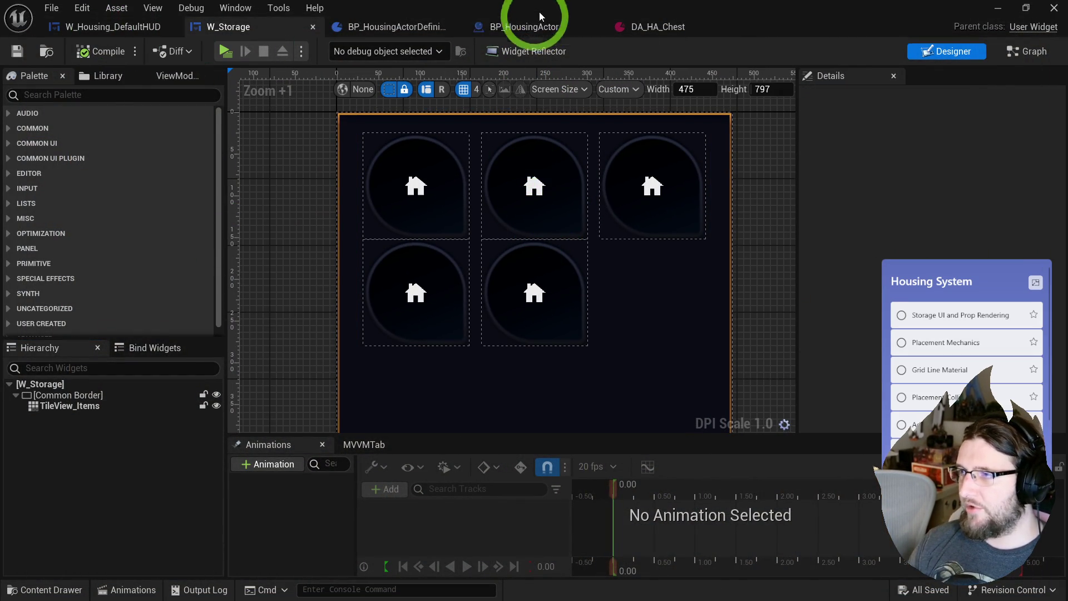
pyautogui.hotkey('alt', 'Tab')
pyautogui.hotkey('ctrl', 'space')
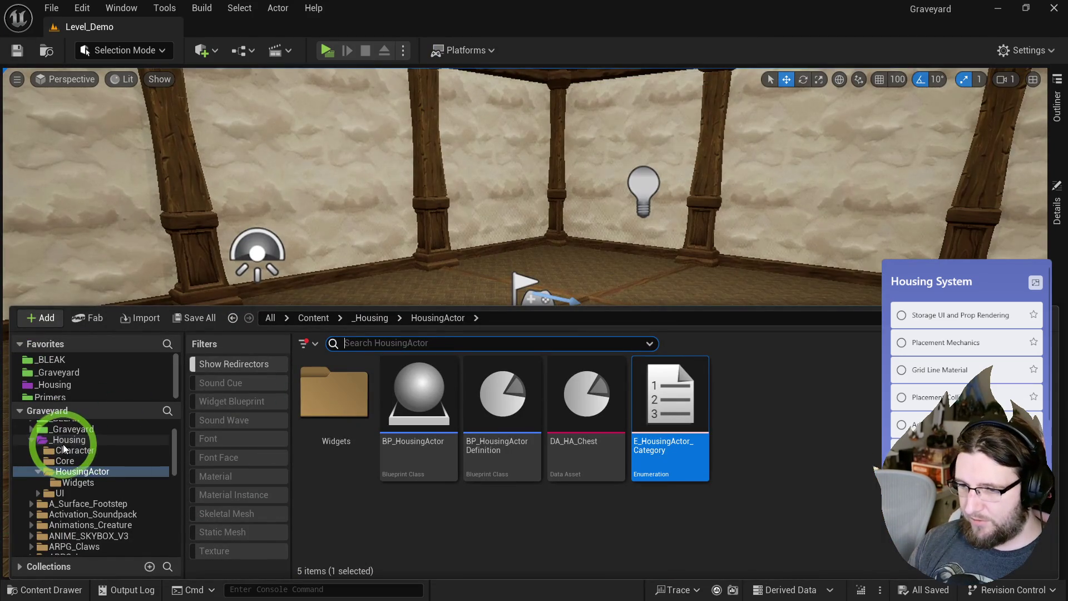
pyautogui.click(63, 444)
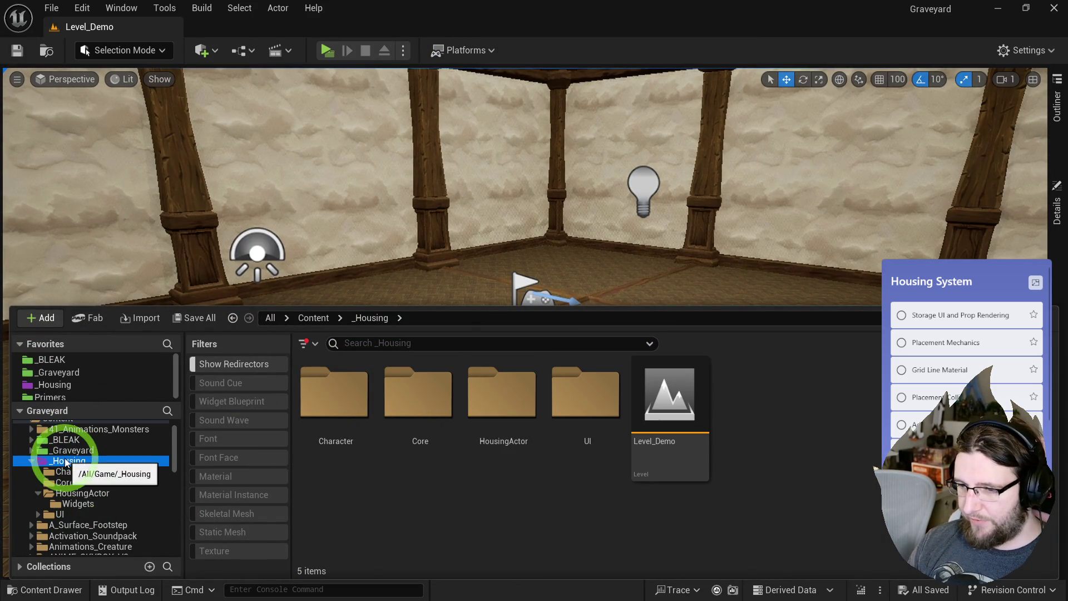
pyautogui.scroll(-10, 69, 466)
pyautogui.scroll(-5, 111, 516)
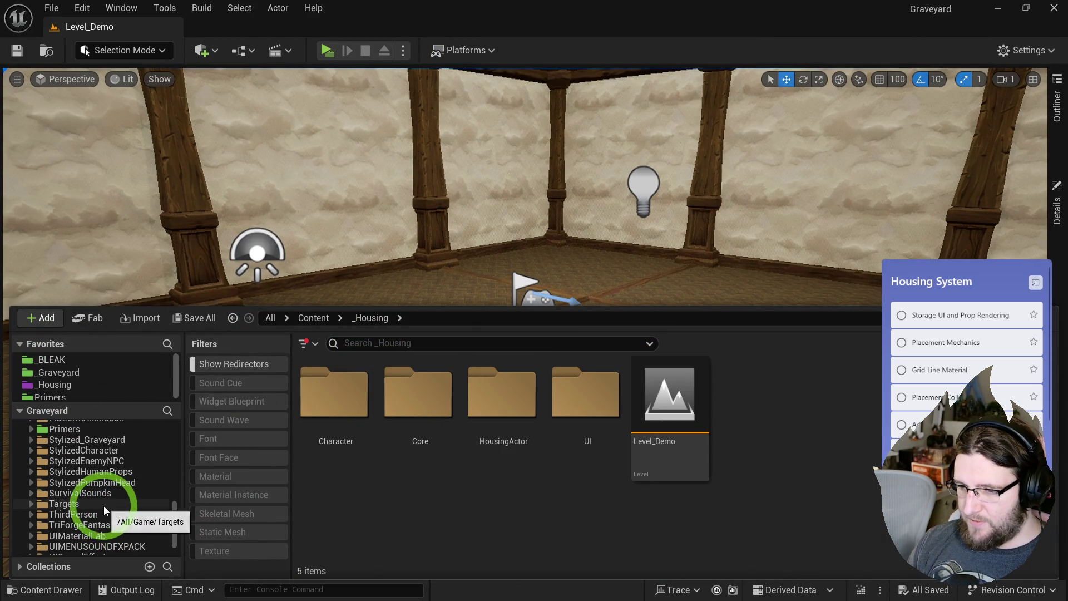
pyautogui.scroll(3, 109, 496)
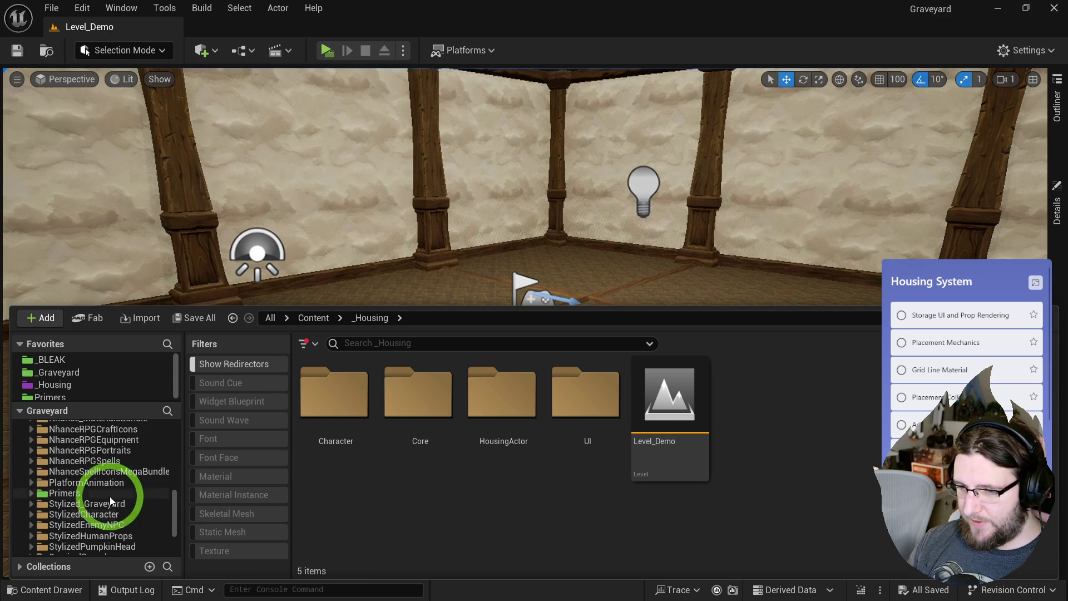
pyautogui.scroll(2, 103, 489)
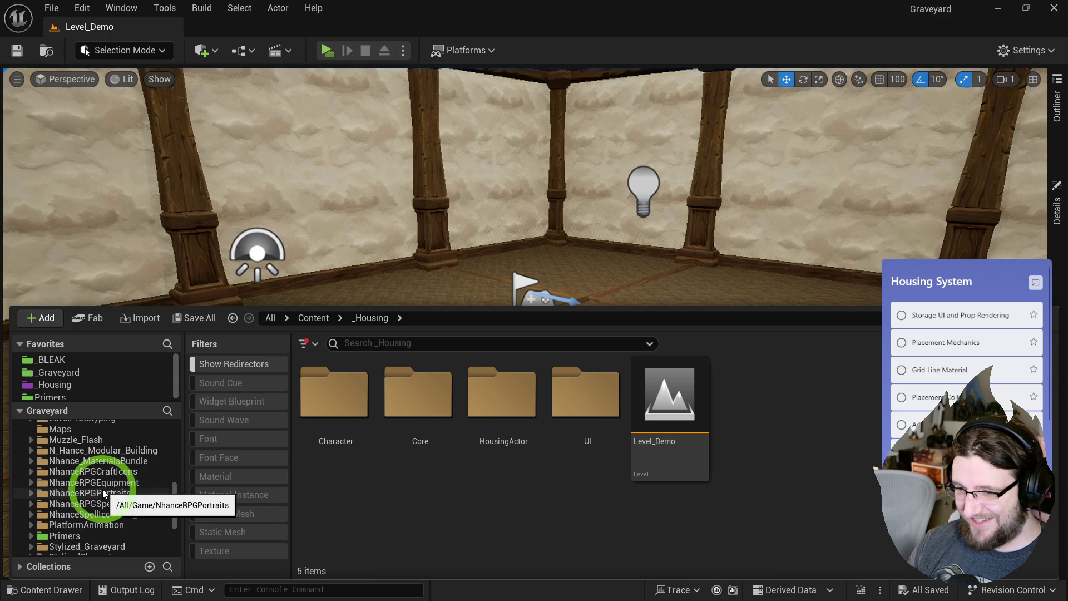
pyautogui.rightClick(92, 450)
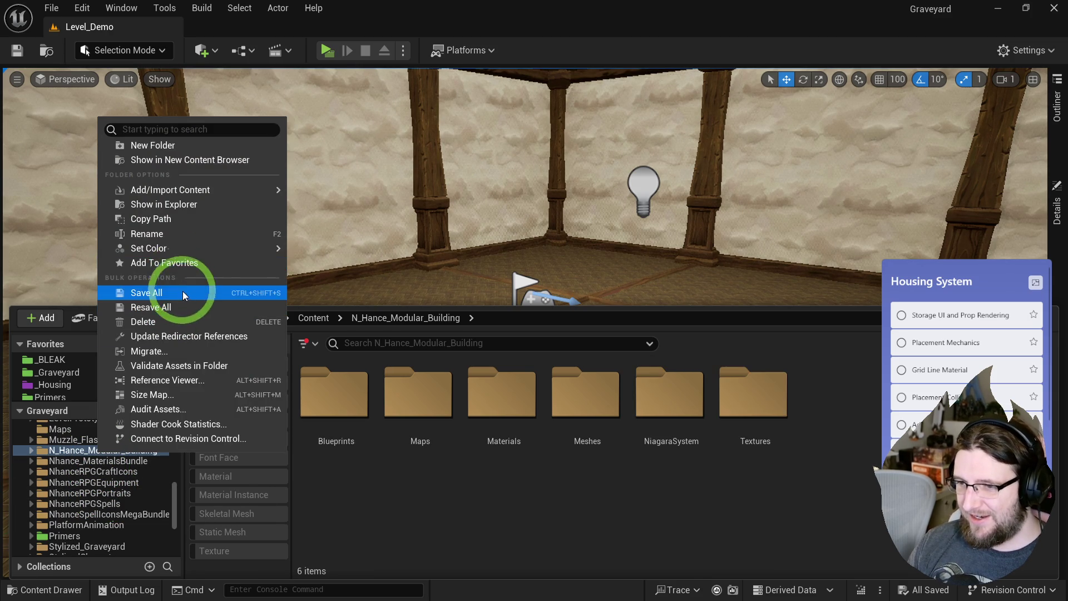
pyautogui.click(483, 515)
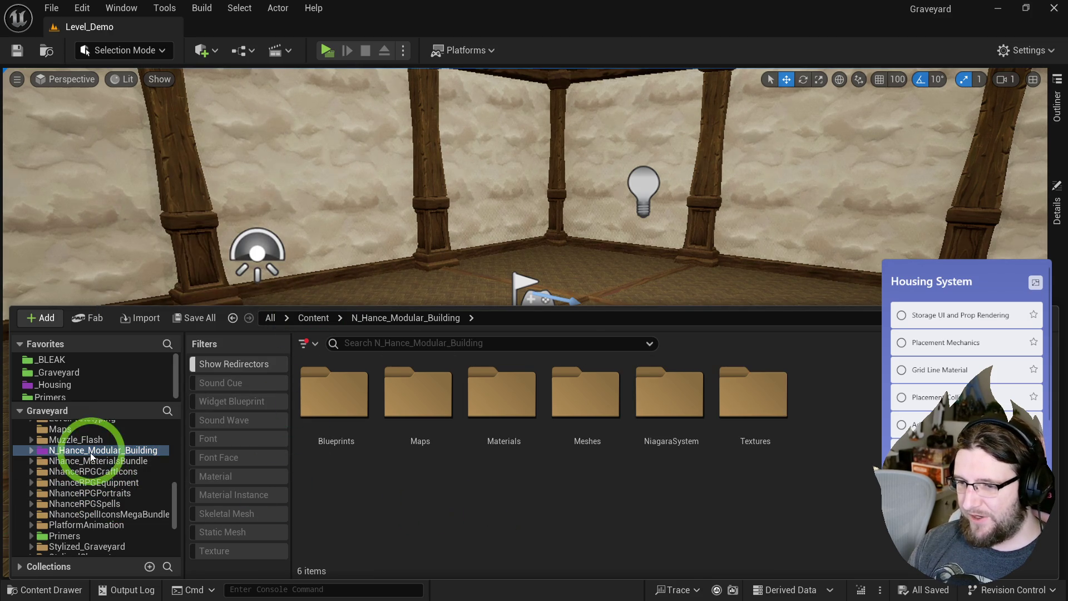
pyautogui.doubleClick(578, 400)
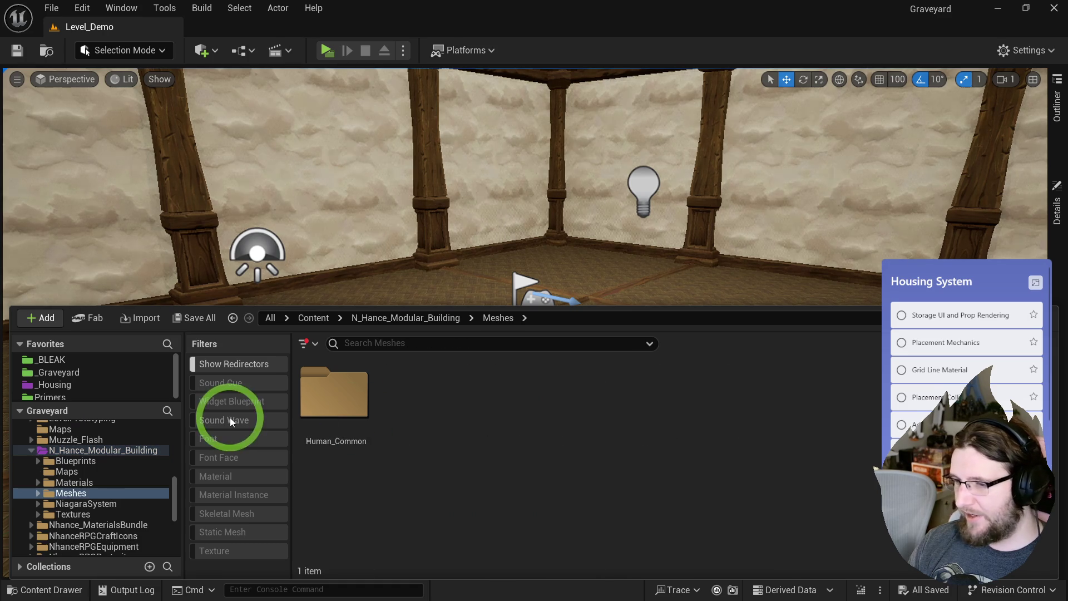
pyautogui.click(225, 531)
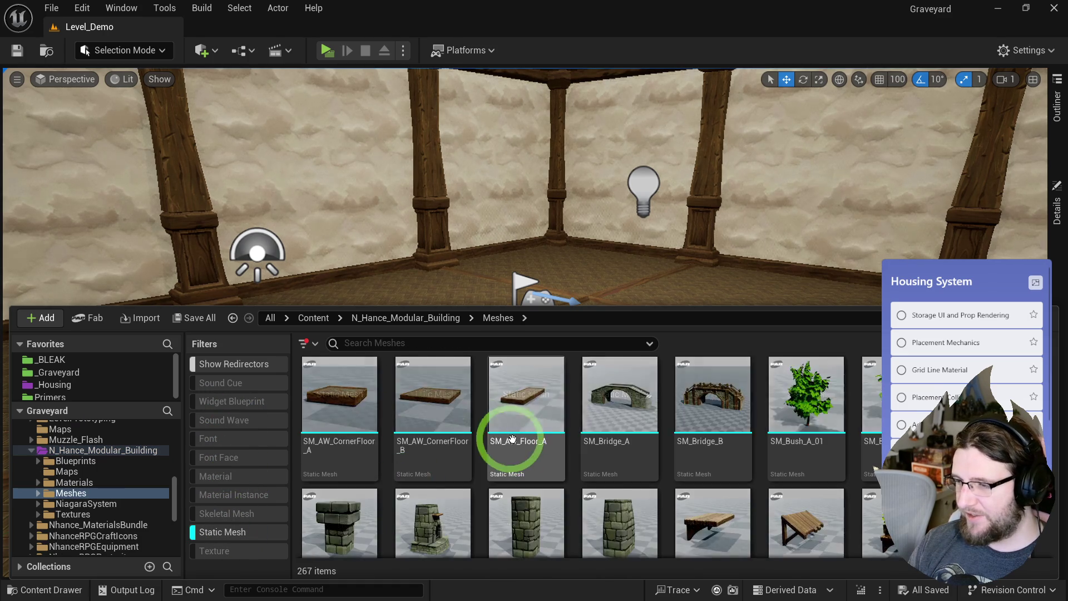
# - Drag SM_hc_WoodChest and SM_hc_WoodChair_A–D together onto the room floor
pyautogui.scroll(-10, 511, 440)
pyautogui.scroll(-10, 668, 433)
pyautogui.scroll(-10, 667, 432)
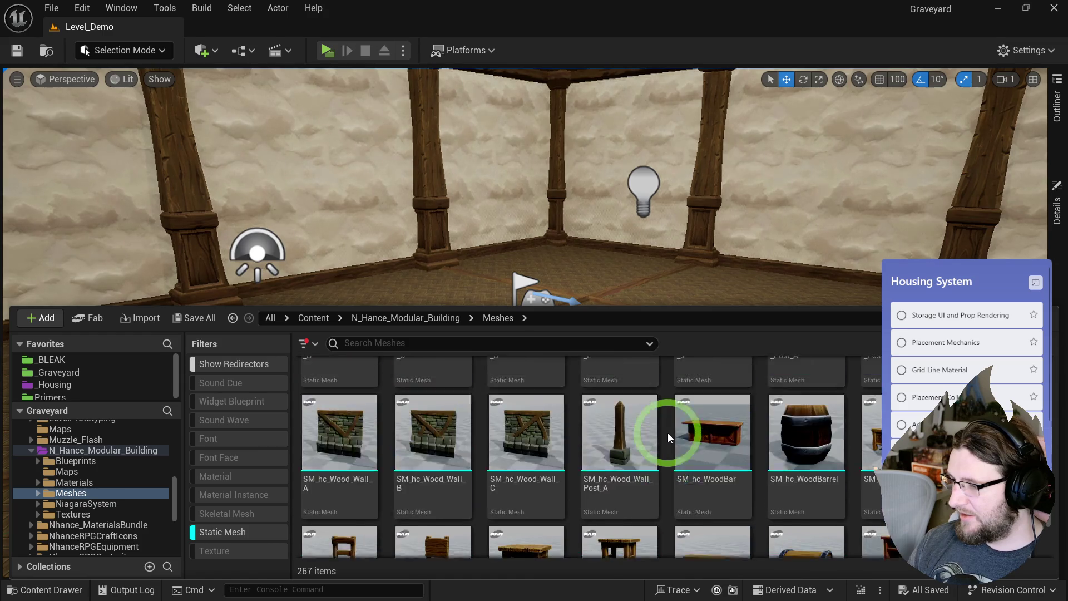
pyautogui.scroll(-1, 667, 433)
pyautogui.click(779, 470)
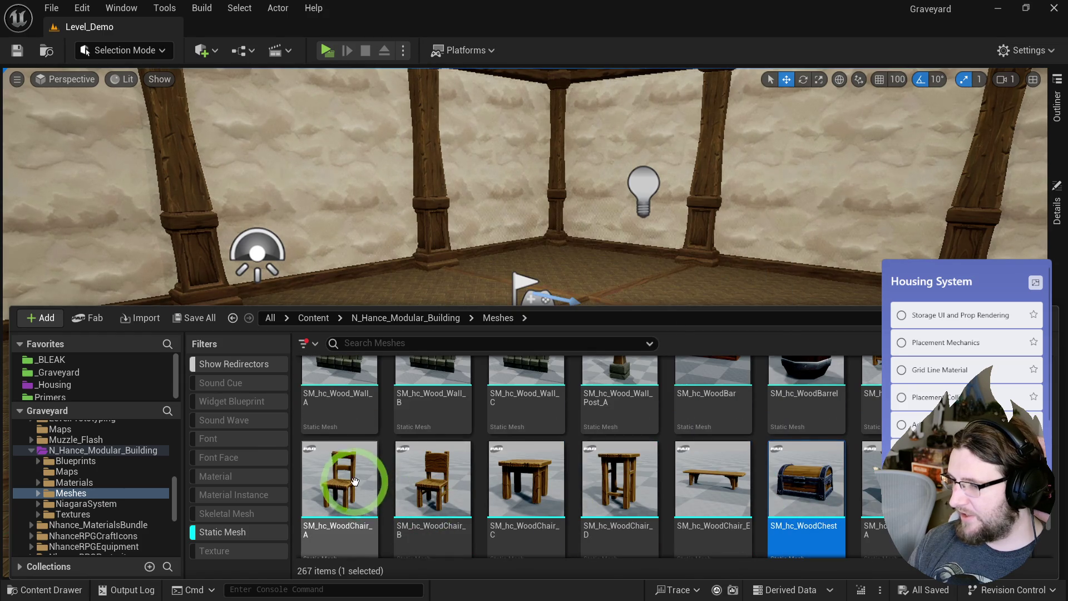
pyautogui.keyDown('ctrl'); pyautogui.click(356, 482); pyautogui.keyUp('ctrl')
pyautogui.keyDown('ctrl'); pyautogui.click(433, 478); pyautogui.keyUp('ctrl')
pyautogui.keyDown('ctrl'); pyautogui.click(525, 478); pyautogui.keyUp('ctrl')
pyautogui.keyDown('ctrl'); pyautogui.click(618, 479); pyautogui.keyUp('ctrl')
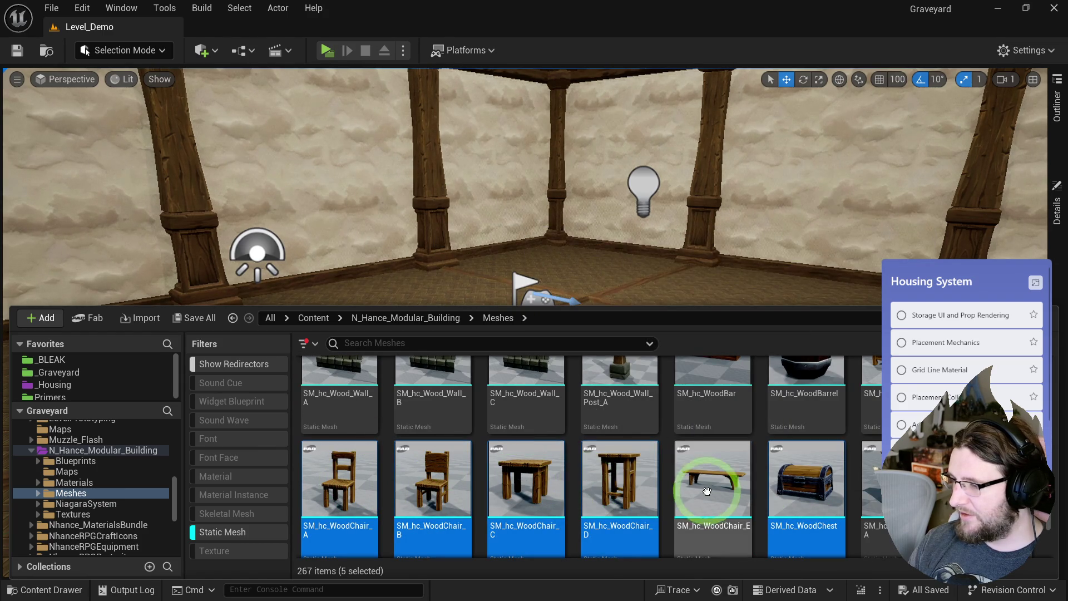
pyautogui.moveTo(620, 479)
pyautogui.mouseDown()
pyautogui.moveTo(374, 274)
pyautogui.moveTo(284, 417)
pyautogui.moveTo(256, 439)
pyautogui.mouseUp()
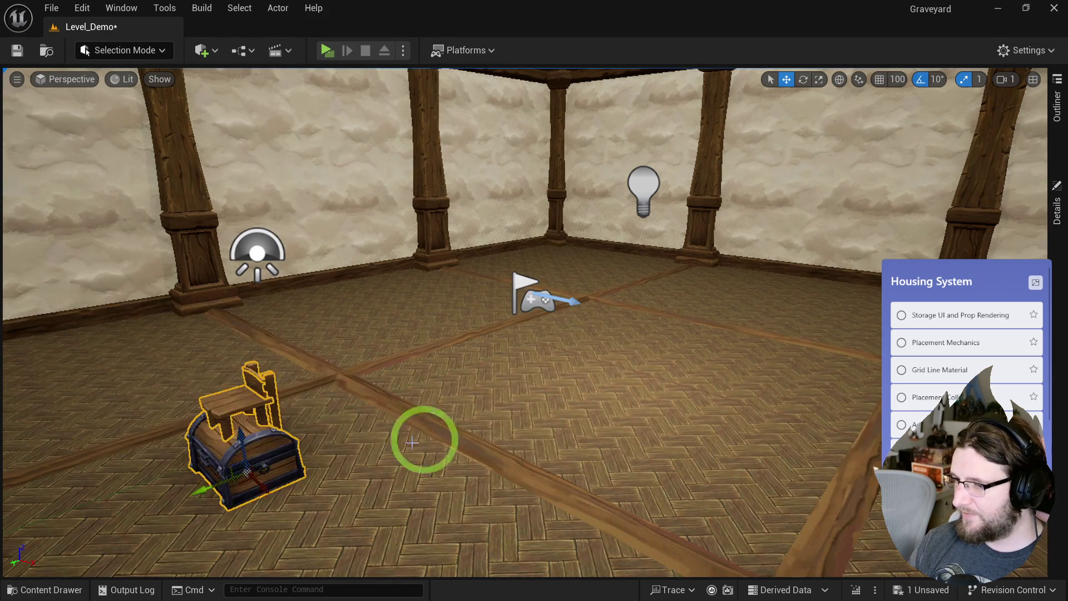
# - Pull the chairs off the chest and stool so each piece stands separately on the floor
pyautogui.press('f')
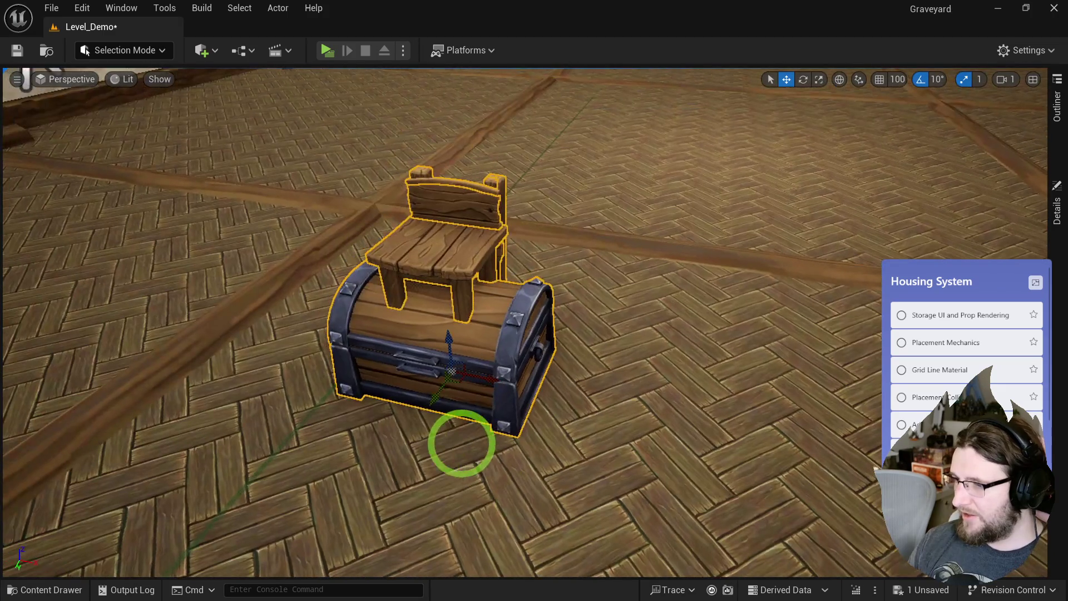
pyautogui.moveTo(450, 375)
pyautogui.mouseDown()
pyautogui.moveTo(679, 383)
pyautogui.moveTo(681, 372)
pyautogui.mouseUp()
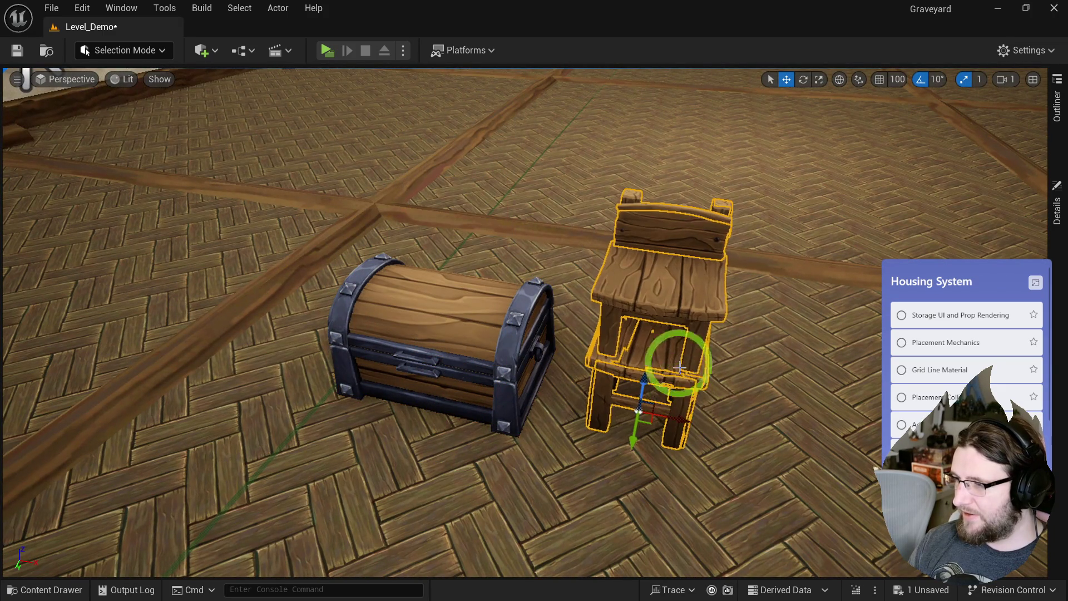
pyautogui.moveTo(670, 410)
pyautogui.mouseDown()
pyautogui.moveTo(746, 424)
pyautogui.moveTo(566, 395)
pyautogui.mouseUp()
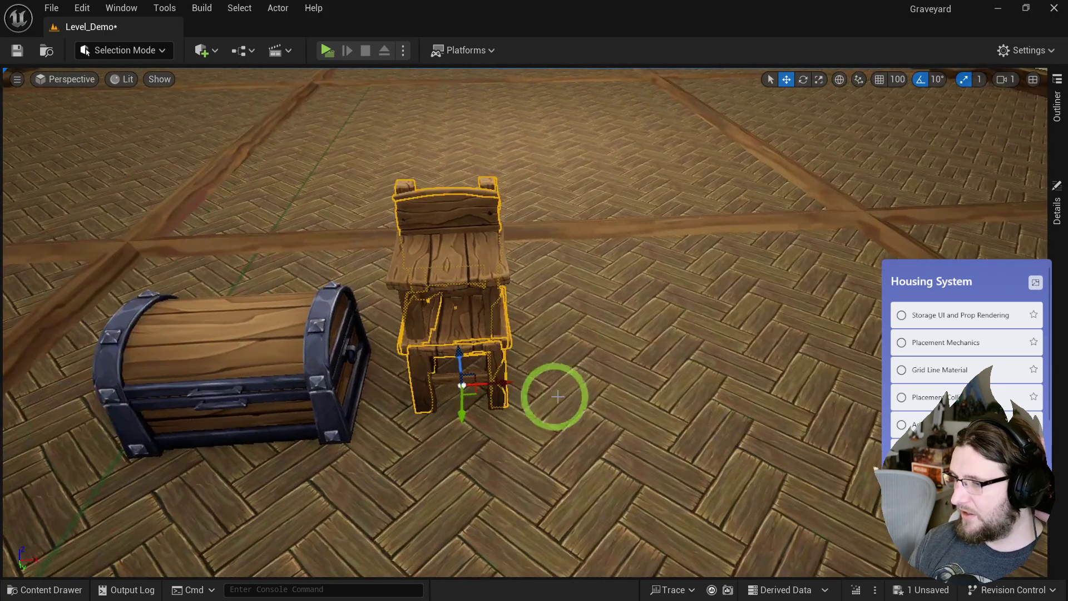
pyautogui.moveTo(502, 383); pyautogui.dragTo(748, 358)
pyautogui.moveTo(875, 342); pyautogui.dragTo(696, 389)
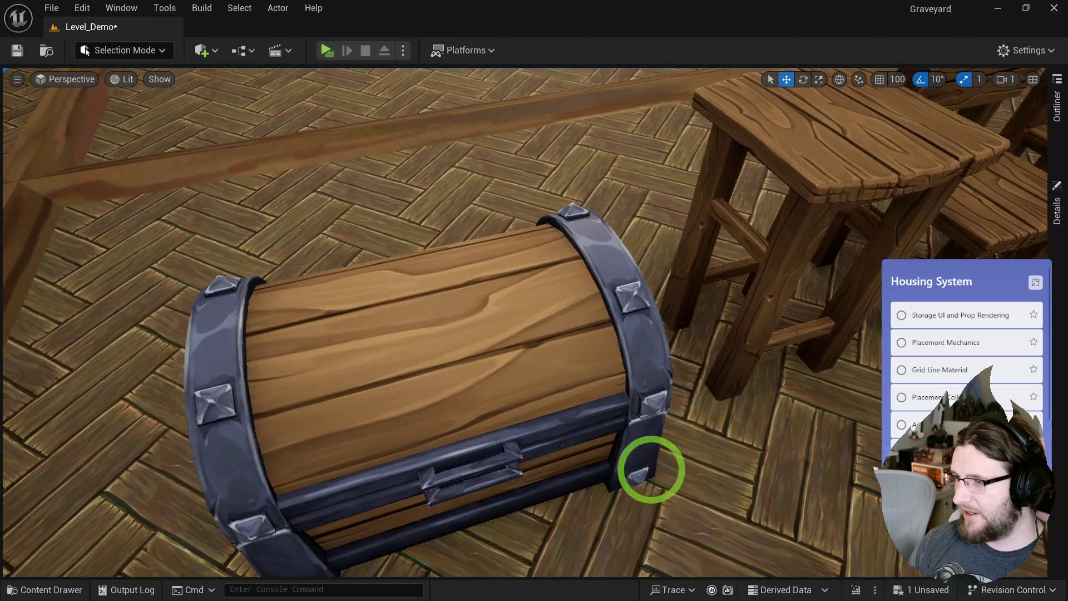
pyautogui.moveTo(651, 469)
pyautogui.mouseDown()
pyautogui.moveTo(739, 391)
pyautogui.moveTo(732, 410)
pyautogui.moveTo(756, 394)
pyautogui.moveTo(758, 377)
pyautogui.moveTo(785, 382)
pyautogui.moveTo(786, 409)
pyautogui.moveTo(768, 398)
pyautogui.moveTo(727, 419)
pyautogui.moveTo(732, 401)
pyautogui.moveTo(737, 409)
pyautogui.mouseUp()
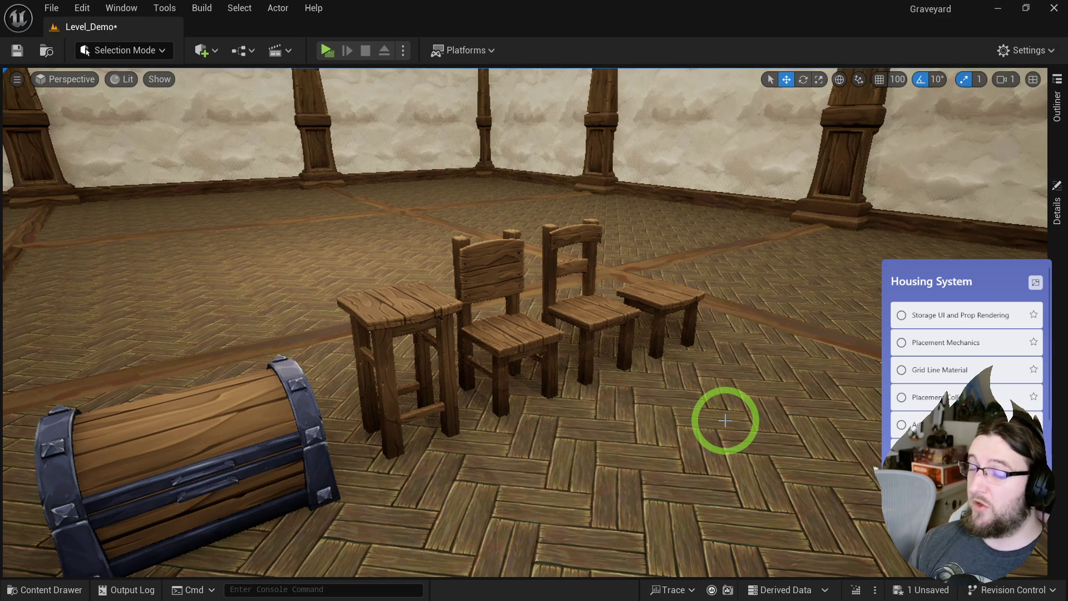
pyautogui.moveTo(697, 425)
pyautogui.mouseDown()
pyautogui.moveTo(682, 405)
pyautogui.moveTo(677, 429)
pyautogui.mouseUp()
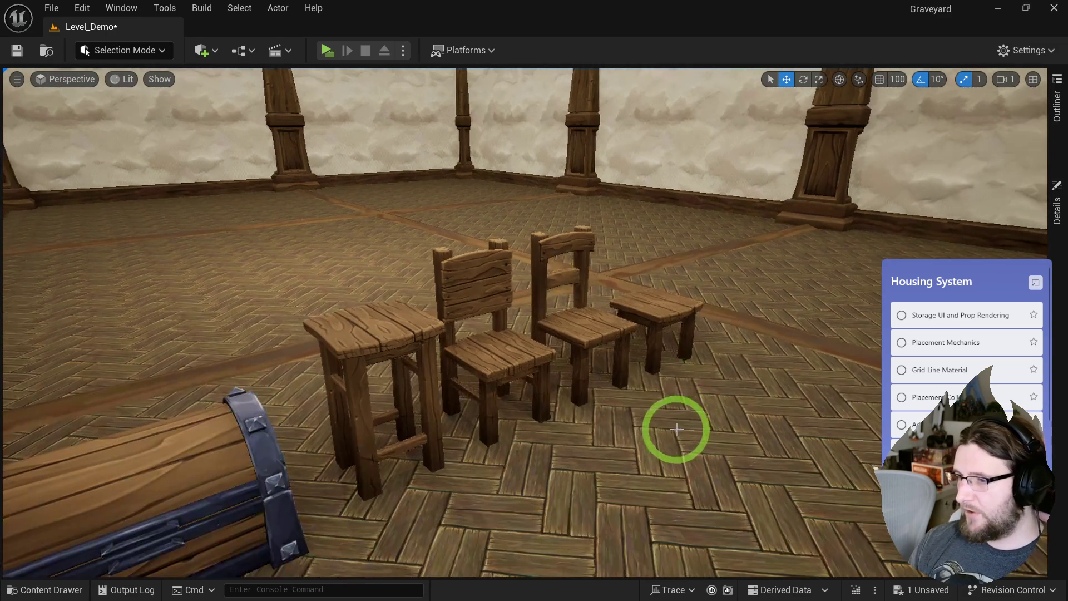
pyautogui.click(503, 352)
pyautogui.hotkey('ctrl', 'space')
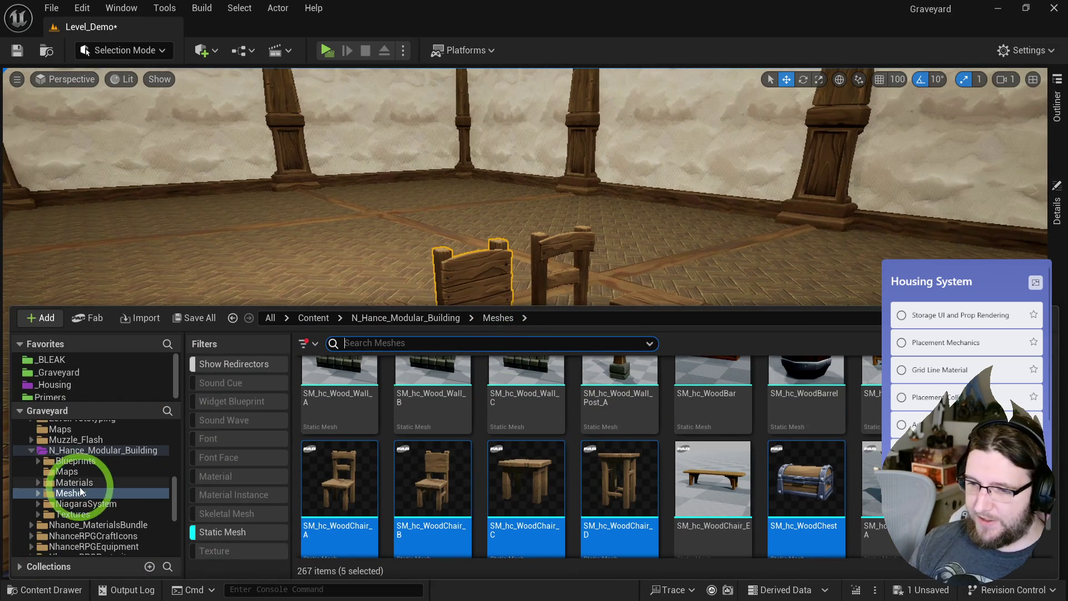
pyautogui.click(84, 514)
pyautogui.click(311, 349)
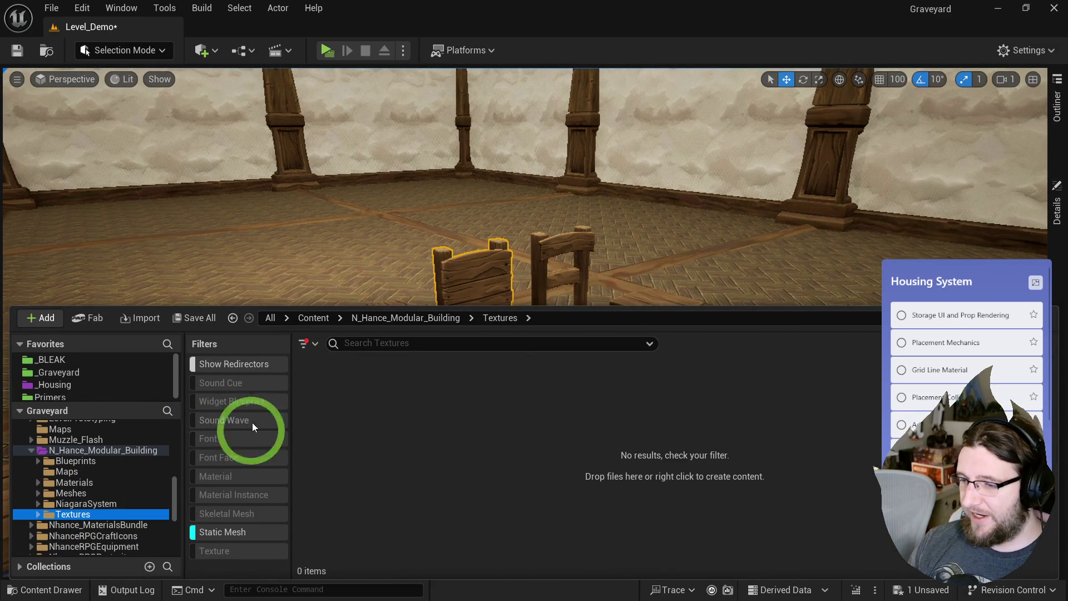
pyautogui.click(232, 530)
pyautogui.click(237, 553)
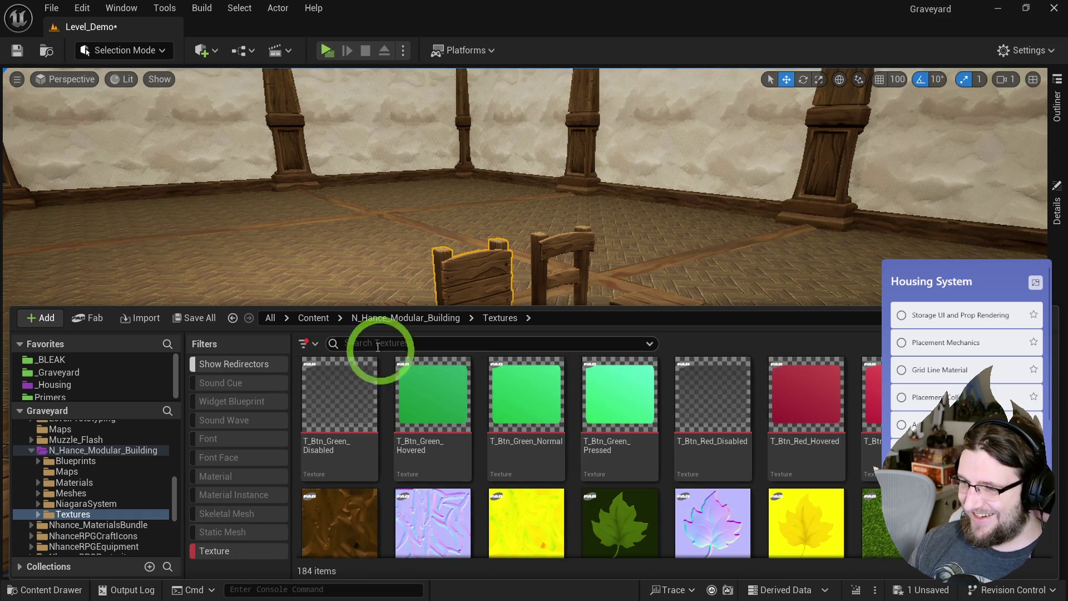
pyautogui.click(418, 384)
pyautogui.scroll(-10, 542, 363)
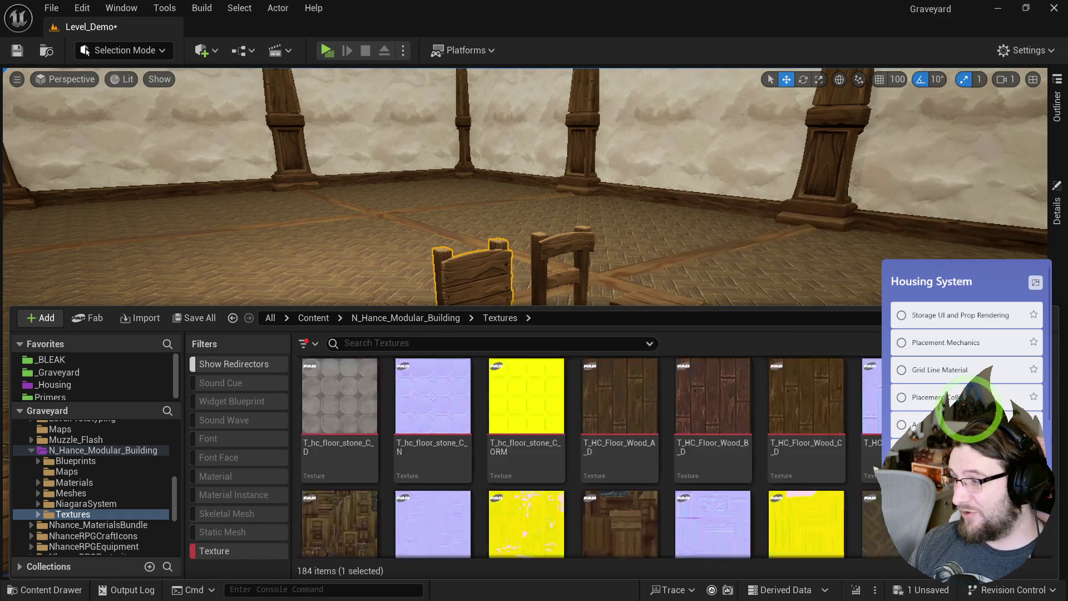
pyautogui.scroll(3, 969, 390)
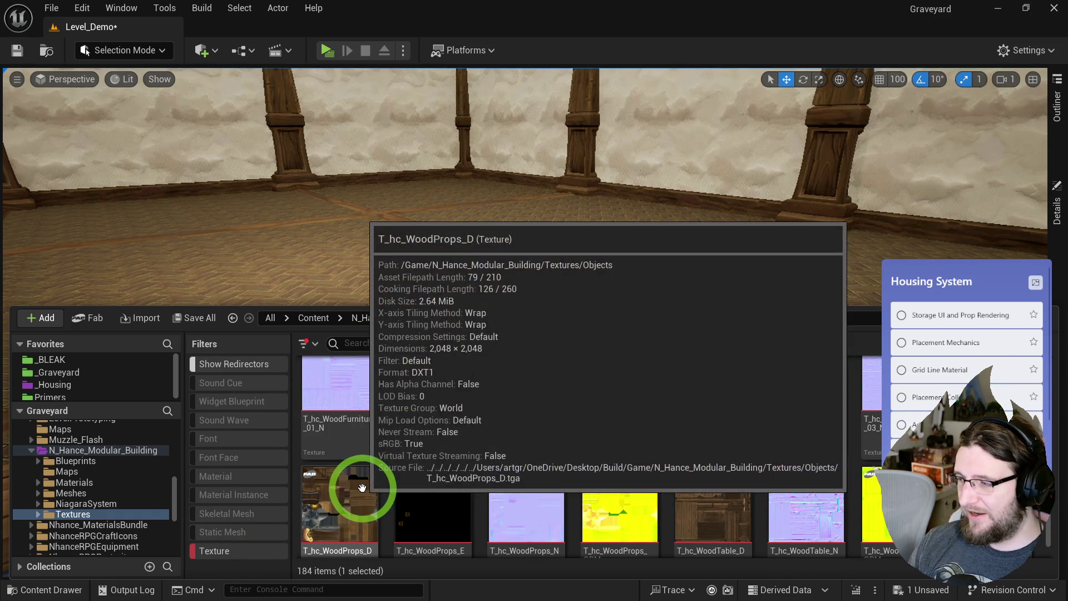
pyautogui.scroll(1, 362, 485)
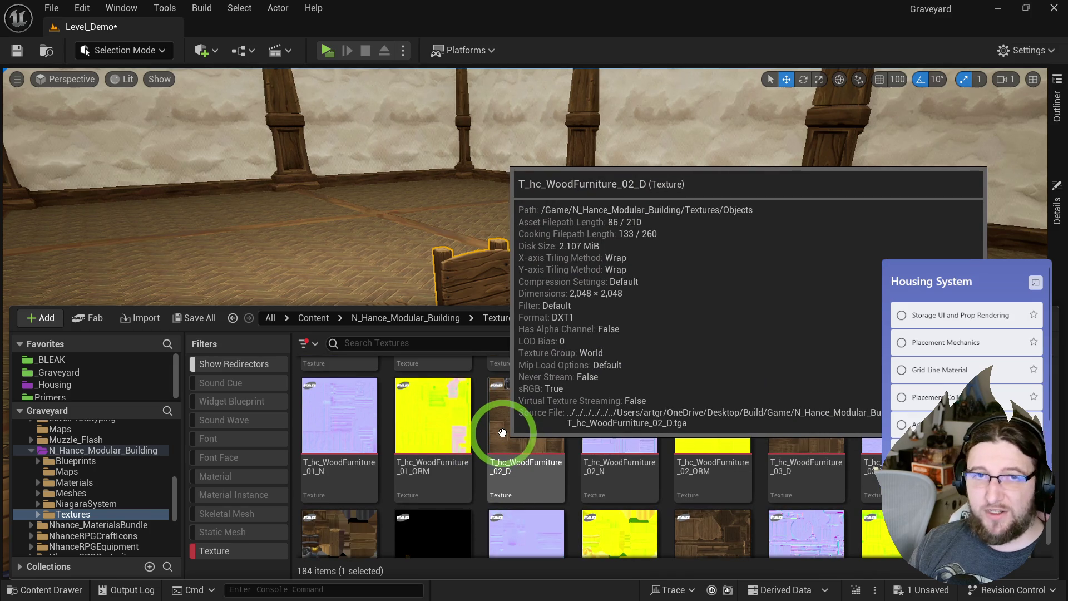
pyautogui.press('f')
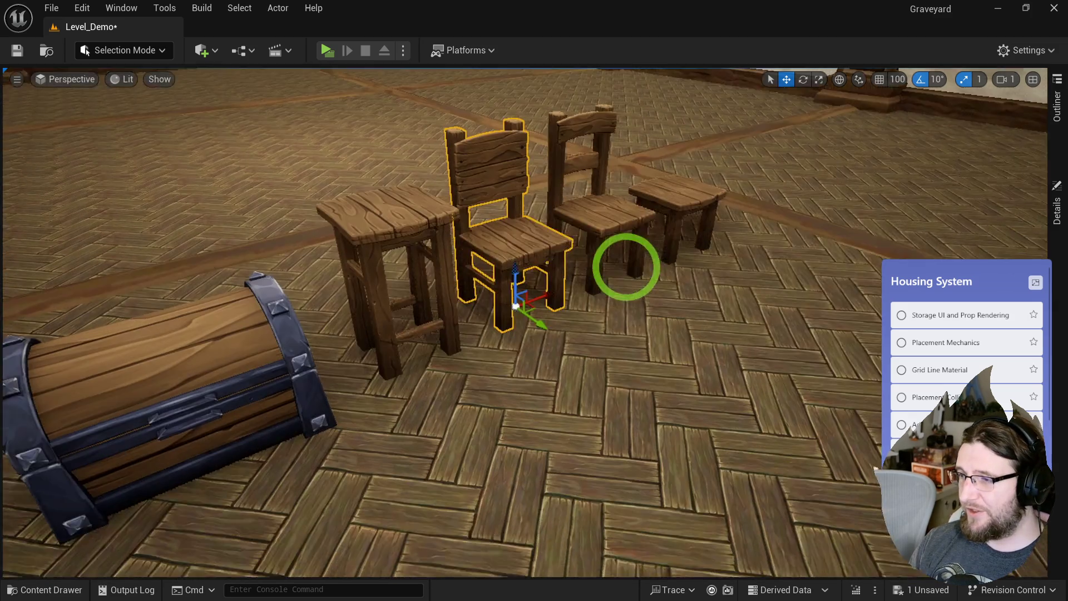
pyautogui.scroll(-3, 626, 267)
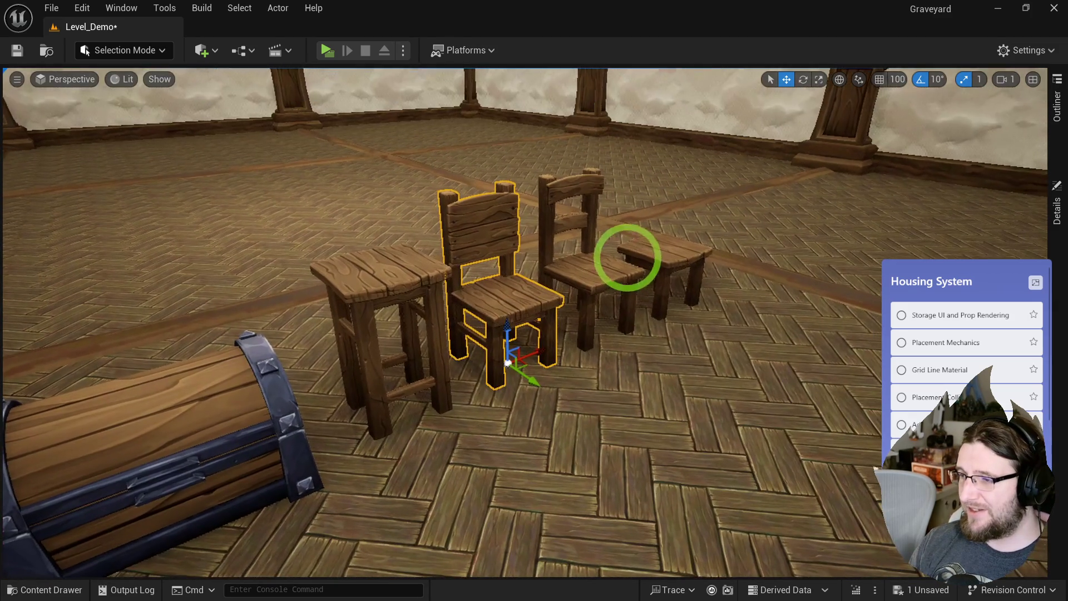
# - Zoom and orbit the view around the chairs and chest to inspect their arrangement
pyautogui.scroll(2, 679, 326)
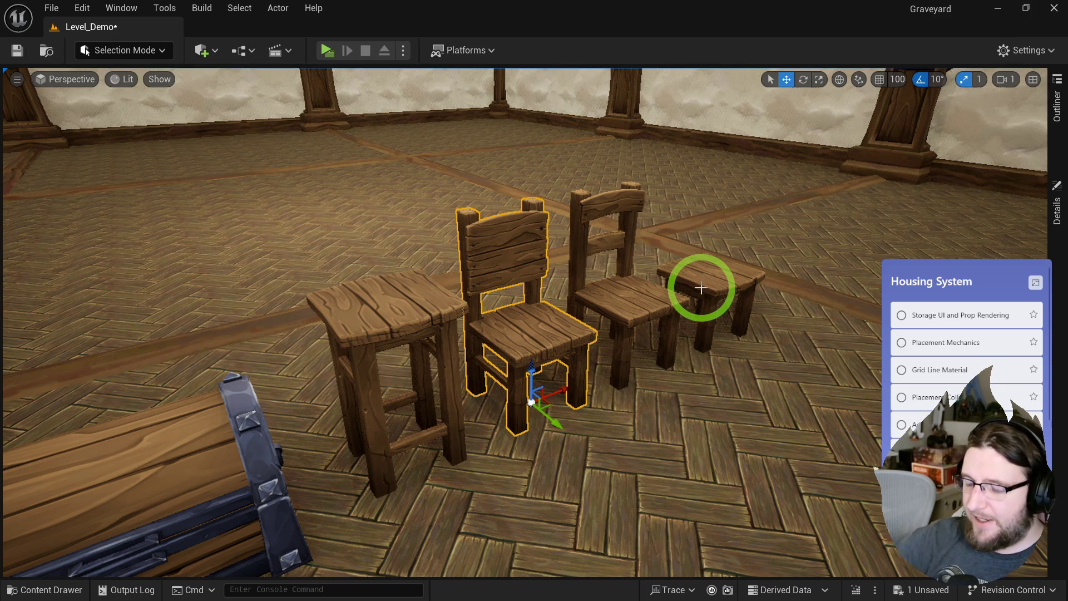
pyautogui.scroll(-3, 700, 288)
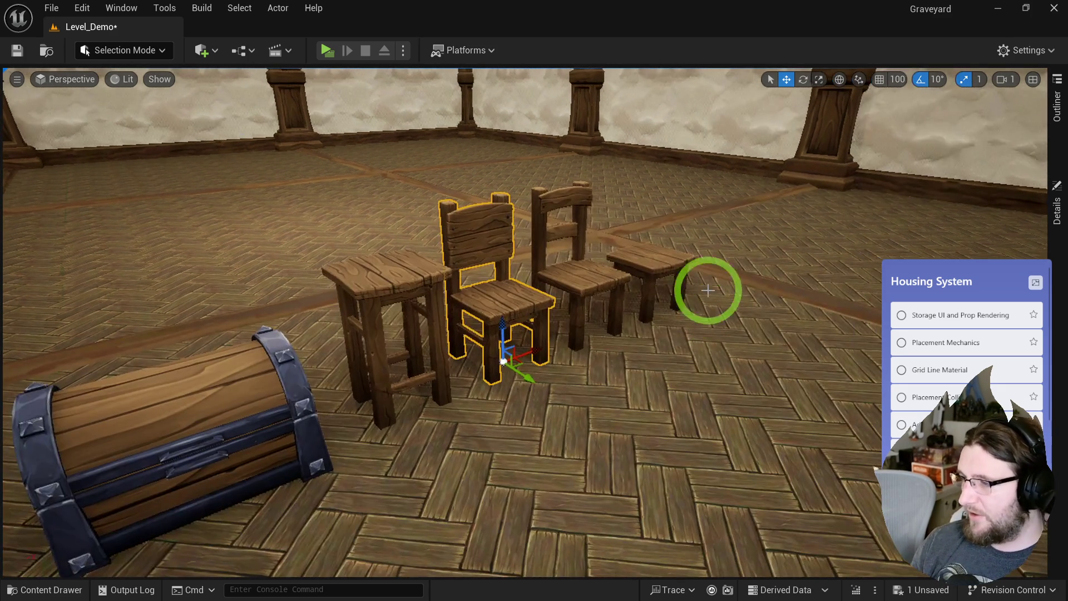
pyautogui.moveTo(698, 317)
pyautogui.mouseDown()
pyautogui.moveTo(718, 404)
pyautogui.moveTo(708, 389)
pyautogui.moveTo(692, 391)
pyautogui.moveTo(700, 412)
pyautogui.moveTo(675, 422)
pyautogui.moveTo(698, 429)
pyautogui.moveTo(699, 411)
pyautogui.mouseUp()
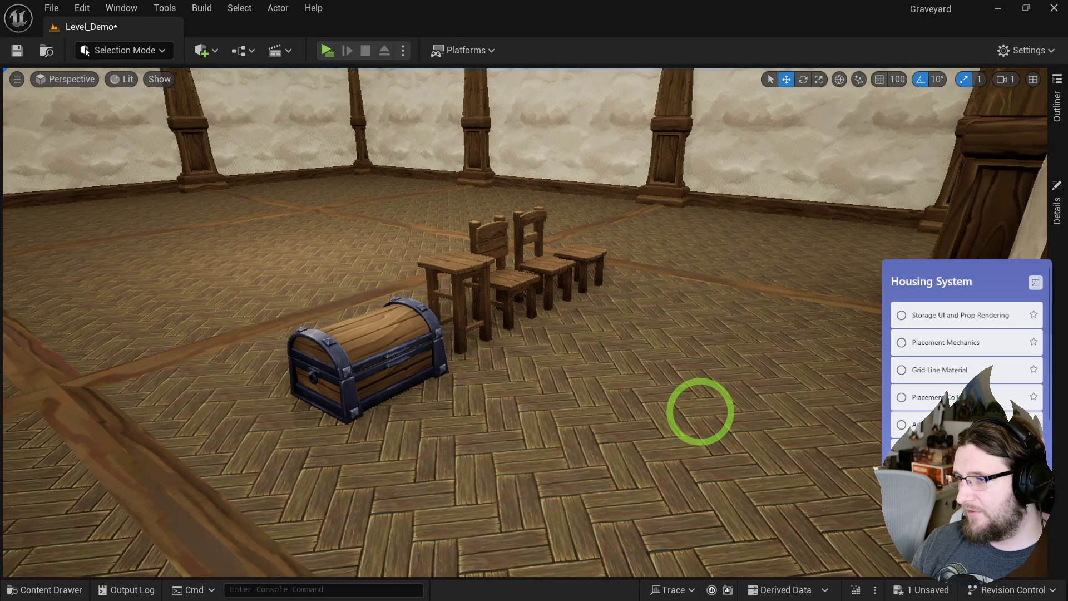
pyautogui.moveTo(700, 411)
pyautogui.mouseDown()
pyautogui.moveTo(682, 274)
pyautogui.moveTo(693, 300)
pyautogui.mouseUp()
pyautogui.moveTo(711, 344)
pyautogui.mouseDown()
pyautogui.moveTo(725, 382)
pyautogui.moveTo(719, 362)
pyautogui.moveTo(689, 379)
pyautogui.moveTo(731, 374)
pyautogui.moveTo(708, 360)
pyautogui.moveTo(651, 370)
pyautogui.moveTo(648, 341)
pyautogui.moveTo(640, 350)
pyautogui.moveTo(679, 341)
pyautogui.moveTo(655, 342)
pyautogui.mouseUp()
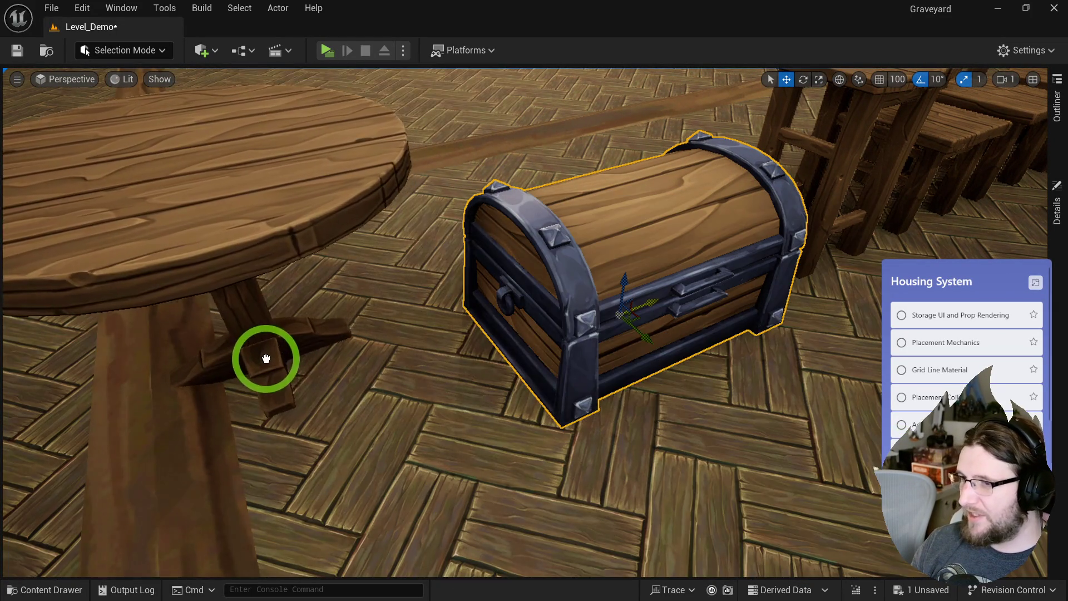
# - Place WoodNightstand_B on the floor beside the round wooden table
pyautogui.click(437, 357)
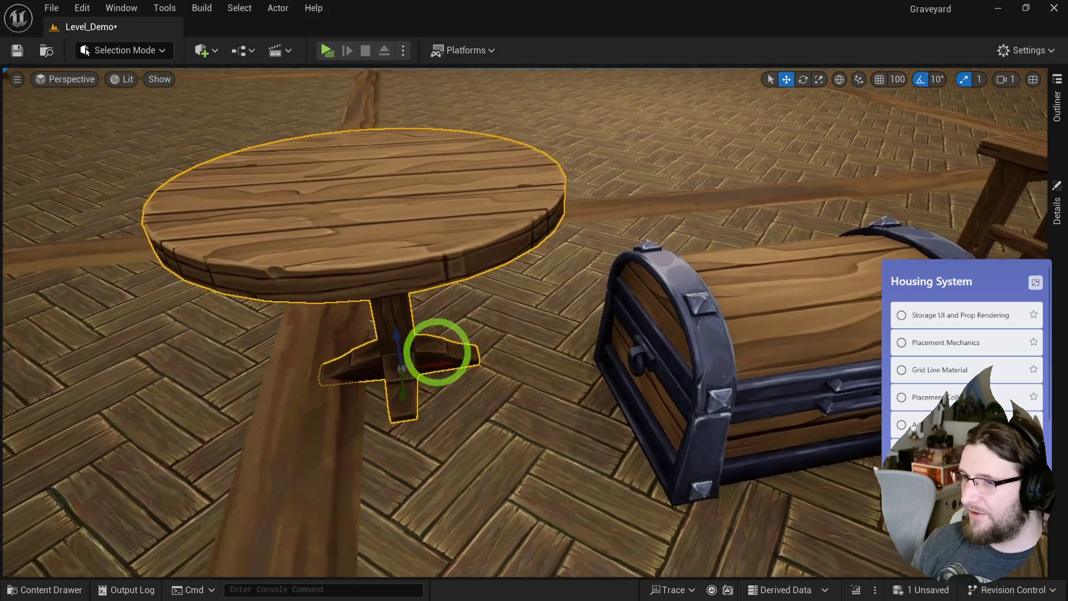
pyautogui.moveTo(445, 349)
pyautogui.mouseDown()
pyautogui.moveTo(520, 317)
pyautogui.moveTo(481, 353)
pyautogui.moveTo(283, 418)
pyautogui.mouseUp()
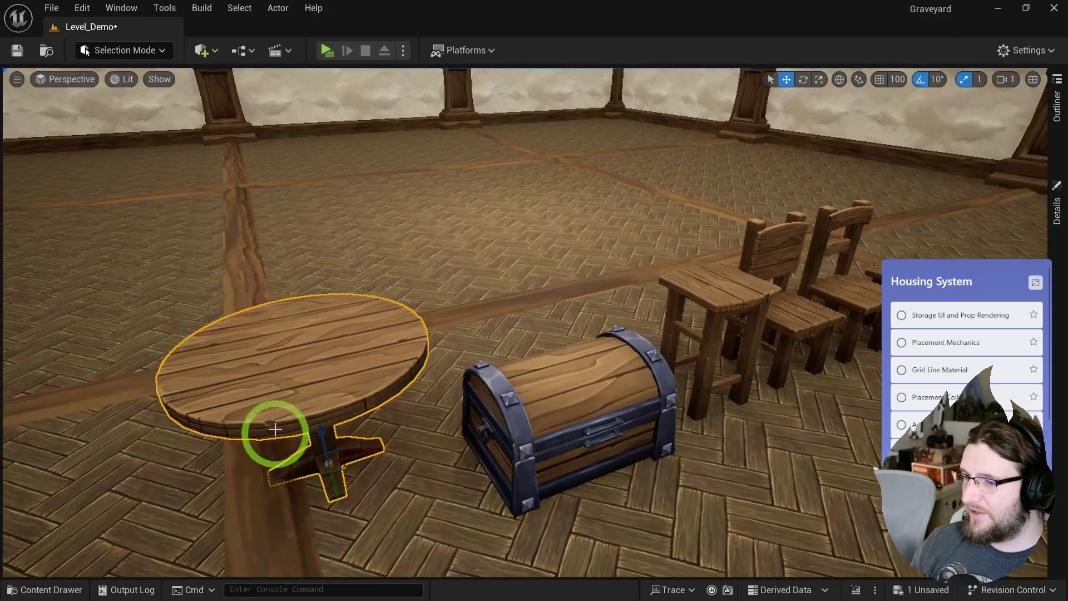
pyautogui.moveTo(406, 494); pyautogui.dragTo(633, 459)
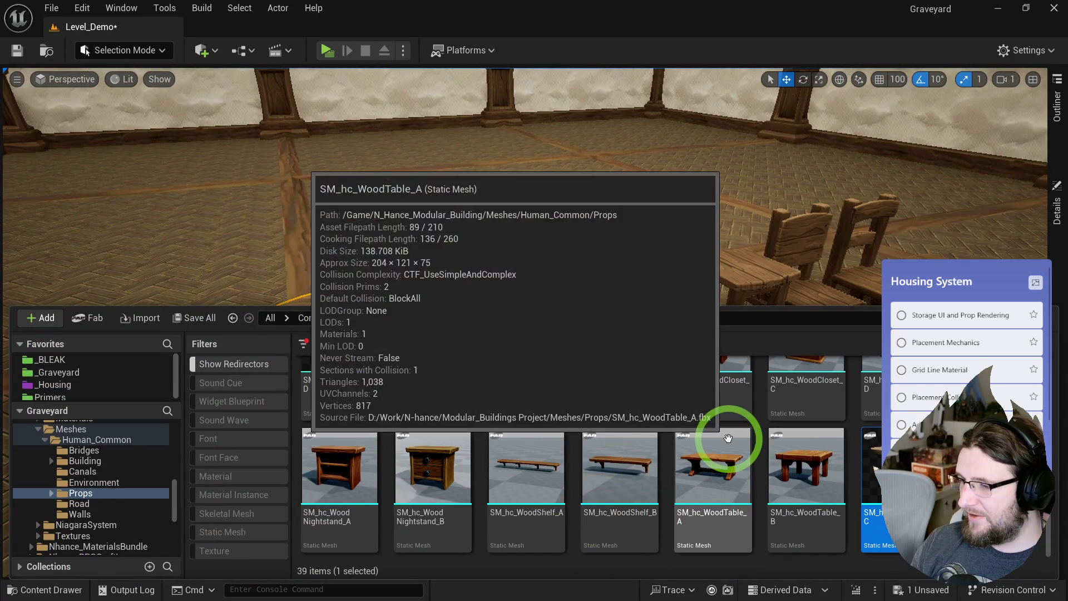
pyautogui.moveTo(436, 462)
pyautogui.mouseDown()
pyautogui.moveTo(141, 392)
pyautogui.moveTo(119, 512)
pyautogui.mouseUp()
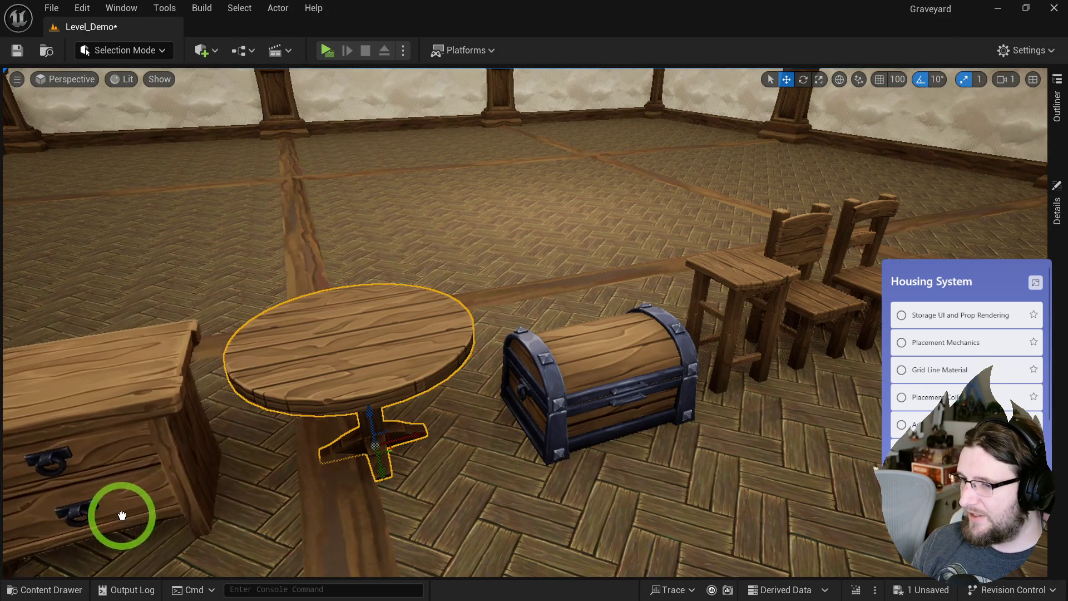
pyautogui.moveTo(544, 460); pyautogui.dragTo(525, 504)
pyautogui.press('f')
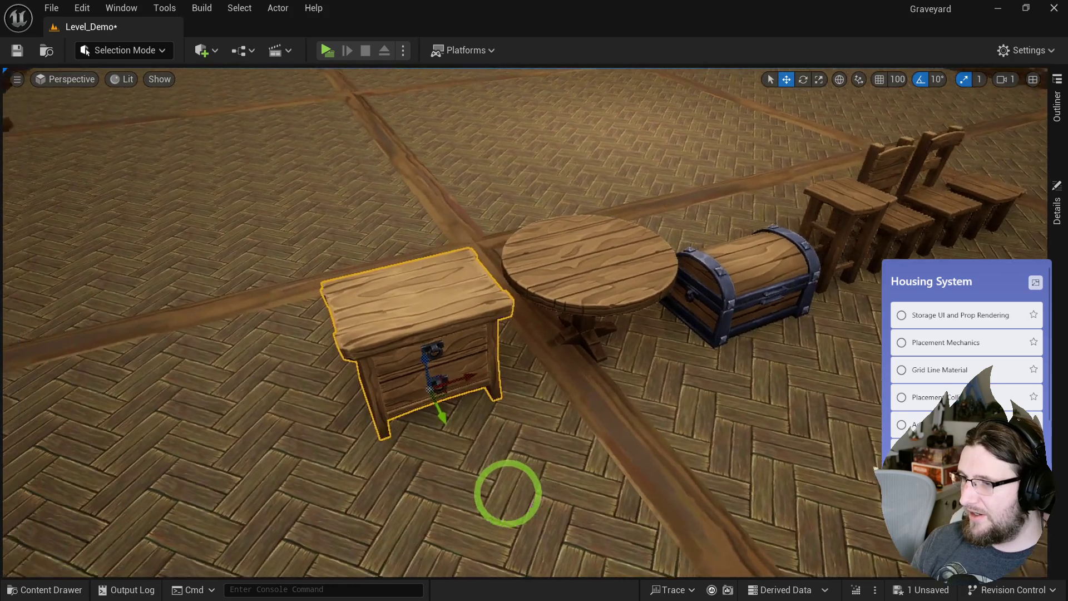
# - Add a WoodCloset and the WoodBed_B double bed to the room
pyautogui.hotkey('ctrl', 'space')
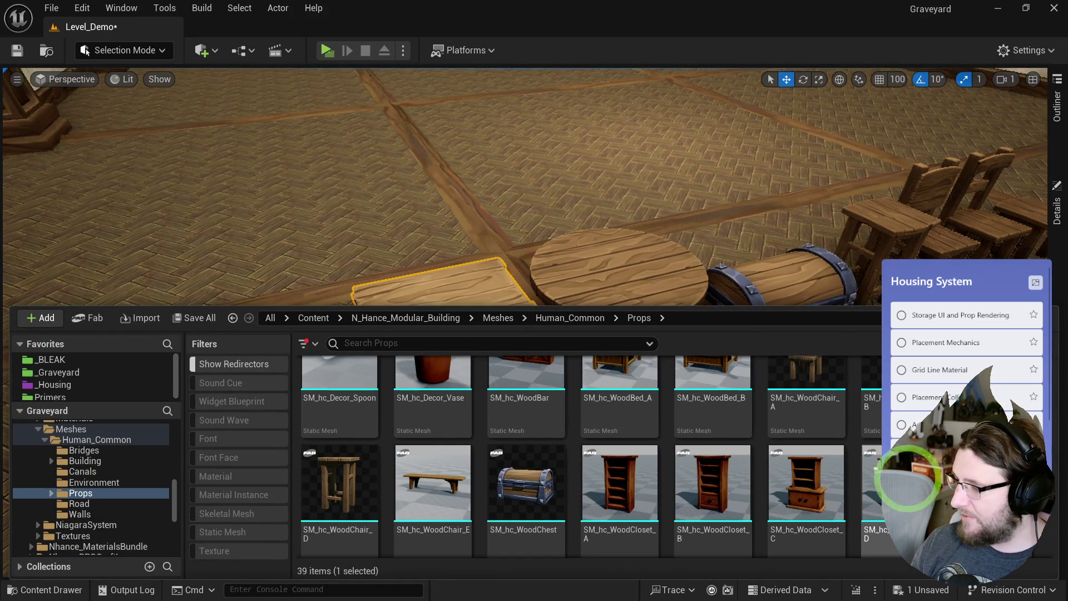
pyautogui.moveTo(619, 482)
pyautogui.mouseDown()
pyautogui.moveTo(255, 439)
pyautogui.moveTo(241, 471)
pyautogui.mouseUp()
pyautogui.moveTo(596, 465)
pyautogui.mouseDown()
pyautogui.moveTo(580, 529)
pyautogui.moveTo(545, 519)
pyautogui.moveTo(627, 448)
pyautogui.moveTo(884, 408)
pyautogui.moveTo(876, 308)
pyautogui.moveTo(874, 341)
pyautogui.mouseUp()
pyautogui.hotkey('ctrl', 'space')
pyautogui.scroll(2, 669, 442)
pyautogui.moveTo(691, 429)
pyautogui.mouseDown()
pyautogui.moveTo(529, 278)
pyautogui.moveTo(562, 286)
pyautogui.mouseUp()
# - Place WoodBed_A and move it next to the double bed
pyautogui.hotkey('ctrl', 'space')
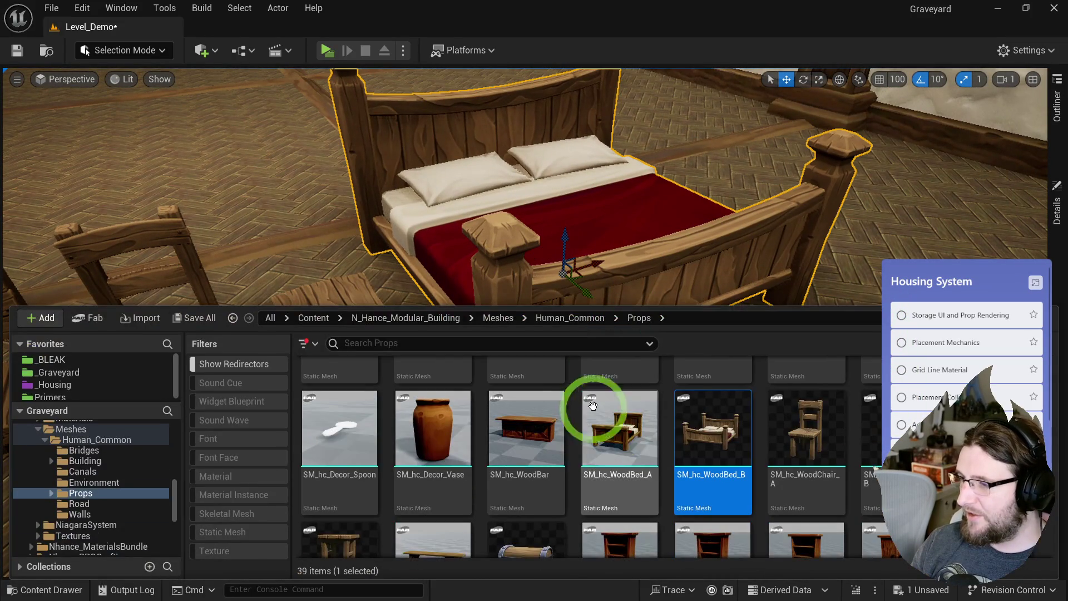
pyautogui.moveTo(566, 426)
pyautogui.mouseDown()
pyautogui.moveTo(909, 91)
pyautogui.moveTo(858, 201)
pyautogui.moveTo(897, 271)
pyautogui.moveTo(990, 220)
pyautogui.moveTo(810, 281)
pyautogui.mouseUp()
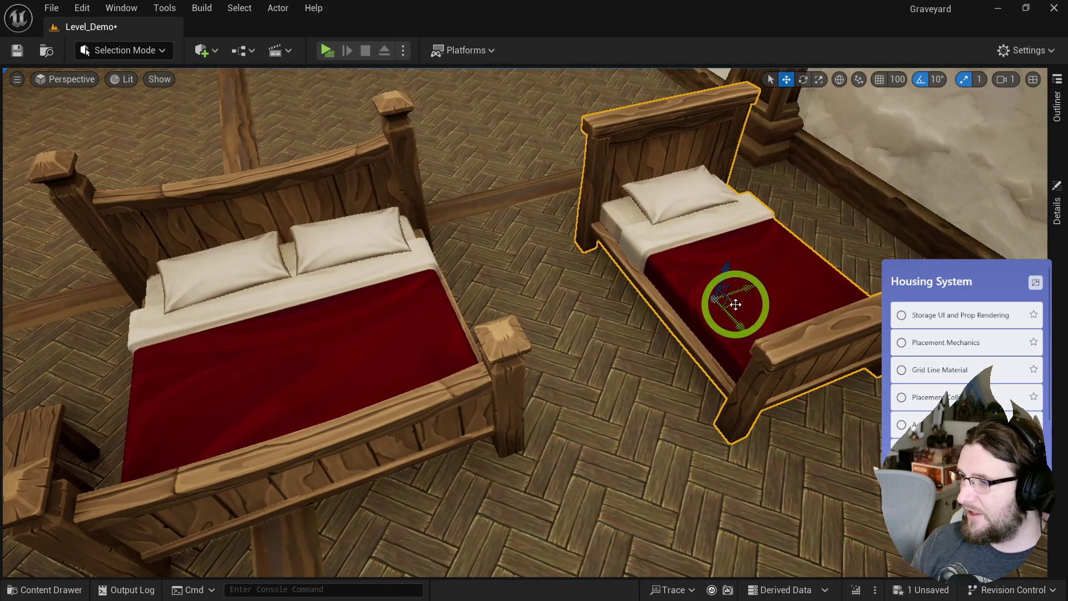
pyautogui.moveTo(735, 304); pyautogui.dragTo(615, 306)
pyautogui.moveTo(699, 365); pyautogui.dragTo(159, 204)
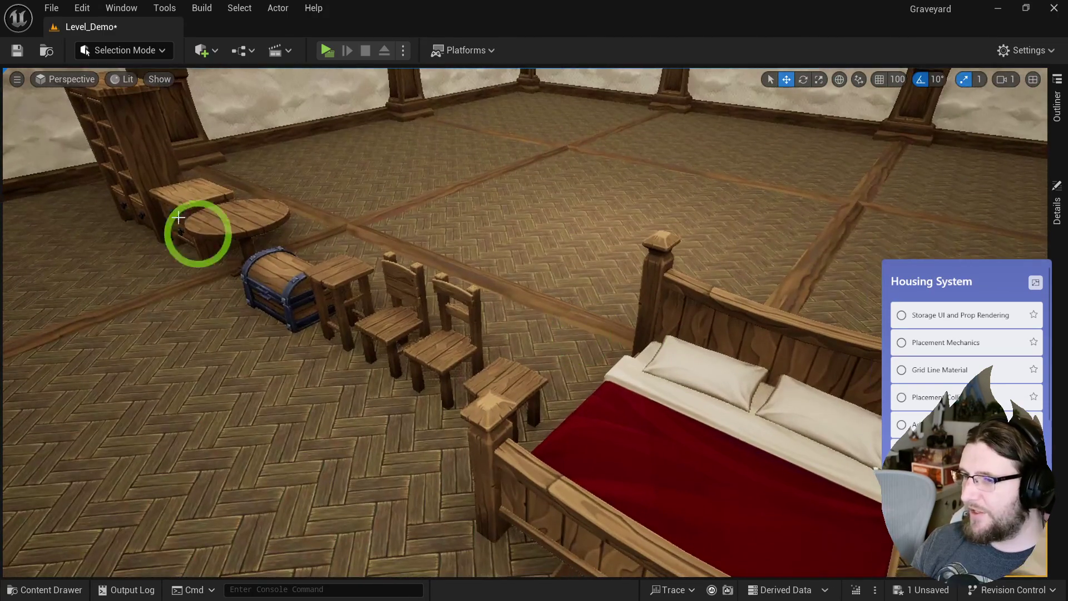
pyautogui.hotkey('ctrl', 'space')
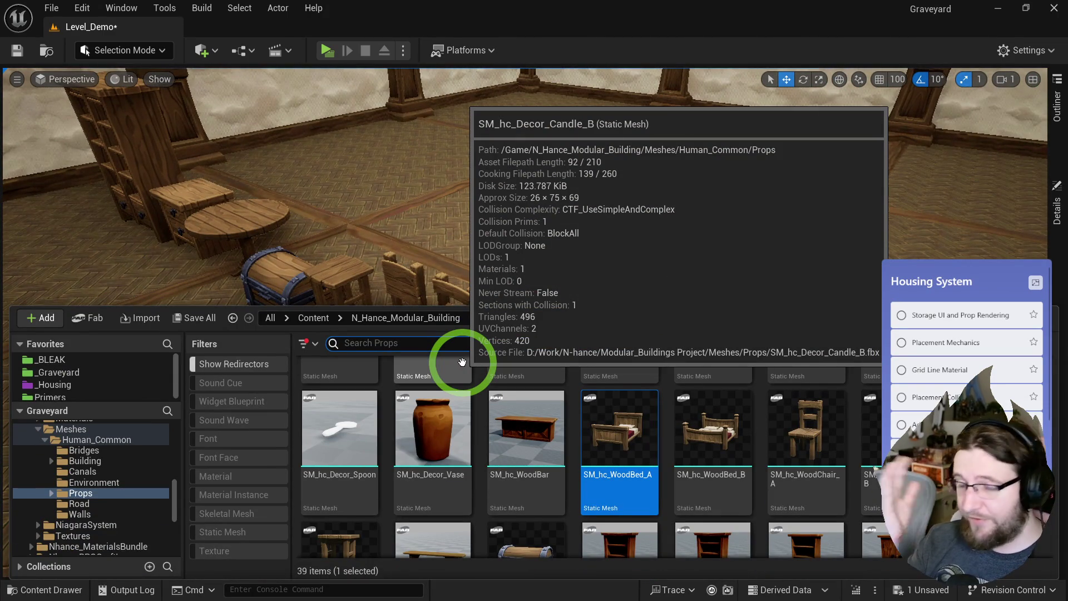
# - Hang the Candle_B lantern against the pillar near the shelf
pyautogui.scroll(5, 615, 490)
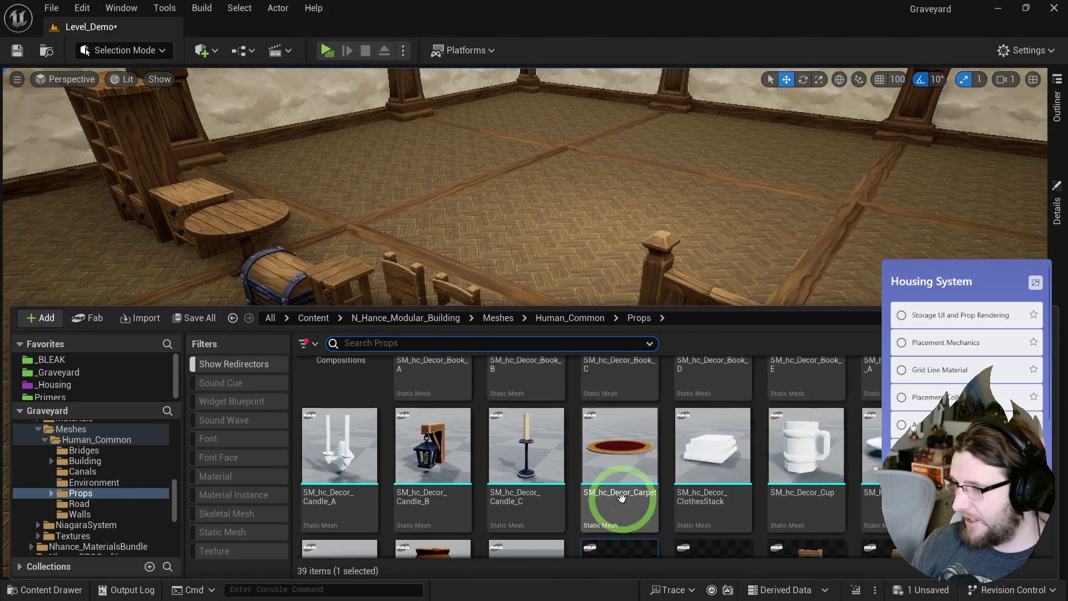
pyautogui.scroll(2, 775, 498)
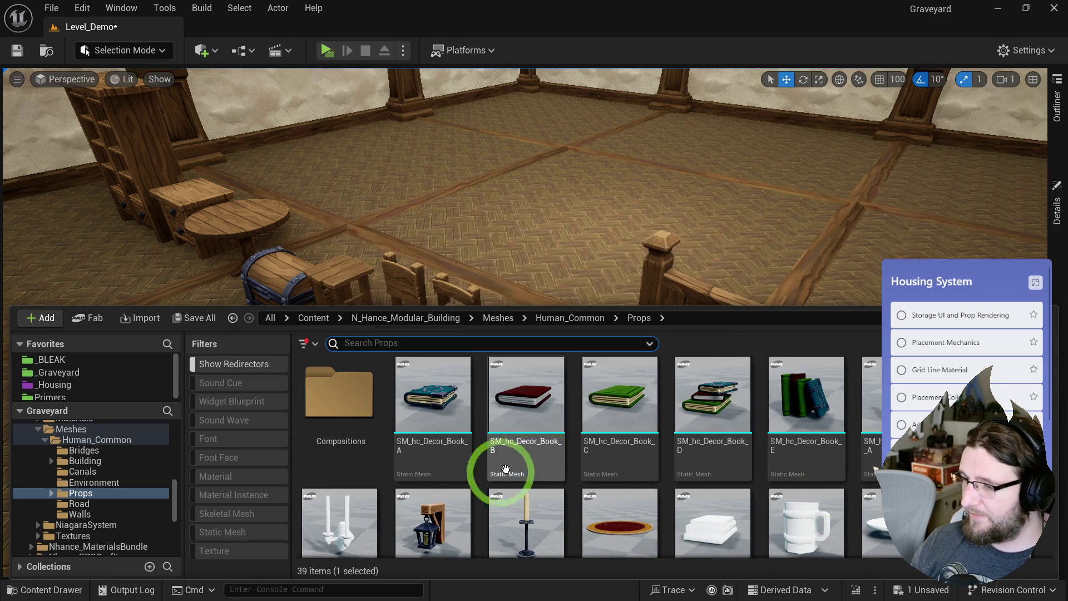
pyautogui.scroll(-1, 467, 489)
pyautogui.click(422, 494)
pyautogui.moveTo(422, 494)
pyautogui.mouseDown()
pyautogui.moveTo(722, 179)
pyautogui.moveTo(238, 429)
pyautogui.moveTo(478, 490)
pyautogui.moveTo(553, 470)
pyautogui.moveTo(546, 505)
pyautogui.moveTo(515, 496)
pyautogui.moveTo(603, 385)
pyautogui.mouseUp()
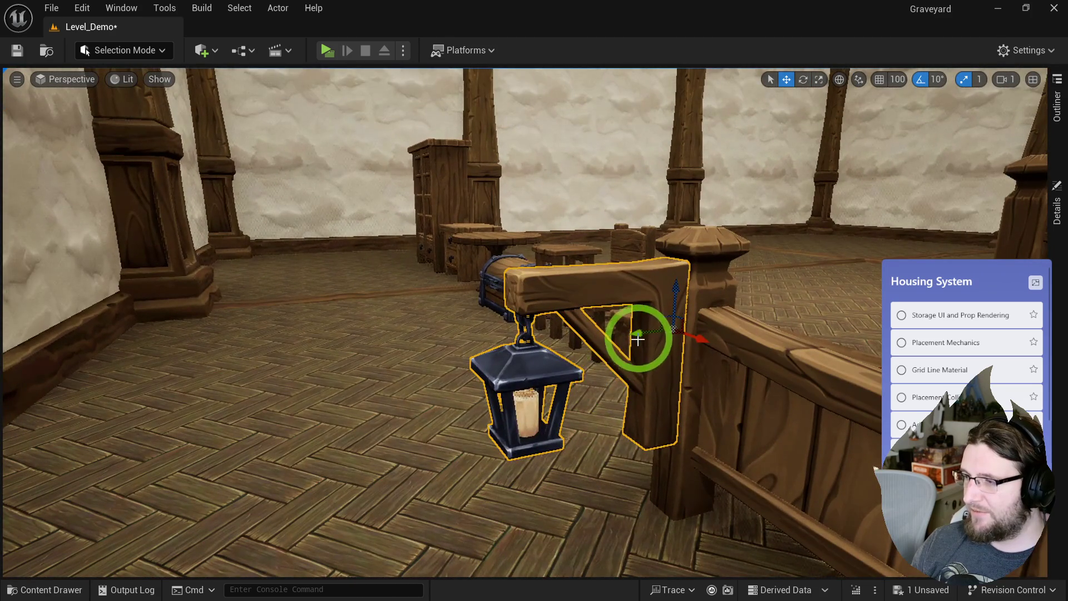
pyautogui.moveTo(481, 354)
pyautogui.mouseDown()
pyautogui.moveTo(517, 358)
pyautogui.moveTo(481, 270)
pyautogui.moveTo(484, 215)
pyautogui.moveTo(391, 2)
pyautogui.moveTo(368, 3)
pyautogui.mouseUp()
pyautogui.moveTo(465, 352)
pyautogui.mouseDown()
pyautogui.moveTo(510, 374)
pyautogui.moveTo(232, 310)
pyautogui.moveTo(368, 303)
pyautogui.moveTo(336, 309)
pyautogui.moveTo(486, 384)
pyautogui.moveTo(449, 395)
pyautogui.moveTo(451, 320)
pyautogui.mouseUp()
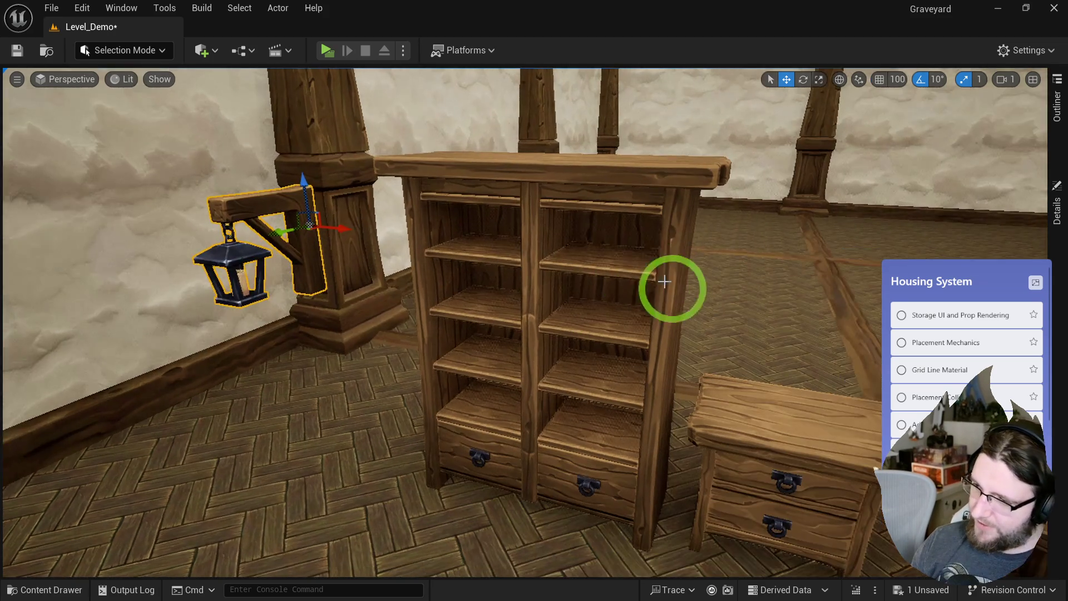
pyautogui.moveTo(664, 281)
pyautogui.mouseDown()
pyautogui.moveTo(651, 302)
pyautogui.moveTo(649, 293)
pyautogui.mouseUp()
pyautogui.moveTo(396, 257); pyautogui.dragTo(425, 245)
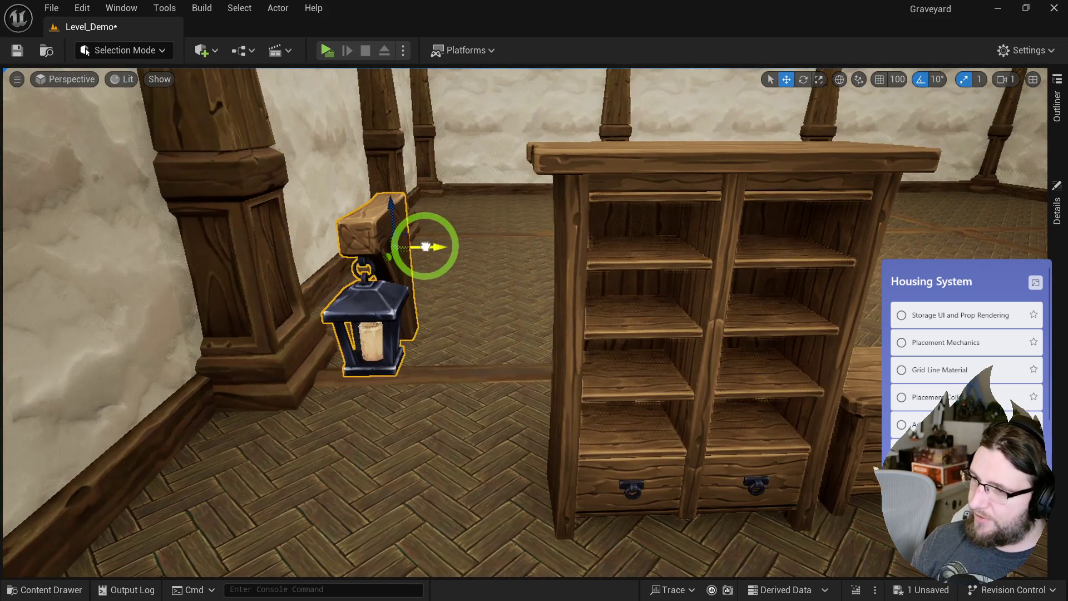
pyautogui.moveTo(643, 286); pyautogui.dragTo(643, 288)
# - Lay the red carpet on the floor and set the Candle_C candle on the nightstand
pyautogui.hotkey('ctrl', 'space')
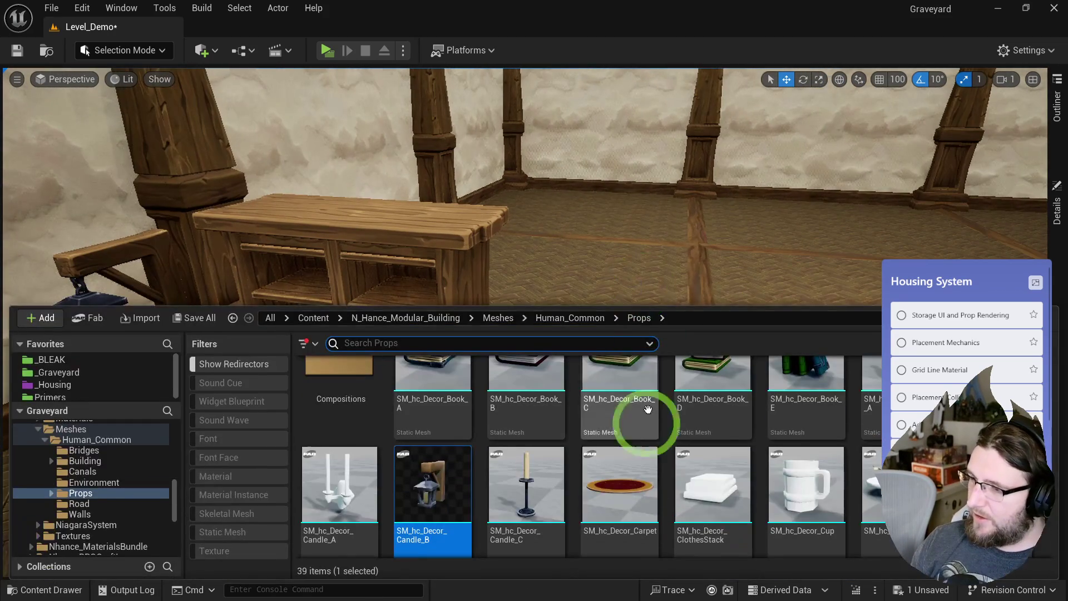
pyautogui.moveTo(625, 496)
pyautogui.mouseDown()
pyautogui.moveTo(376, 476)
pyautogui.moveTo(296, 486)
pyautogui.mouseUp()
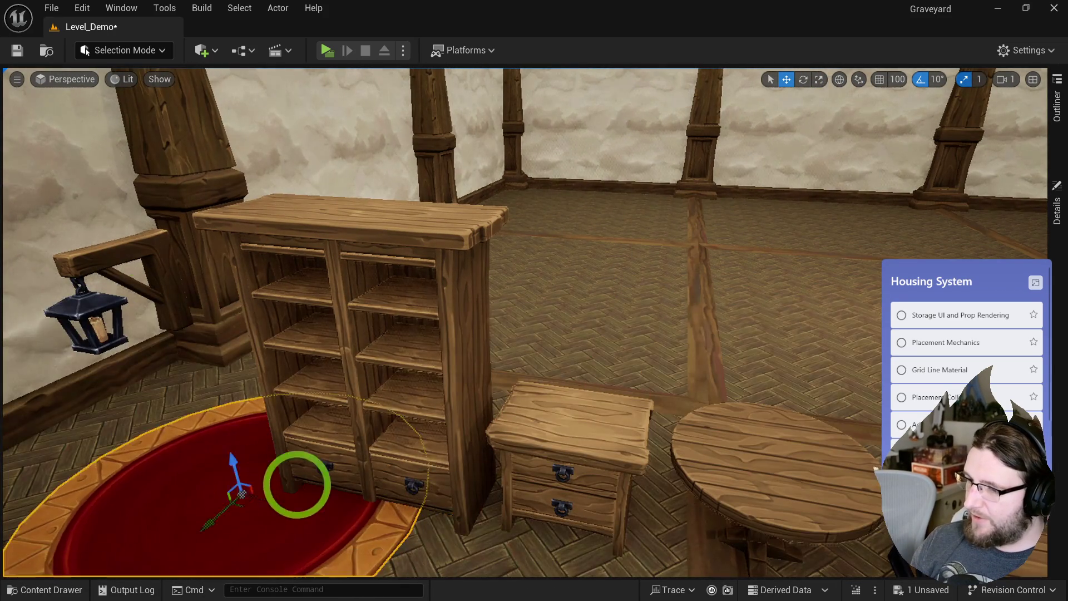
pyautogui.press('f')
pyautogui.moveTo(425, 324); pyautogui.dragTo(262, 381)
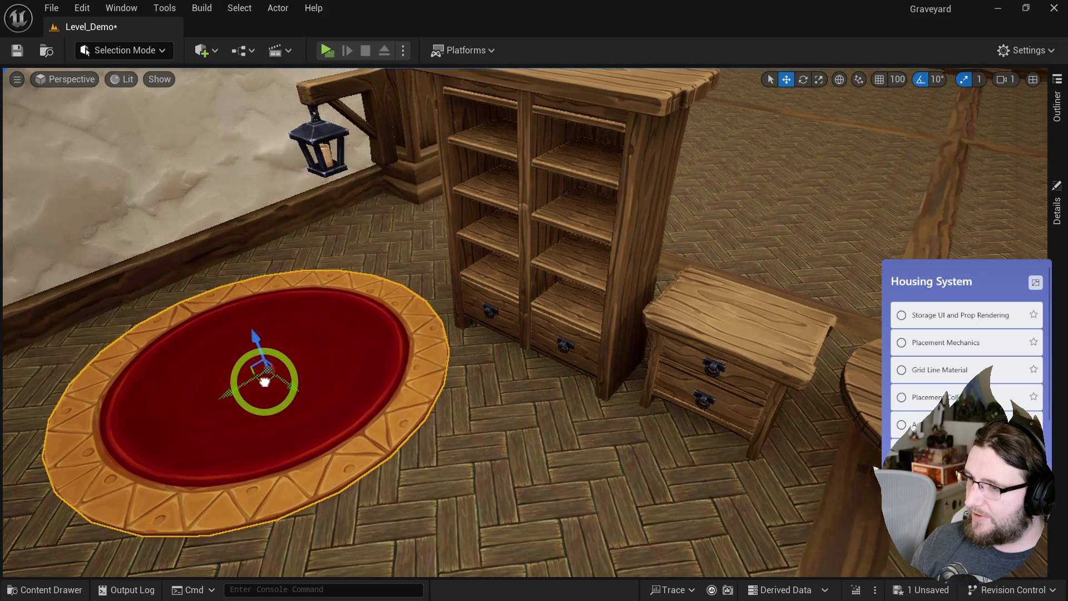
pyautogui.hotkey('ctrl', 'space')
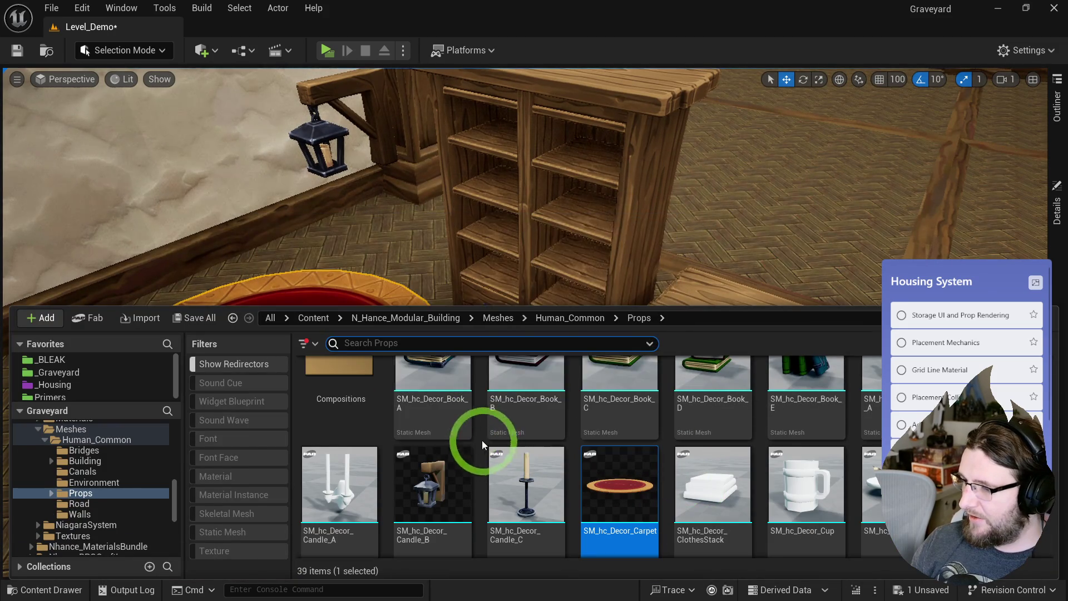
pyautogui.moveTo(537, 471)
pyautogui.mouseDown()
pyautogui.moveTo(736, 329)
pyautogui.moveTo(719, 317)
pyautogui.moveTo(722, 333)
pyautogui.mouseUp()
pyautogui.press('f')
# - Put the SM_hc_Decor_Cup mug and the Book_D stack on the round table
pyautogui.hotkey('ctrl', 'space')
pyautogui.click(790, 491)
pyautogui.moveTo(790, 491)
pyautogui.mouseDown()
pyautogui.moveTo(794, 310)
pyautogui.moveTo(806, 340)
pyautogui.mouseUp()
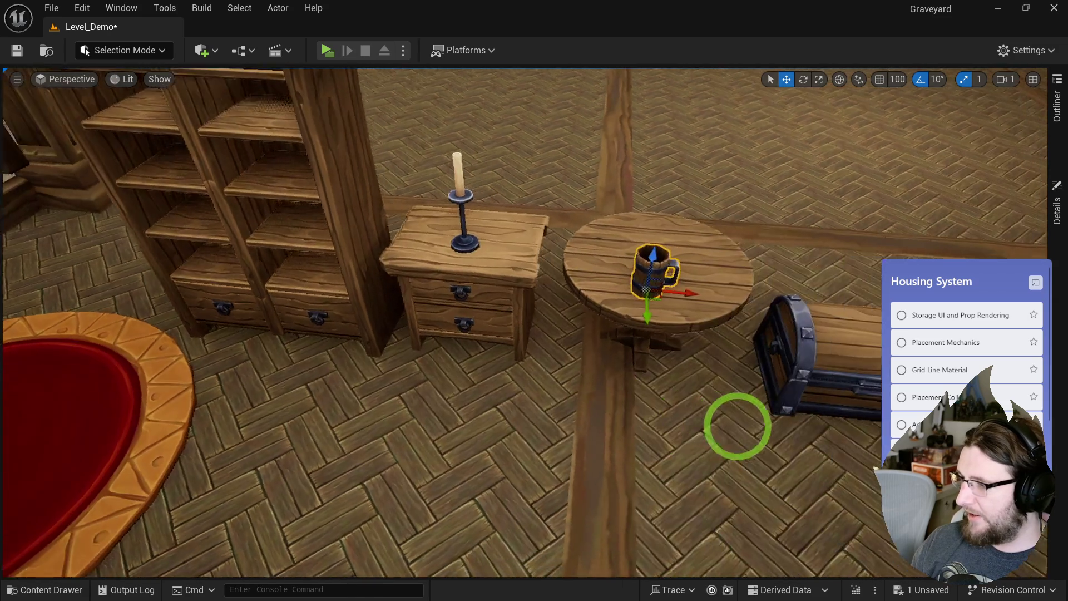
pyautogui.hotkey('ctrl', 'space')
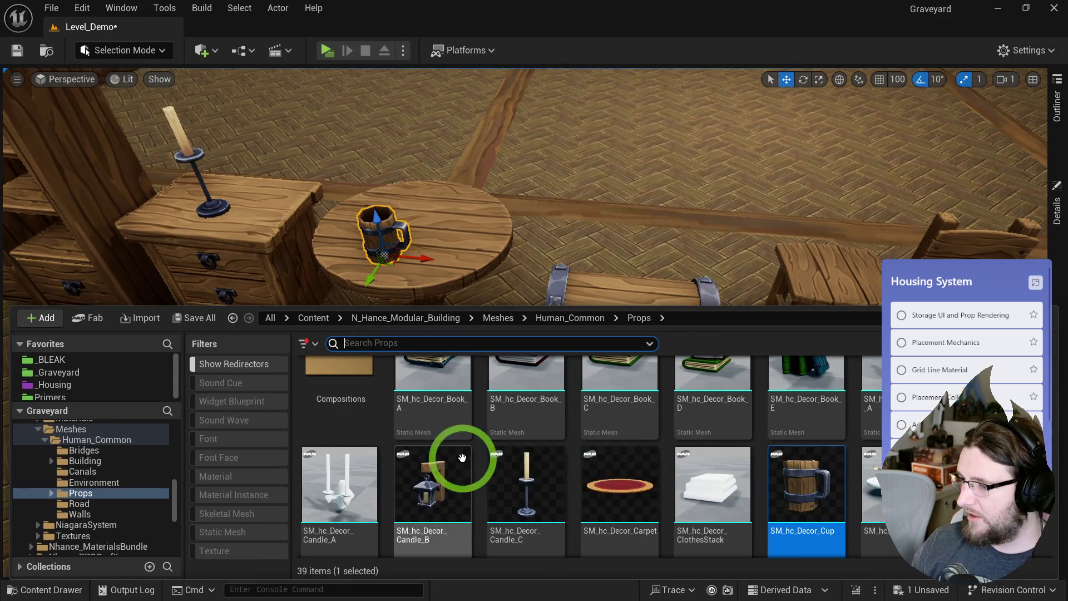
pyautogui.scroll(1, 665, 479)
pyautogui.moveTo(744, 382)
pyautogui.mouseDown()
pyautogui.moveTo(715, 388)
pyautogui.moveTo(436, 231)
pyautogui.moveTo(468, 233)
pyautogui.mouseUp()
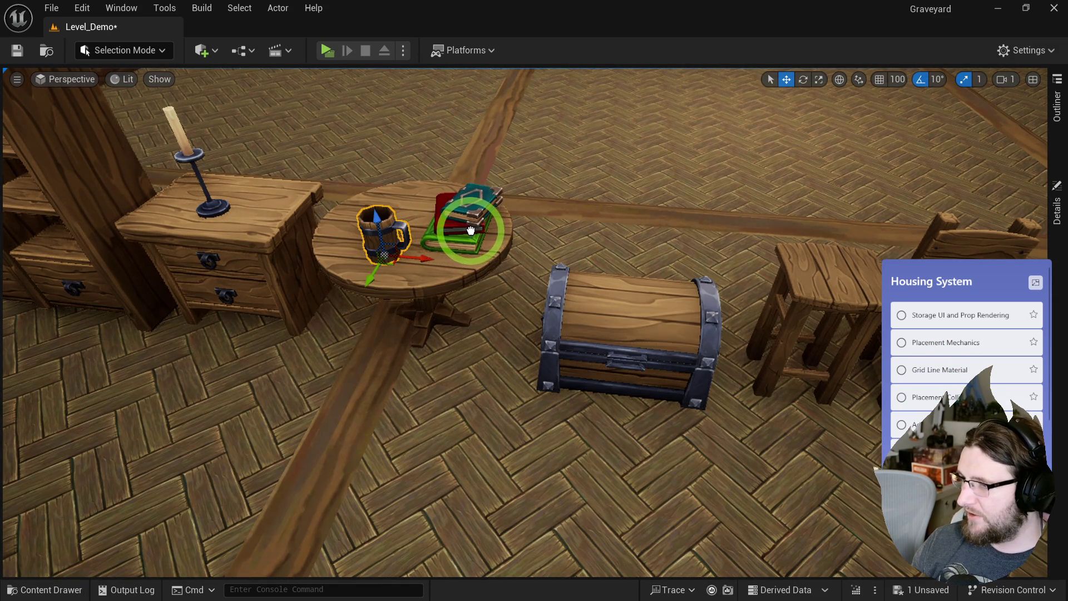
pyautogui.hotkey('ctrl', 'space')
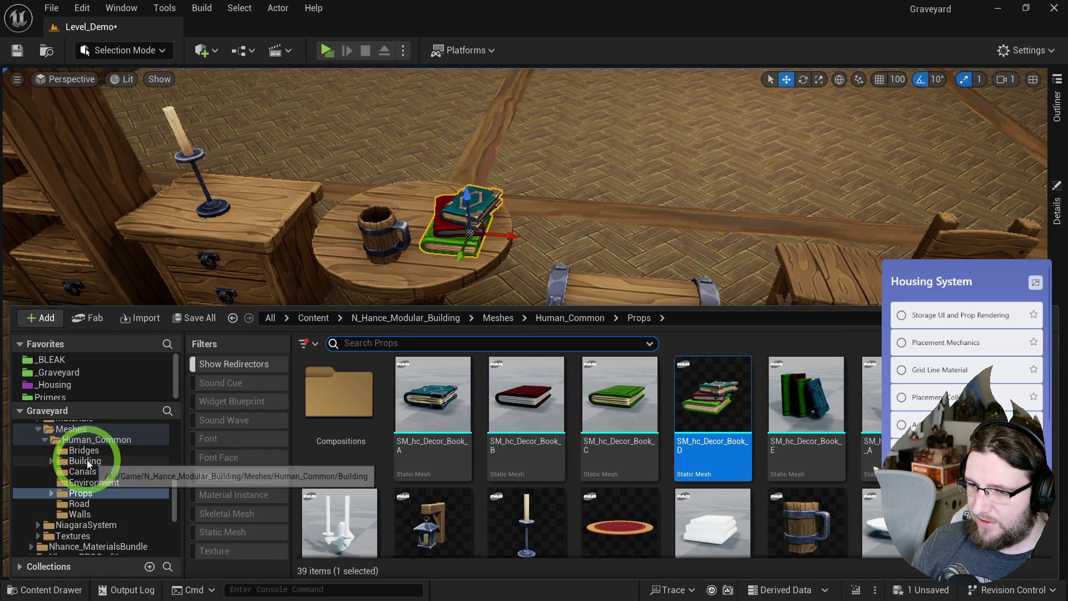
pyautogui.scroll(-5, 441, 458)
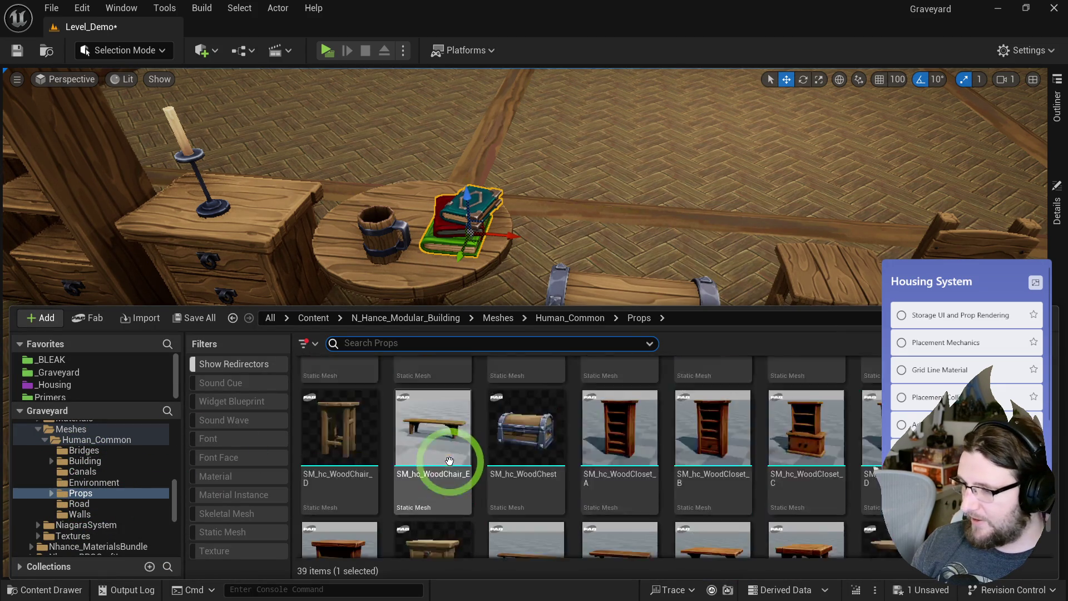
pyautogui.scroll(5, 406, 398)
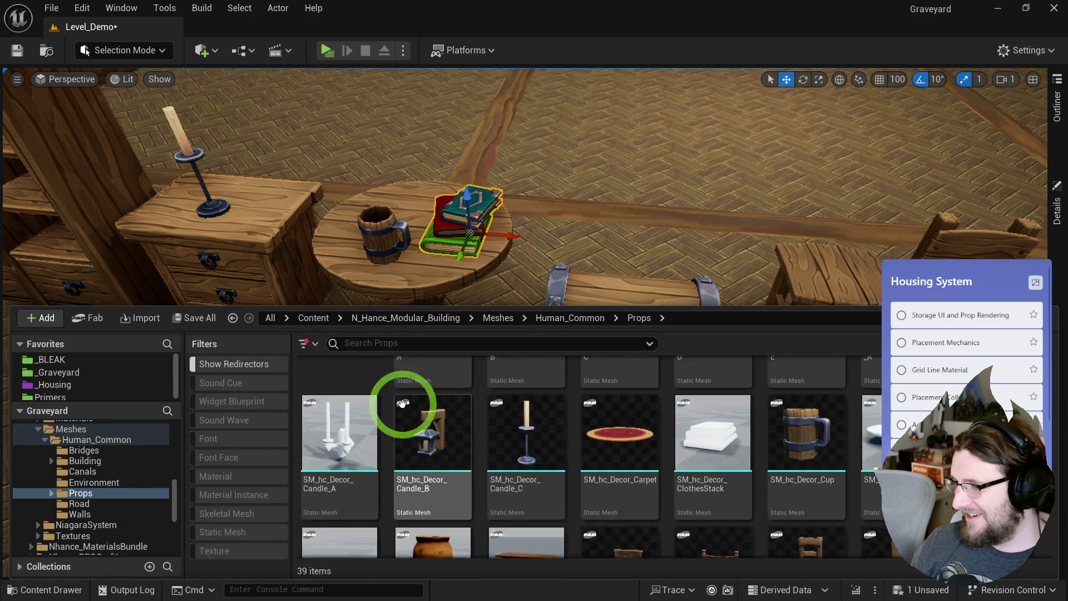
pyautogui.doubleClick(374, 388)
# - Browse the Compositions, Props, Bridges, Building, Canals and Environment folders for a prop
pyautogui.doubleClick(487, 394)
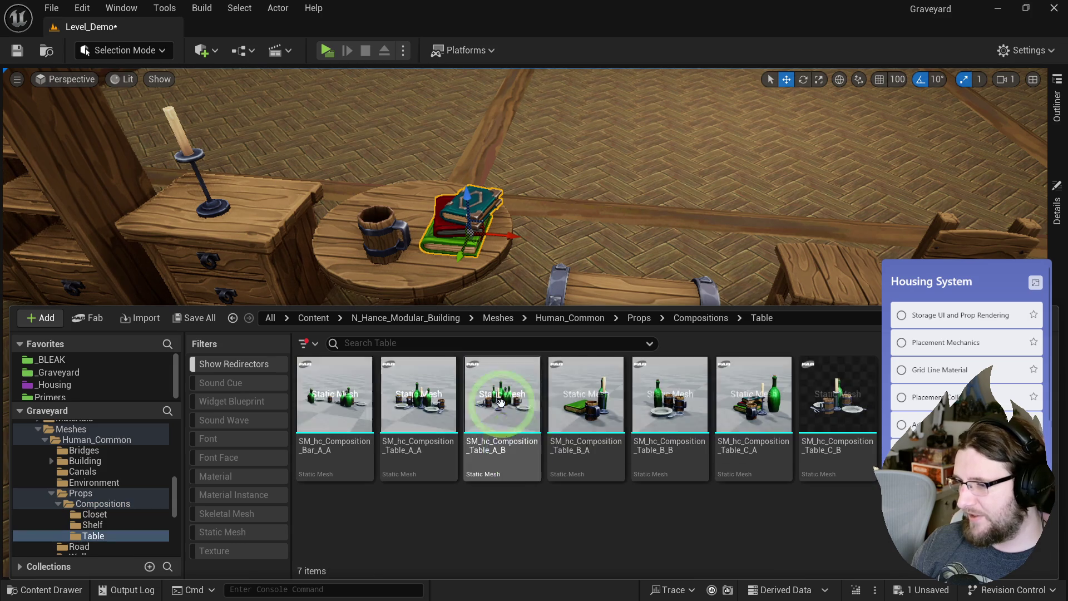
pyautogui.click(693, 325)
pyautogui.click(80, 493)
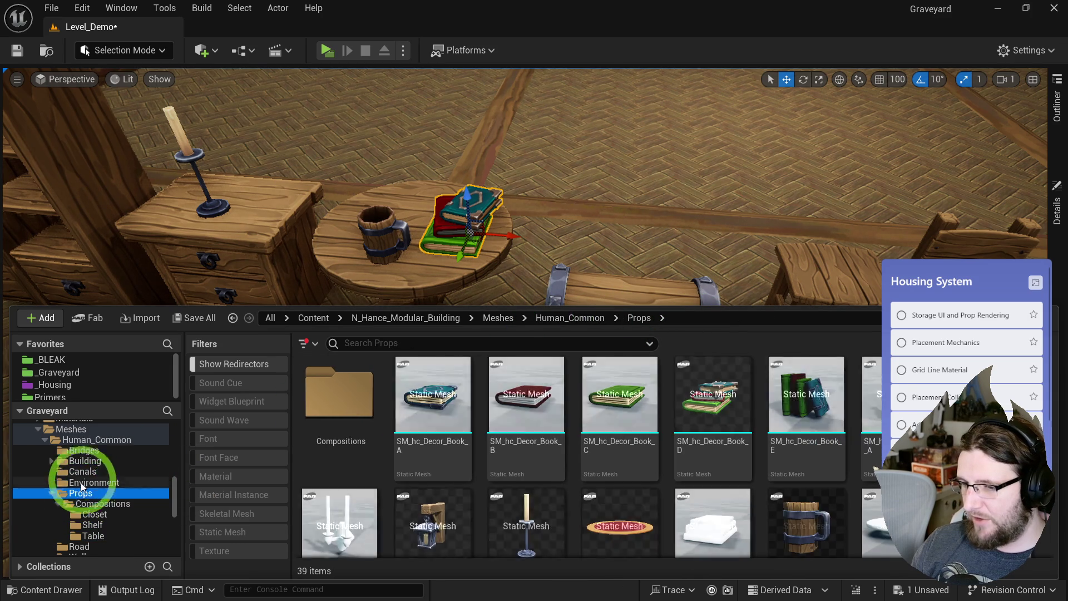
pyautogui.click(91, 452)
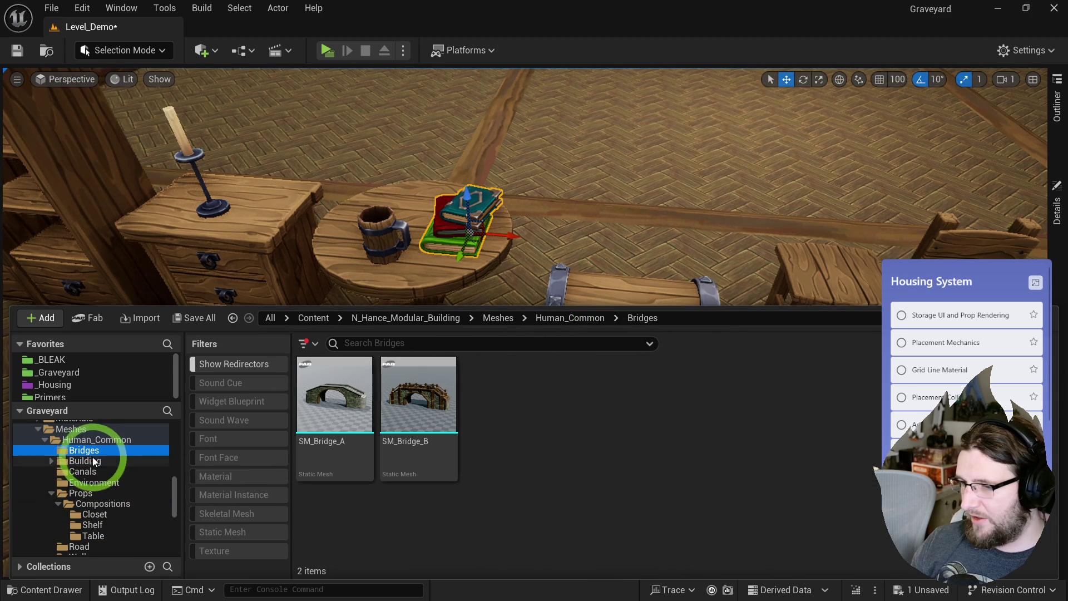
pyautogui.click(94, 461)
pyautogui.click(83, 472)
pyautogui.click(96, 461)
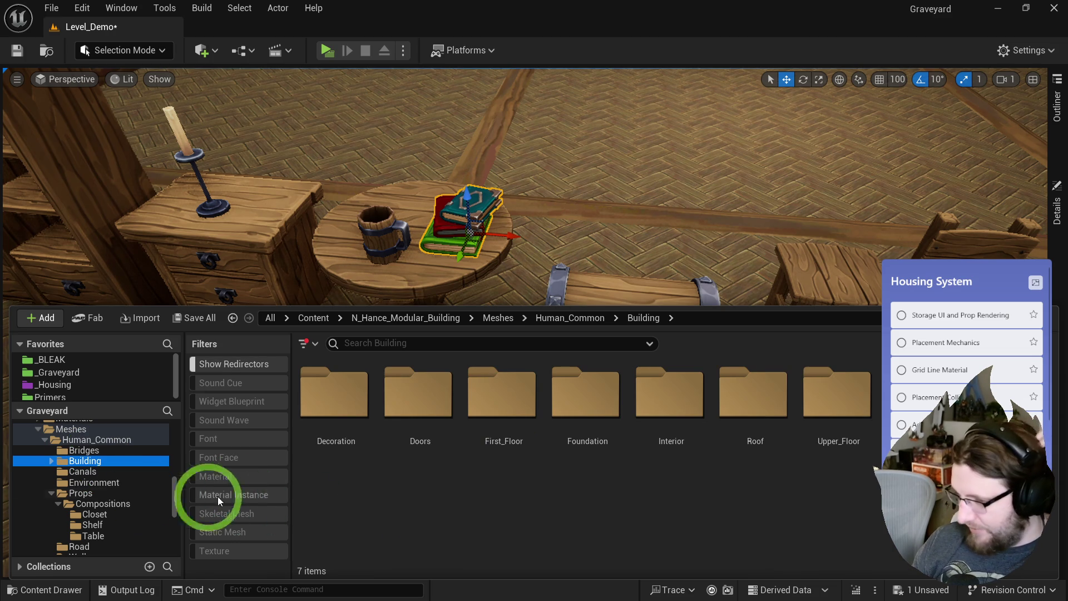
pyautogui.click(95, 470)
pyautogui.scroll(-3, 639, 453)
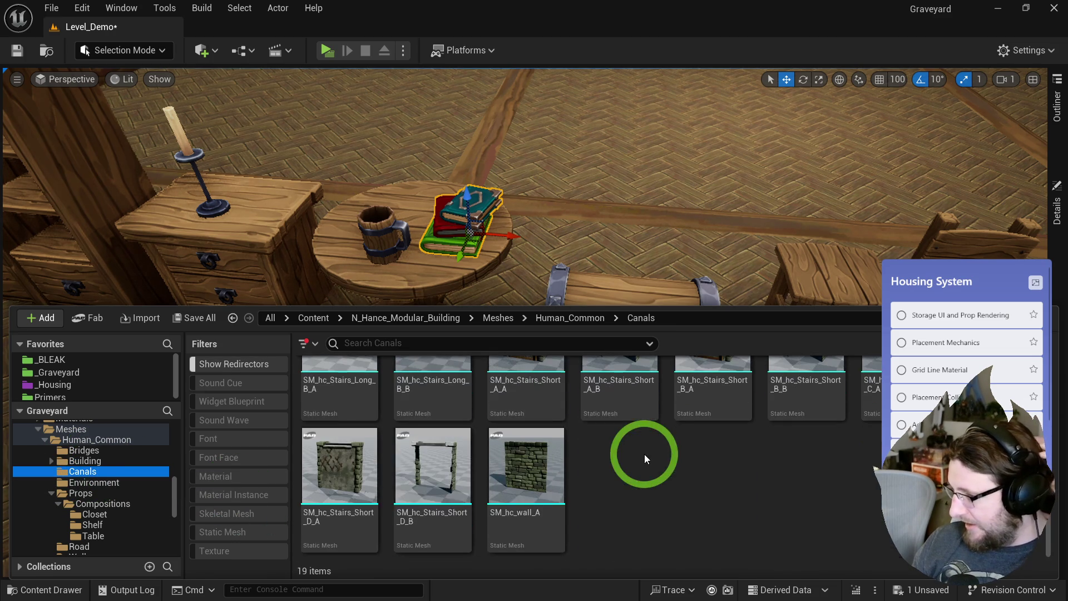
pyautogui.click(106, 483)
pyautogui.scroll(2, 488, 469)
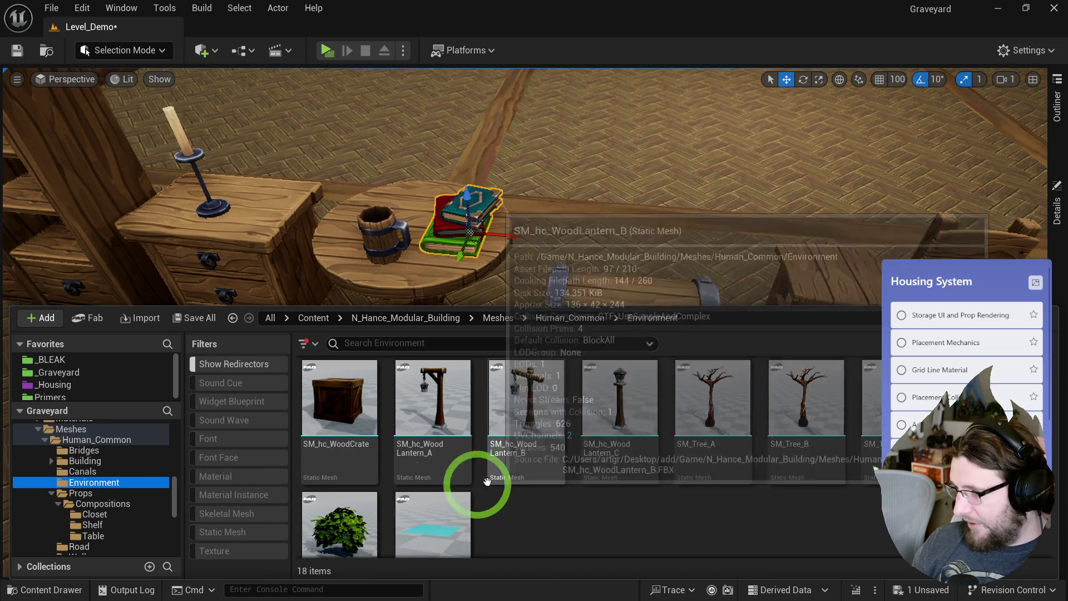
# - Drop an SM_hc_WoodCrate on the floor behind the treasure chest
pyautogui.hotkey('ctrl', 'space')
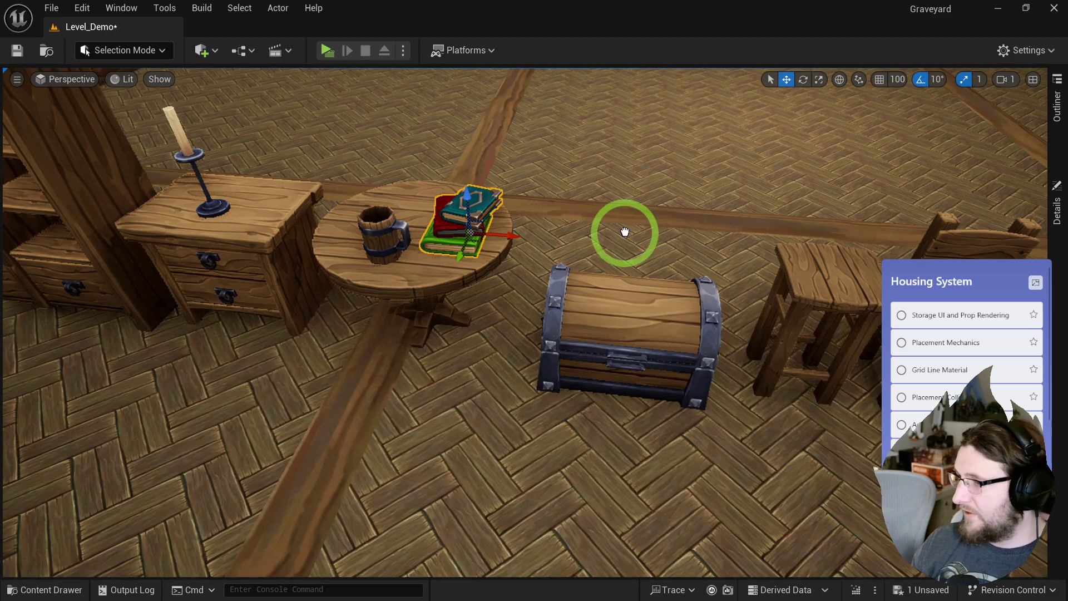
pyautogui.moveTo(638, 255)
pyautogui.mouseDown()
pyautogui.moveTo(691, 286)
pyautogui.moveTo(696, 256)
pyautogui.moveTo(671, 365)
pyautogui.moveTo(675, 281)
pyautogui.moveTo(709, 277)
pyautogui.mouseUp()
pyautogui.hotkey('ctrl', 'space')
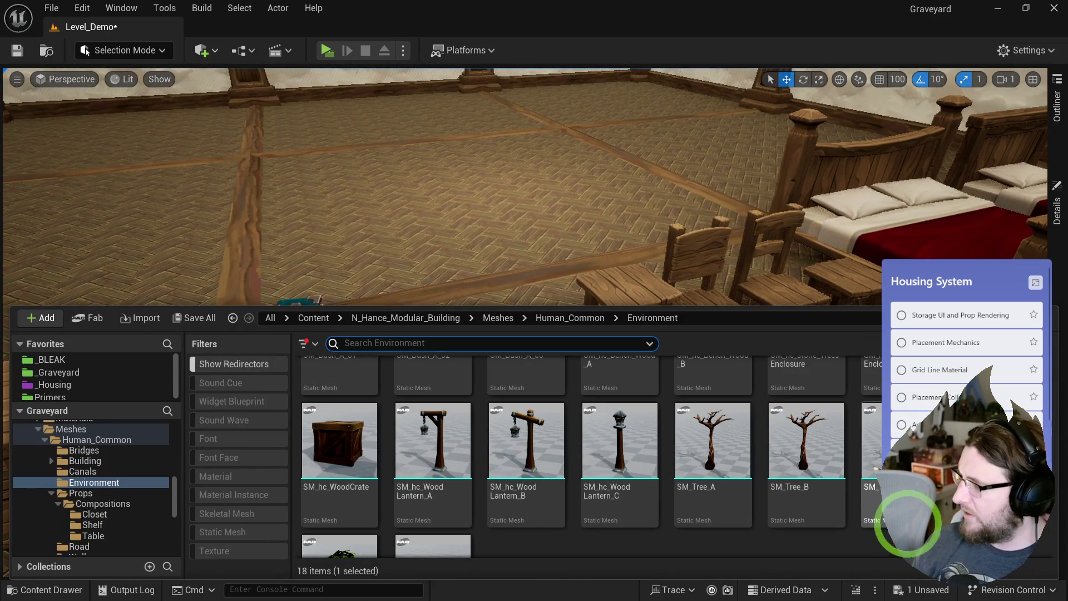
pyautogui.hotkey('ctrl', 'space')
pyautogui.moveTo(495, 284)
pyautogui.mouseDown()
pyautogui.moveTo(555, 317)
pyautogui.moveTo(608, 310)
pyautogui.moveTo(593, 407)
pyautogui.moveTo(524, 441)
pyautogui.moveTo(608, 317)
pyautogui.moveTo(611, 274)
pyautogui.moveTo(589, 370)
pyautogui.moveTo(624, 357)
pyautogui.moveTo(635, 296)
pyautogui.mouseUp()
pyautogui.hotkey('ctrl', 'space')
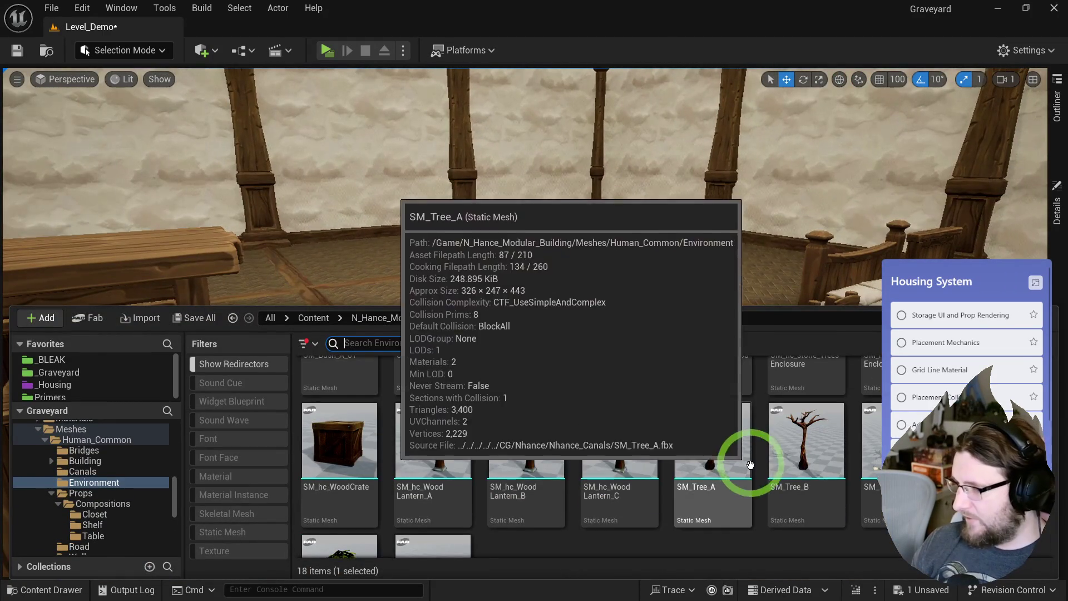
pyautogui.scroll(-2, 740, 458)
pyautogui.scroll(2, 735, 456)
pyautogui.hotkey('ctrl', 'space')
pyautogui.moveTo(590, 232)
pyautogui.mouseDown()
pyautogui.moveTo(756, 467)
pyautogui.moveTo(858, 491)
pyautogui.moveTo(706, 386)
pyautogui.moveTo(653, 379)
pyautogui.mouseUp()
pyautogui.moveTo(742, 430)
pyautogui.mouseDown()
pyautogui.moveTo(763, 443)
pyautogui.moveTo(739, 424)
pyautogui.mouseUp()
pyautogui.hotkey('ctrl', 'space')
pyautogui.scroll(2, 628, 464)
pyautogui.scroll(1, 618, 474)
# - Place a wooden barrel beside the round table
pyautogui.click(760, 336)
pyautogui.click(350, 229)
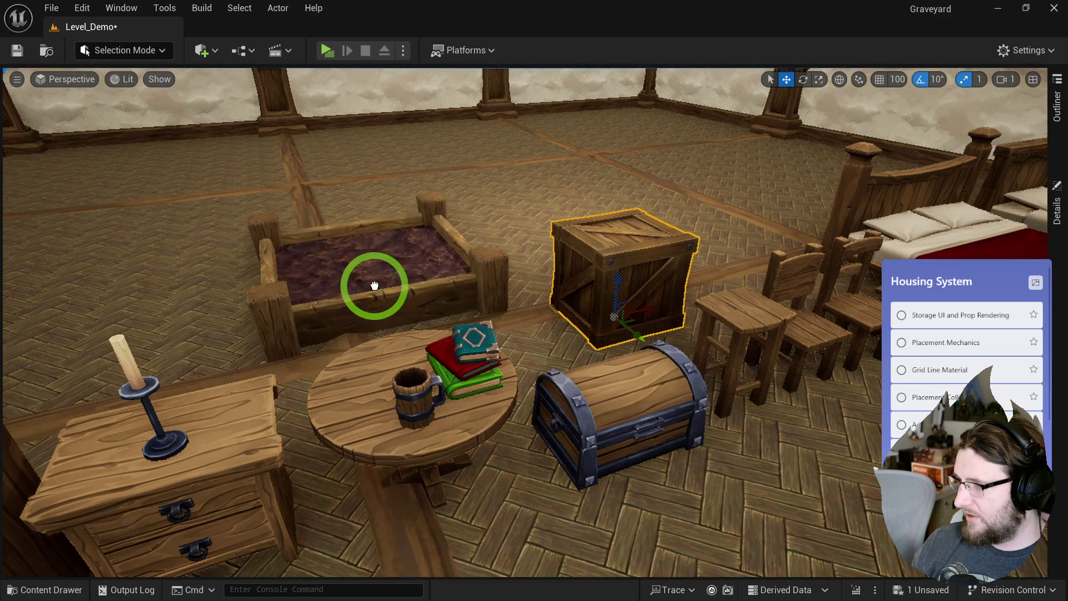
pyautogui.hotkey('ctrl', 'space')
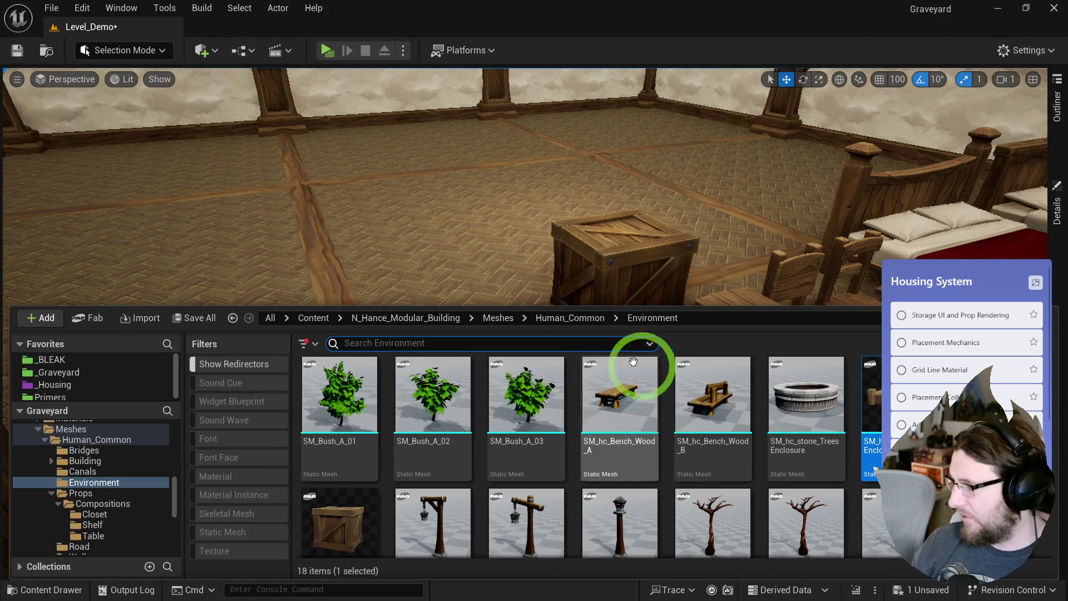
pyautogui.moveTo(615, 358); pyautogui.dragTo(444, 327)
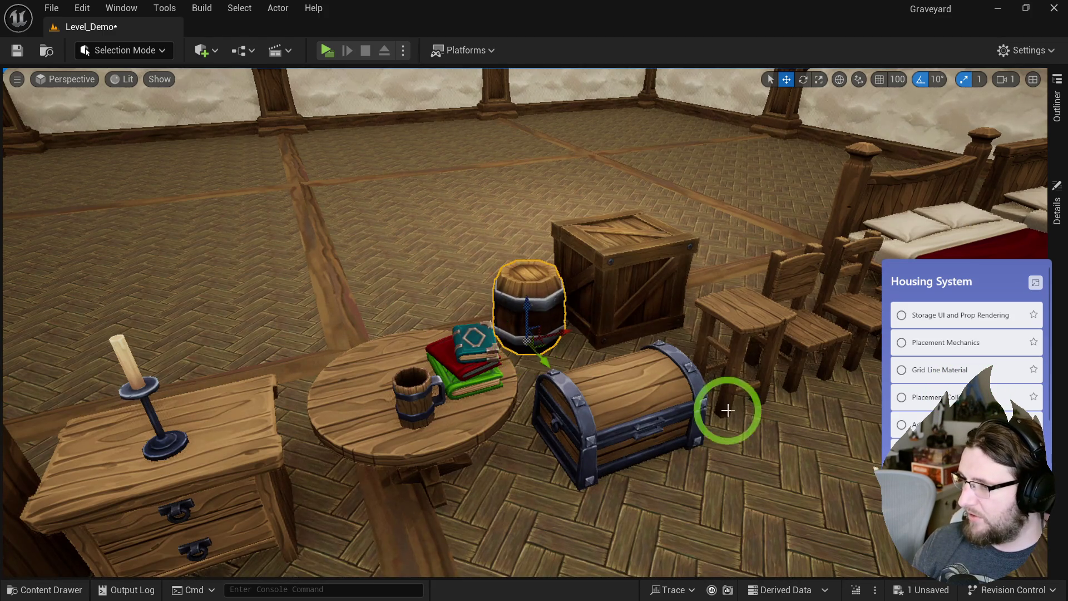
# - Drop two trial bush meshes into the room and look them over
pyautogui.hotkey('ctrl', 'space')
pyautogui.click(603, 483)
pyautogui.moveTo(538, 409)
pyautogui.mouseDown()
pyautogui.moveTo(405, 278)
pyautogui.moveTo(470, 310)
pyautogui.moveTo(413, 351)
pyautogui.moveTo(424, 374)
pyautogui.moveTo(379, 376)
pyautogui.moveTo(425, 350)
pyautogui.moveTo(419, 365)
pyautogui.moveTo(468, 309)
pyautogui.moveTo(470, 339)
pyautogui.moveTo(433, 244)
pyautogui.mouseUp()
pyautogui.moveTo(538, 236)
pyautogui.mouseDown()
pyautogui.moveTo(529, 185)
pyautogui.moveTo(529, 222)
pyautogui.moveTo(541, 192)
pyautogui.moveTo(703, 305)
pyautogui.moveTo(662, 317)
pyautogui.moveTo(699, 305)
pyautogui.moveTo(703, 278)
pyautogui.moveTo(612, 405)
pyautogui.mouseUp()
pyautogui.moveTo(578, 438)
pyautogui.mouseDown()
pyautogui.moveTo(669, 475)
pyautogui.moveTo(722, 456)
pyautogui.moveTo(749, 484)
pyautogui.moveTo(793, 479)
pyautogui.moveTo(406, 468)
pyautogui.moveTo(416, 487)
pyautogui.moveTo(570, 481)
pyautogui.mouseUp()
pyautogui.moveTo(631, 439)
pyautogui.mouseDown()
pyautogui.moveTo(691, 465)
pyautogui.moveTo(689, 389)
pyautogui.moveTo(691, 543)
pyautogui.moveTo(792, 553)
pyautogui.moveTo(885, 495)
pyautogui.moveTo(858, 452)
pyautogui.moveTo(606, 273)
pyautogui.mouseUp()
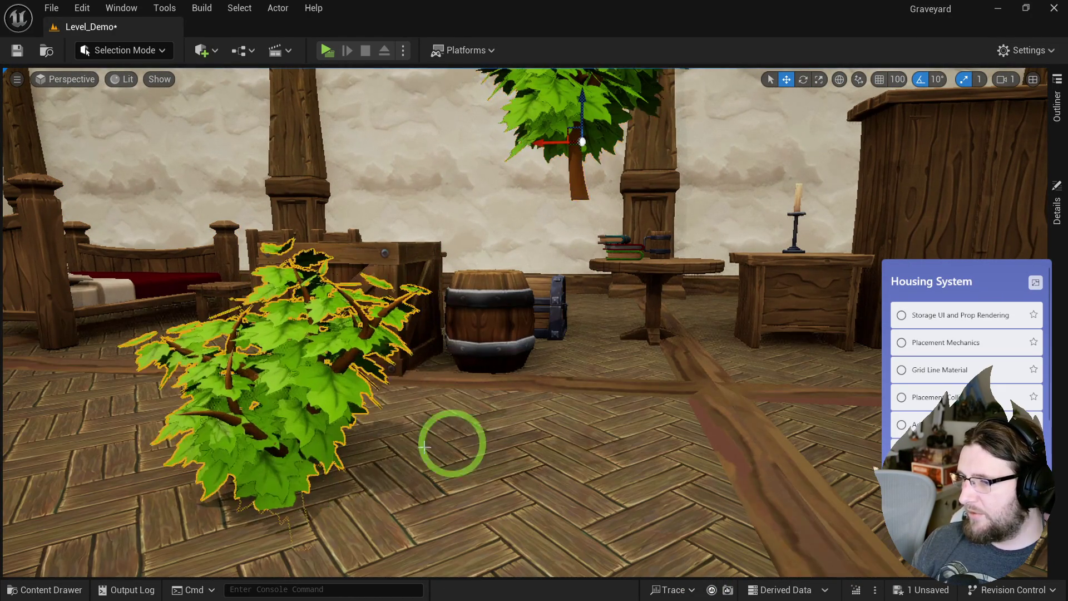
pyautogui.moveTo(425, 447)
pyautogui.mouseDown()
pyautogui.moveTo(529, 467)
pyautogui.moveTo(538, 431)
pyautogui.mouseUp()
pyautogui.moveTo(305, 412); pyautogui.dragTo(370, 339)
pyautogui.moveTo(511, 455)
pyautogui.mouseDown()
pyautogui.moveTo(596, 477)
pyautogui.moveTo(572, 512)
pyautogui.moveTo(553, 453)
pyautogui.moveTo(646, 466)
pyautogui.moveTo(625, 443)
pyautogui.moveTo(500, 460)
pyautogui.moveTo(597, 441)
pyautogui.mouseUp()
# - Delete both trial bushes from the room
pyautogui.click(614, 359)
pyautogui.press('Delete')
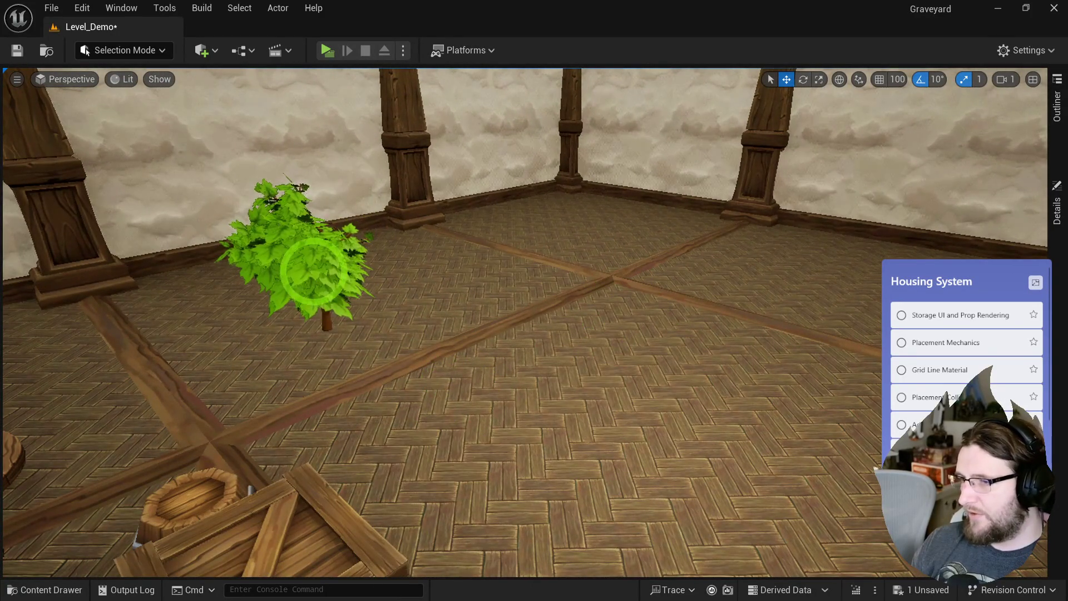
pyautogui.click(313, 272)
pyautogui.press('Delete')
pyautogui.moveTo(444, 314); pyautogui.dragTo(400, 303)
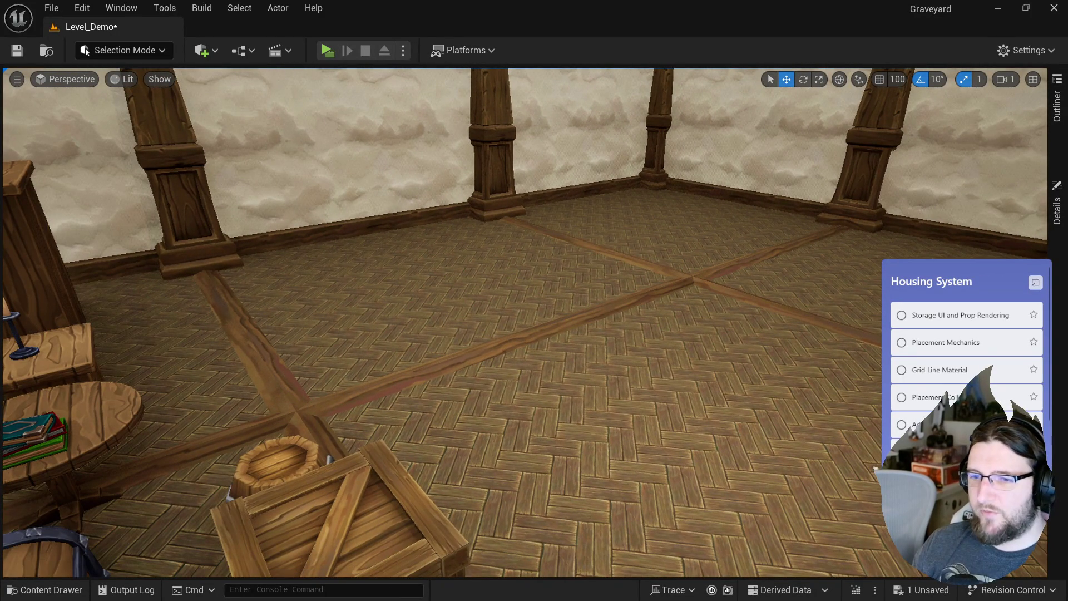
pyautogui.moveTo(710, 262); pyautogui.dragTo(711, 262)
pyautogui.hotkey('ctrl', 'space')
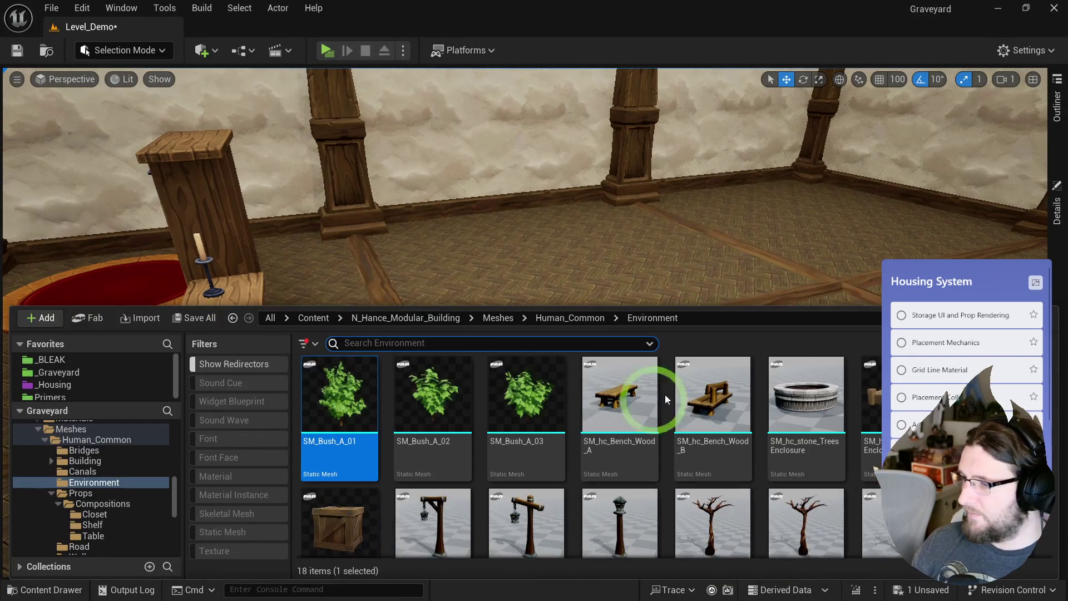
# - In the Content Drawer, collapse the Props folder and open the Walls meshes
pyautogui.scroll(-2, 587, 442)
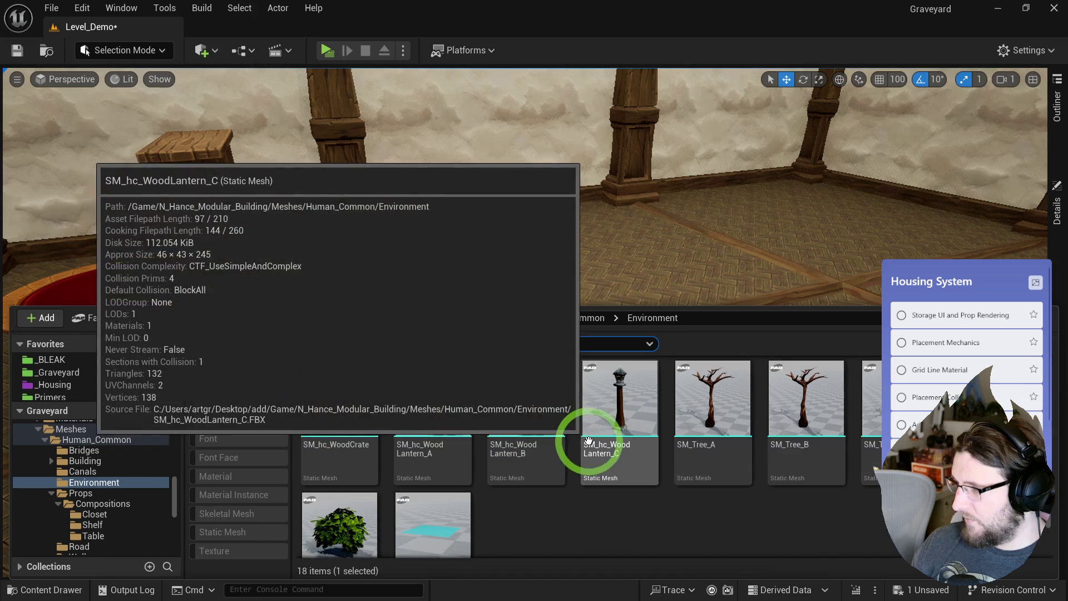
pyautogui.scroll(-2, 382, 384)
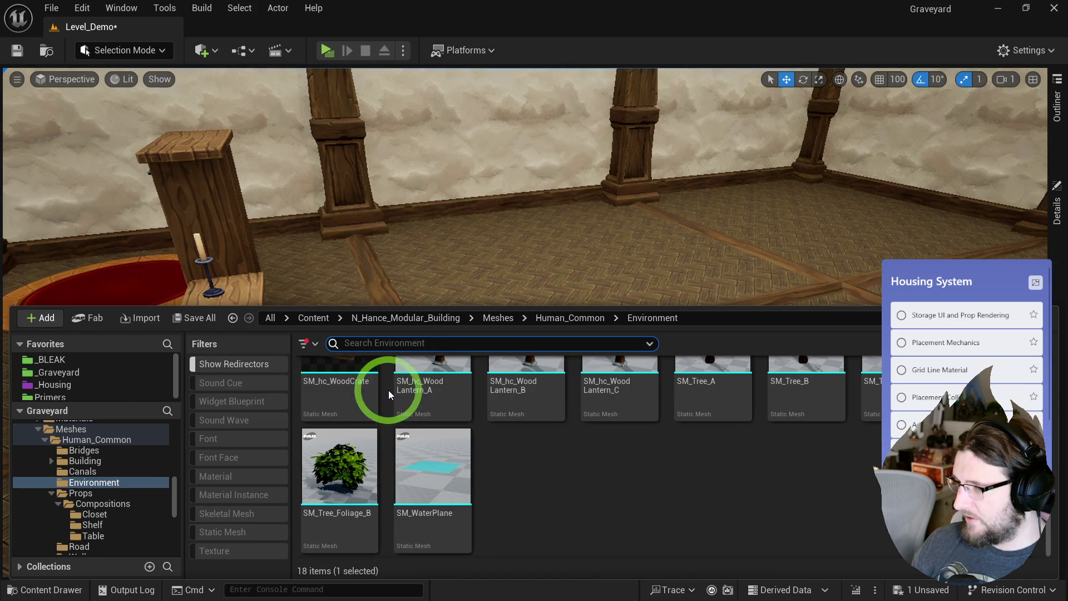
pyautogui.click(51, 493)
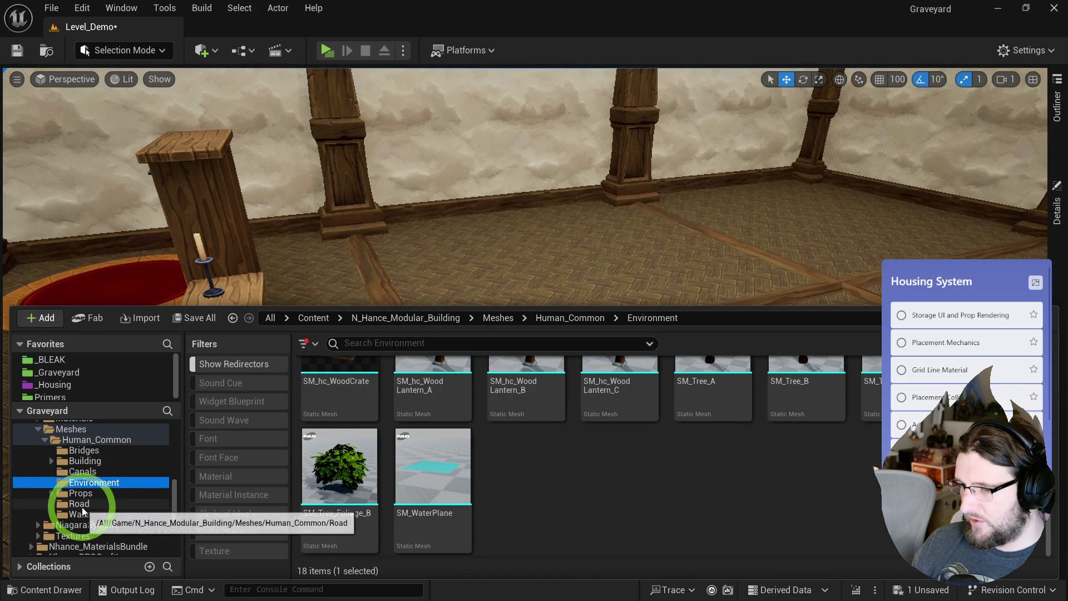
pyautogui.click(81, 504)
pyautogui.click(86, 514)
# - Drop SM_hc_Wood_Fence_J into the room as a trial, delete it, and view the room from a new angle
pyautogui.scroll(-3, 600, 398)
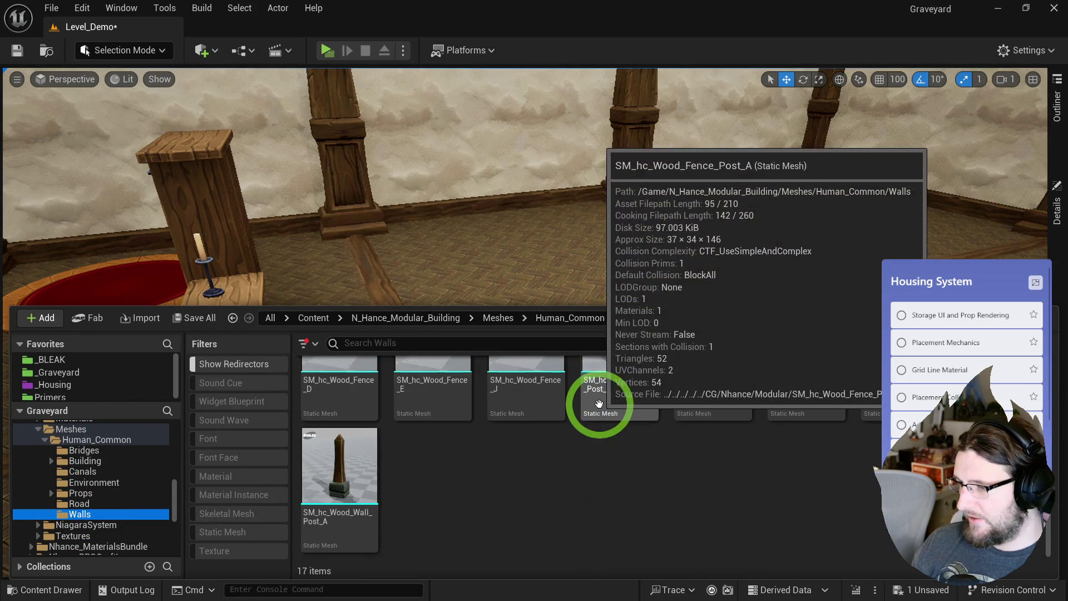
pyautogui.scroll(1, 687, 412)
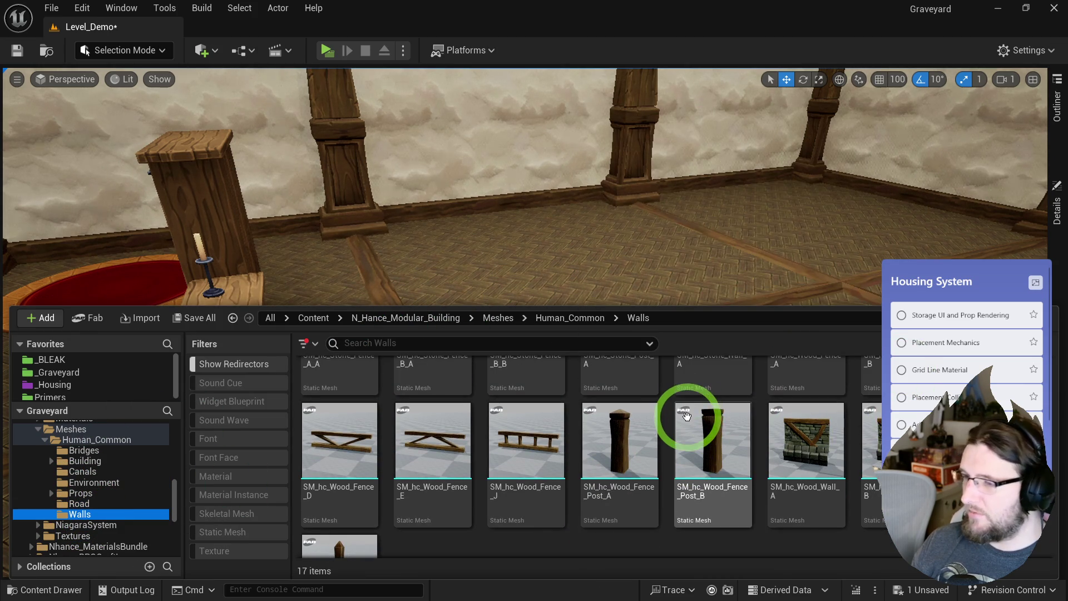
pyautogui.scroll(2, 640, 420)
pyautogui.moveTo(524, 520)
pyautogui.mouseDown()
pyautogui.moveTo(540, 334)
pyautogui.moveTo(520, 365)
pyautogui.mouseUp()
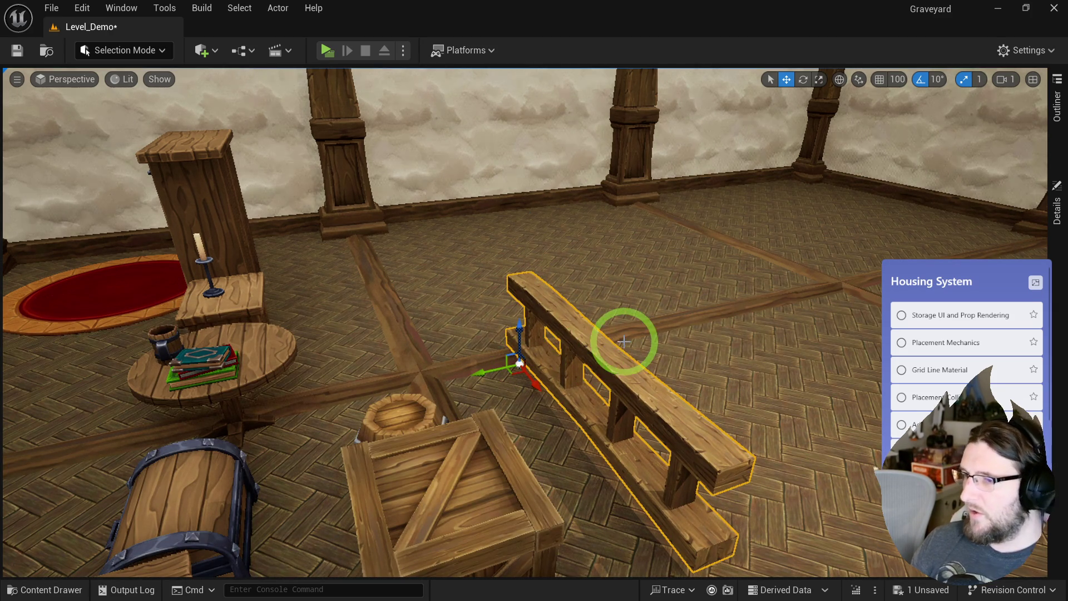
pyautogui.press('Delete')
pyautogui.moveTo(627, 341)
pyautogui.mouseDown()
pyautogui.moveTo(544, 327)
pyautogui.moveTo(663, 315)
pyautogui.moveTo(744, 443)
pyautogui.moveTo(375, 446)
pyautogui.moveTo(453, 576)
pyautogui.moveTo(652, 328)
pyautogui.mouseUp()
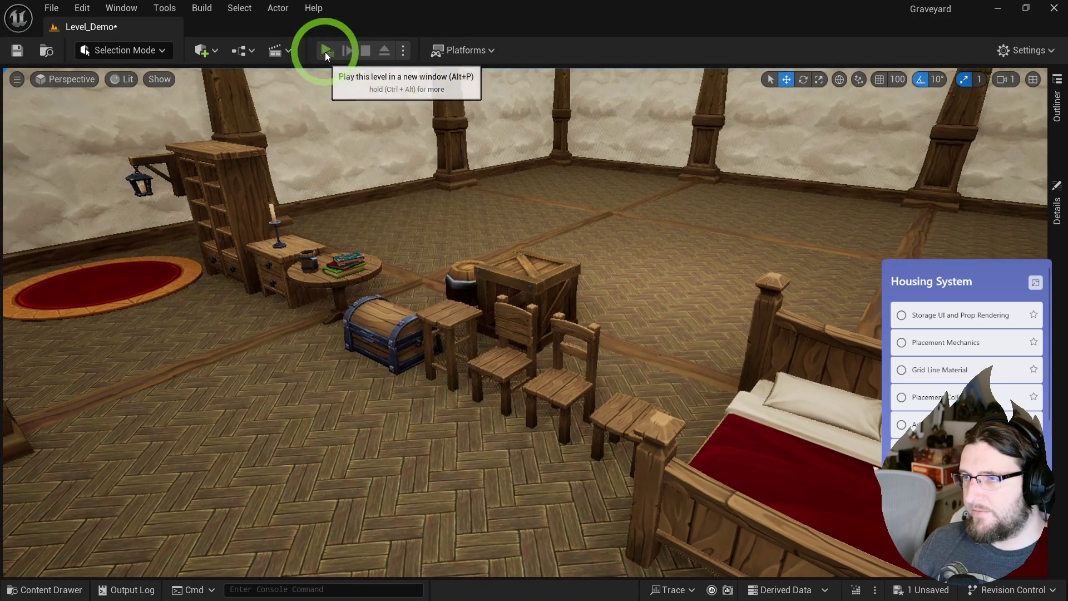
# - Run the level in a standalone preview, walking the knight forward and turning to bring the chairs into view
pyautogui.click(327, 50)
pyautogui.press('w')
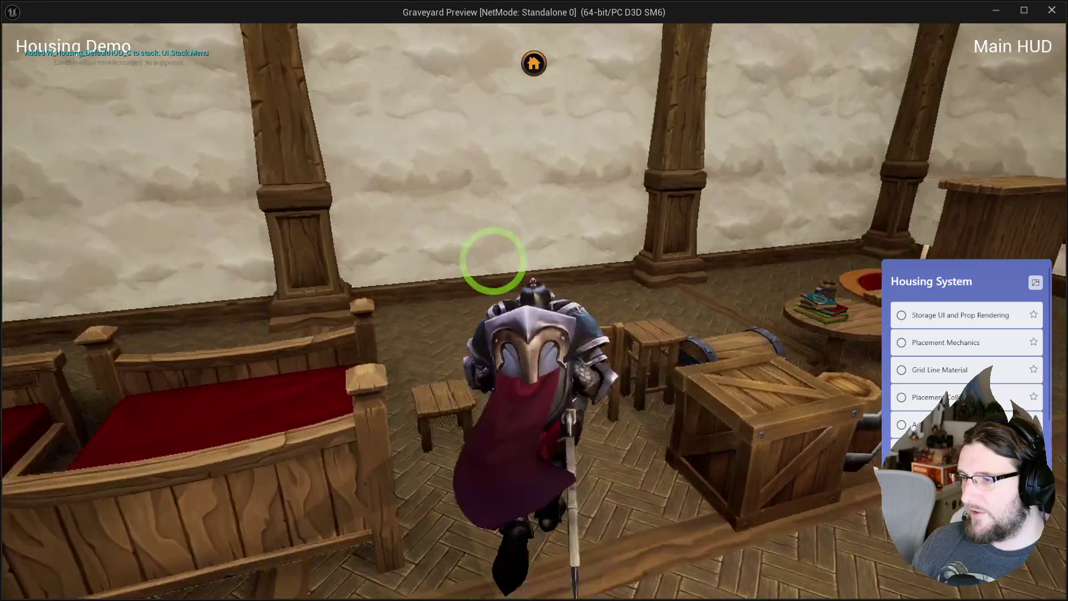
pyautogui.press('a')
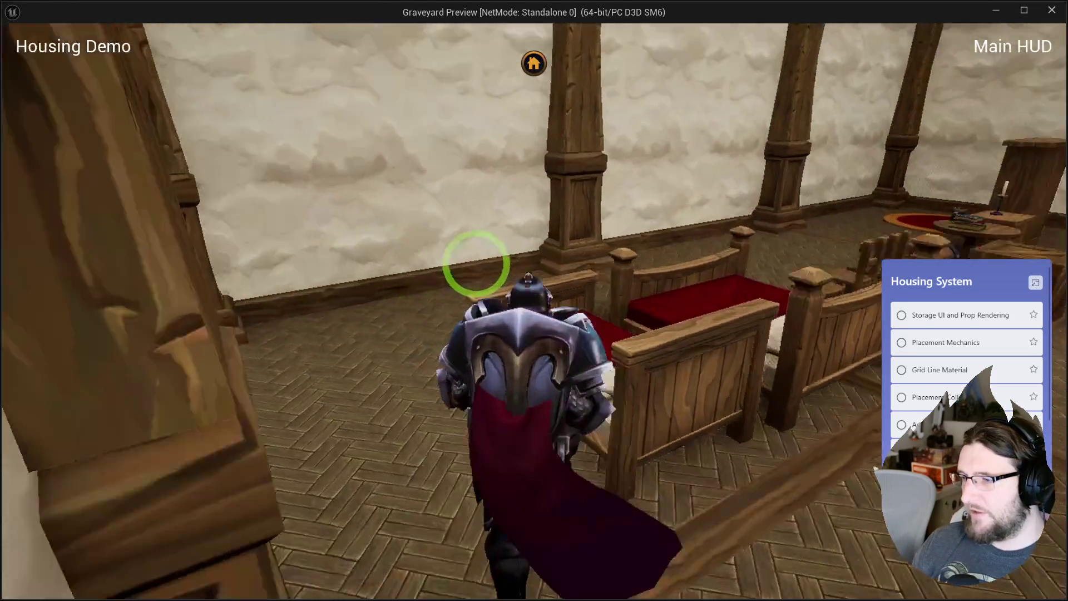
pyautogui.press('a')
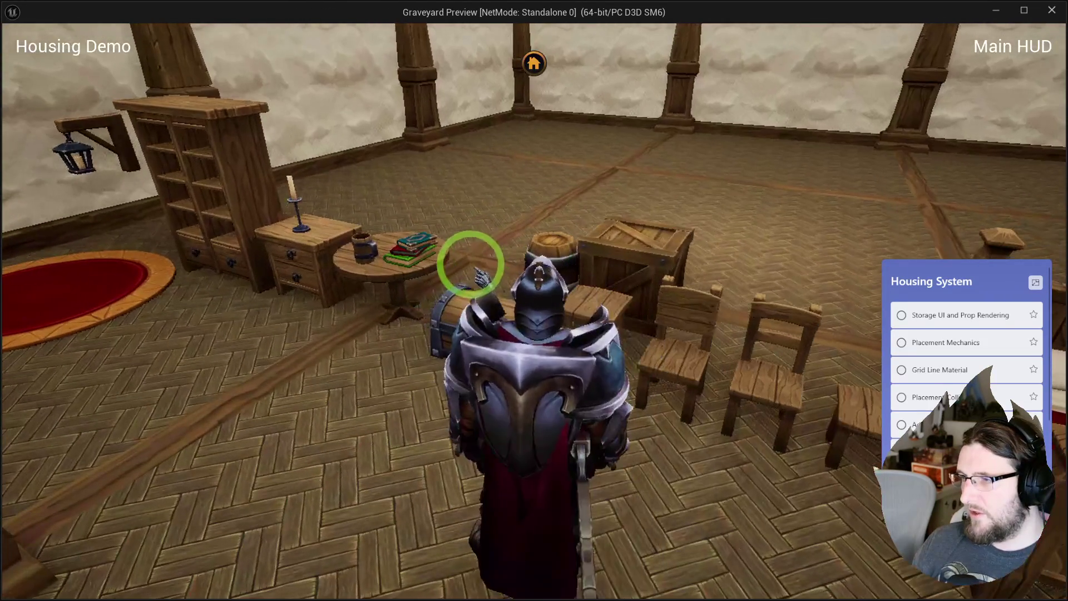
pyautogui.press('a')
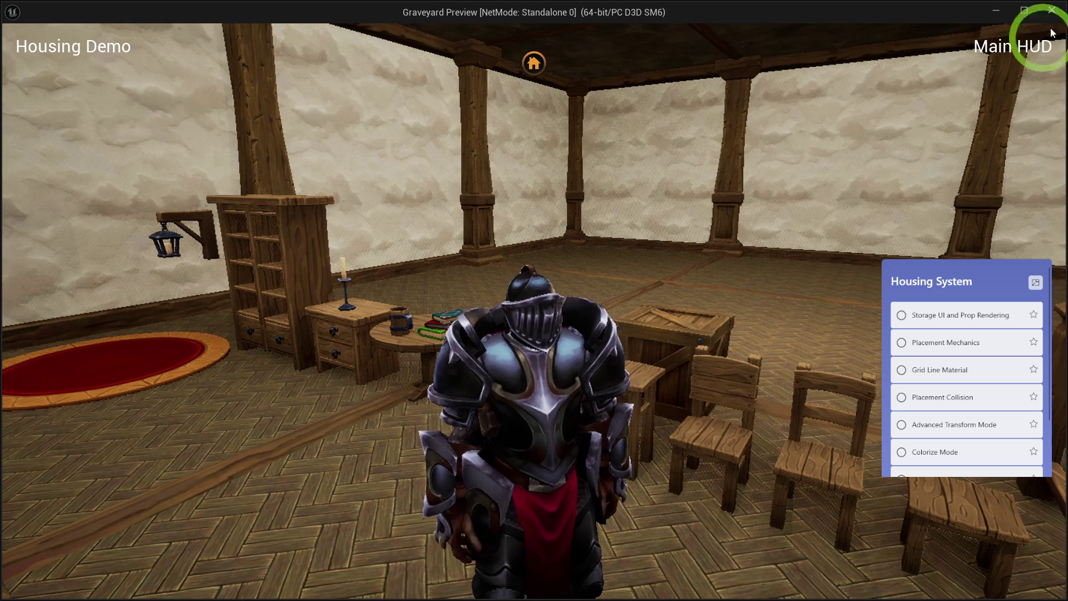
pyautogui.click(802, 215)
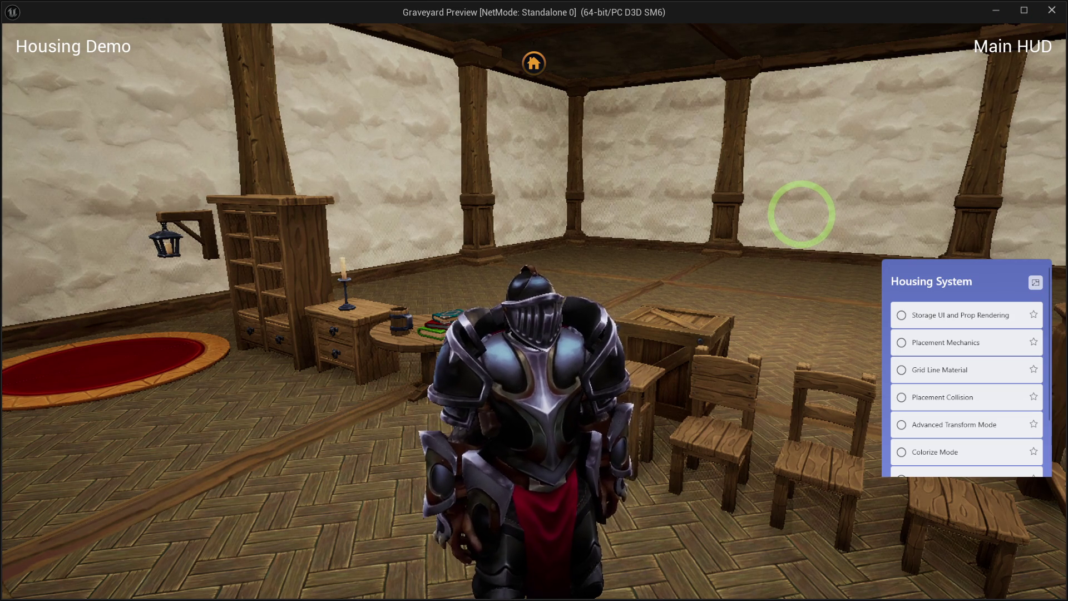
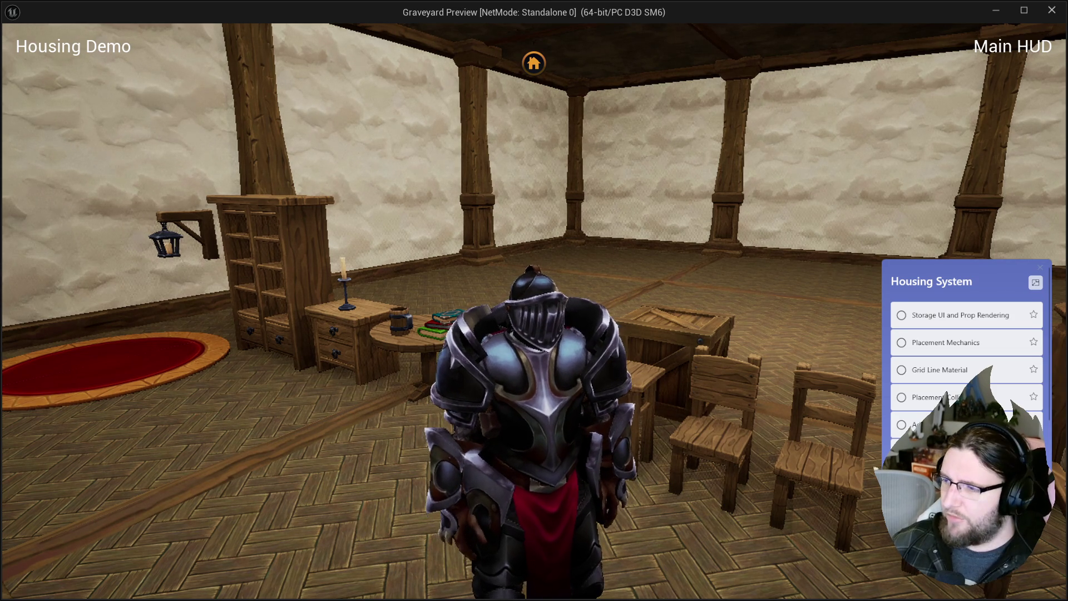
# - Run the knight over the red rug to the crates by the bed, then end the preview
pyautogui.press('w')
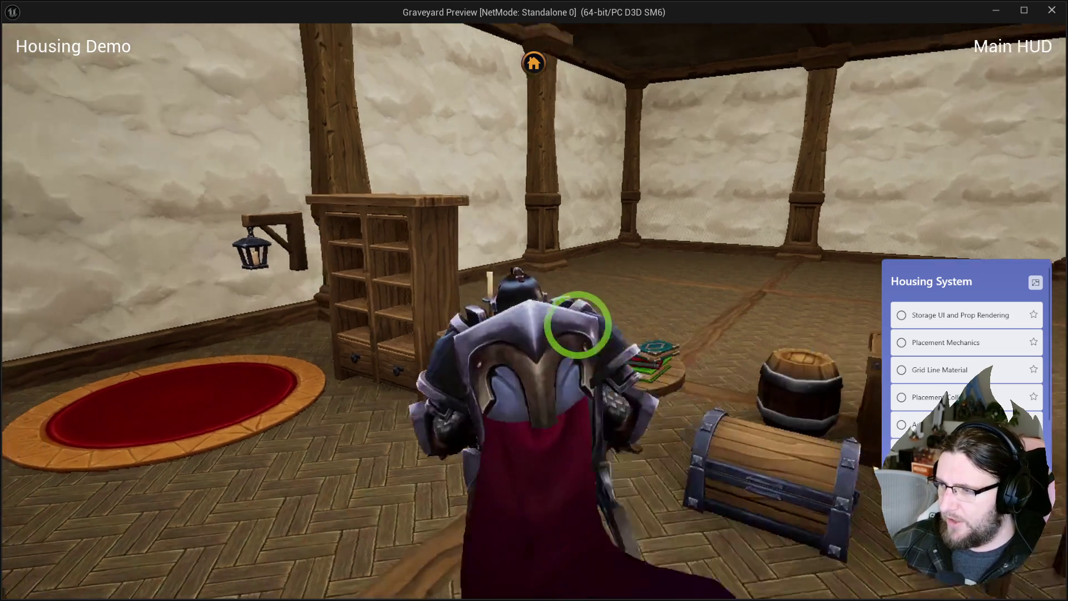
pyautogui.press('w')
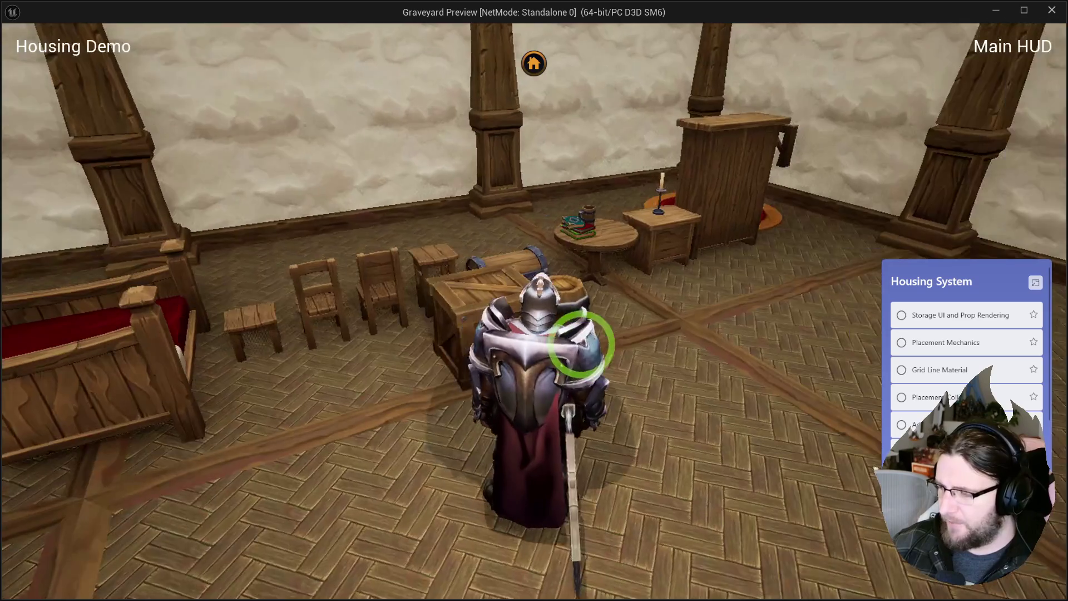
pyautogui.press('Escape')
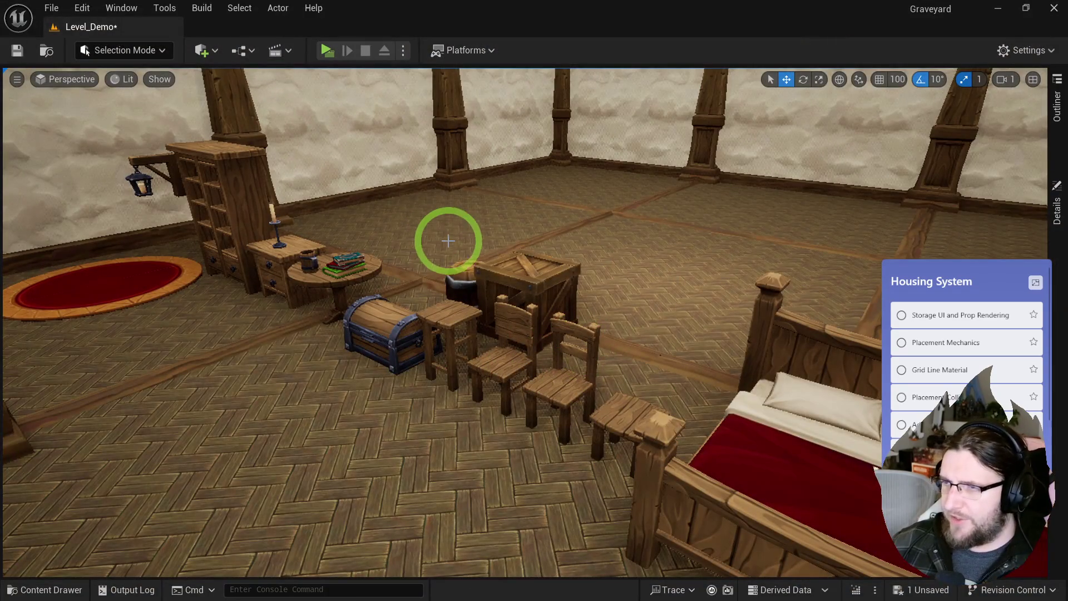
# - Open the BP_Char_Housing Blueprint from _Housing > Character in the Content Drawer
pyautogui.hotkey('ctrl', 'space')
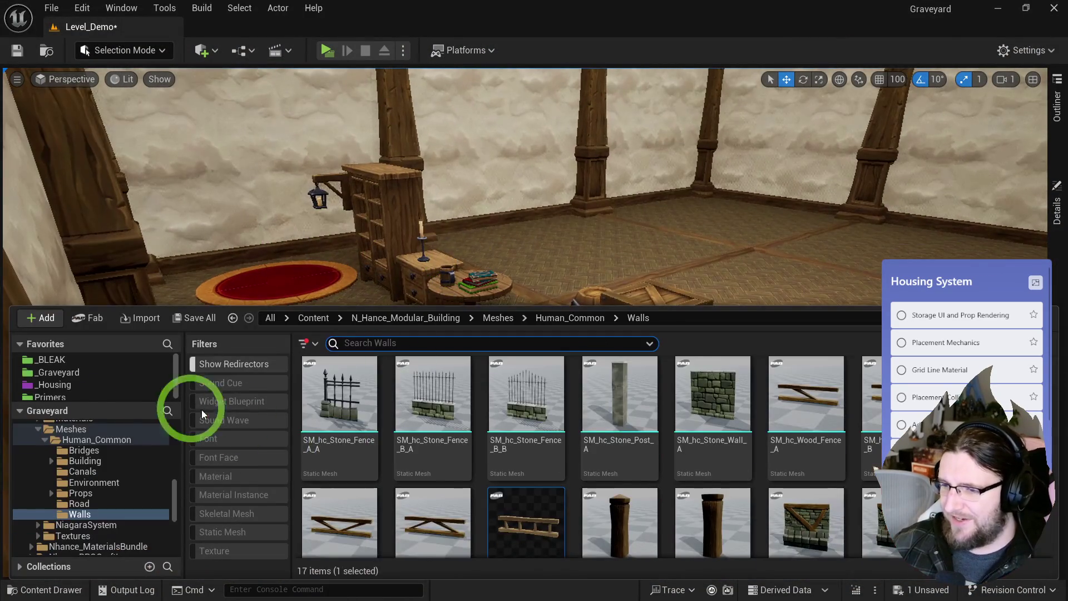
pyautogui.click(60, 390)
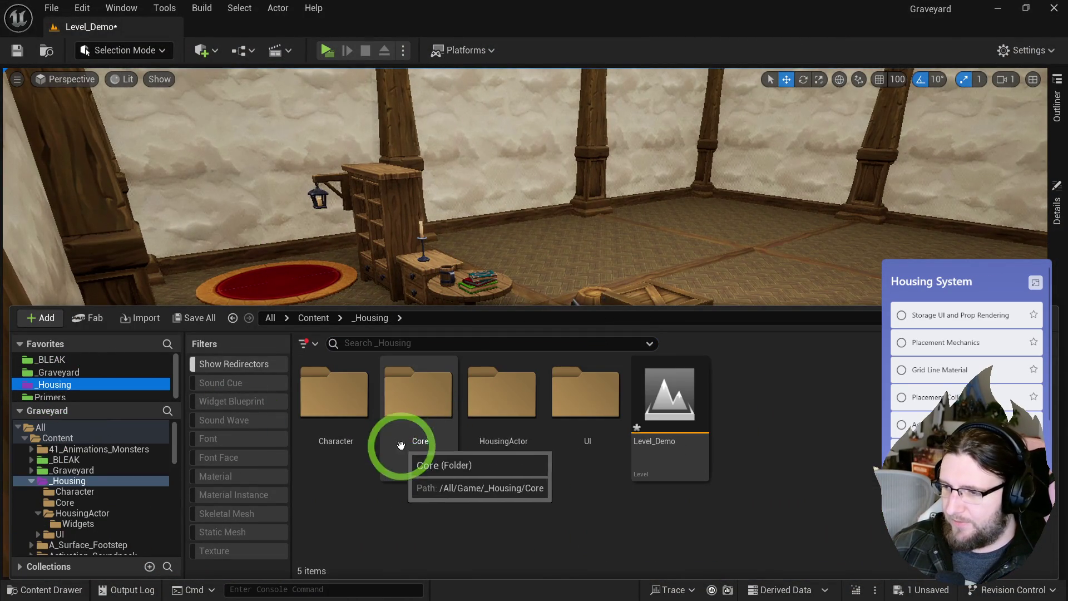
pyautogui.doubleClick(333, 424)
pyautogui.doubleClick(345, 406)
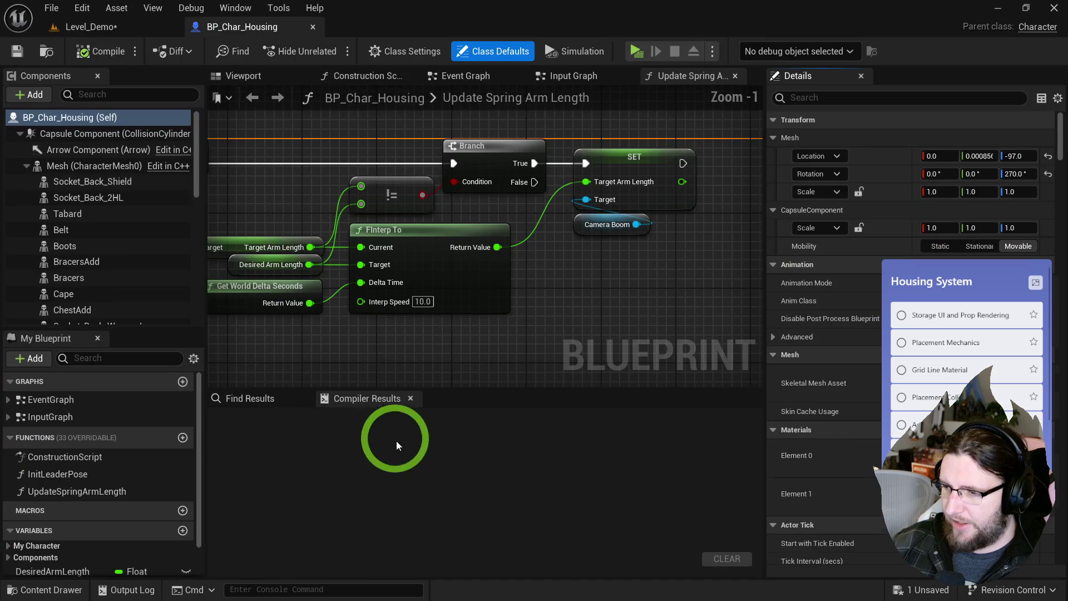
# - Add IA_Jump nodes to the graph via the 'ia jump' action search and move one left
pyautogui.rightClick(603, 287)
pyautogui.write('ia jump')
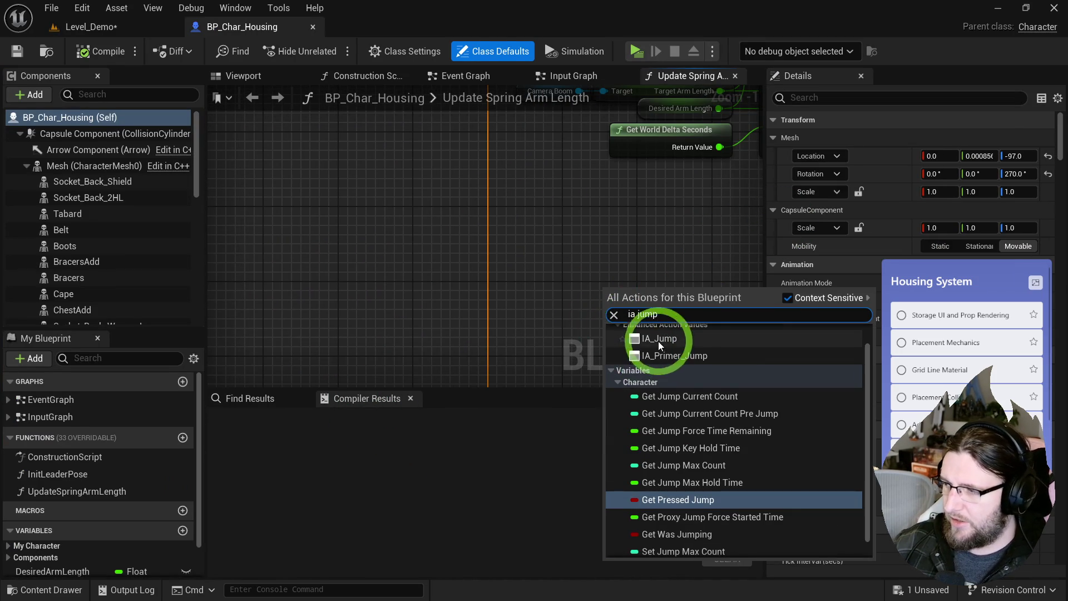
pyautogui.click(660, 339)
pyautogui.moveTo(574, 297); pyautogui.dragTo(519, 277)
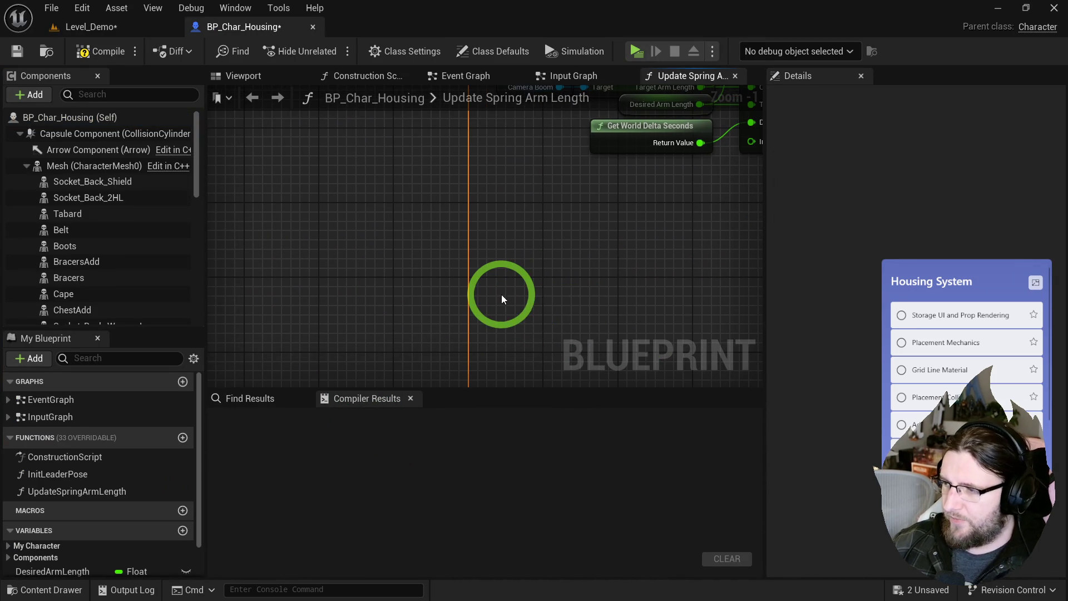
pyautogui.rightClick(502, 299)
pyautogui.write('ia jump')
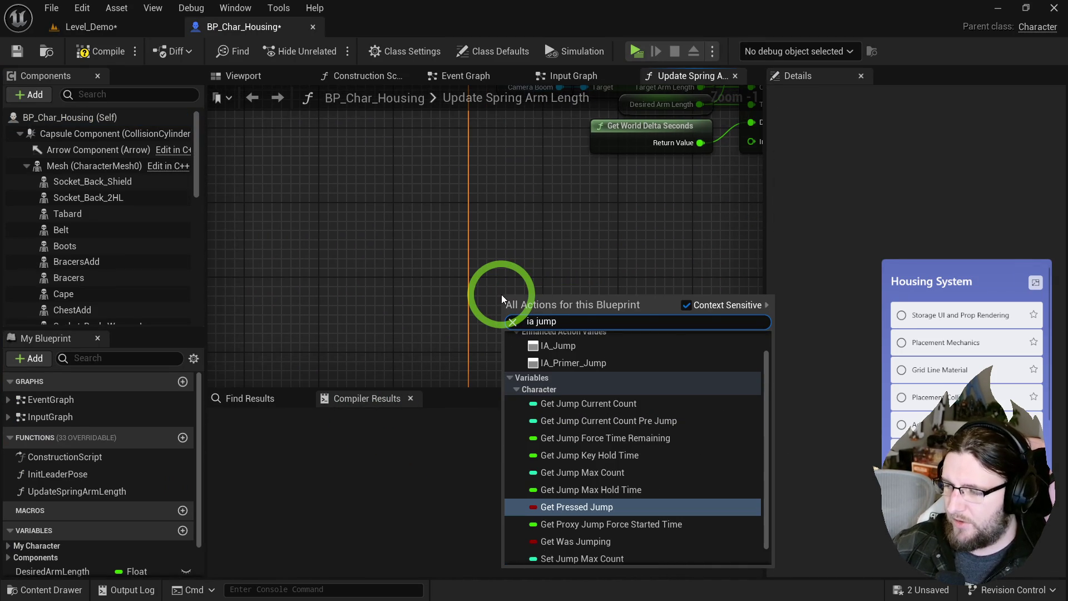
pyautogui.scroll(1, 626, 412)
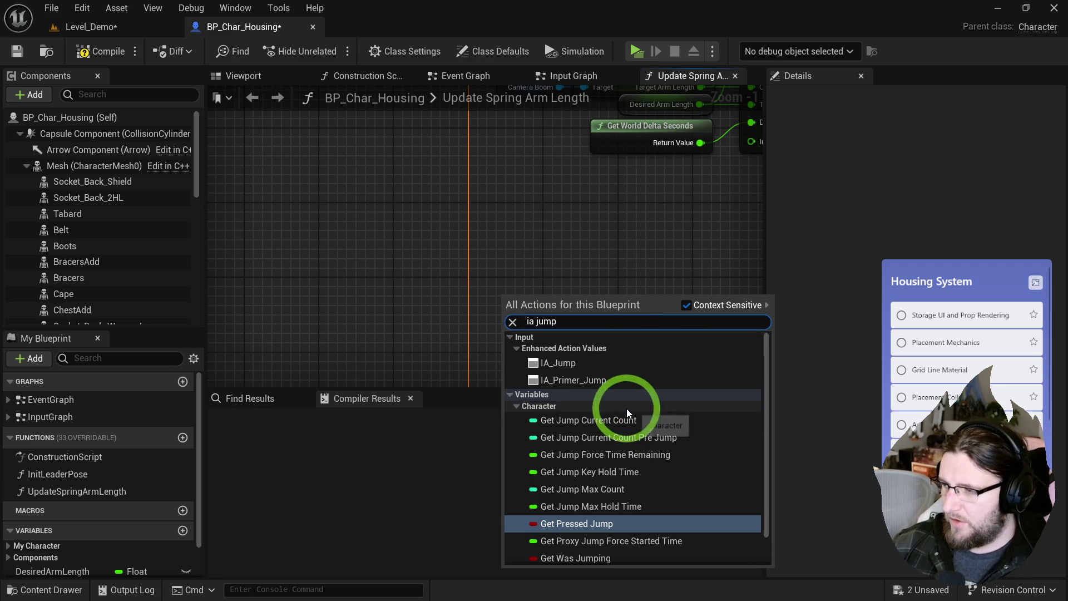
pyautogui.click(577, 364)
# - Cancel an 'event' action search and move from the Event Graph to the Input Graph
pyautogui.rightClick(522, 292)
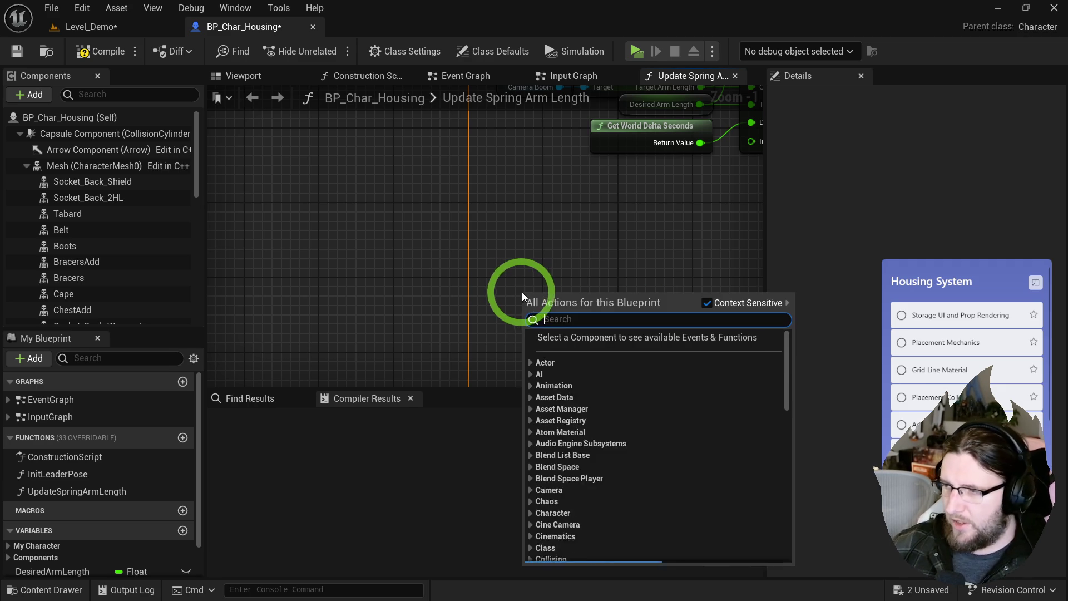
pyautogui.write('event')
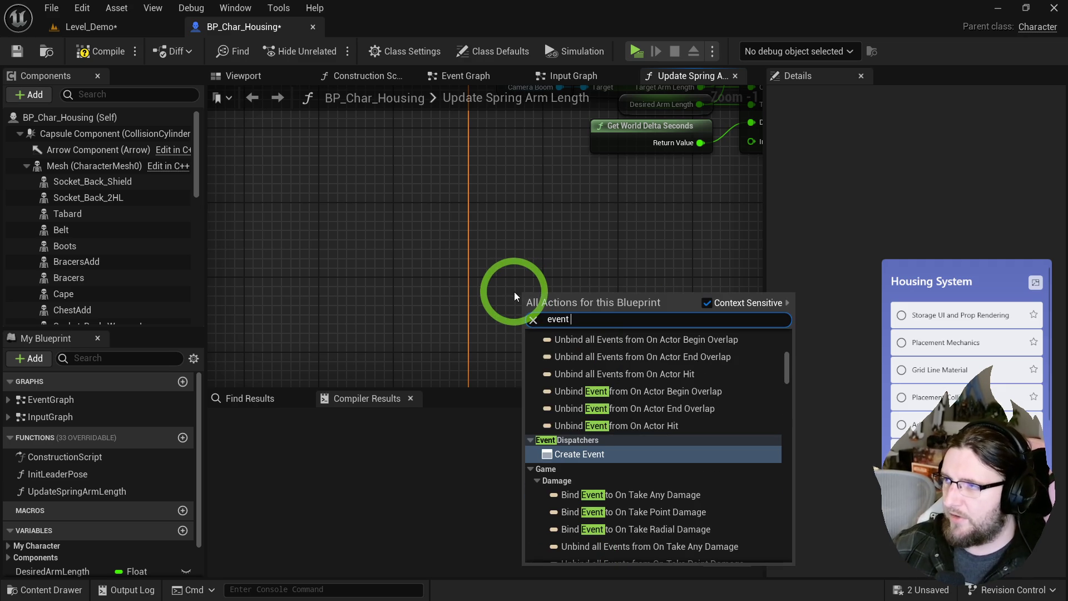
pyautogui.press('Escape')
pyautogui.click(508, 76)
pyautogui.click(539, 78)
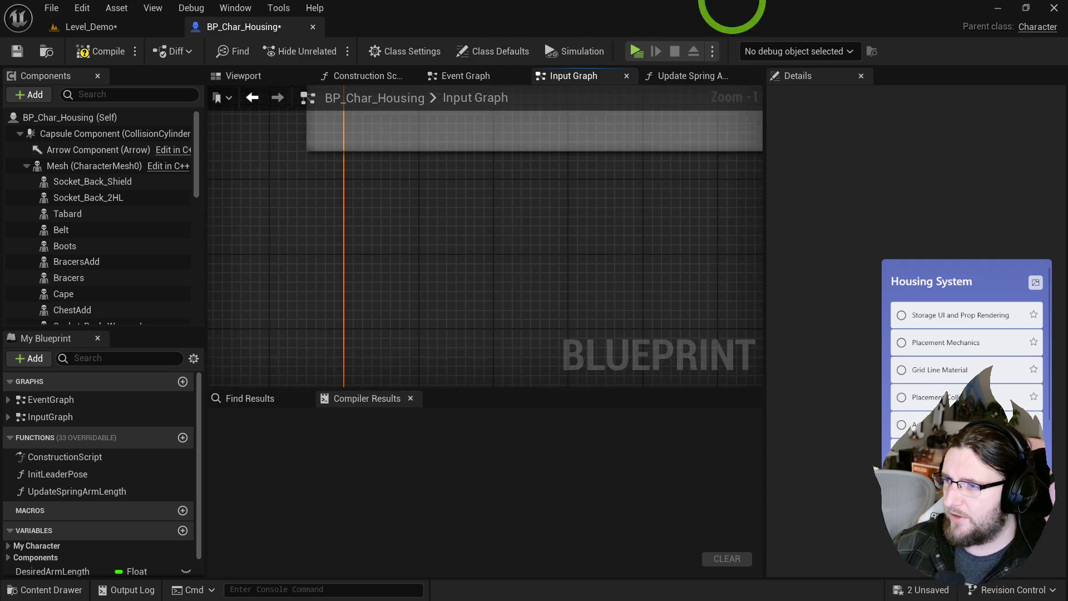
# - Place the IA_Jump input event node and expand it to show all its pins
pyautogui.rightClick(548, 184)
pyautogui.write('event jump')
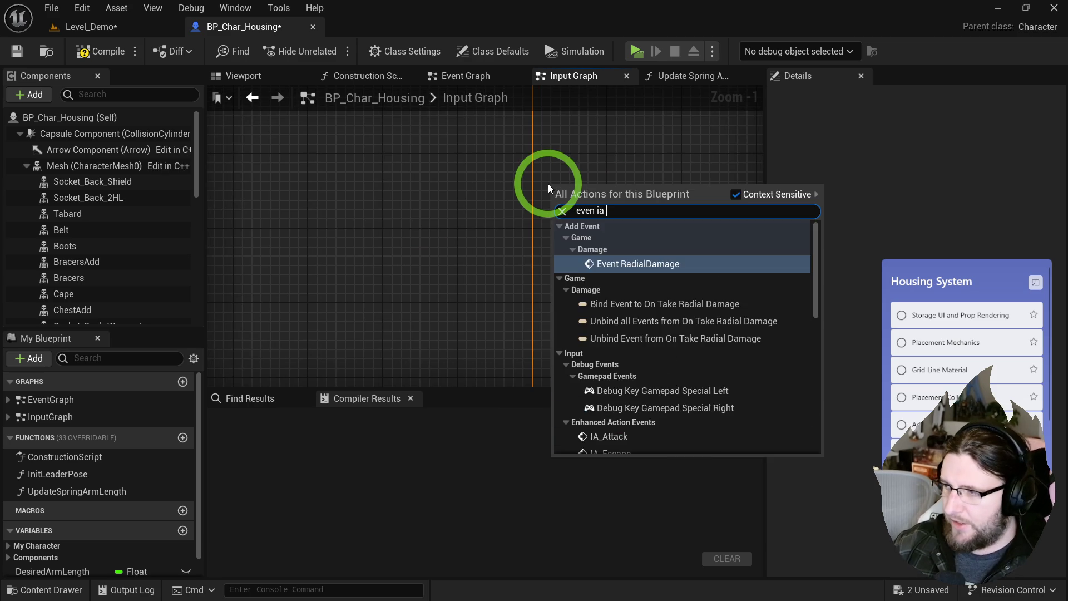
pyautogui.press('Return')
pyautogui.moveTo(553, 240)
pyautogui.mouseDown()
pyautogui.moveTo(381, 274)
pyautogui.moveTo(267, 277)
pyautogui.mouseUp()
pyautogui.click(328, 277)
pyautogui.moveTo(352, 295); pyautogui.dragTo(329, 250)
# - Wire Started to a Jump call and Completed to Stop Jumping, then launch a test play
pyautogui.moveTo(364, 217); pyautogui.dragTo(388, 219)
pyautogui.write('jump')
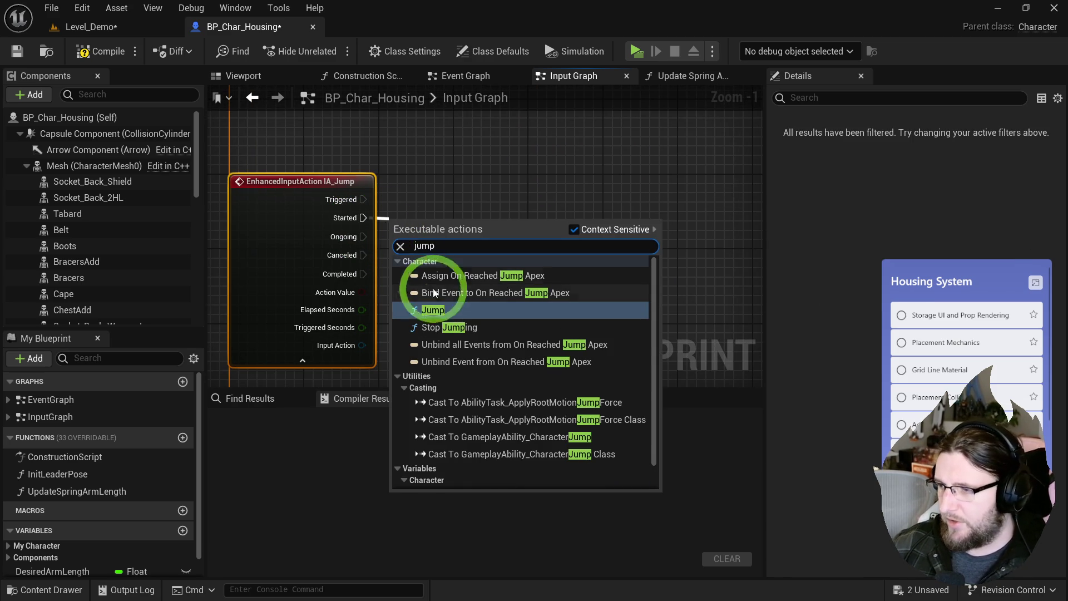
pyautogui.click(451, 313)
pyautogui.moveTo(363, 274); pyautogui.dragTo(402, 289)
pyautogui.write('stop j')
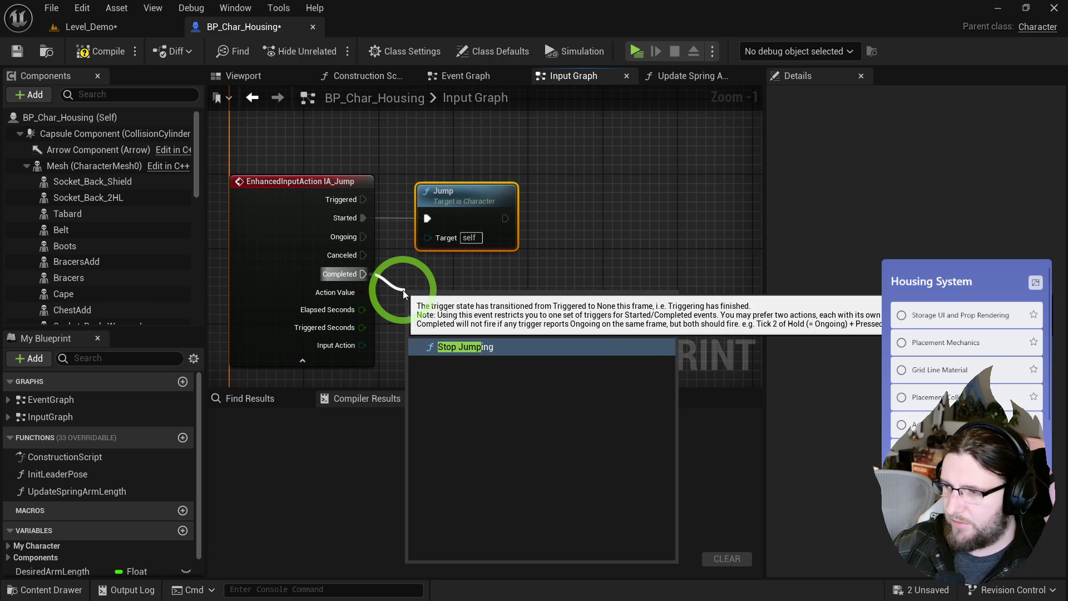
pyautogui.press('Return')
pyautogui.moveTo(452, 302); pyautogui.dragTo(459, 281)
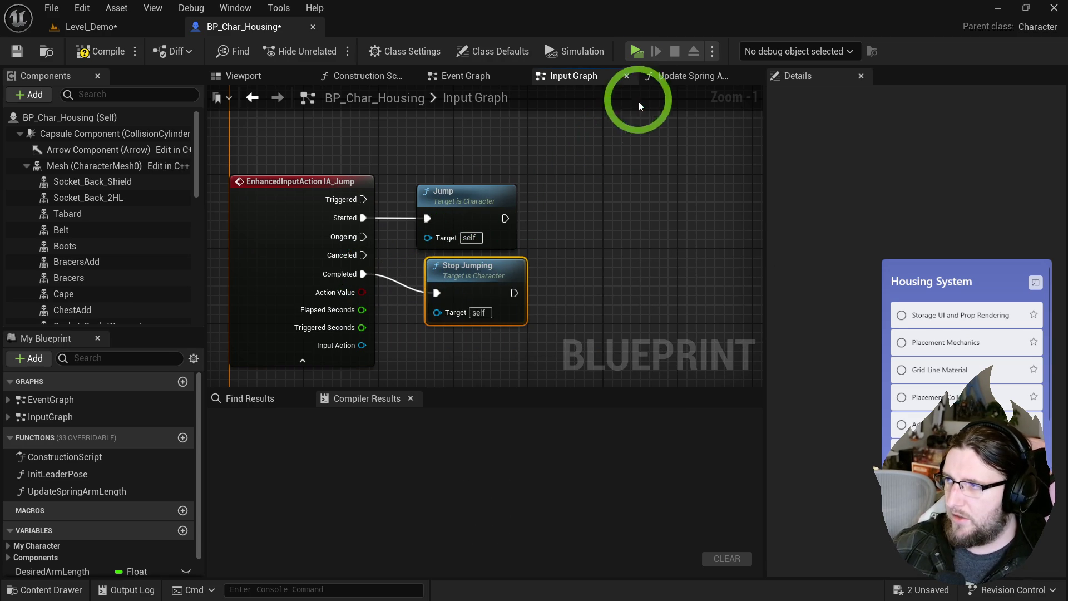
pyautogui.click(636, 51)
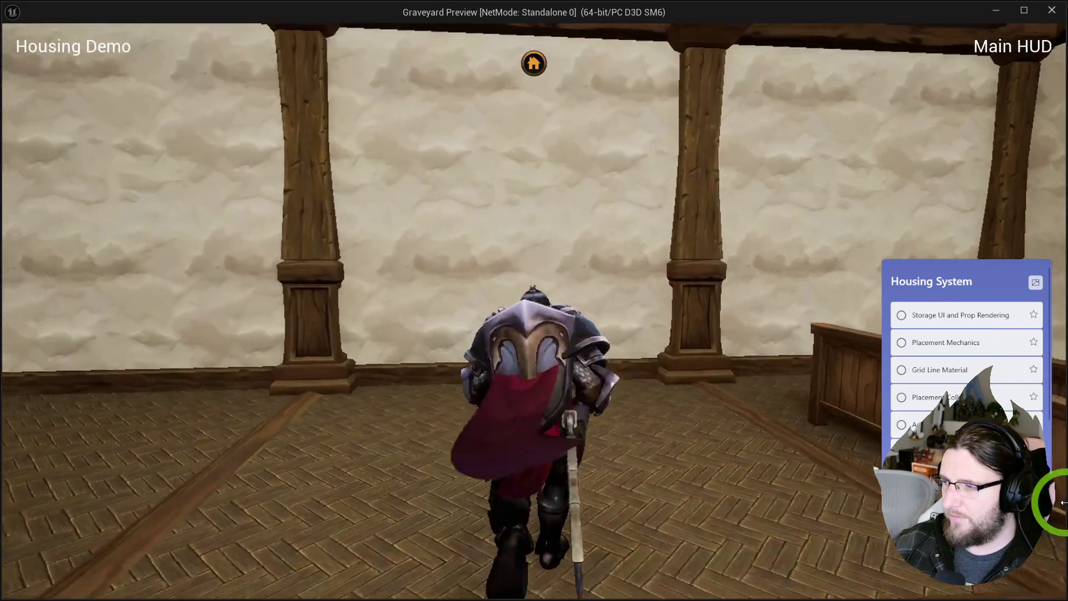
pyautogui.click(1064, 467)
pyautogui.press('w')
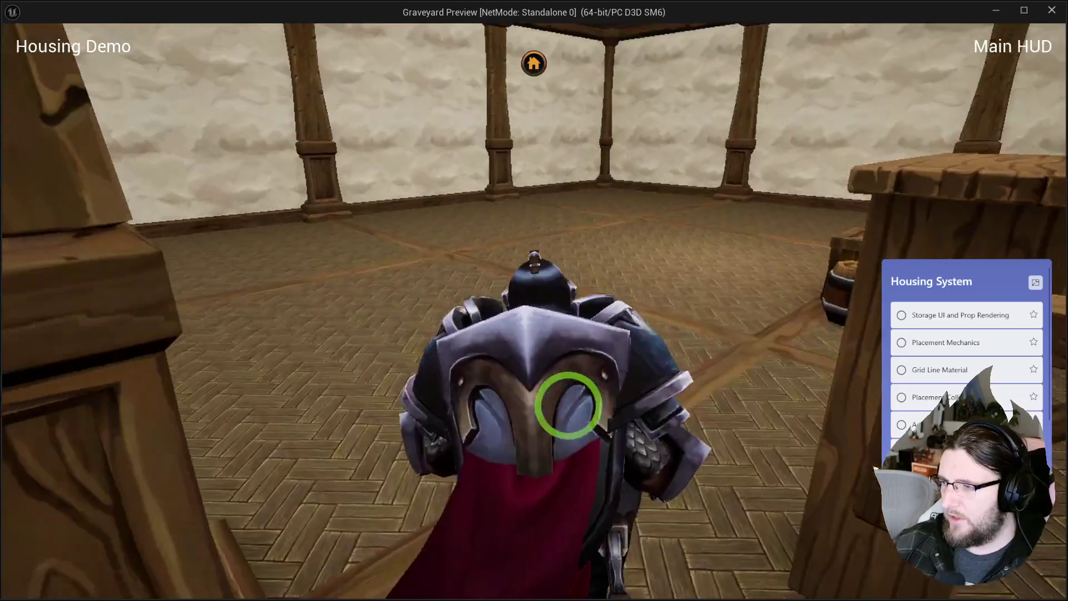
pyautogui.press('s')
pyautogui.press('s')
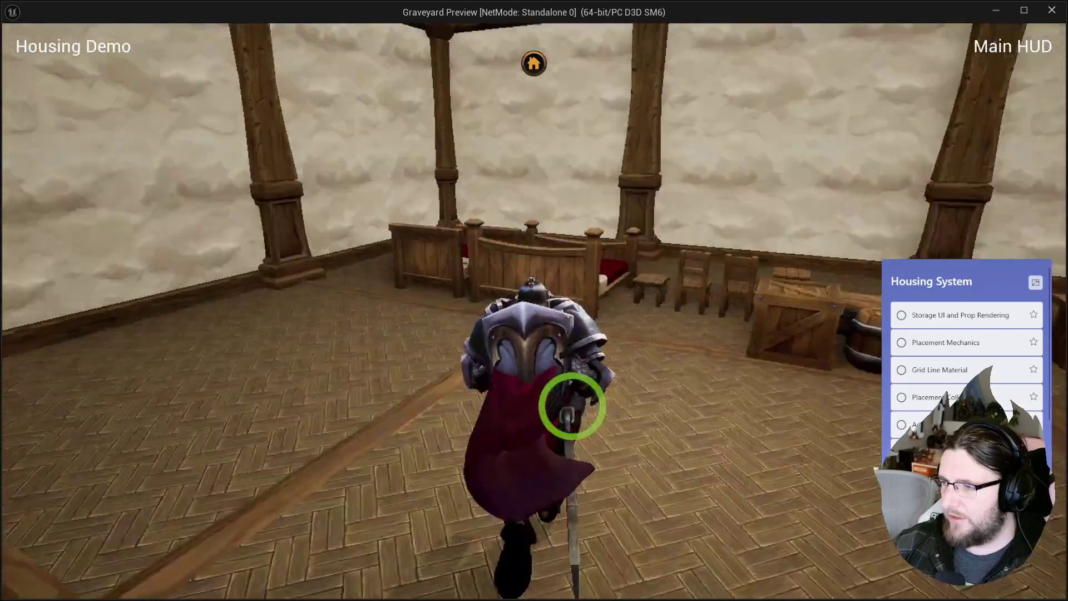
pyautogui.press('w')
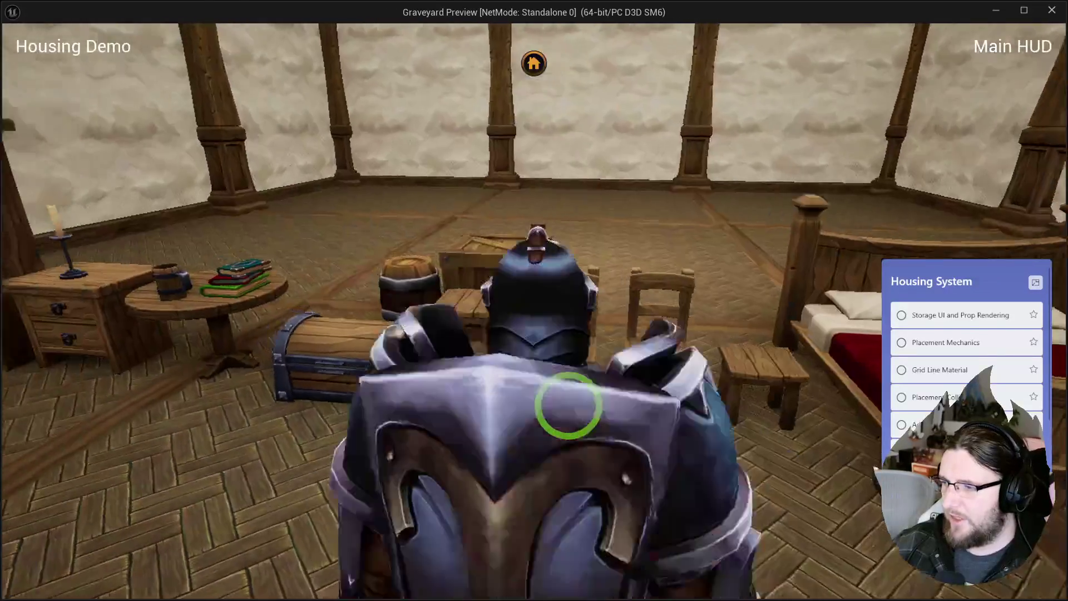
pyautogui.press('w')
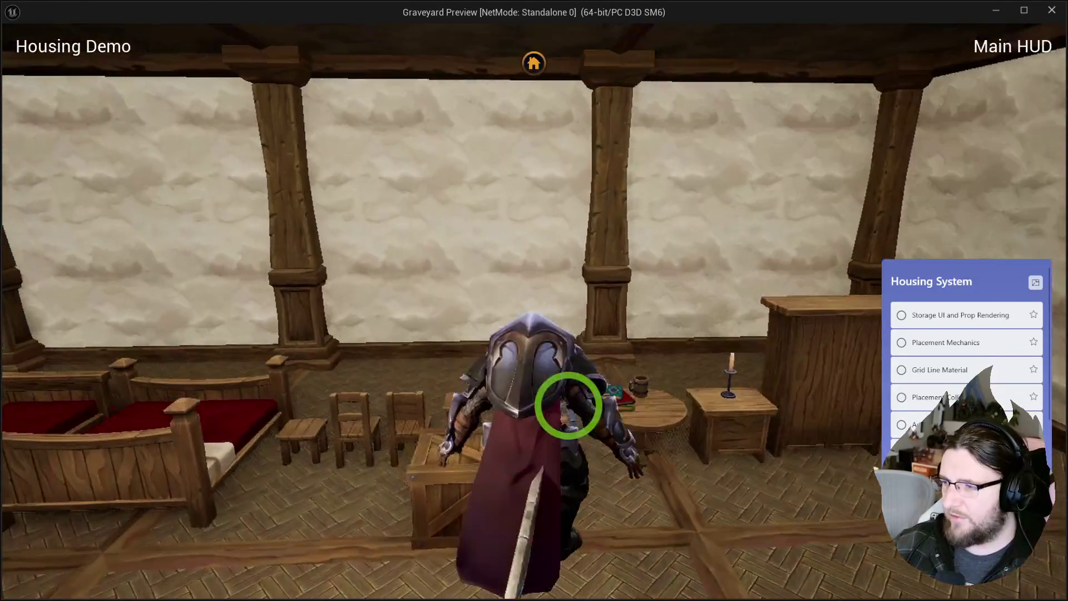
pyautogui.press('Escape')
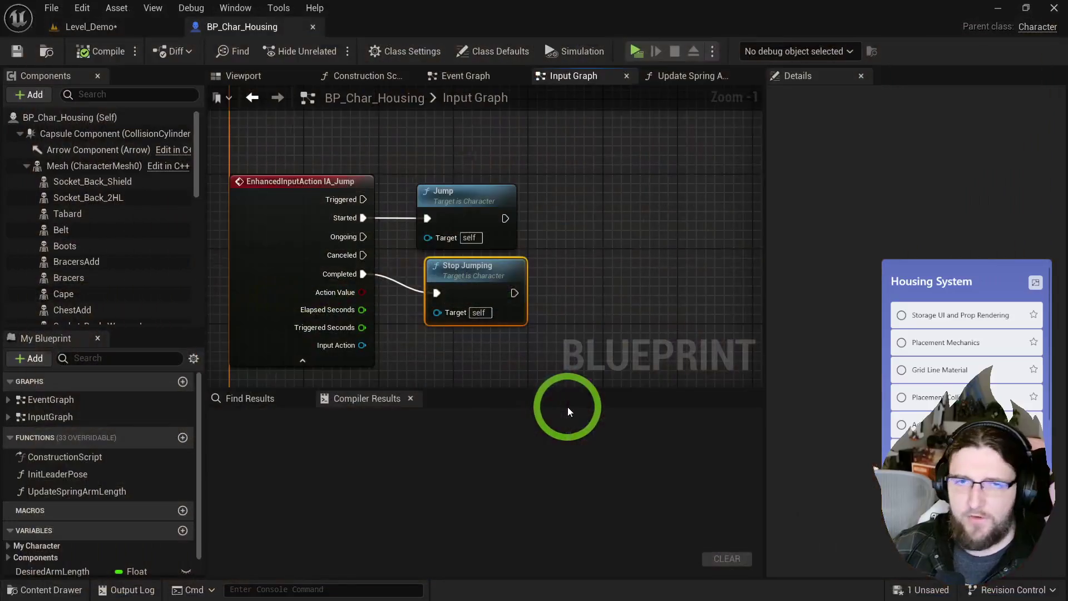
# - Set Character Movement's Jump Z Velocity to 12.0 m/s
pyautogui.moveTo(522, 281); pyautogui.dragTo(514, 290)
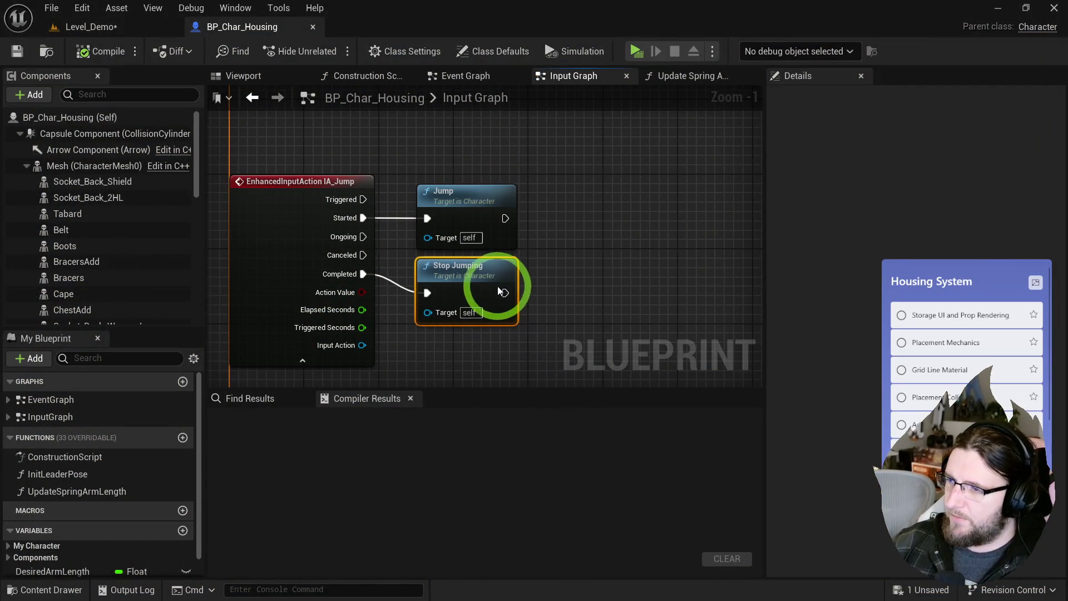
pyautogui.scroll(-5, 98, 318)
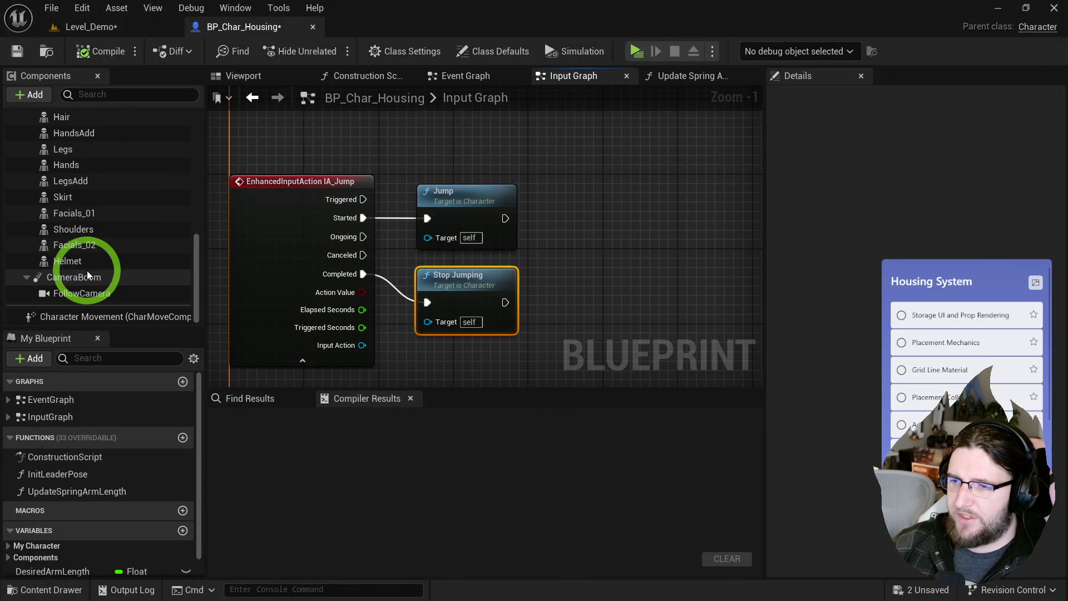
pyautogui.click(97, 317)
pyautogui.write('jump')
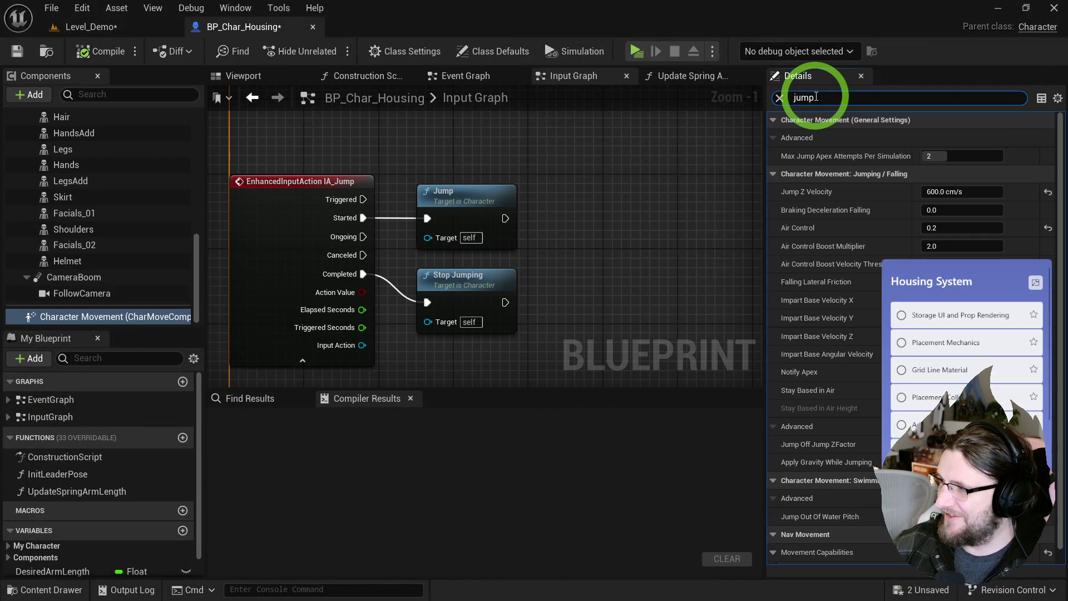
pyautogui.click(938, 189)
pyautogui.write('12')
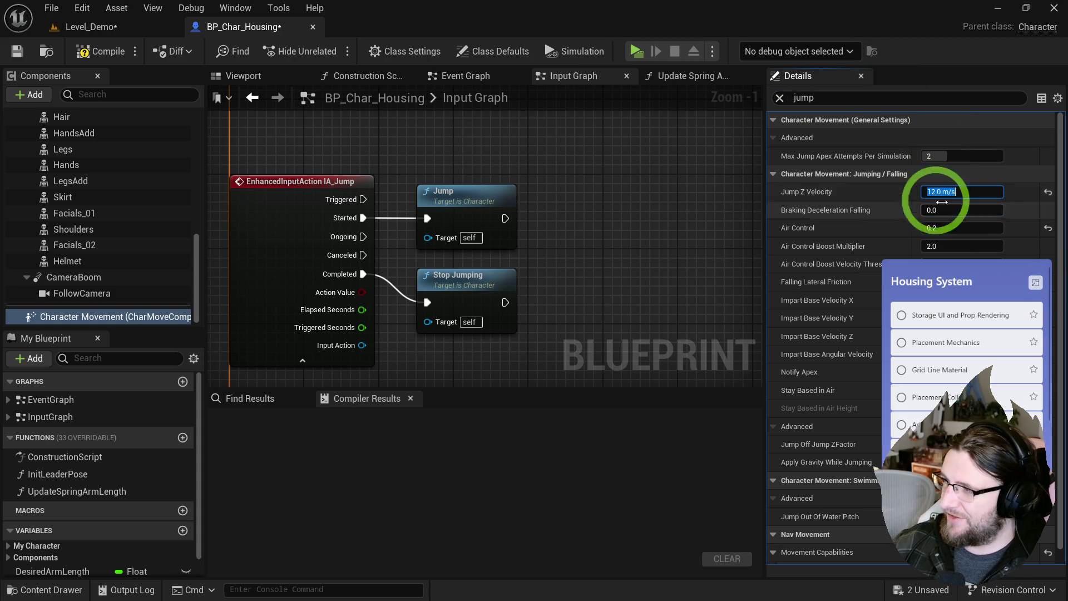
pyautogui.click(837, 189)
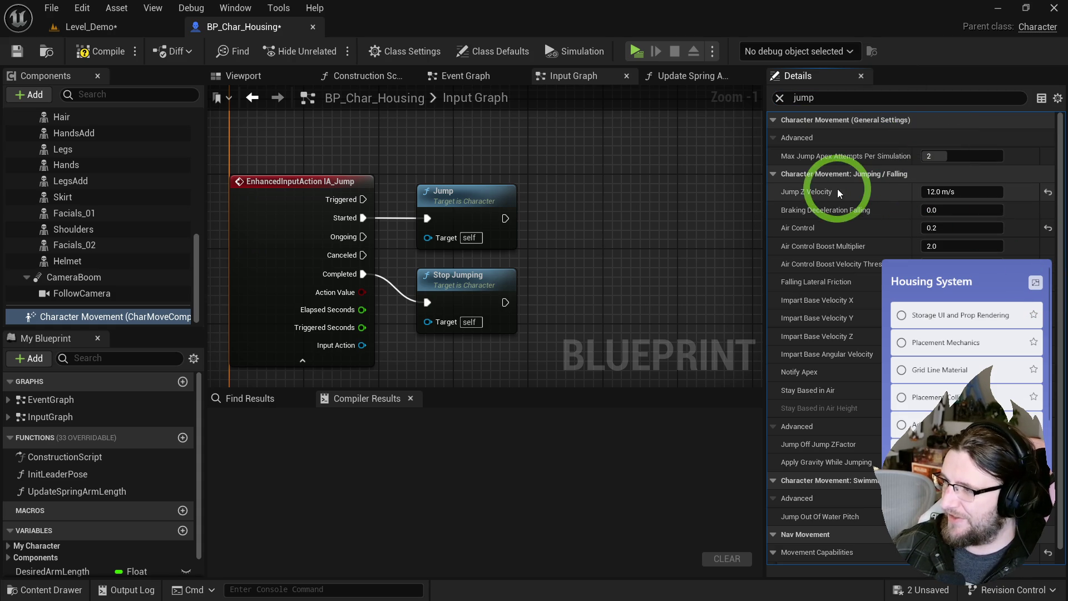
# - Filter Details by 'grav', set Gravity Scale to 2.0, and start a play test
pyautogui.doubleClick(804, 98)
pyautogui.write('grav')
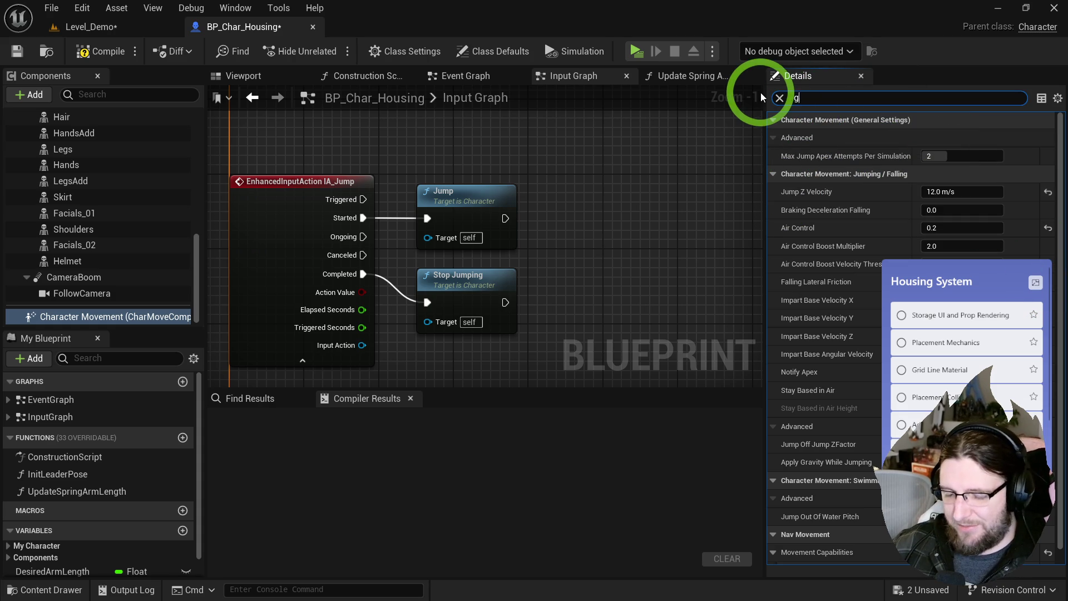
pyautogui.click(943, 137)
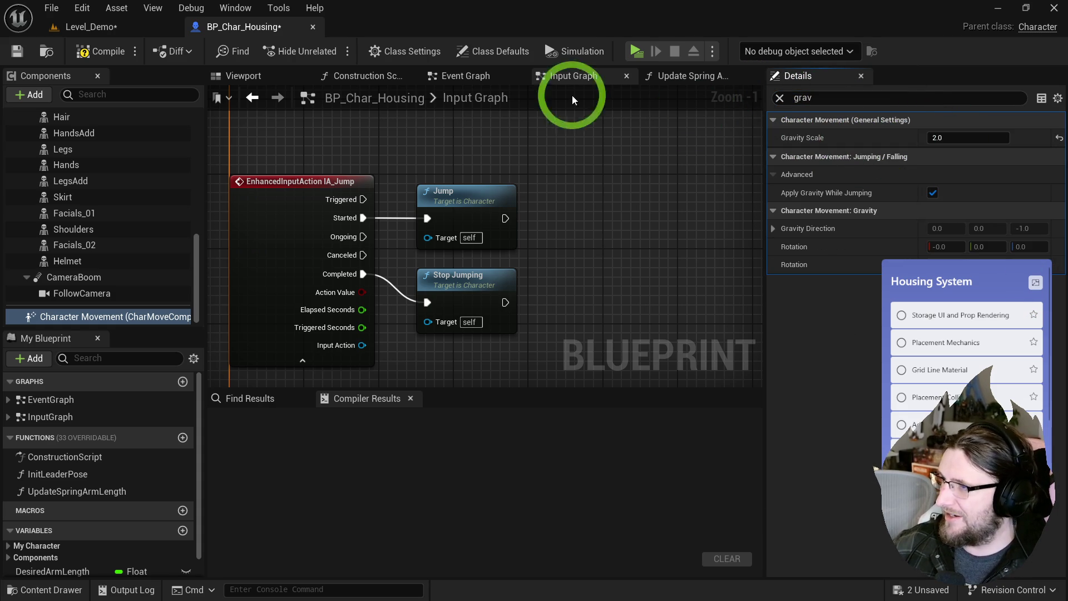
pyautogui.click(637, 51)
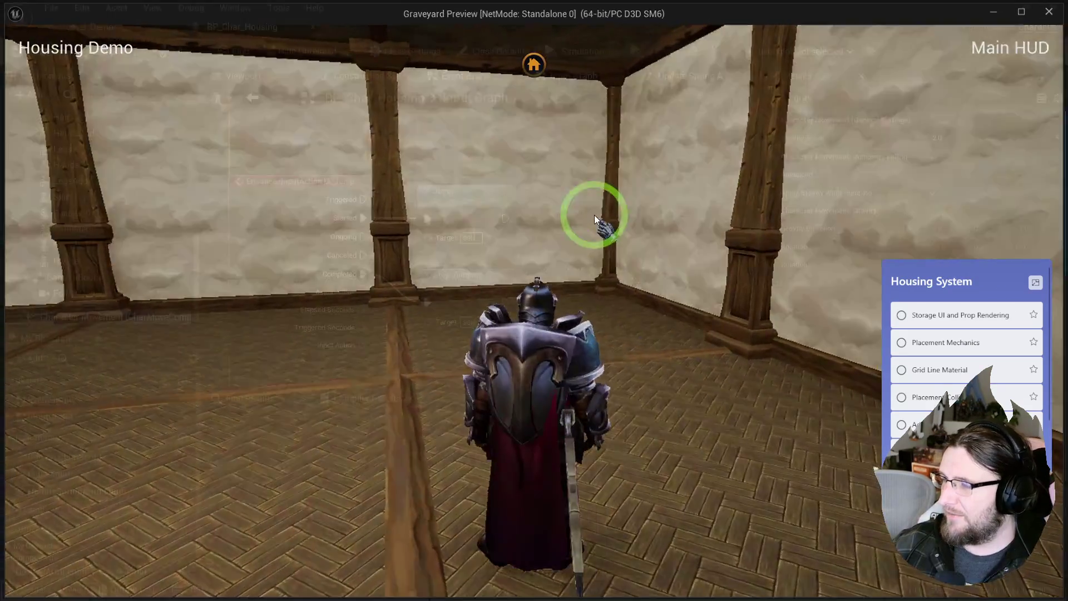
# - Stop the play test and filter Details by 'jump' to select Jump Z Velocity
pyautogui.press('Escape')
pyautogui.click(570, 201)
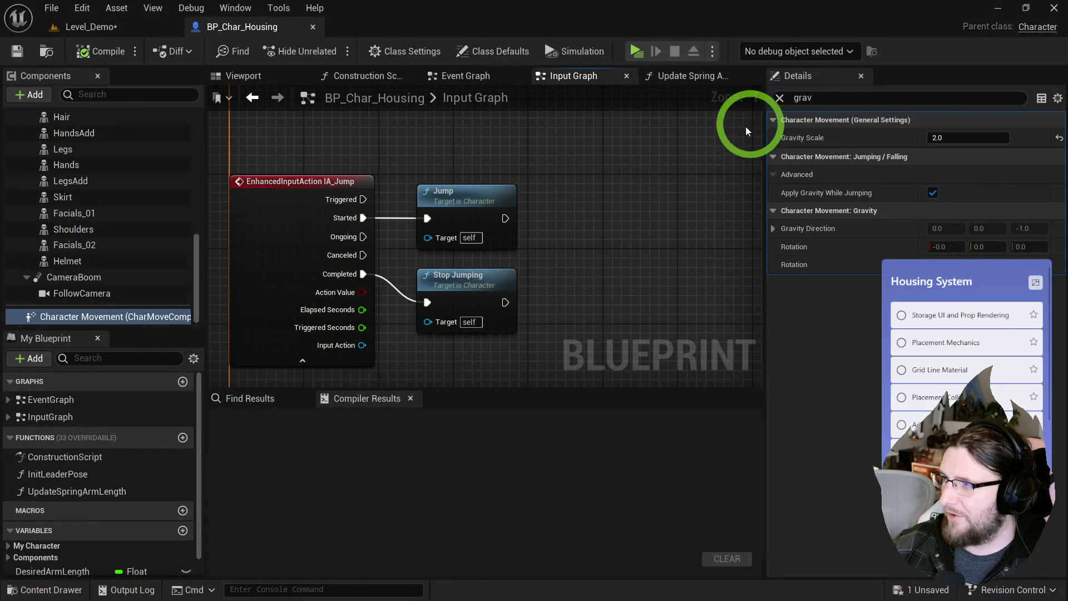
pyautogui.write('jump')
pyautogui.click(924, 191)
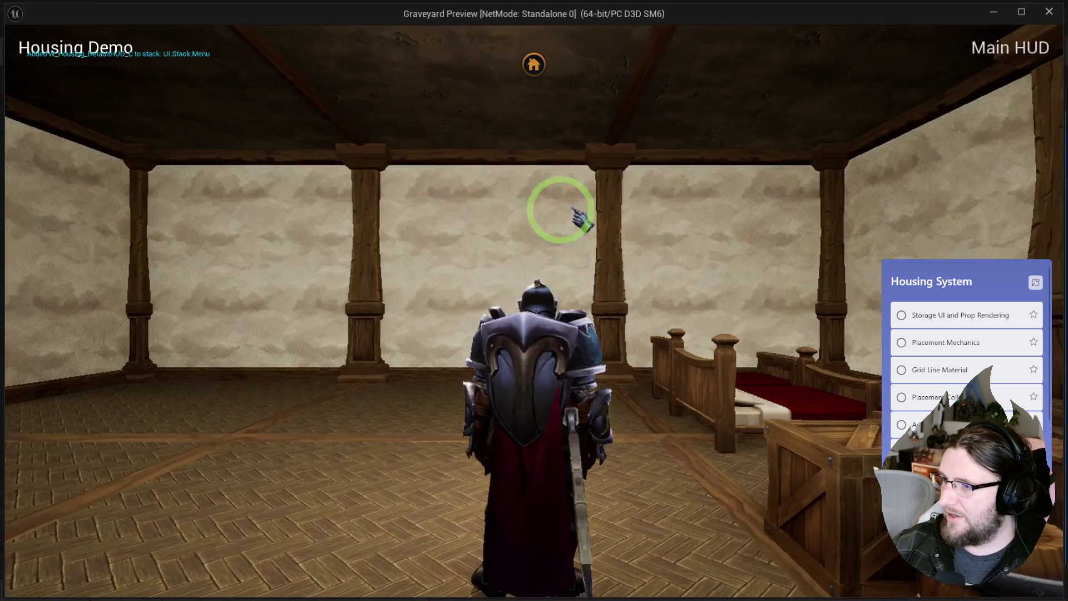
# - Jump the character repeatedly around the room, then end the preview
pyautogui.press('space')
pyautogui.press('space')
pyautogui.press('space')
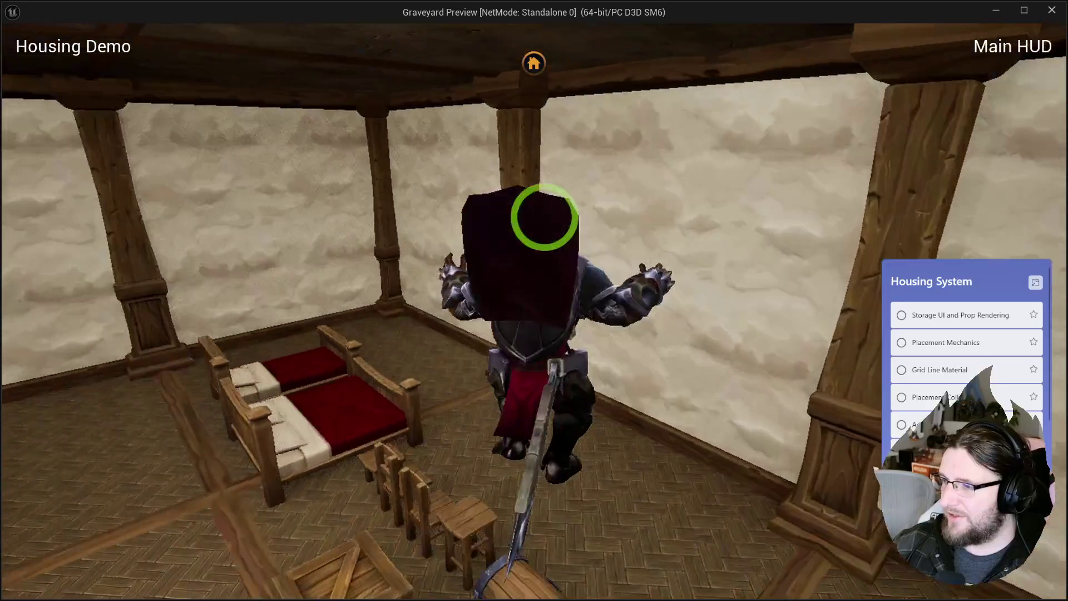
pyautogui.press('space')
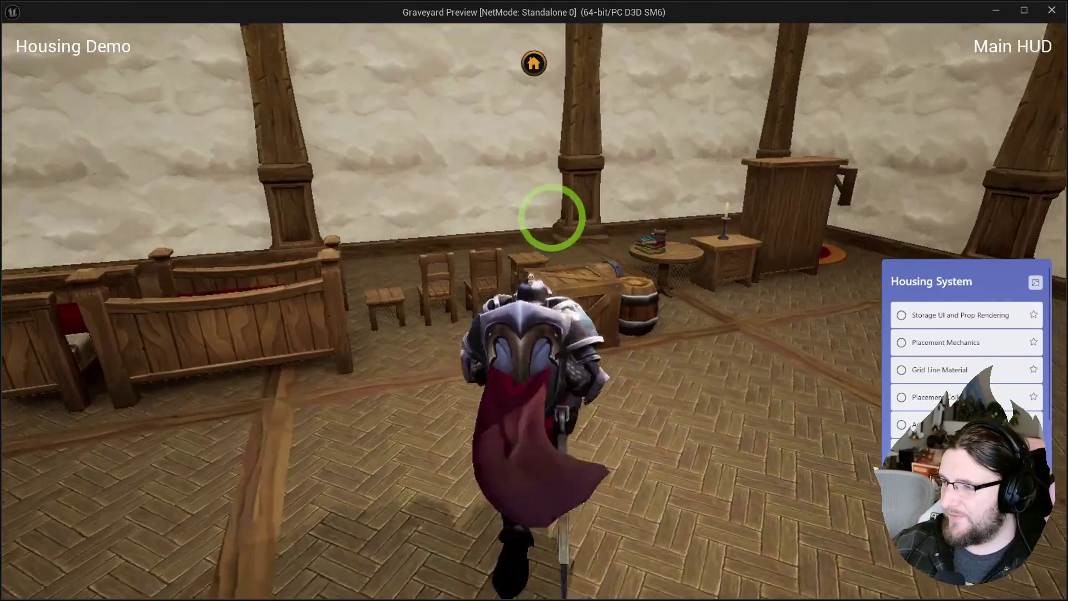
pyautogui.press('space')
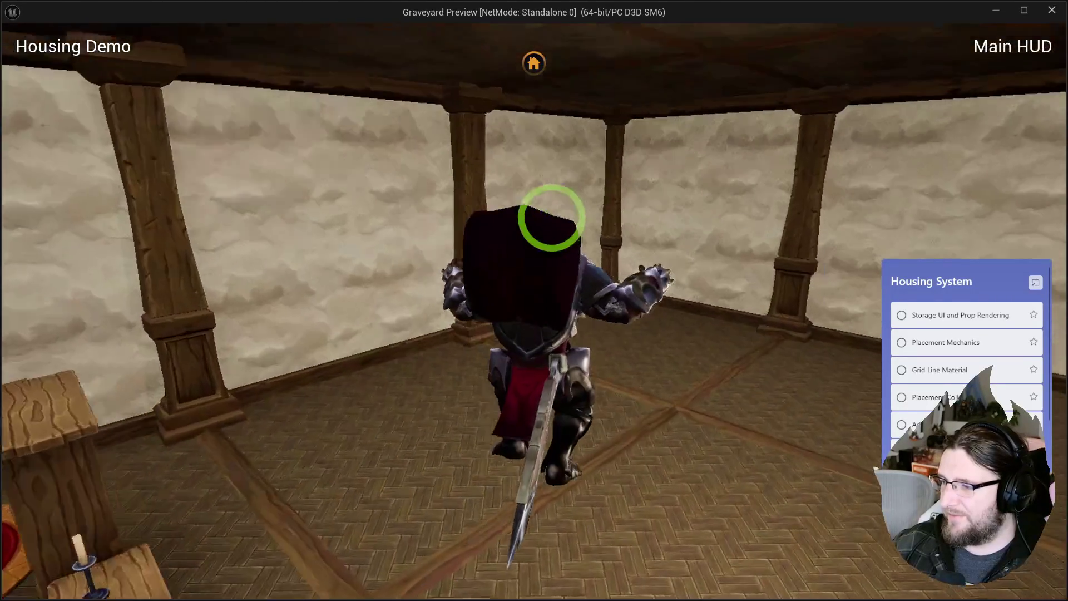
pyautogui.press('space')
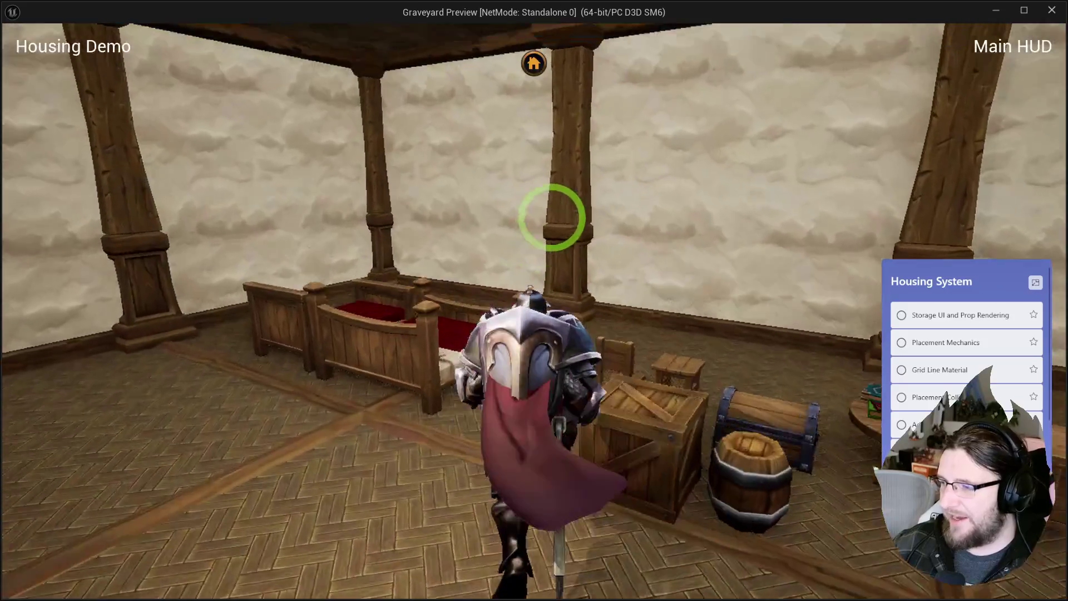
pyautogui.press('space')
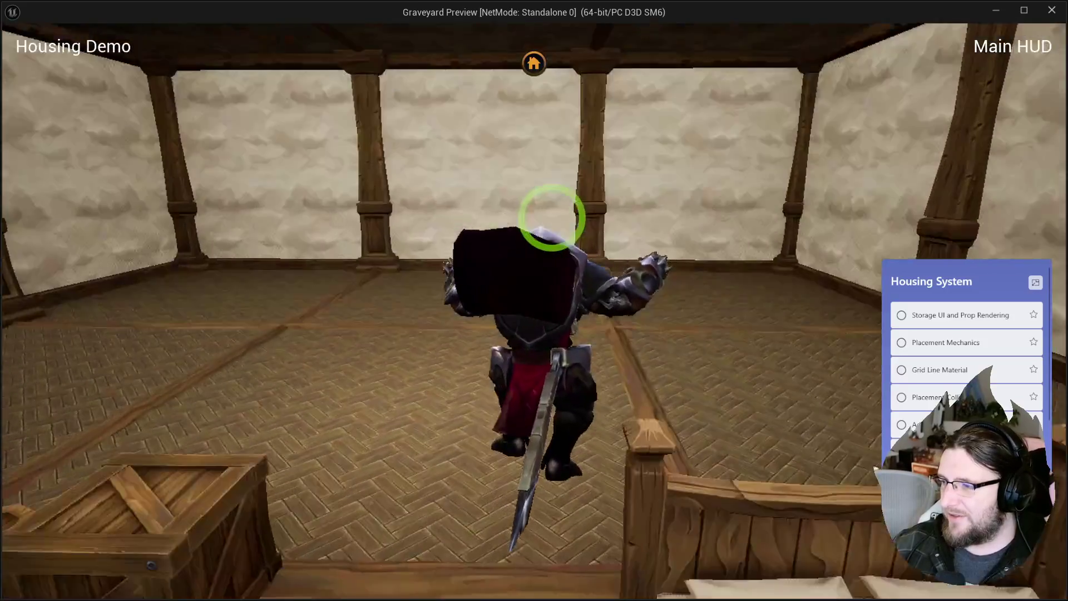
pyautogui.press('Escape')
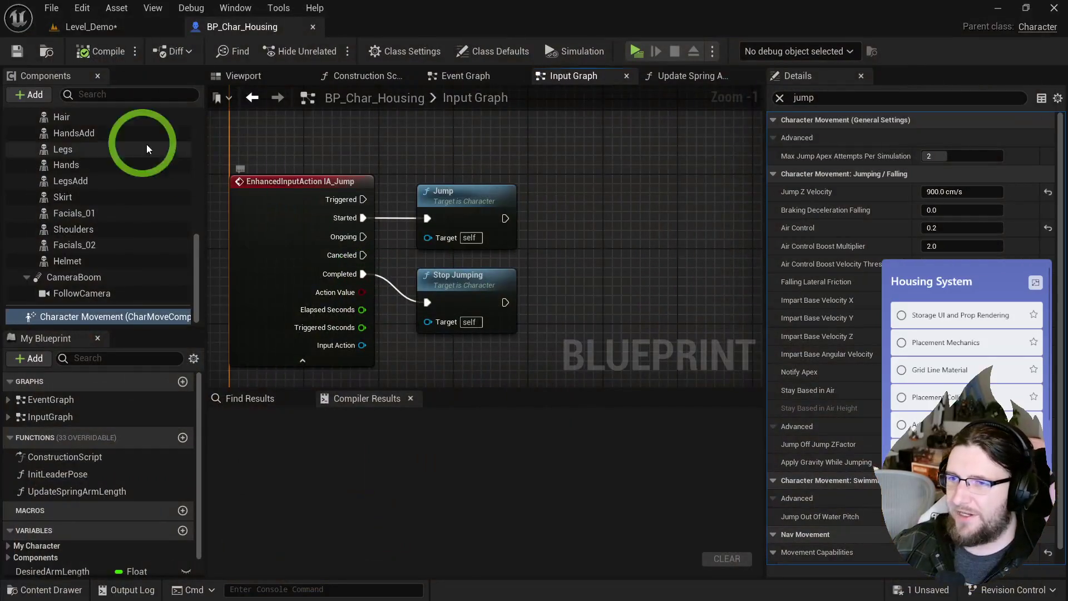
# - Select the Cape component and filter its Details by 'hidd' to show Hidden in Game
pyautogui.scroll(6, 94, 245)
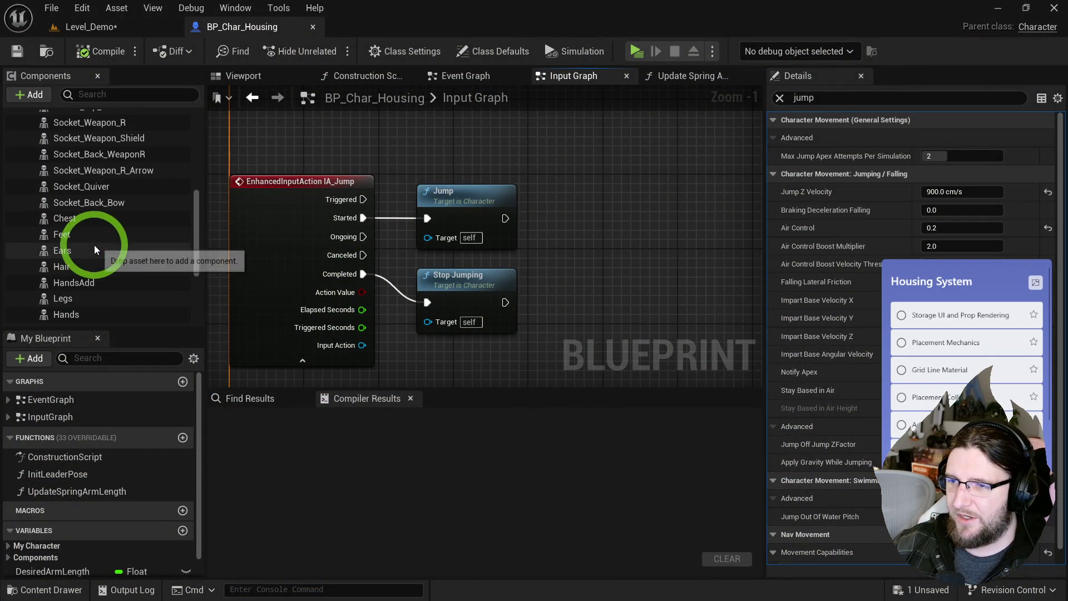
pyautogui.scroll(3, 92, 247)
pyautogui.click(71, 239)
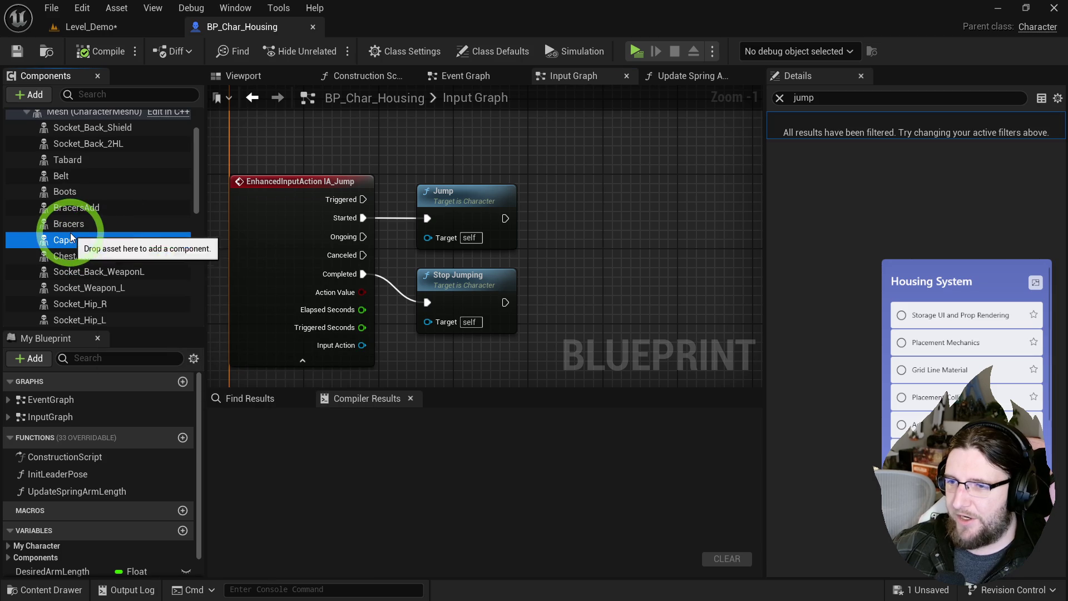
pyautogui.doubleClick(804, 98)
pyautogui.write('hidd')
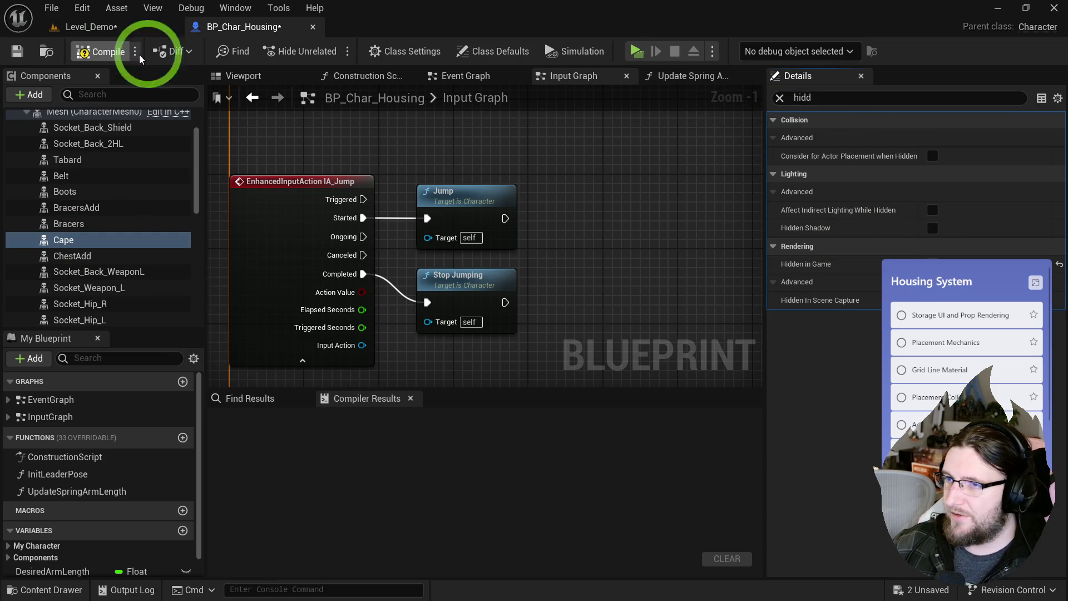
# - Run a play test, turn the camera, then exit back to the Level_Demo tab
pyautogui.click(659, 56)
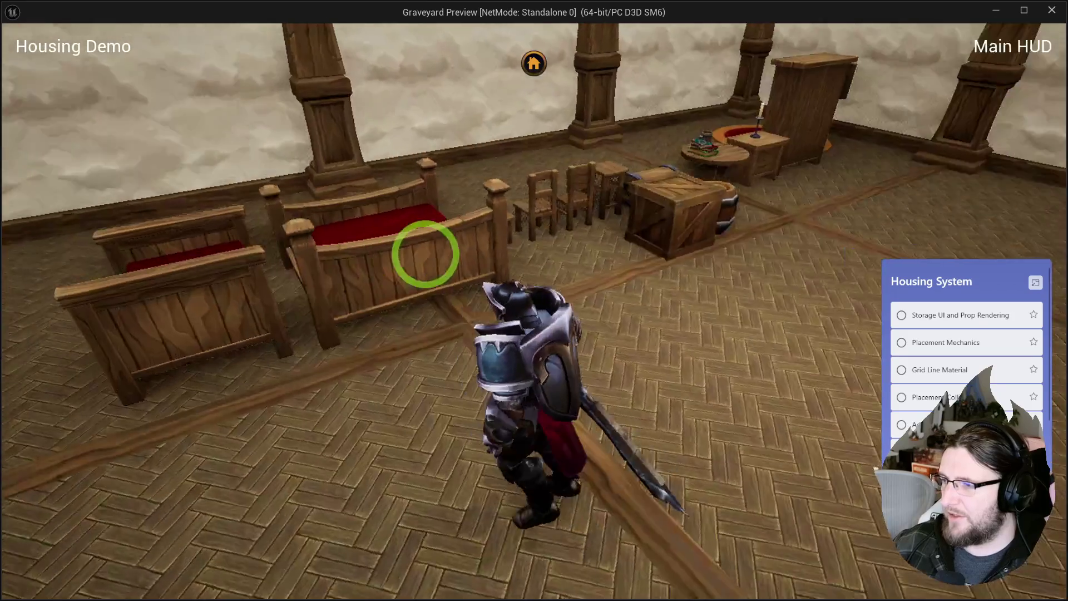
pyautogui.press('i')
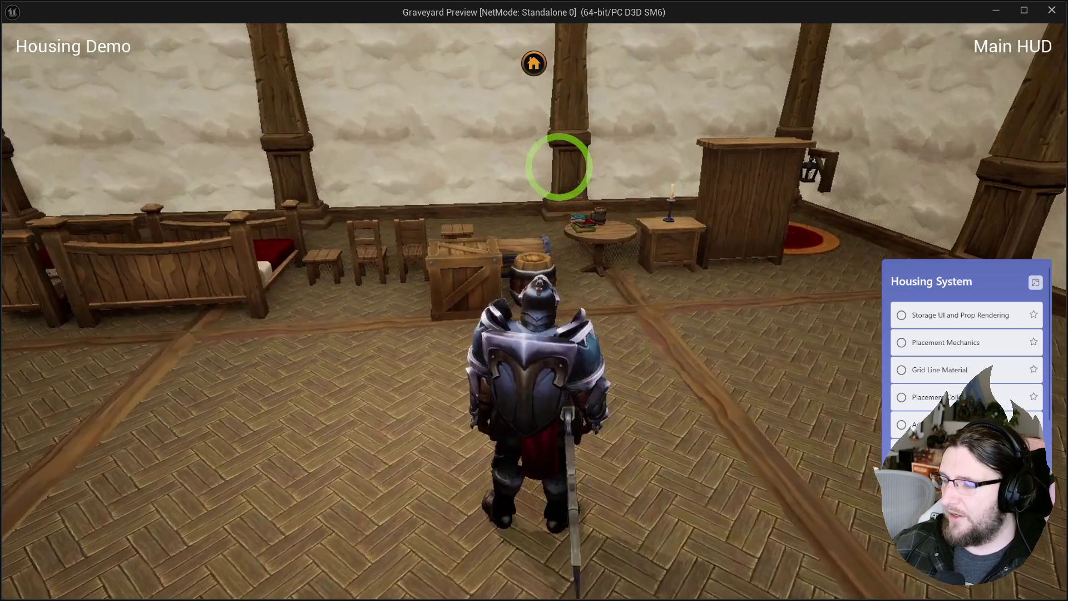
pyautogui.press('Escape')
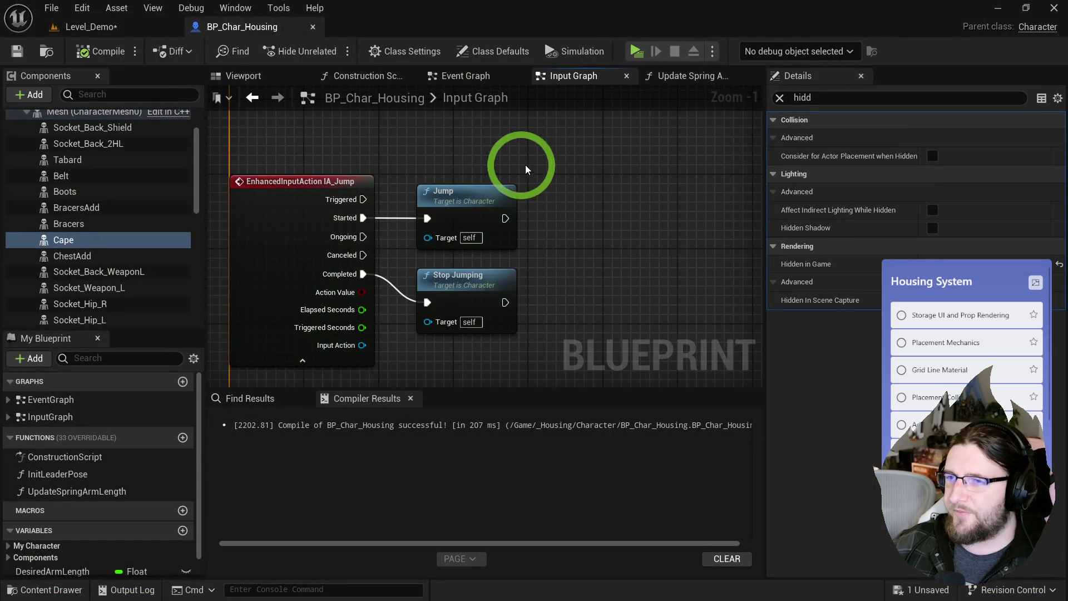
pyautogui.click(99, 27)
# - Look around the room, select the furniture actors in the Outliner, and save the level
pyautogui.moveTo(434, 218); pyautogui.dragTo(435, 218)
pyautogui.moveTo(532, 327)
pyautogui.mouseDown()
pyautogui.moveTo(632, 350)
pyautogui.moveTo(595, 349)
pyautogui.mouseUp()
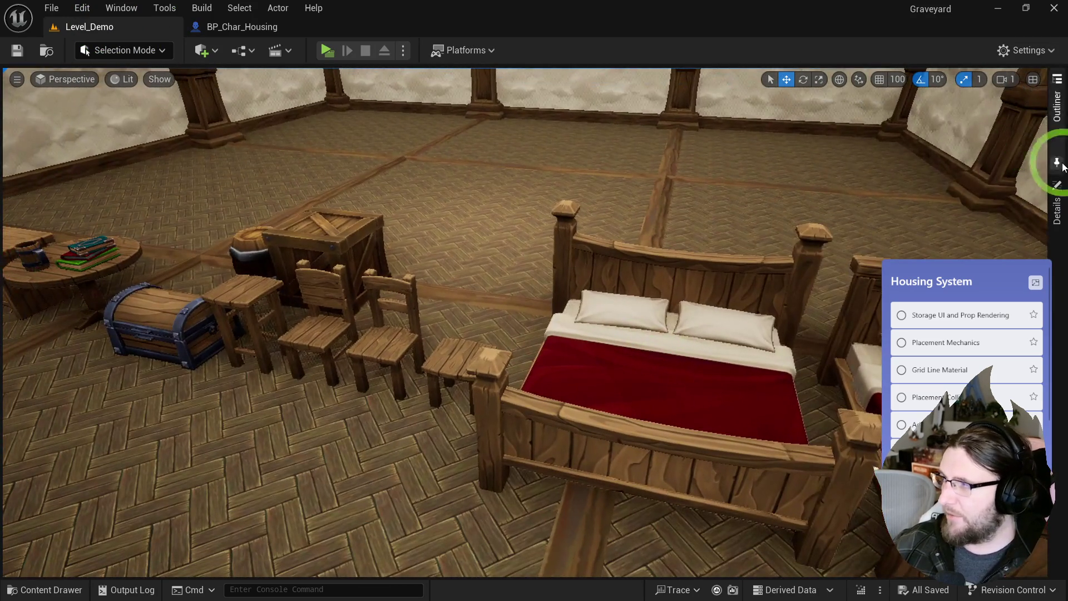
pyautogui.click(1048, 152)
pyautogui.click(862, 362)
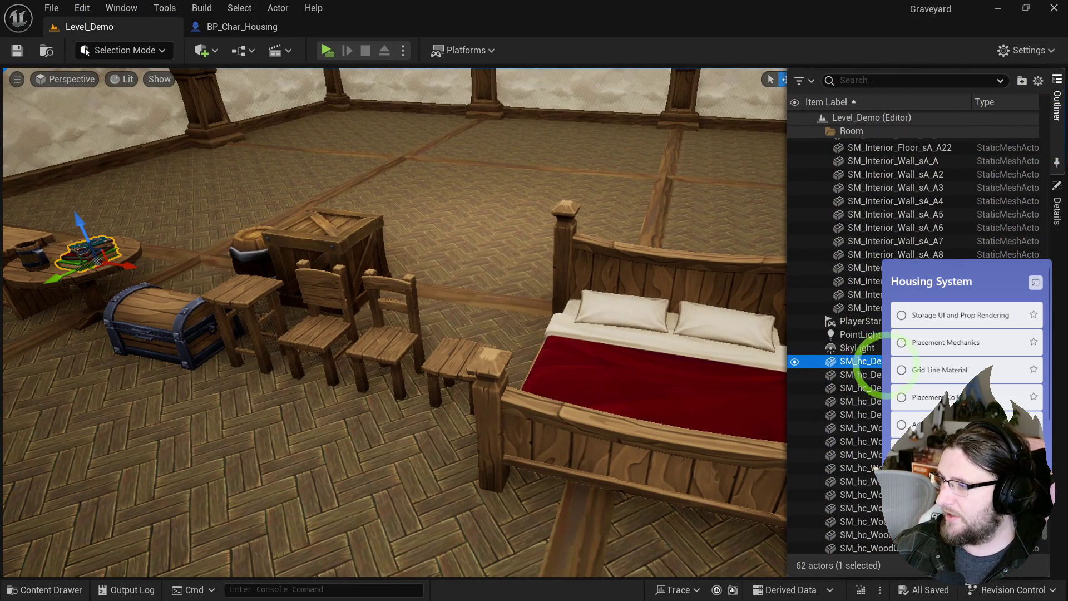
pyautogui.scroll(-1, 879, 448)
pyautogui.keyDown('shift'); pyautogui.click(885, 545); pyautogui.keyUp('shift')
pyautogui.moveTo(668, 473)
pyautogui.mouseDown()
pyautogui.moveTo(554, 410)
pyautogui.moveTo(165, 275)
pyautogui.mouseUp()
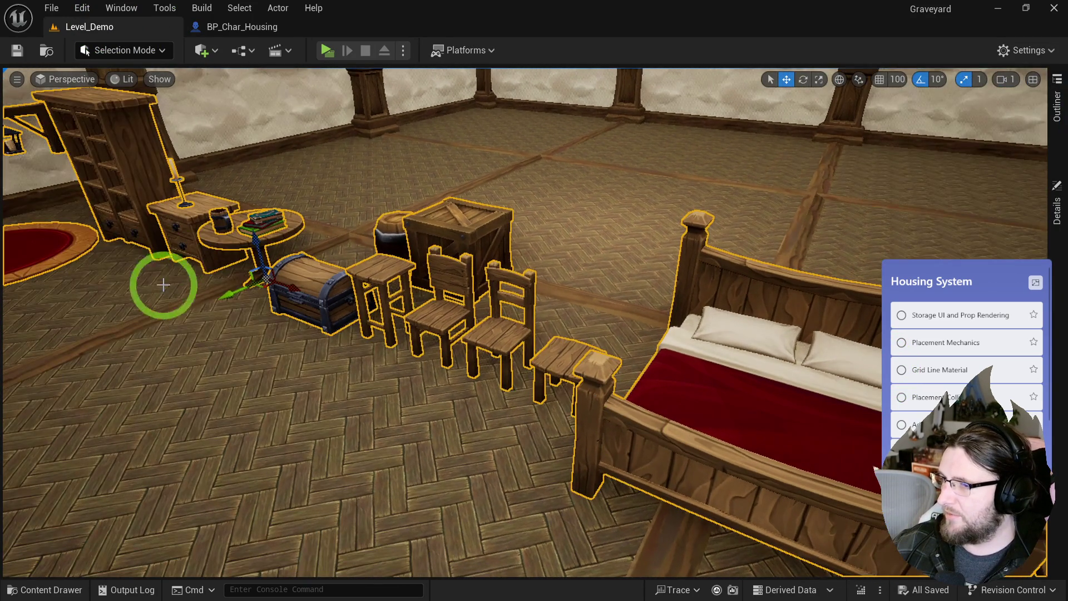
pyautogui.moveTo(224, 296)
pyautogui.mouseDown()
pyautogui.moveTo(525, 135)
pyautogui.moveTo(636, 91)
pyautogui.moveTo(243, 494)
pyautogui.moveTo(246, 593)
pyautogui.moveTo(173, 565)
pyautogui.mouseUp()
pyautogui.moveTo(218, 442); pyautogui.dragTo(346, 382)
pyautogui.hotkey('ctrl', 's')
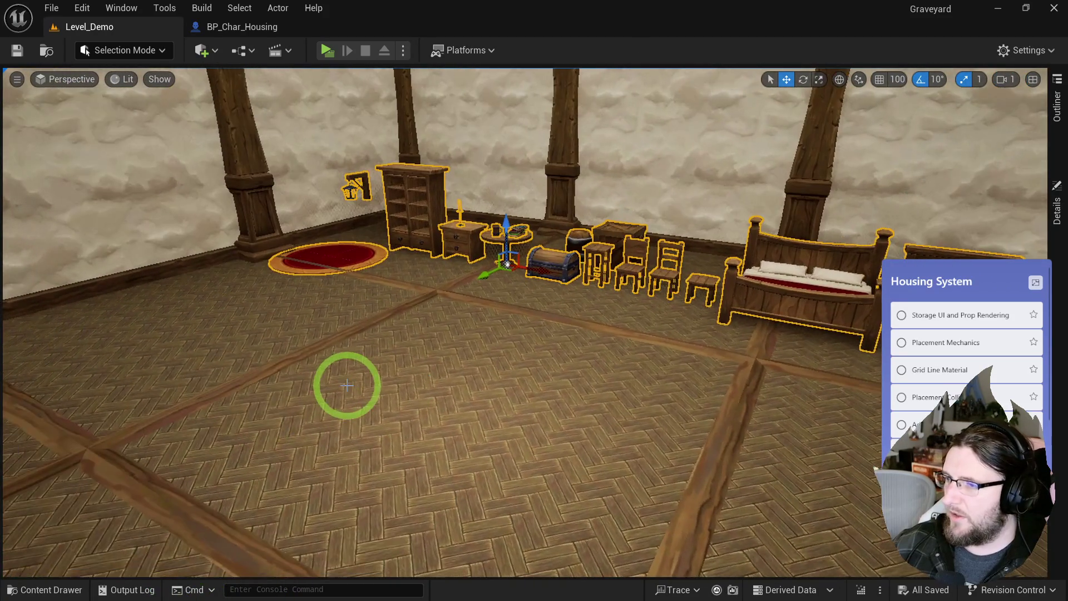
# - Create an Actor Blueprint named BP_PropRenderer in _Housing/HousingActor
pyautogui.hotkey('ctrl', 'space')
pyautogui.click(494, 450)
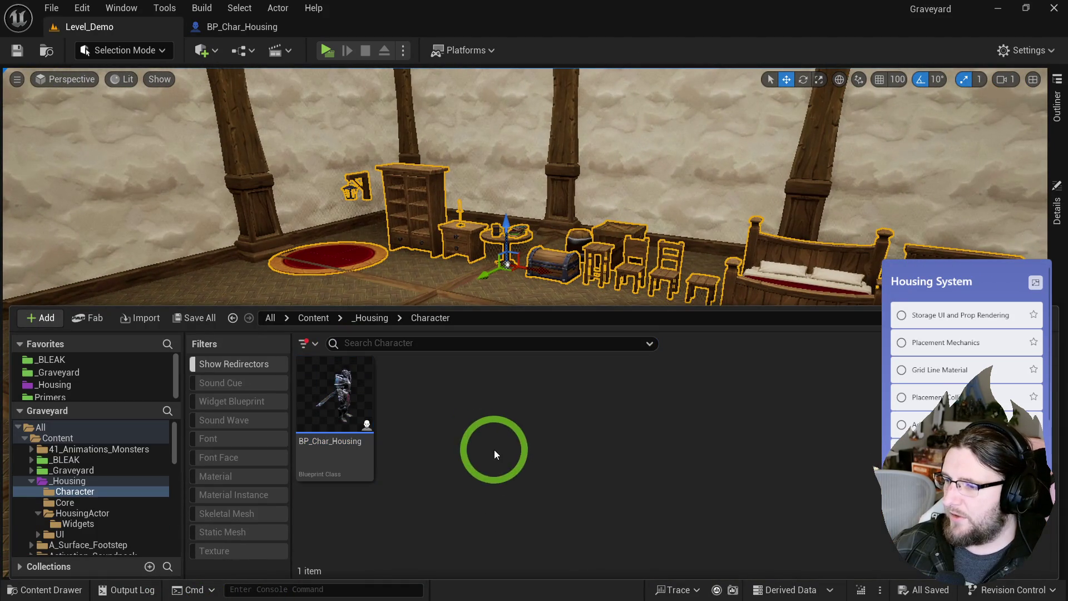
pyautogui.click(47, 389)
pyautogui.doubleClick(489, 389)
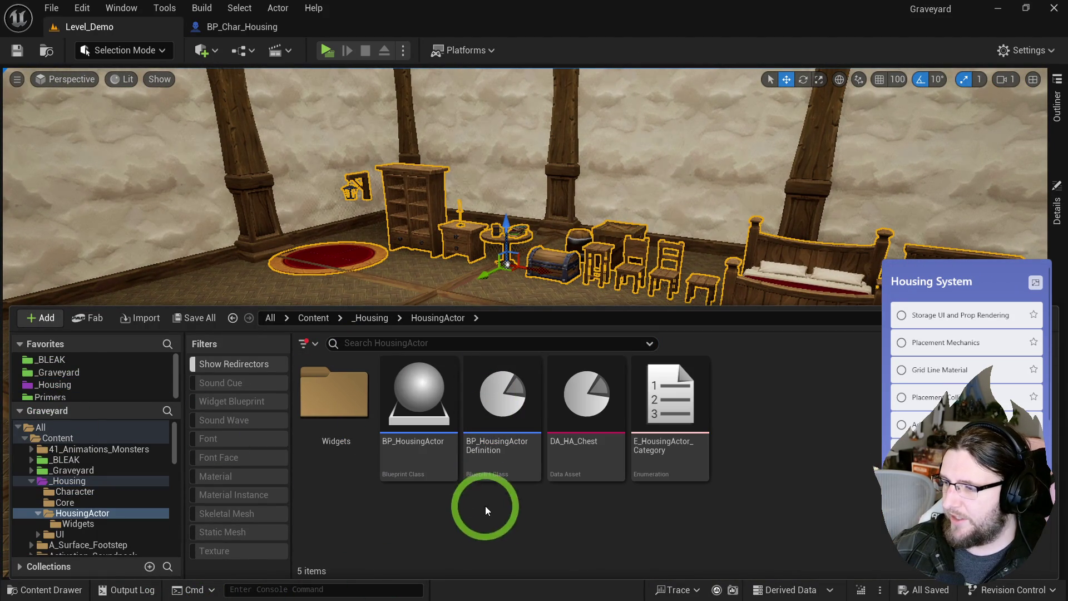
pyautogui.rightClick(747, 415)
pyautogui.click(812, 251)
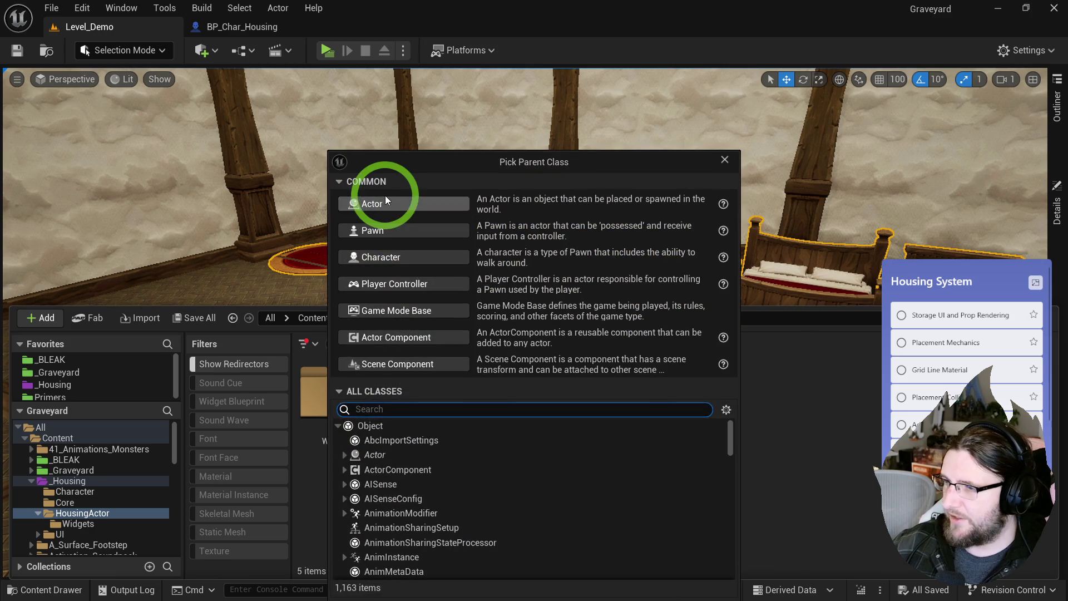
pyautogui.click(387, 207)
pyautogui.write('BP_')
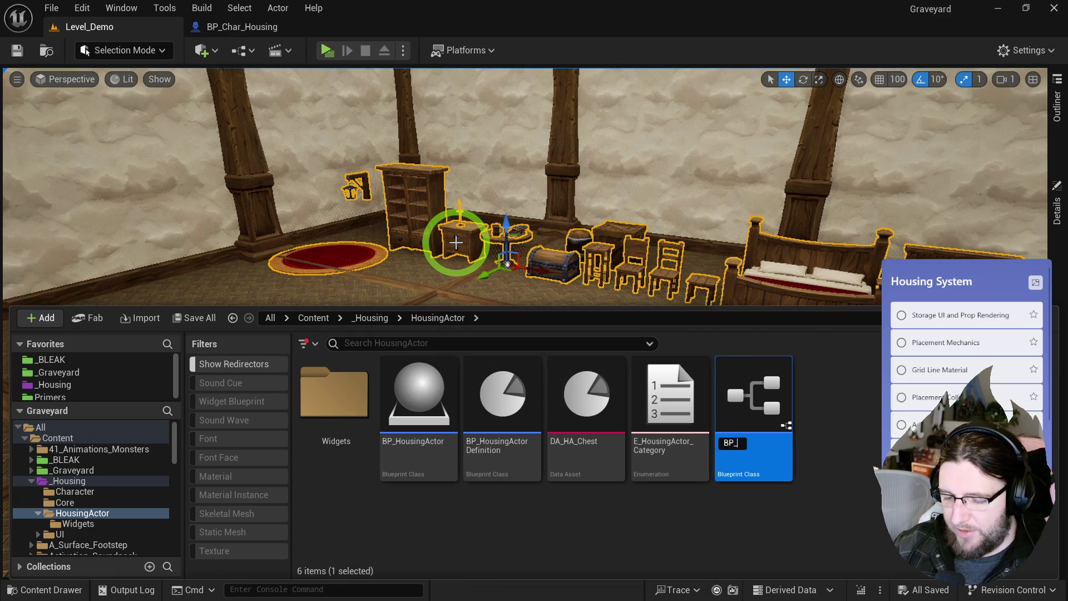
pyautogui.write('PropRenderer')
pyautogui.press('Return')
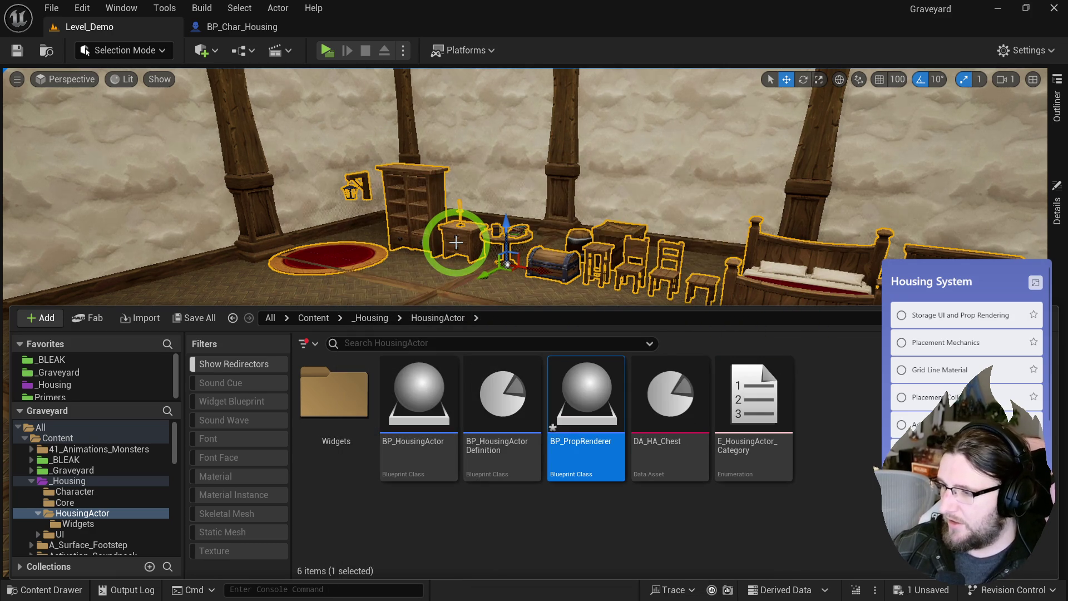
# - Make a PropRenderer folder, move BP_PropRenderer into it, and place it on the room floor
pyautogui.rightClick(855, 412)
pyautogui.click(912, 237)
pyautogui.write('PropRenderer')
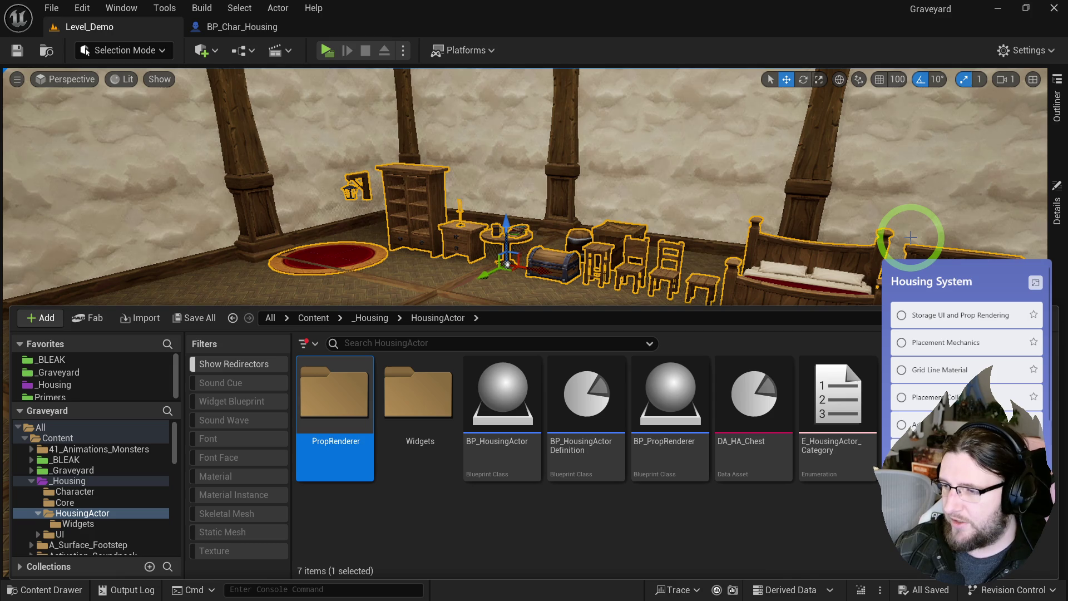
pyautogui.moveTo(640, 406); pyautogui.dragTo(348, 396)
pyautogui.click(382, 423)
pyautogui.doubleClick(326, 388)
pyautogui.moveTo(327, 460)
pyautogui.mouseDown()
pyautogui.moveTo(369, 357)
pyautogui.moveTo(417, 386)
pyautogui.mouseUp()
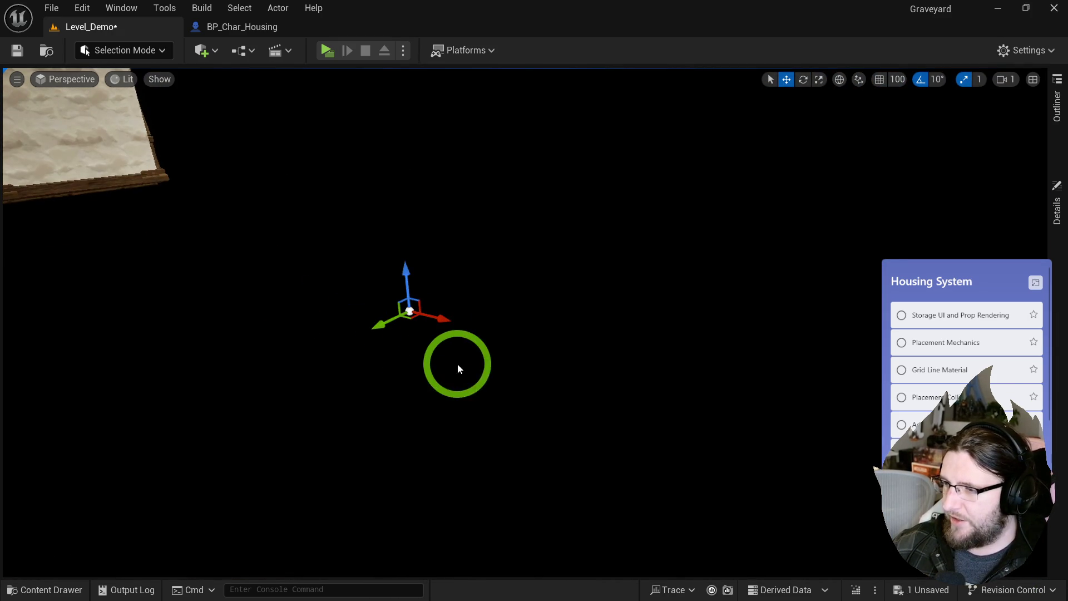
pyautogui.moveTo(458, 368)
pyautogui.mouseDown()
pyautogui.moveTo(415, 370)
pyautogui.moveTo(419, 331)
pyautogui.moveTo(422, 375)
pyautogui.mouseUp()
pyautogui.hotkey('ctrl', 'space')
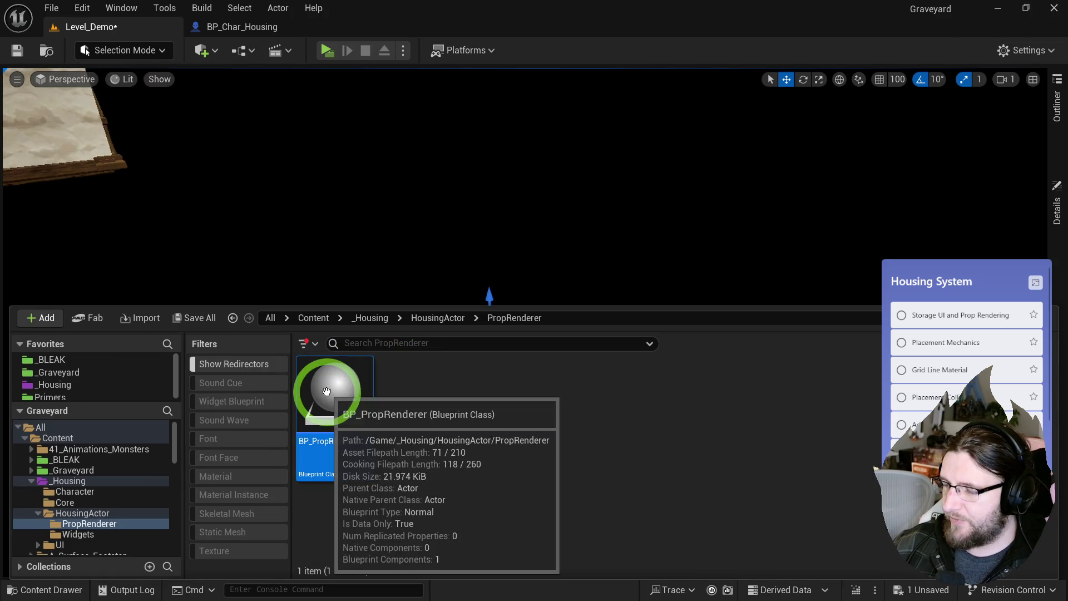
# - Add a Scene Capture Component 2D and an Ability System component to BP_PropRenderer
pyautogui.hotkey('ctrl', 'space')
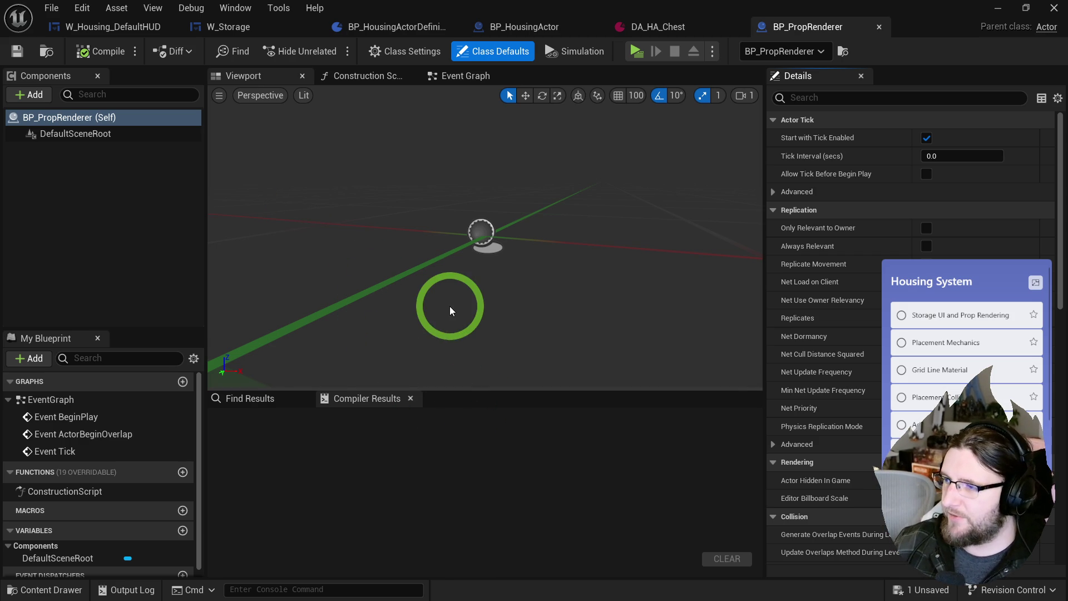
pyautogui.click(87, 158)
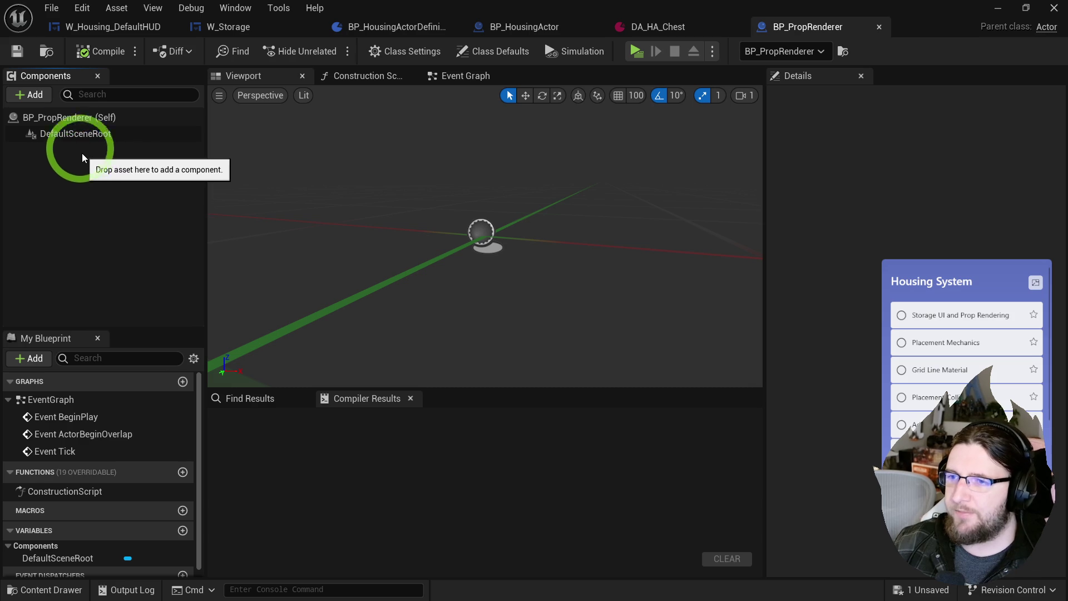
pyautogui.click(42, 97)
pyautogui.write('scene')
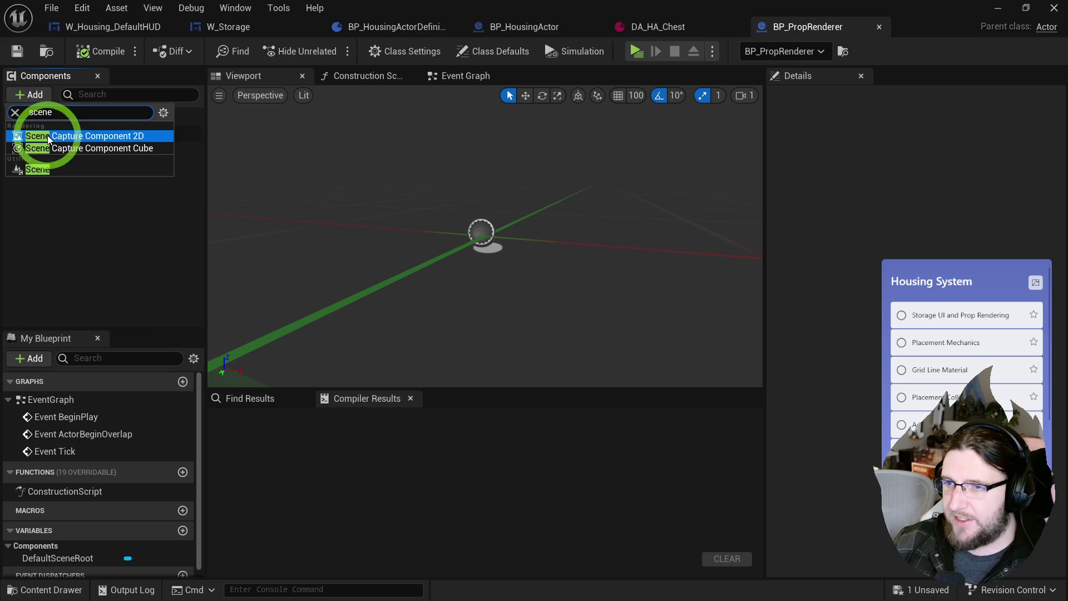
pyautogui.click(110, 138)
pyautogui.moveTo(466, 277)
pyautogui.mouseDown()
pyautogui.moveTo(479, 293)
pyautogui.moveTo(465, 297)
pyautogui.mouseUp()
pyautogui.click(34, 95)
pyautogui.write('ability')
pyautogui.click(106, 162)
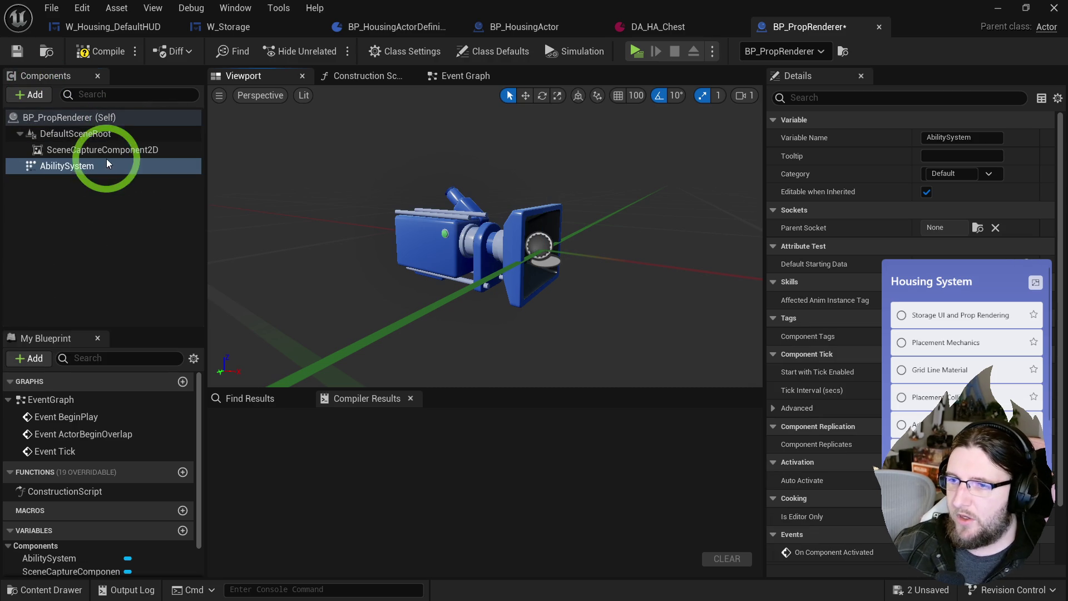
pyautogui.click(69, 182)
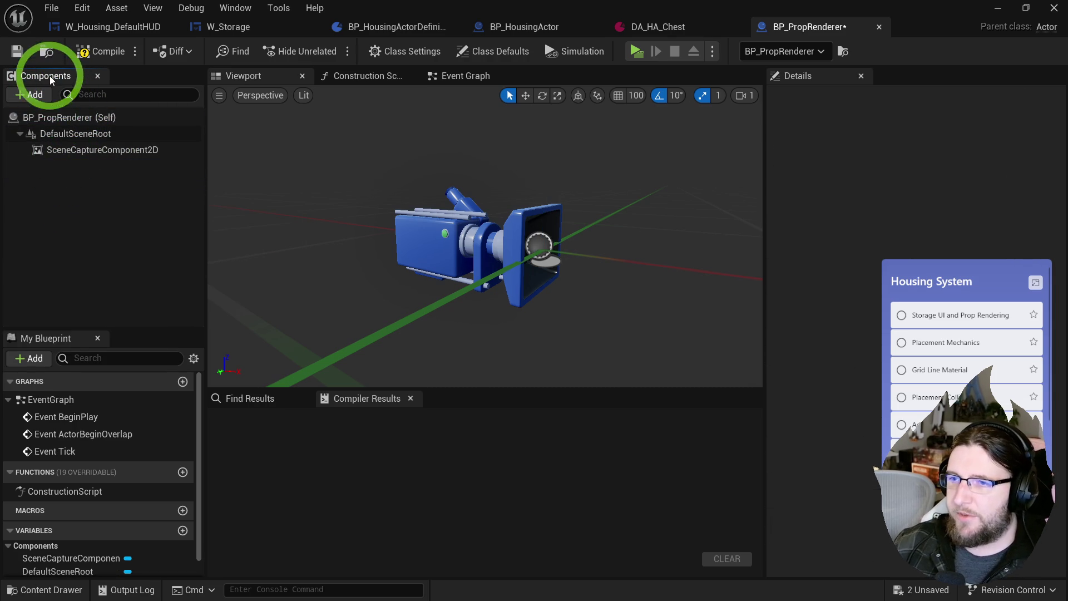
# - Add a SpringArm, attach SceneCaptureComponent2D under it, rotate it, and select the SpringArm
pyautogui.click(45, 93)
pyautogui.write('sprin')
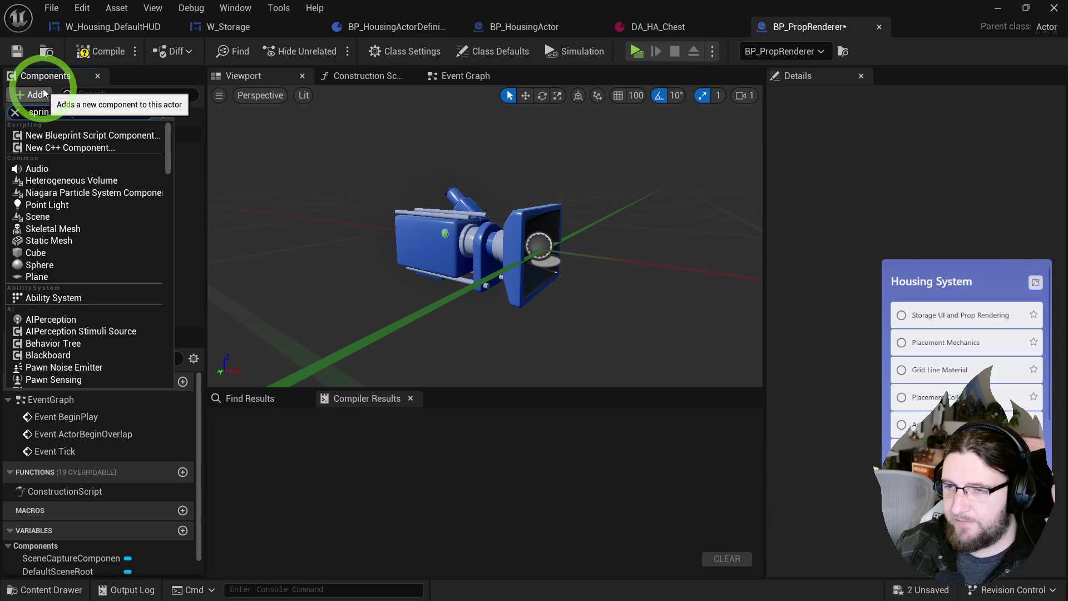
pyautogui.write('g arm')
pyautogui.click(56, 136)
pyautogui.moveTo(61, 165); pyautogui.dragTo(50, 150)
pyautogui.moveTo(422, 244)
pyautogui.mouseDown()
pyautogui.moveTo(352, 198)
pyautogui.moveTo(510, 196)
pyautogui.moveTo(690, 297)
pyautogui.moveTo(676, 278)
pyautogui.moveTo(600, 294)
pyautogui.moveTo(678, 303)
pyautogui.mouseUp()
pyautogui.press('e')
pyautogui.moveTo(584, 314)
pyautogui.mouseDown()
pyautogui.moveTo(508, 334)
pyautogui.moveTo(529, 310)
pyautogui.moveTo(534, 317)
pyautogui.moveTo(486, 353)
pyautogui.moveTo(360, 227)
pyautogui.mouseUp()
pyautogui.click(367, 75)
pyautogui.click(144, 148)
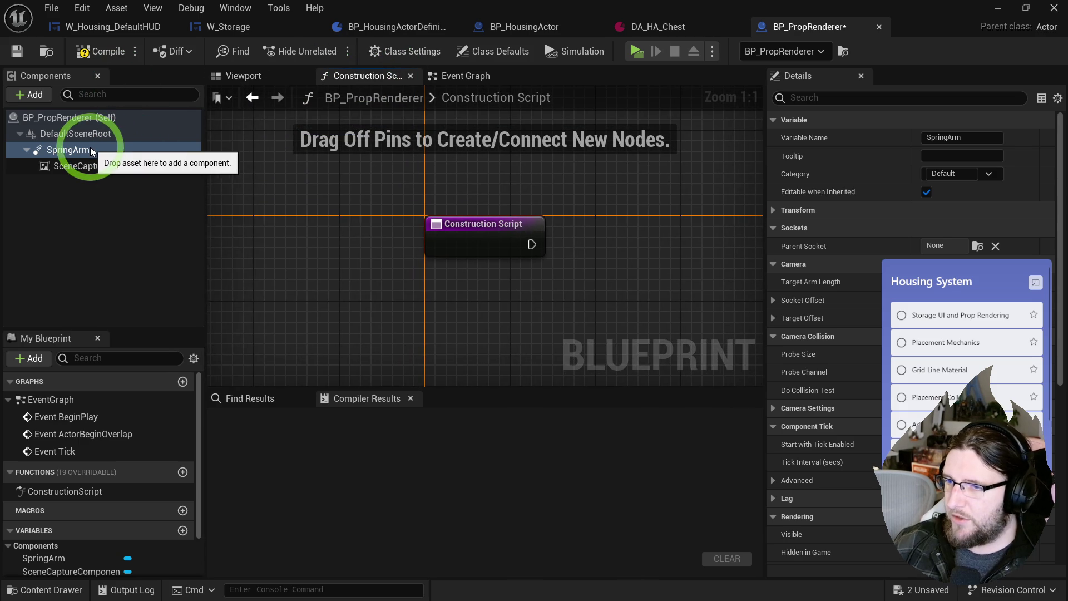
# - Create a new function named UpdateCamera
pyautogui.click(451, 76)
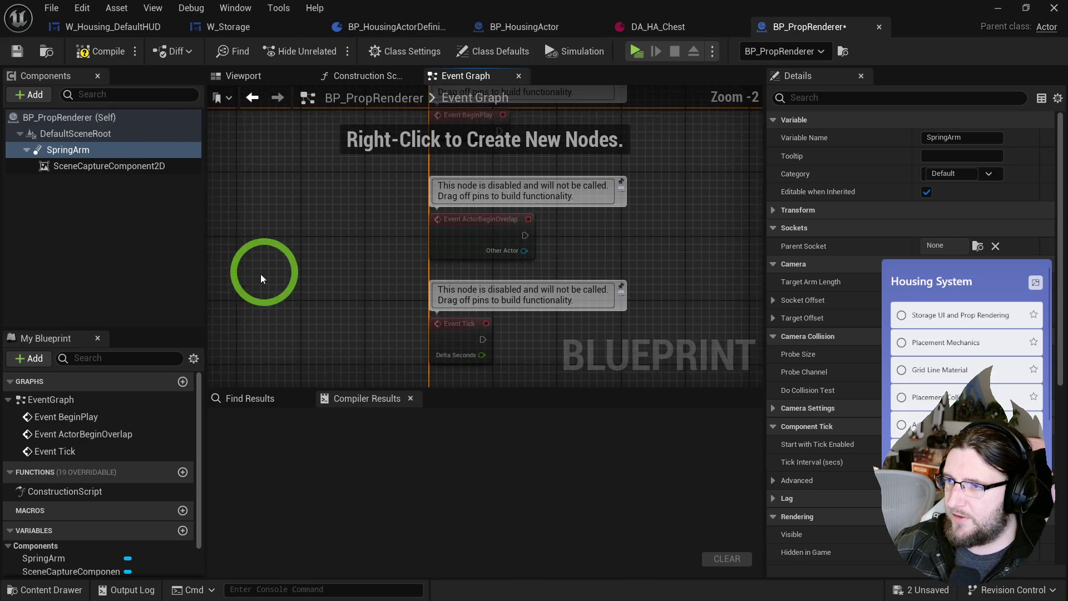
pyautogui.click(182, 472)
pyautogui.write('UpdateC')
pyautogui.write('mera')
pyautogui.press('BackSpace')
pyautogui.press('BackSpace')
pyautogui.write('ame')
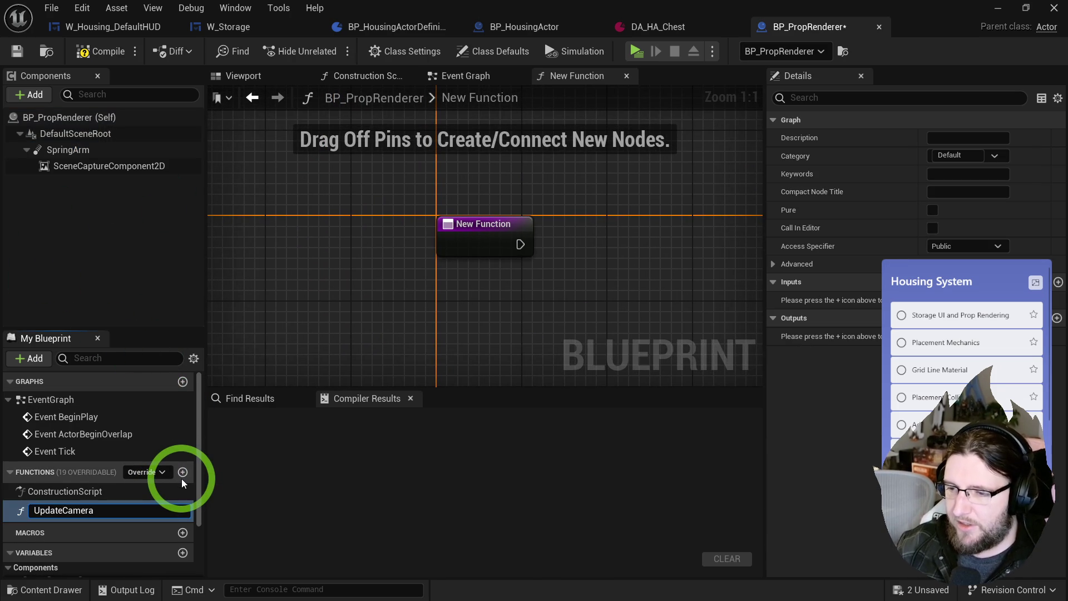
pyautogui.press('Return')
# - Add a Spring Arm SET Target Arm Length node and expose Target Arm Length as an input
pyautogui.moveTo(67, 150)
pyautogui.mouseDown()
pyautogui.moveTo(498, 307)
pyautogui.moveTo(442, 285)
pyautogui.mouseUp()
pyautogui.write('set spri')
pyautogui.press('Return')
pyautogui.hotkey('ctrl', 'z')
pyautogui.write('set target arm')
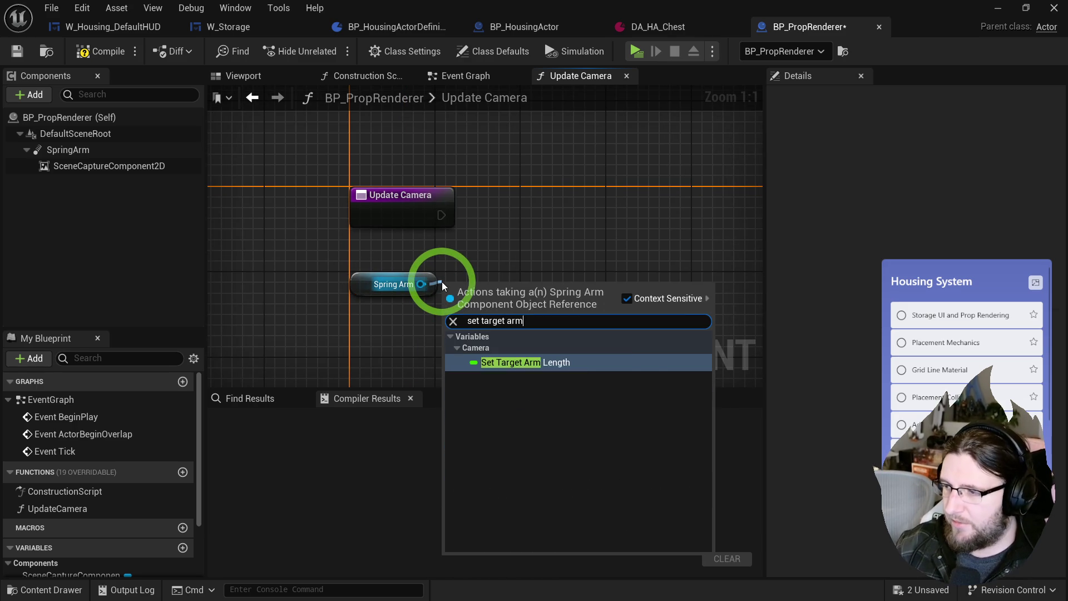
pyautogui.press('Return')
pyautogui.moveTo(488, 298); pyautogui.dragTo(505, 258)
pyautogui.moveTo(429, 281); pyautogui.dragTo(439, 298)
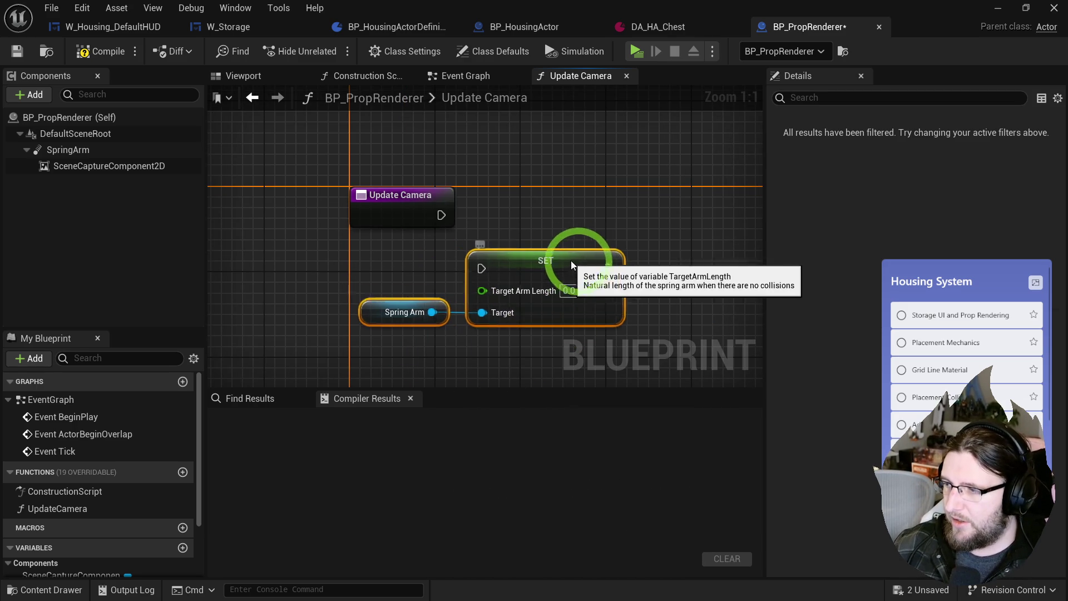
pyautogui.moveTo(509, 295)
pyautogui.mouseDown()
pyautogui.moveTo(441, 238)
pyautogui.moveTo(458, 282)
pyautogui.moveTo(434, 222)
pyautogui.moveTo(415, 218)
pyautogui.moveTo(436, 215)
pyautogui.mouseUp()
pyautogui.moveTo(508, 267); pyautogui.dragTo(549, 216)
# - Chain a Set World Rotation node with New Rotation exposed as an input, then compile
pyautogui.moveTo(345, 255); pyautogui.dragTo(389, 294)
pyautogui.write('set wo')
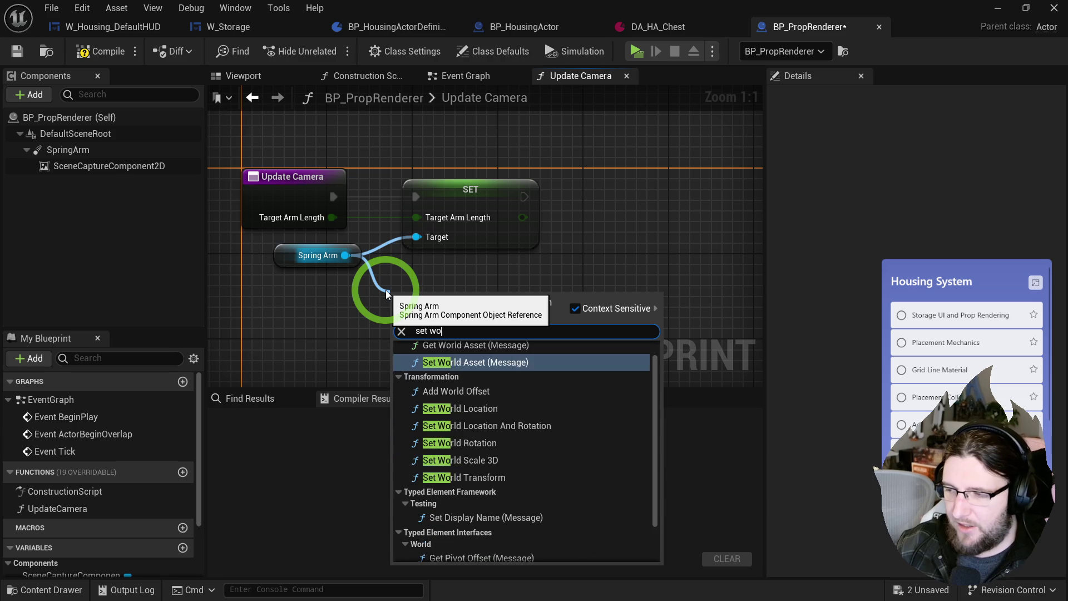
pyautogui.write('rld ro')
pyautogui.press('Return')
pyautogui.moveTo(386, 294)
pyautogui.mouseDown()
pyautogui.moveTo(573, 220)
pyautogui.moveTo(601, 174)
pyautogui.mouseUp()
pyautogui.moveTo(524, 196); pyautogui.dragTo(575, 207)
pyautogui.moveTo(579, 185); pyautogui.dragTo(589, 175)
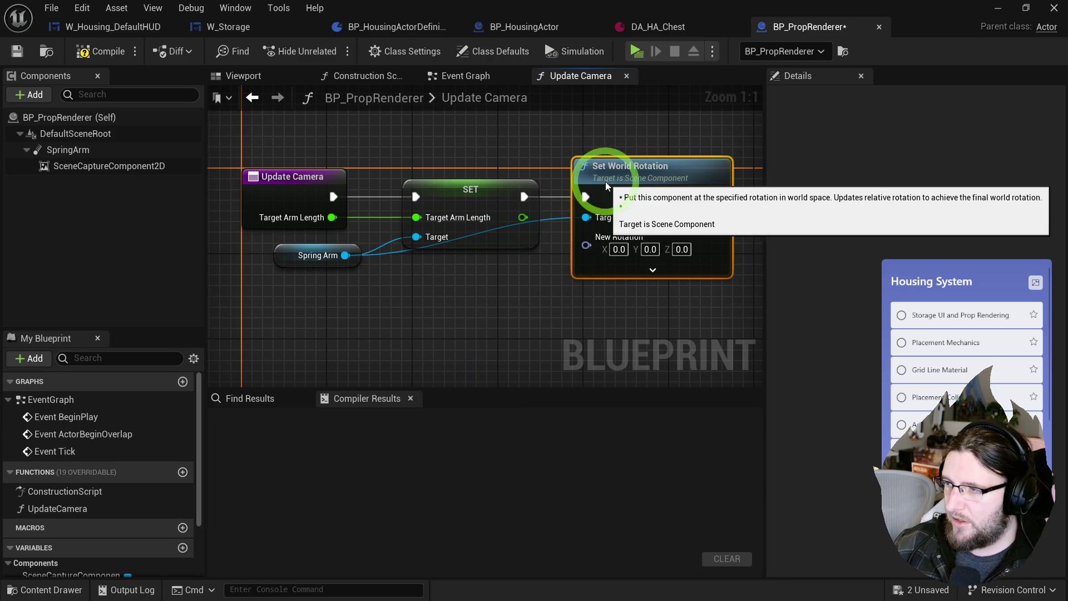
pyautogui.moveTo(587, 244); pyautogui.dragTo(278, 217)
pyautogui.moveTo(285, 255); pyautogui.dragTo(273, 276)
pyautogui.click(100, 51)
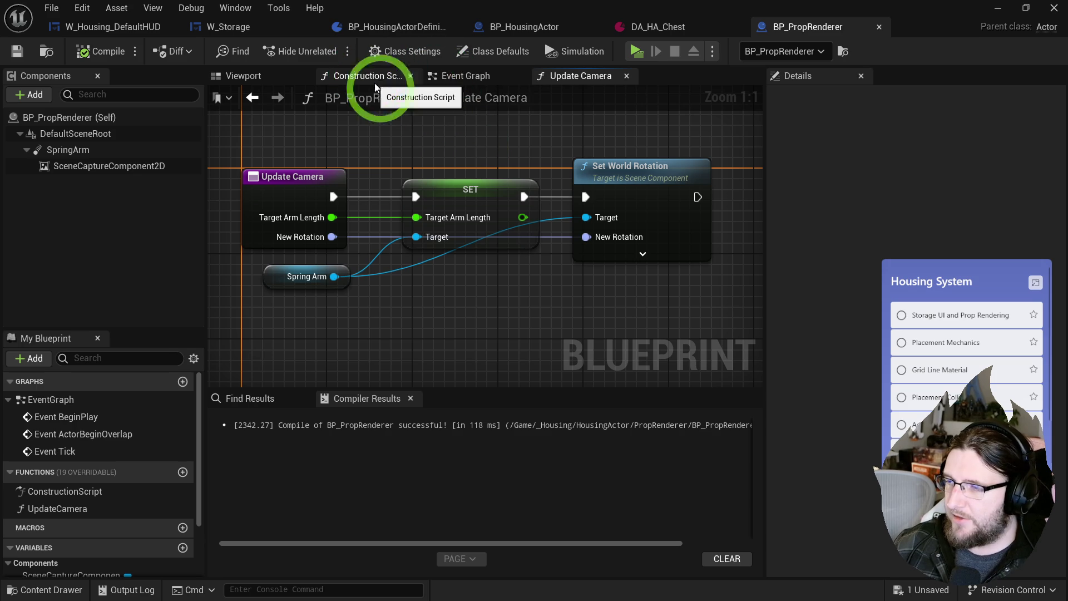
pyautogui.click(455, 82)
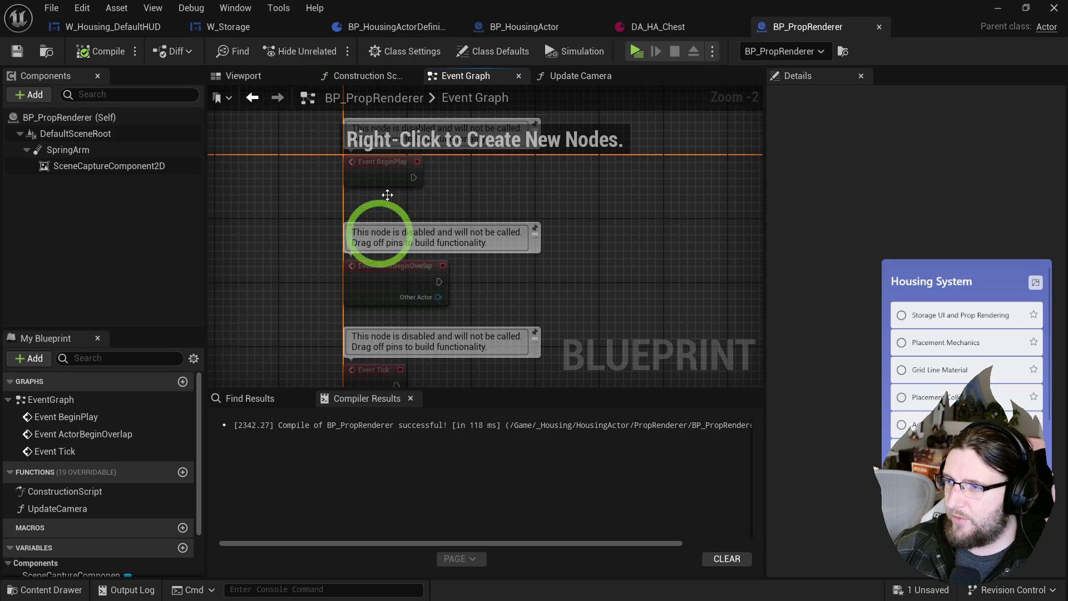
# - Delete the unused default event nodes from the Event Graph and save BP_PropRenderer
pyautogui.moveTo(294, 151); pyautogui.dragTo(410, 369)
pyautogui.press('Delete')
pyautogui.click(181, 95)
pyautogui.click(17, 51)
# - Create a Structure asset named F_PropRenderInfo in the PropRenderer folder and open it
pyautogui.click(48, 54)
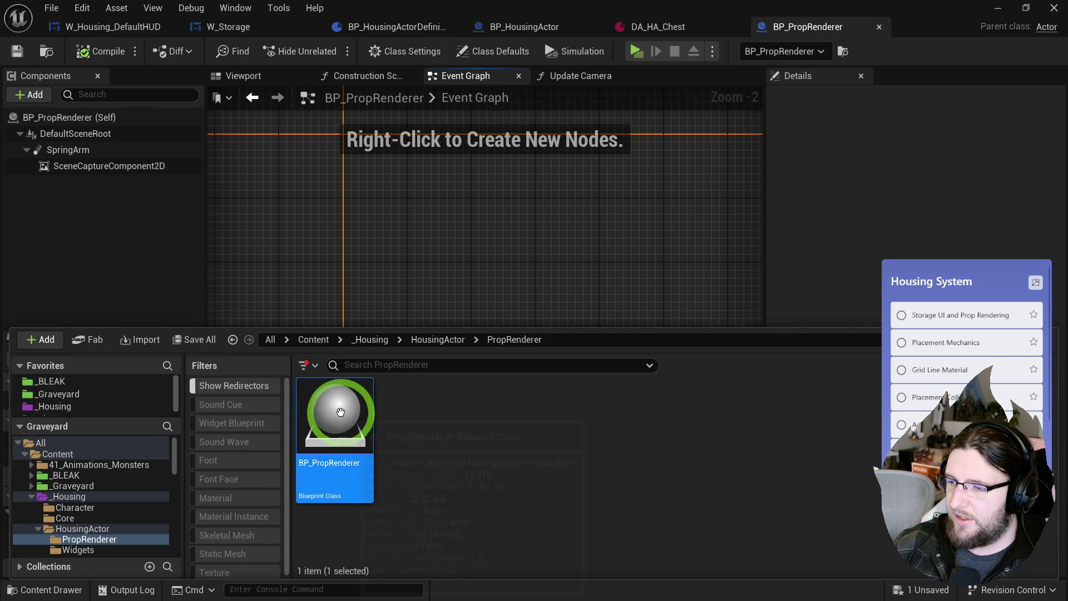
pyautogui.click(409, 418)
pyautogui.rightClick(430, 426)
pyautogui.click(476, 572)
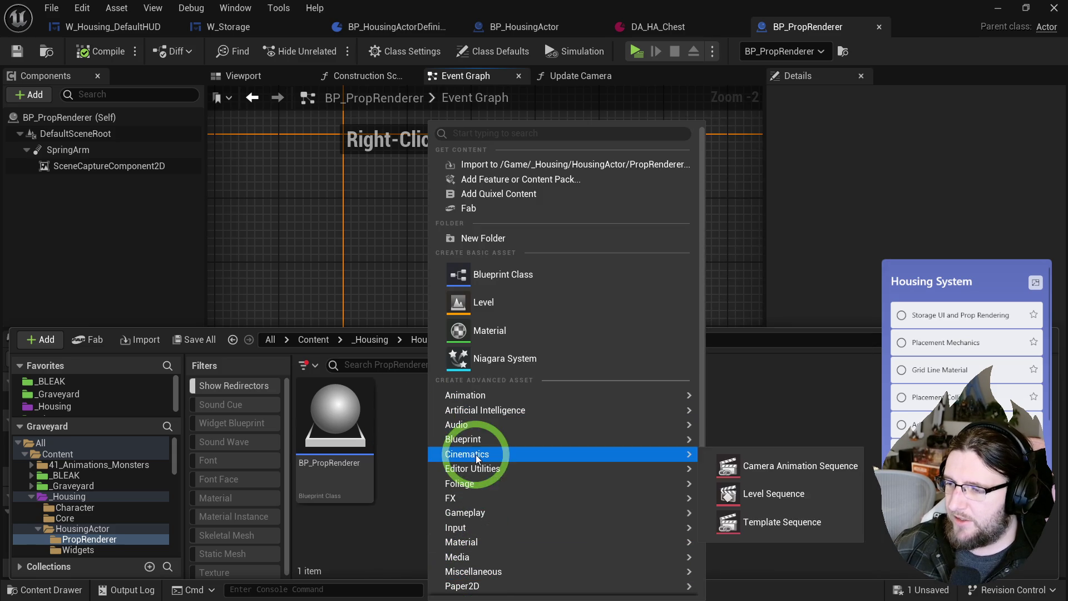
pyautogui.click(749, 579)
pyautogui.write('F')
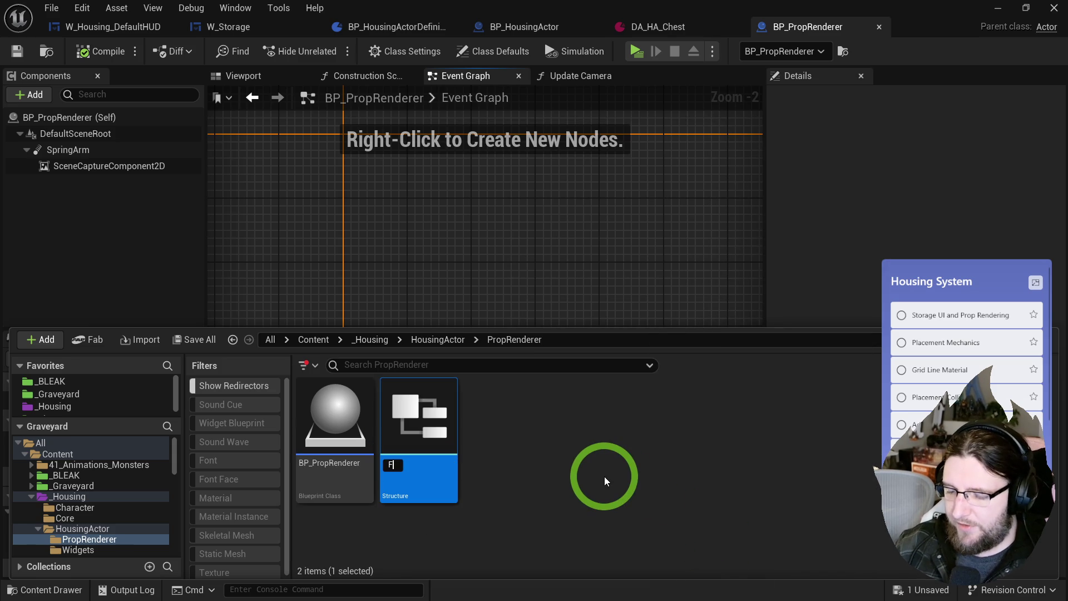
pyautogui.write('_PropRender')
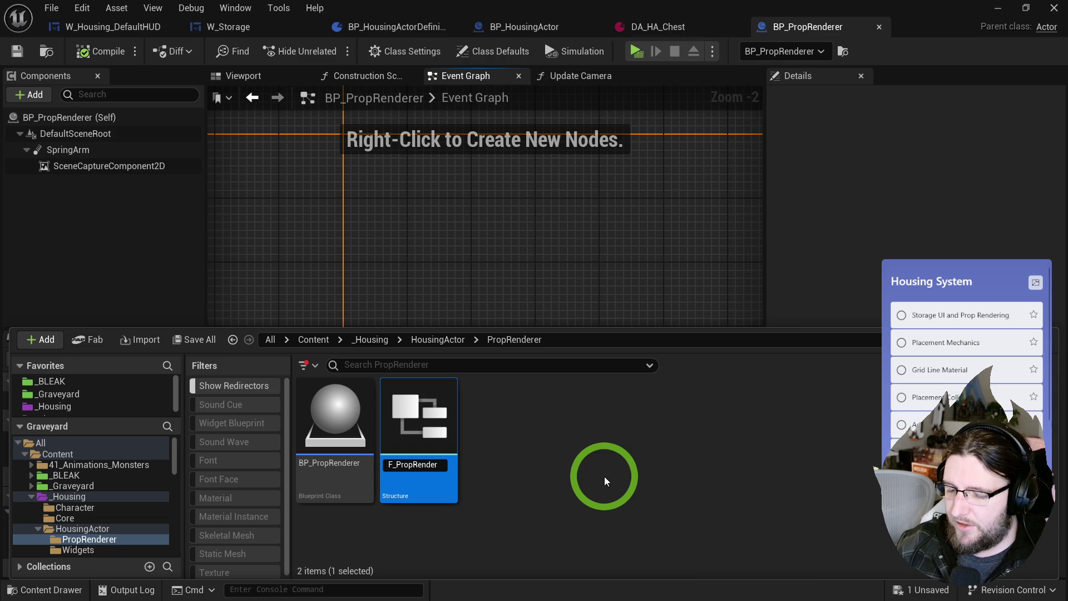
pyautogui.write('Info')
pyautogui.press('Return')
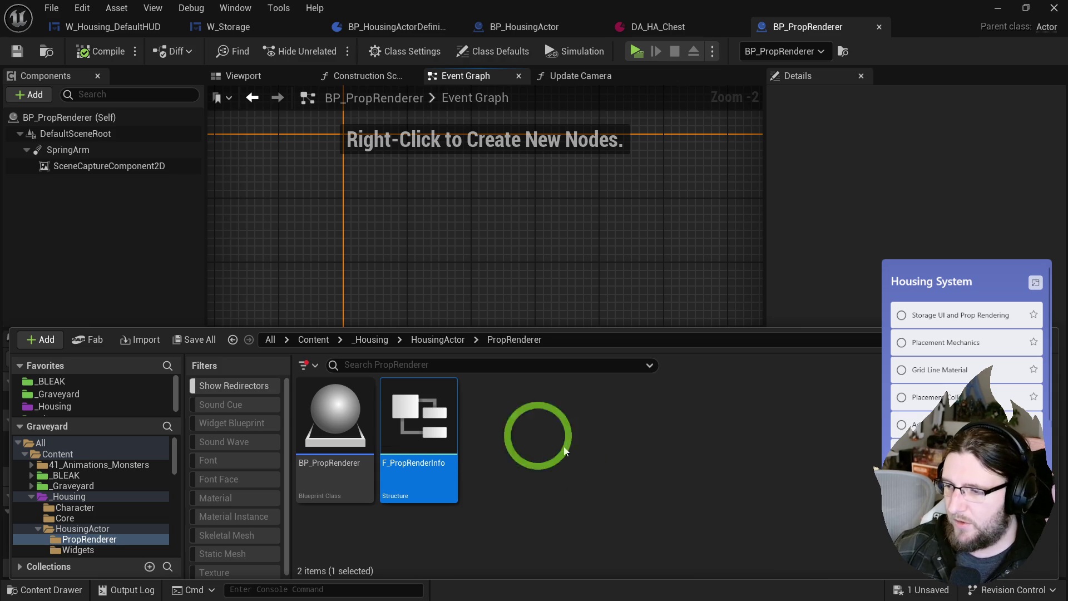
pyautogui.doubleClick(457, 420)
pyautogui.click(56, 128)
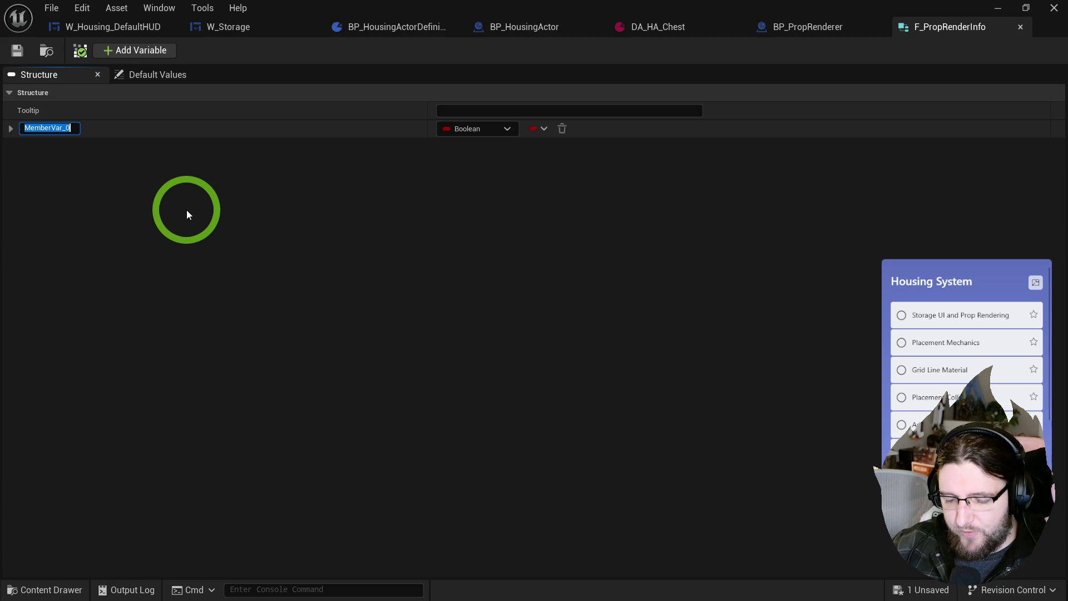
# - Rename MemberVar_0 to Mesh and make it a Static Mesh object reference
pyautogui.write('Mesh')
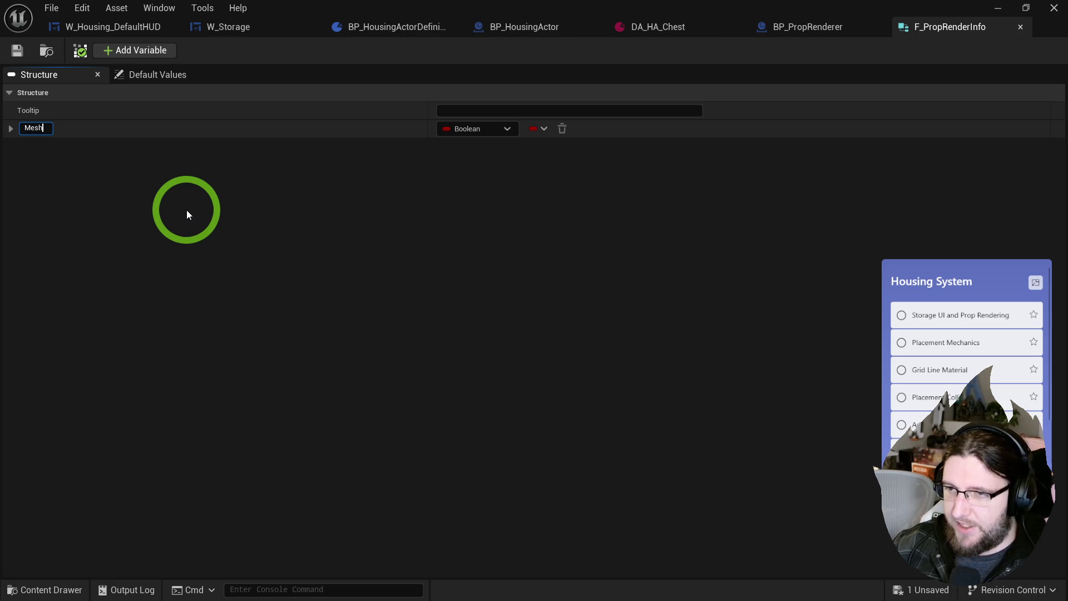
pyautogui.press('Return')
pyautogui.click(503, 126)
pyautogui.write('static')
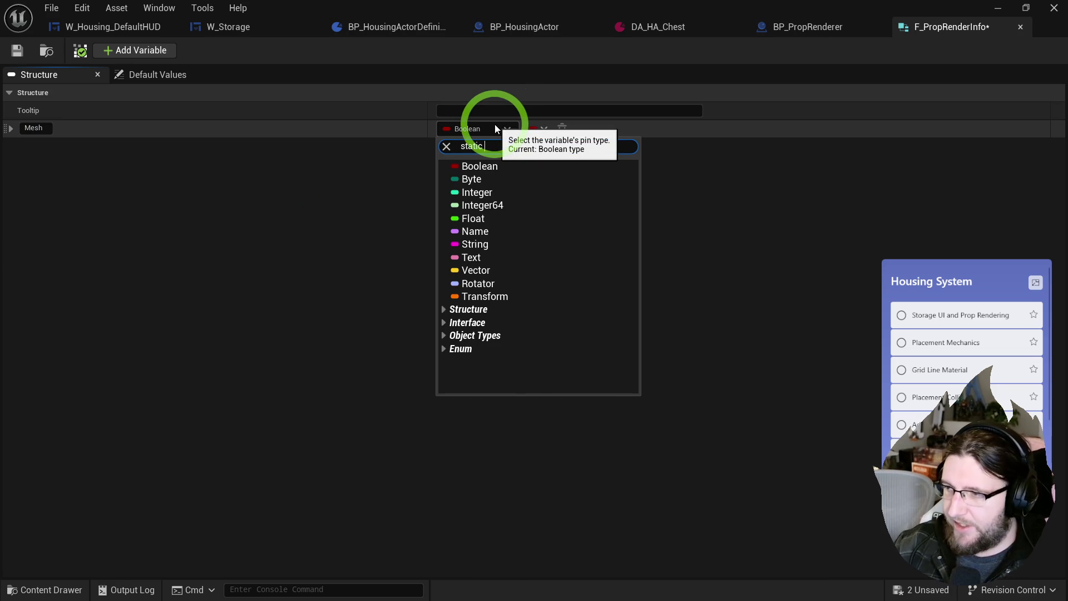
pyautogui.write(' mes')
pyautogui.click(509, 333)
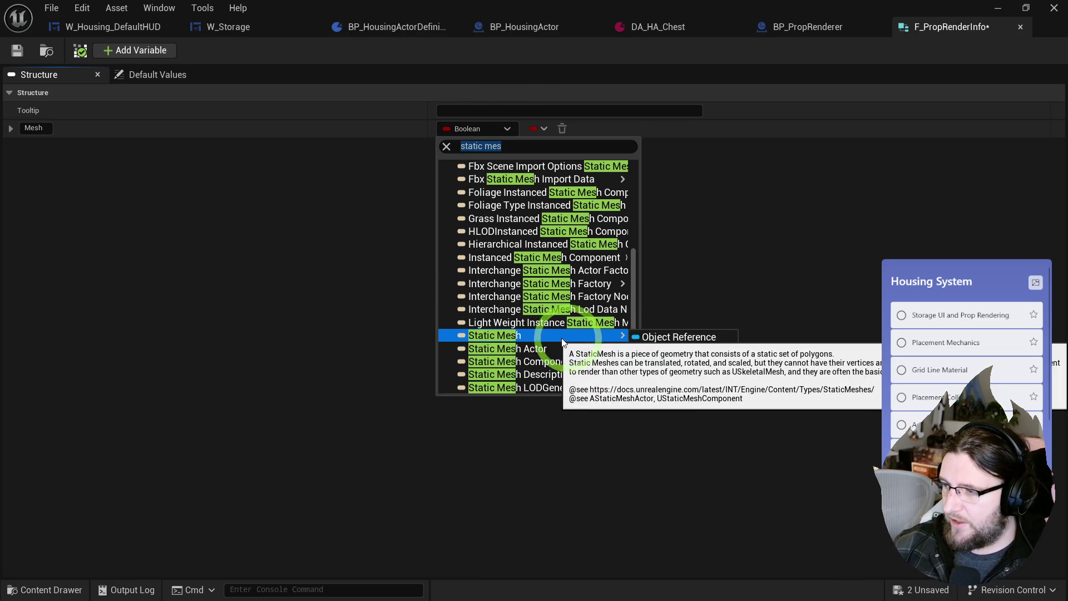
pyautogui.click(667, 336)
# - Add a second member named Distance of type Float
pyautogui.click(144, 66)
pyautogui.doubleClick(64, 145)
pyautogui.press('BackSpace')
pyautogui.write('Distance')
pyautogui.press('Return')
pyautogui.click(496, 146)
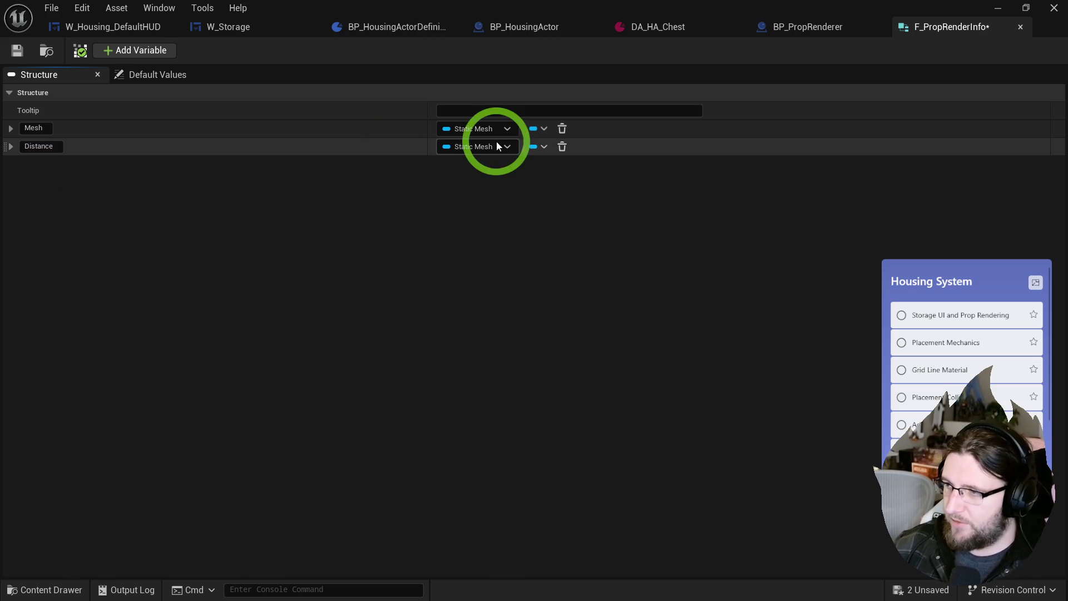
pyautogui.click(472, 236)
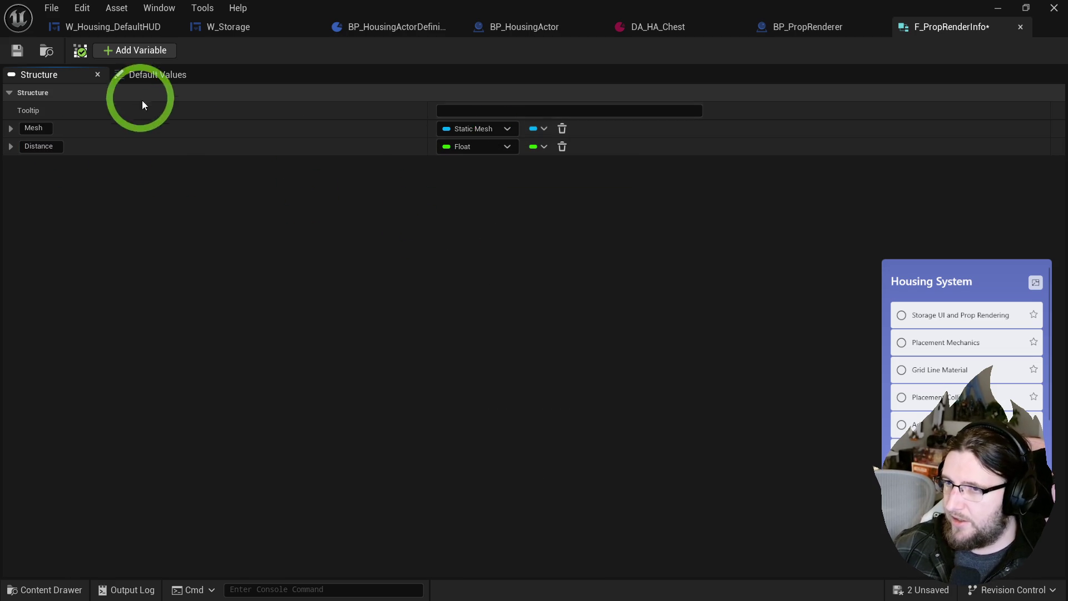
# - Add a third member named Rotation of type Rotator and save the structure
pyautogui.click(114, 50)
pyautogui.click(49, 164)
pyautogui.write('ROtaton')
pyautogui.press('Return')
pyautogui.click(31, 163)
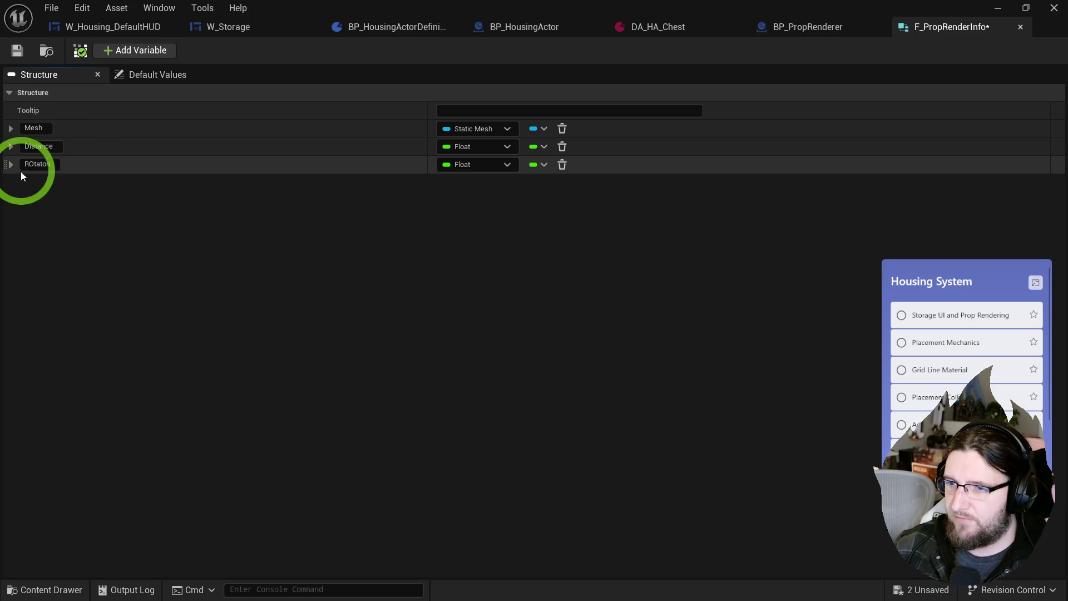
pyautogui.write('sa')
pyautogui.hotkey('ctrl', 'a')
pyautogui.write('Rotation')
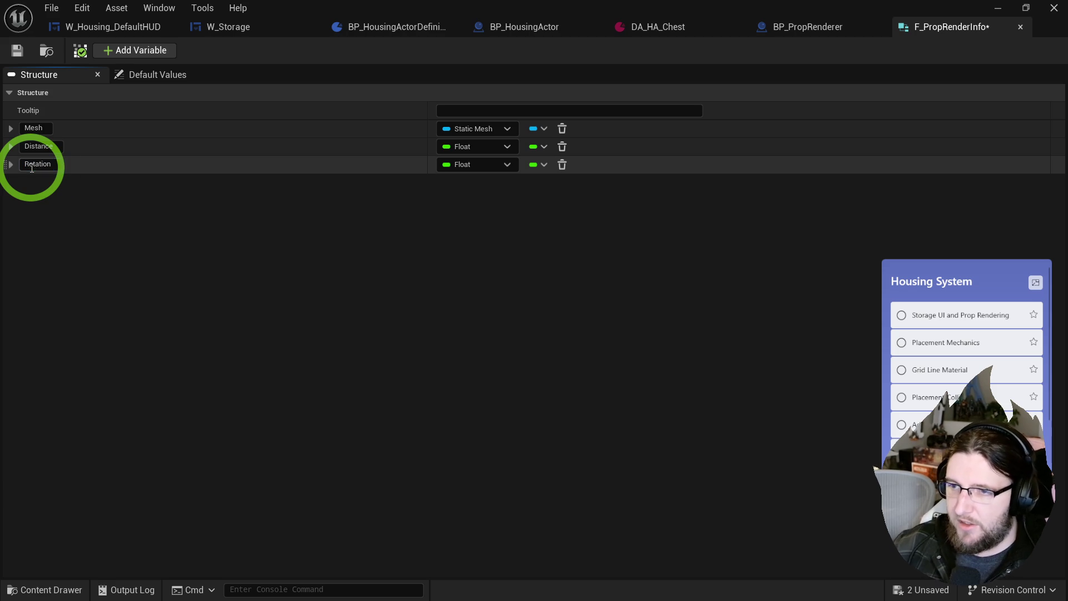
pyautogui.press('Return')
pyautogui.click(497, 164)
pyautogui.write('rotator')
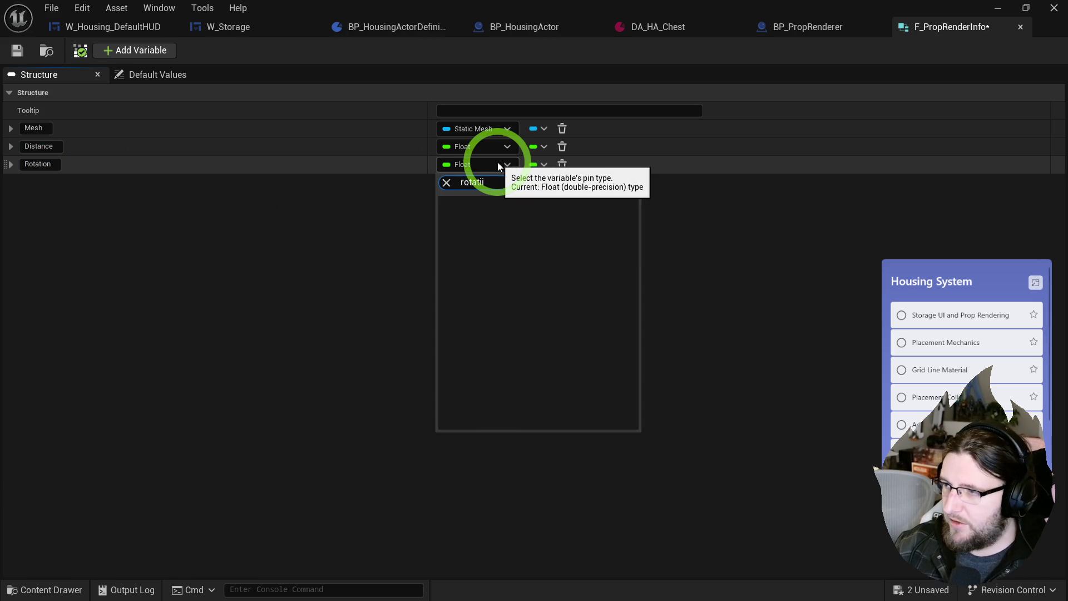
pyautogui.click(492, 203)
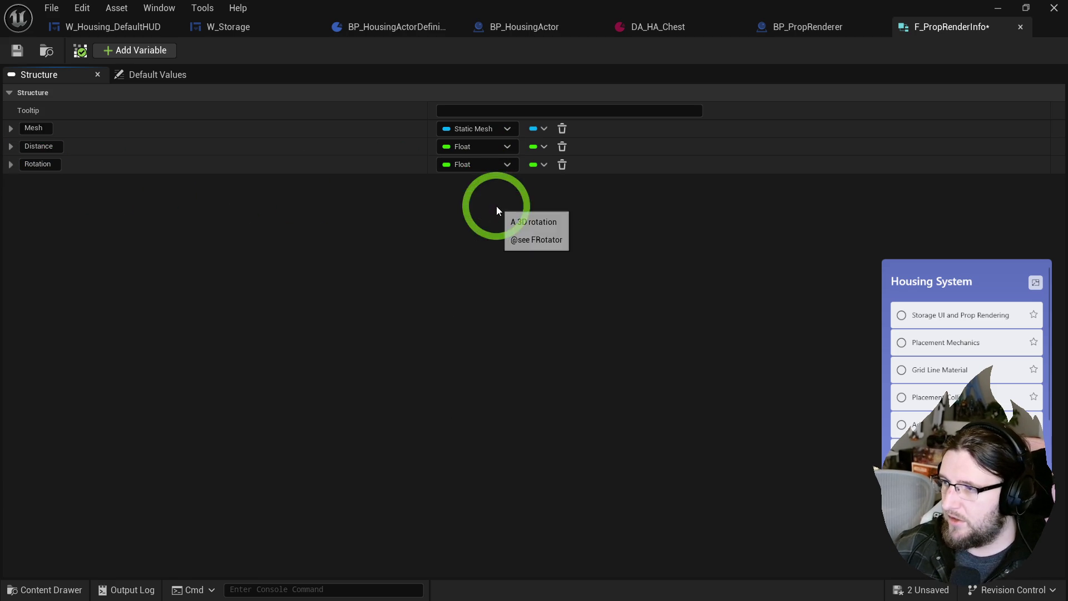
pyautogui.click(16, 50)
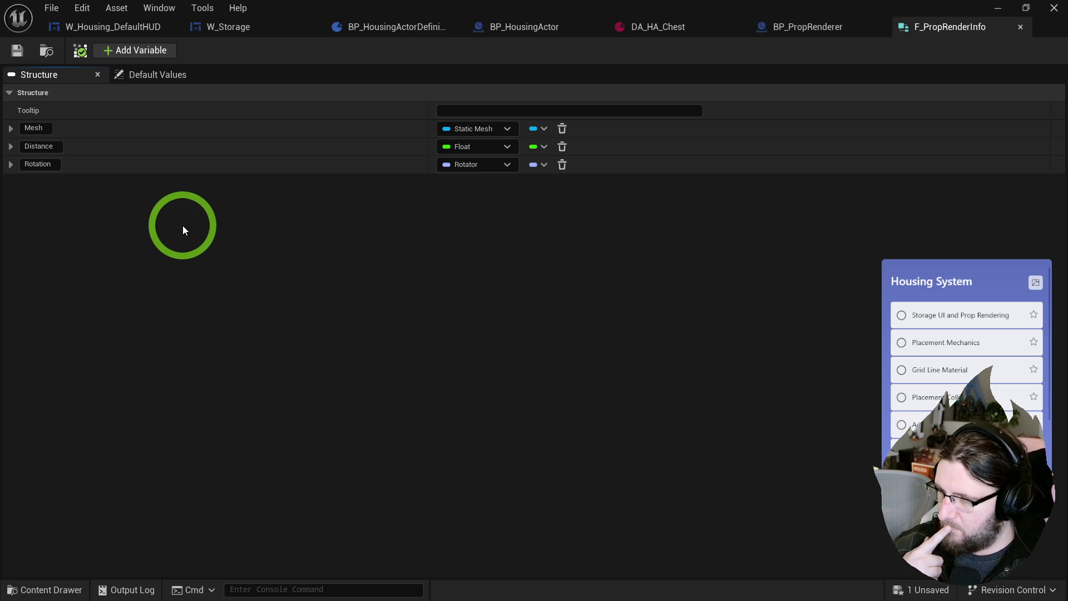
pyautogui.click(126, 50)
# - Name the fourth member 'Mesh Transform'
pyautogui.doubleClick(69, 182)
pyautogui.write('Trans')
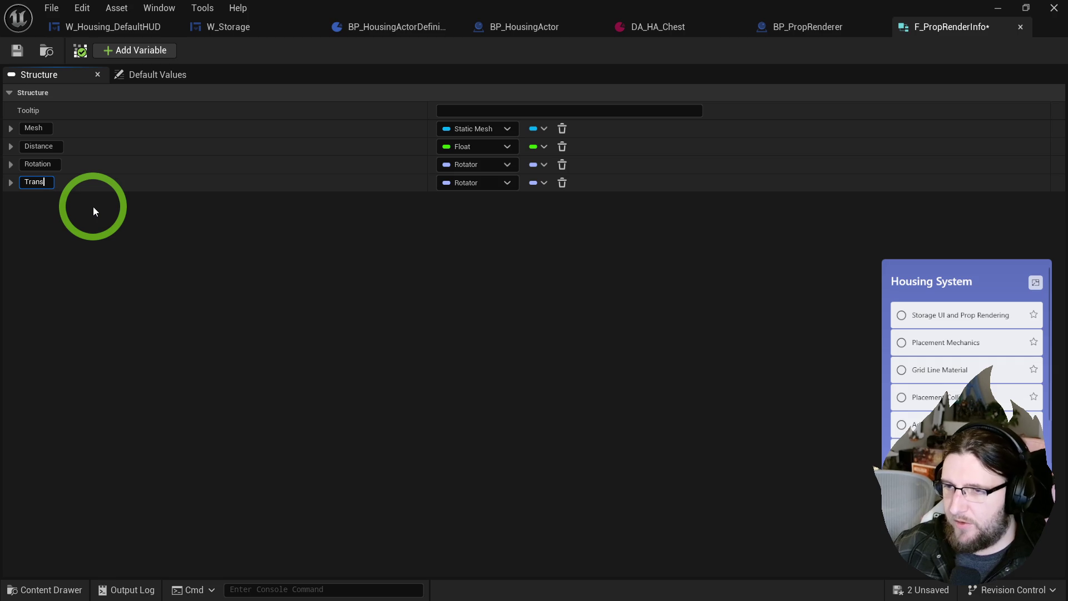
pyautogui.write('form')
pyautogui.press('Return')
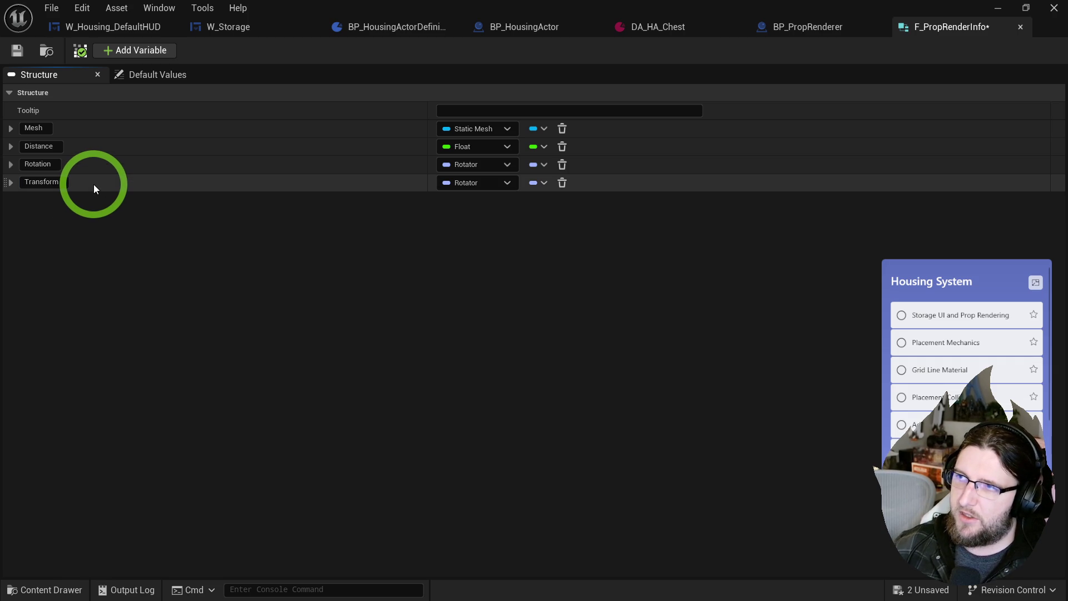
pyautogui.click(31, 182)
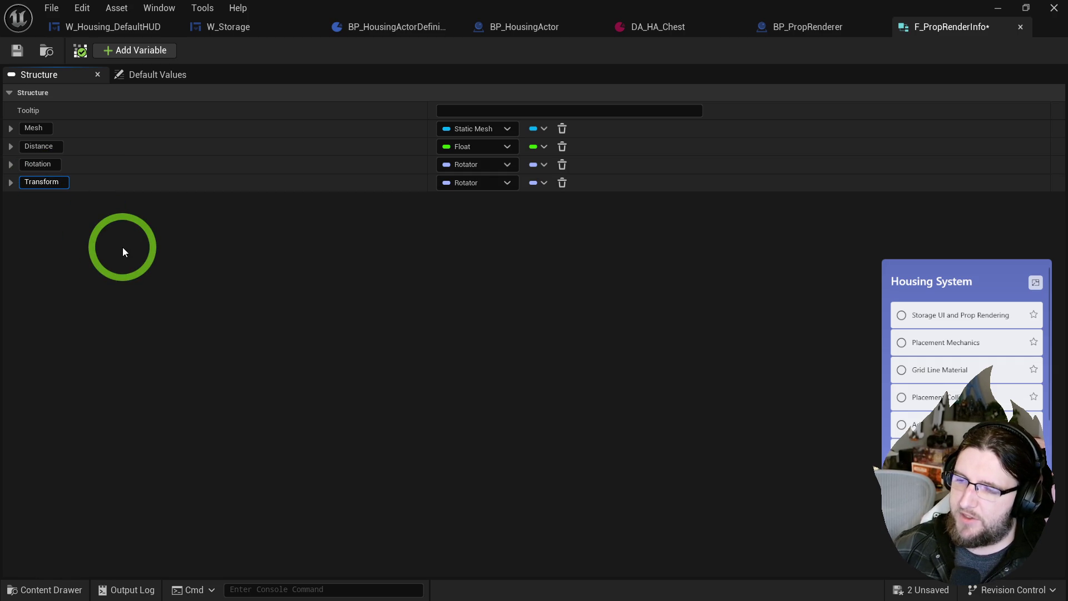
pyautogui.press('Home')
pyautogui.write('Ass')
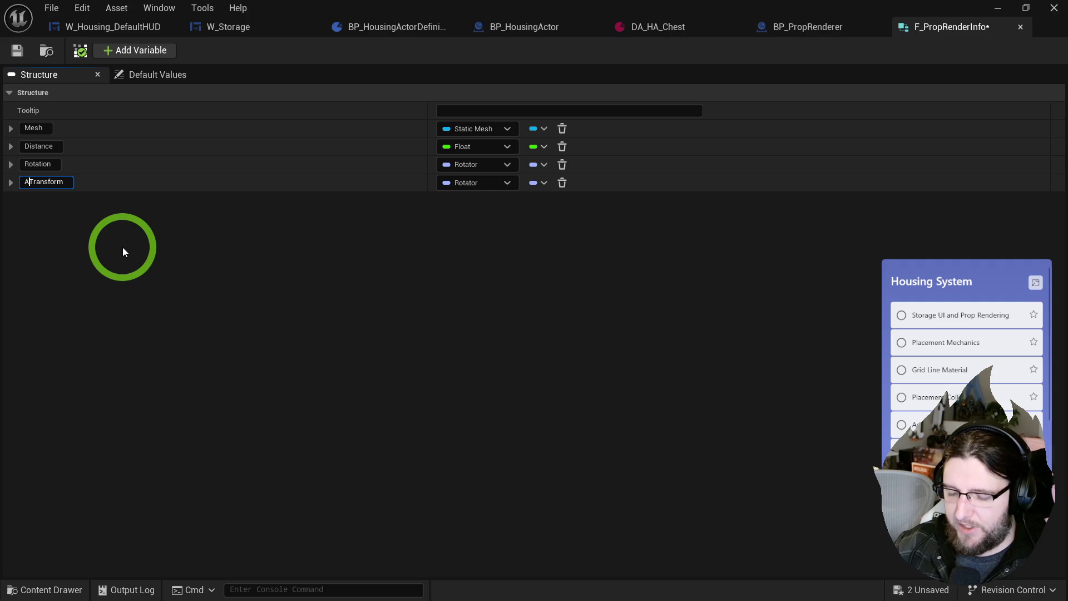
pyautogui.hotkey('ctrl', 'a')
pyautogui.write('Mes')
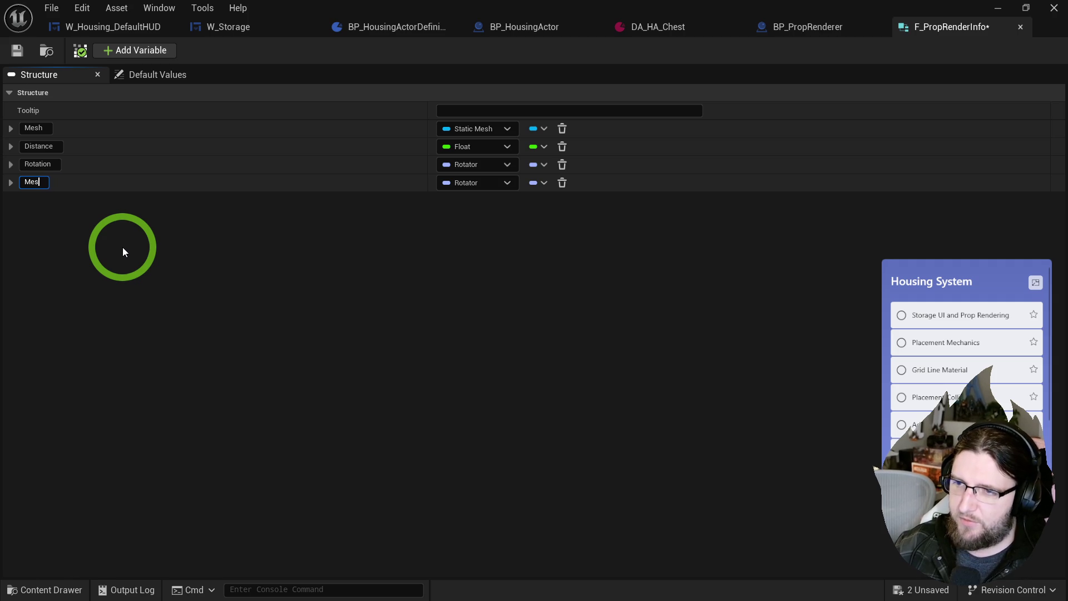
pyautogui.write('h Transform')
pyautogui.press('Return')
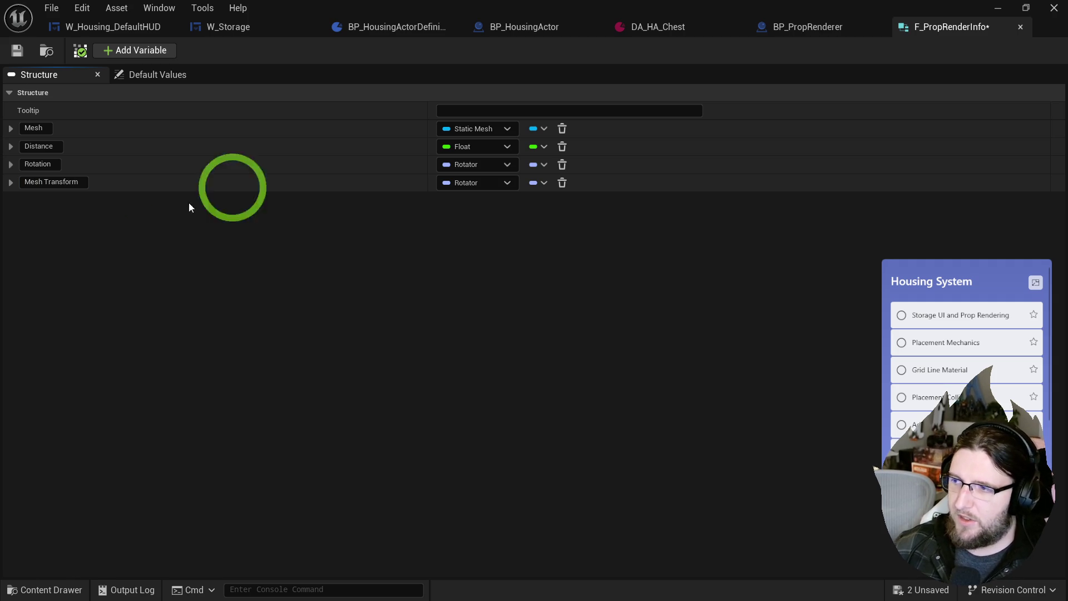
# - Set Mesh Transform's type to Transform and drag it up right after Mesh
pyautogui.click(454, 183)
pyautogui.write('transform')
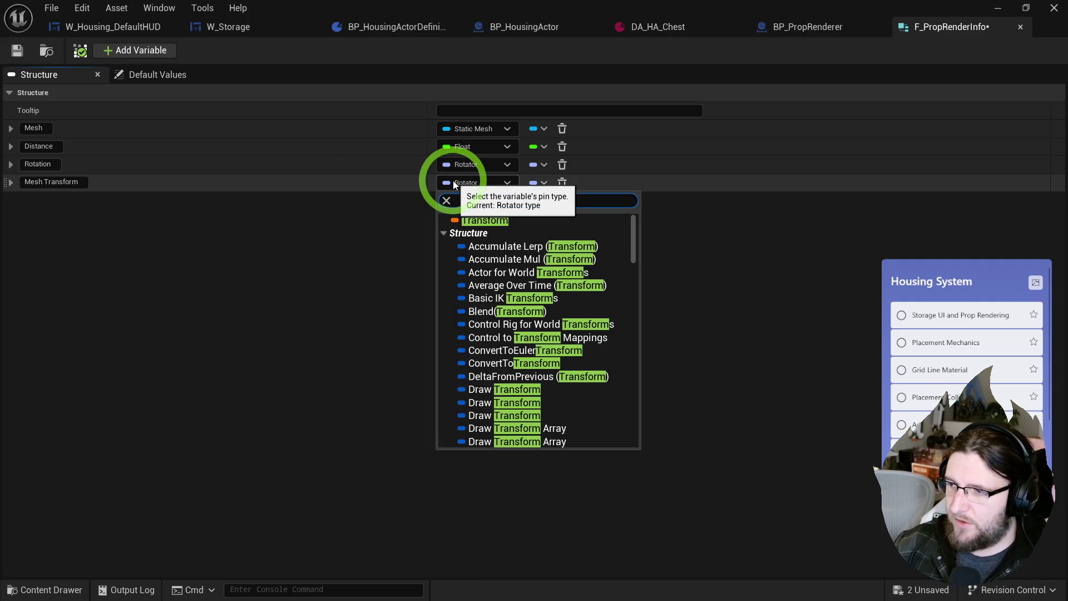
pyautogui.click(482, 221)
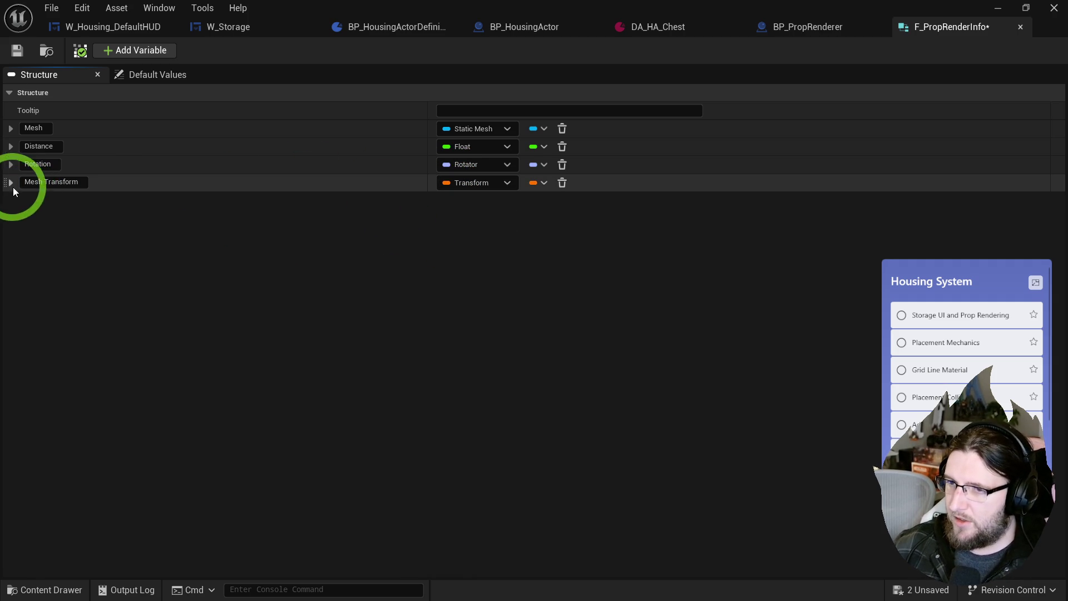
pyautogui.moveTo(8, 181); pyautogui.dragTo(17, 140)
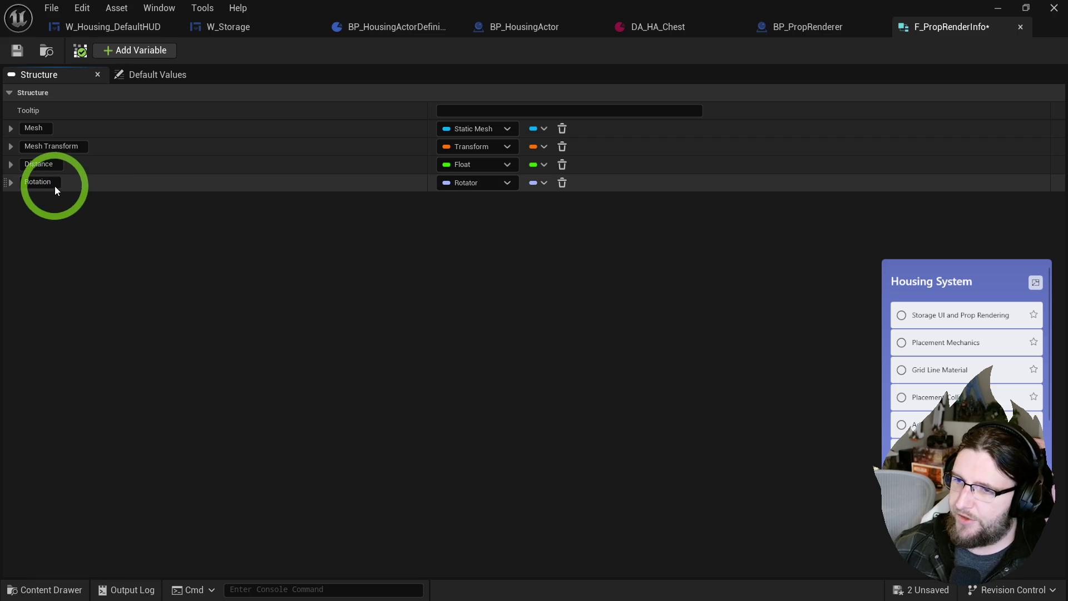
pyautogui.click(25, 183)
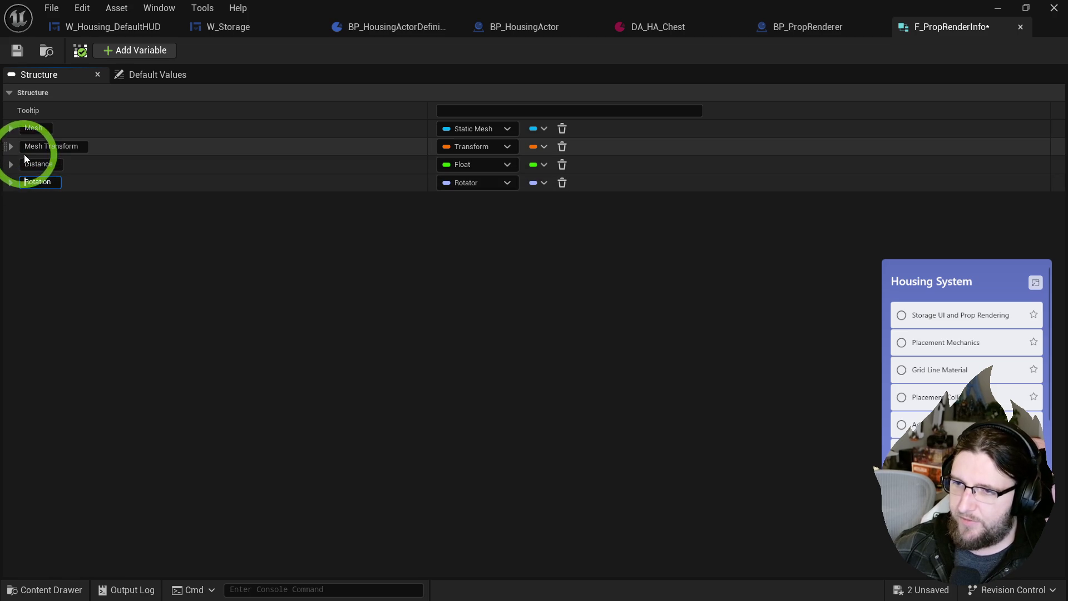
# - Rename the Distance member to 'Camera Distance'
pyautogui.click(27, 164)
pyautogui.write('amera')
pyautogui.press('Return')
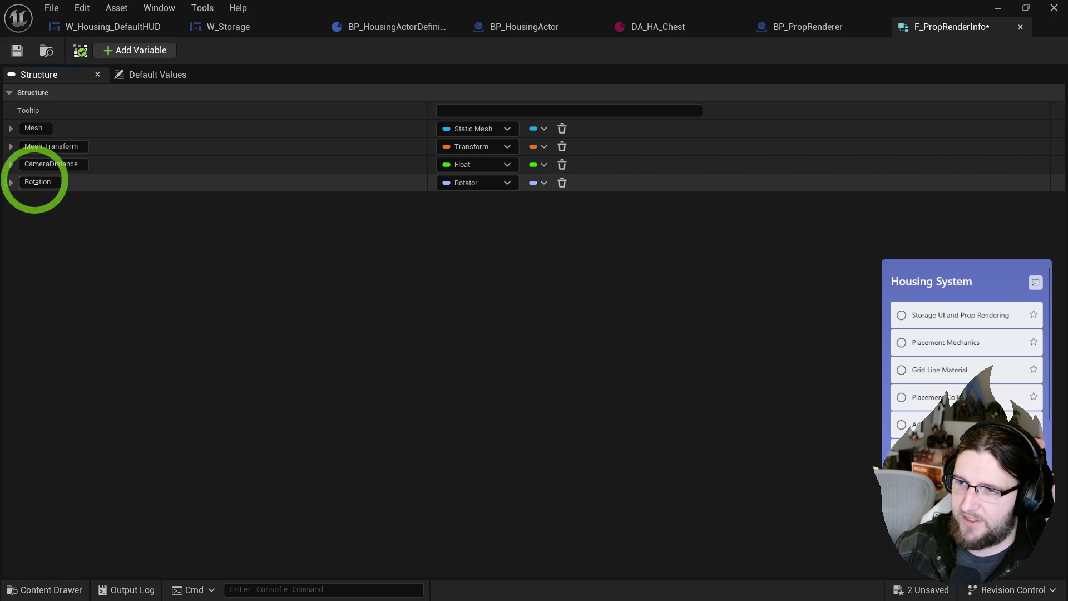
pyautogui.click(48, 163)
pyautogui.press('Return')
# - Delete the Rotation member, save, and extend the Float's name to 'Camera Distance Multiplier'
pyautogui.click(54, 241)
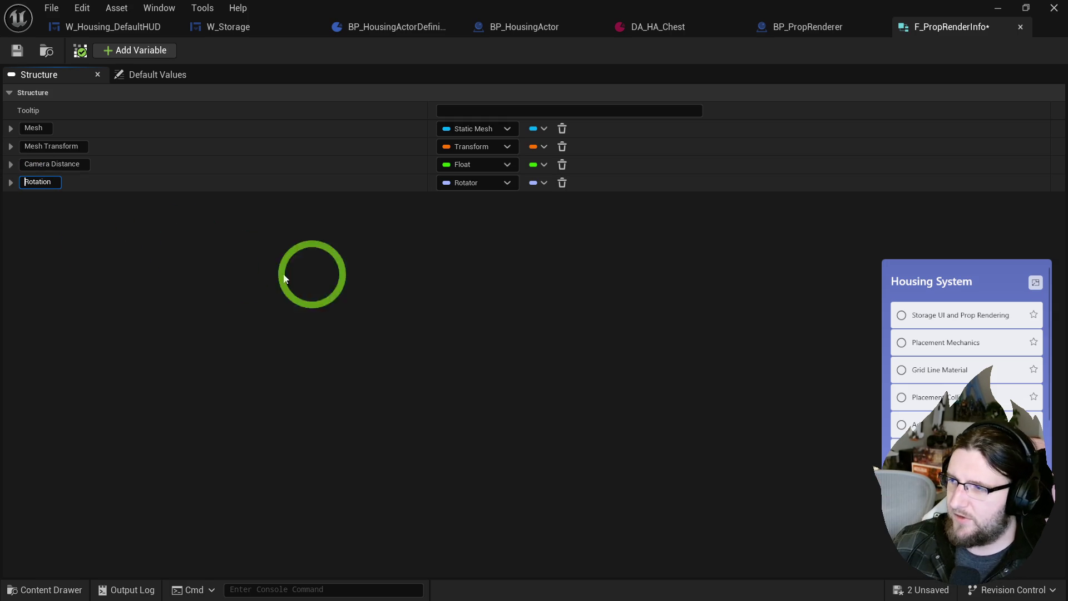
pyautogui.click(562, 184)
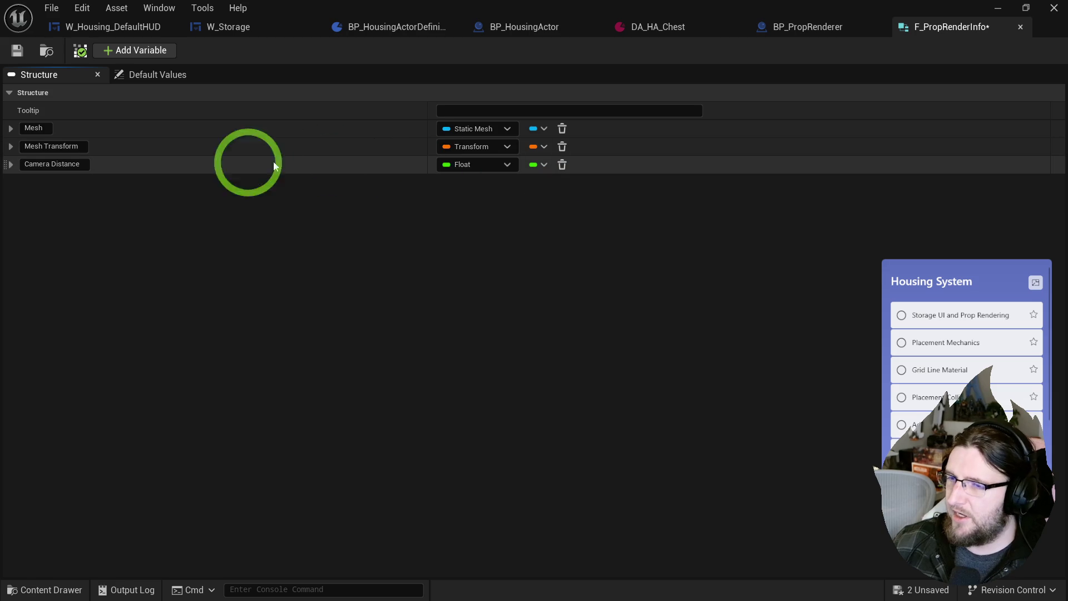
pyautogui.click(17, 50)
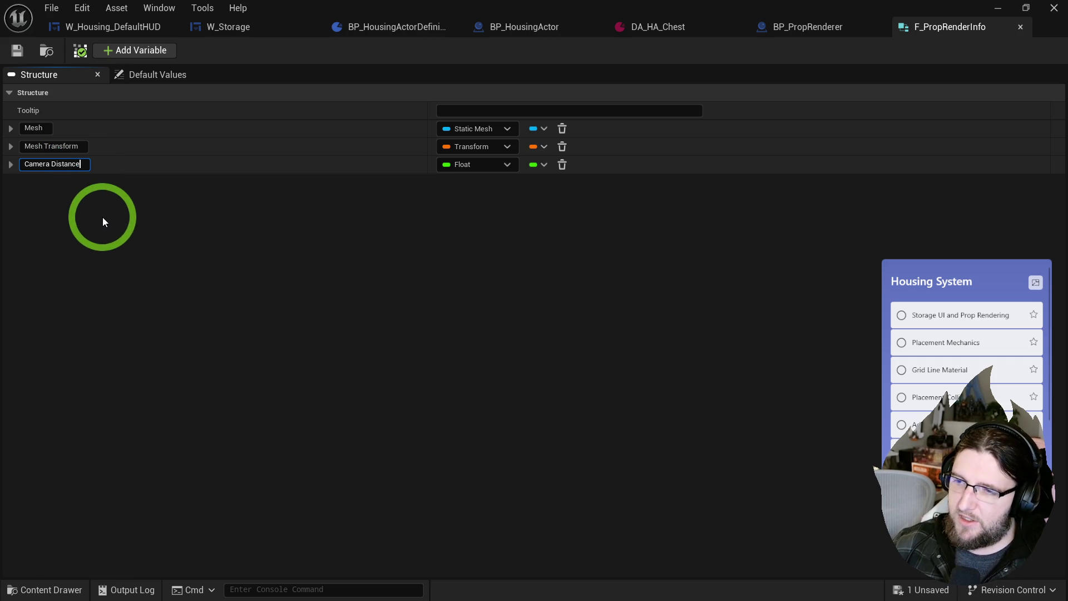
pyautogui.write('Multiplier')
pyautogui.press('Return')
pyautogui.click(167, 74)
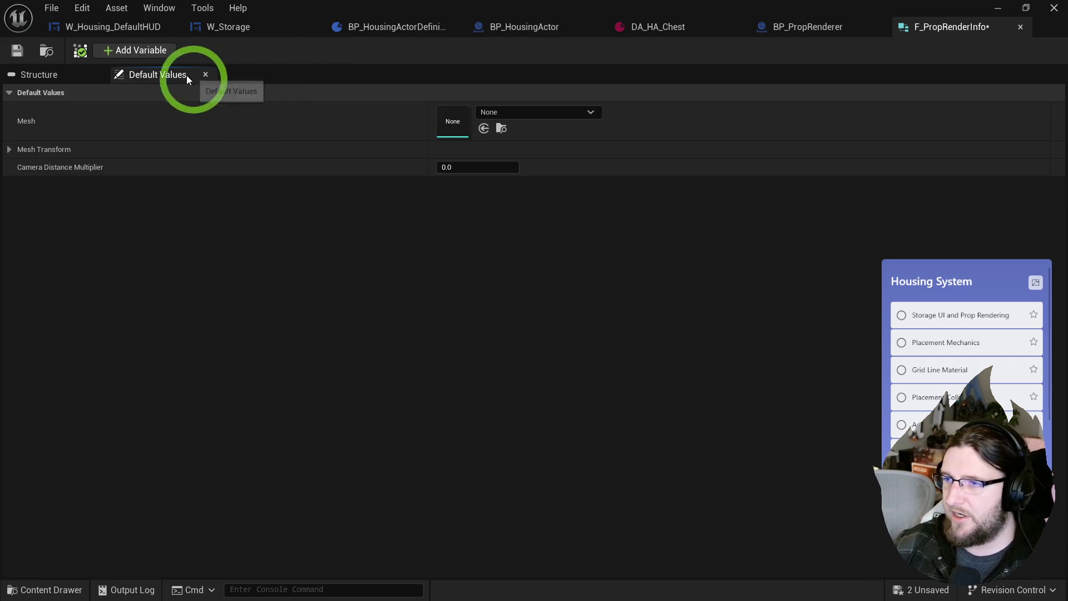
# - Expand Mesh Transform in Default Values to check location, rotation and scale, then save F_PropRenderInfo
pyautogui.click(10, 149)
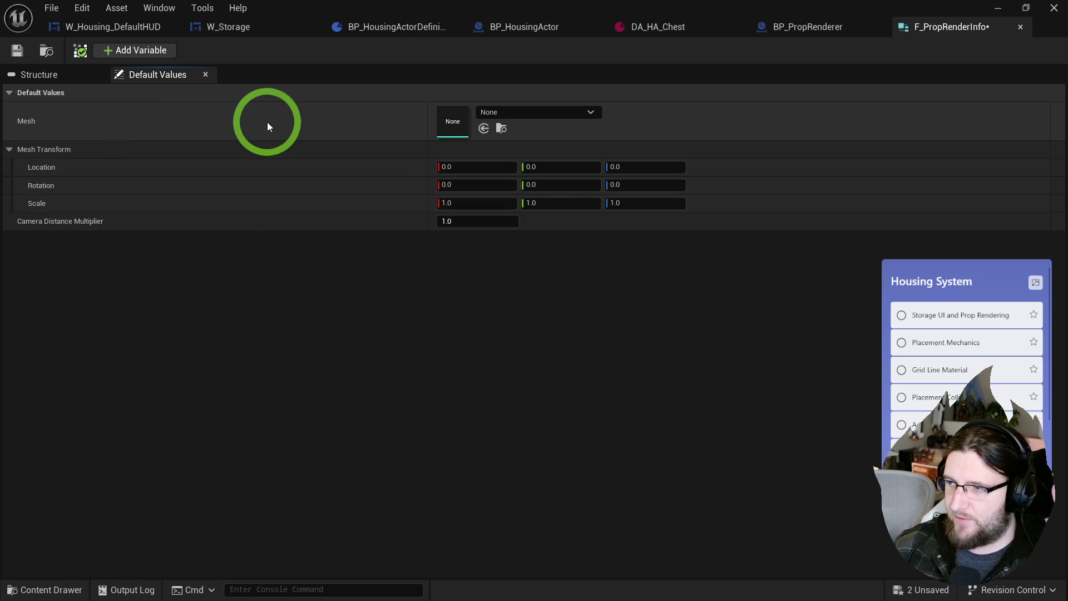
pyautogui.click(21, 51)
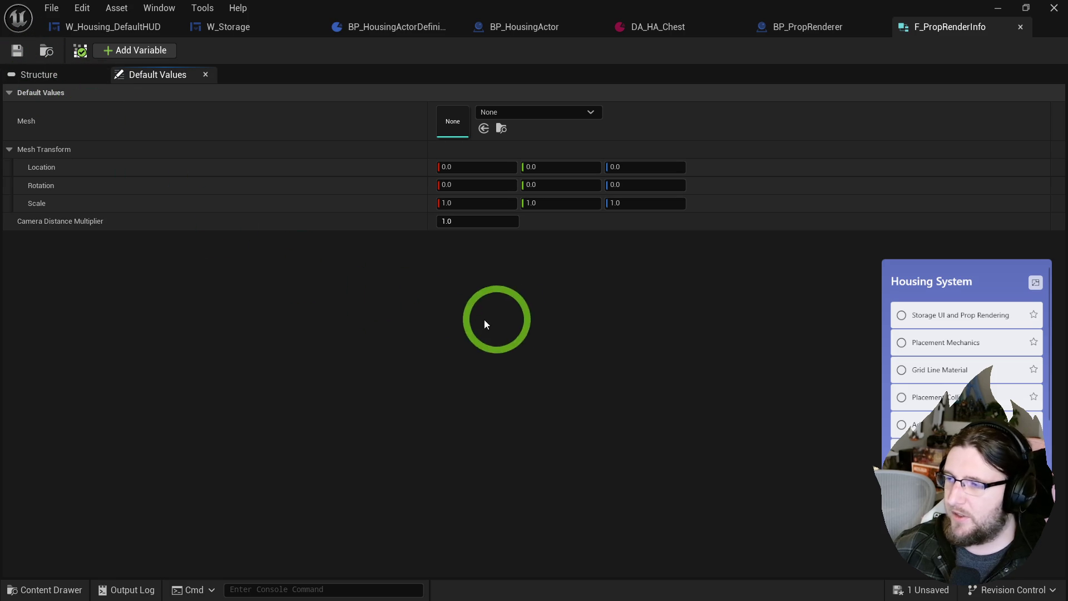
pyautogui.click(890, 50)
# - Close F_PropRenderInfo and add a BP_PropRenderer variable Meshes typed as an array of F Prop Render Info
pyautogui.middleClick(920, 29)
pyautogui.click(255, 272)
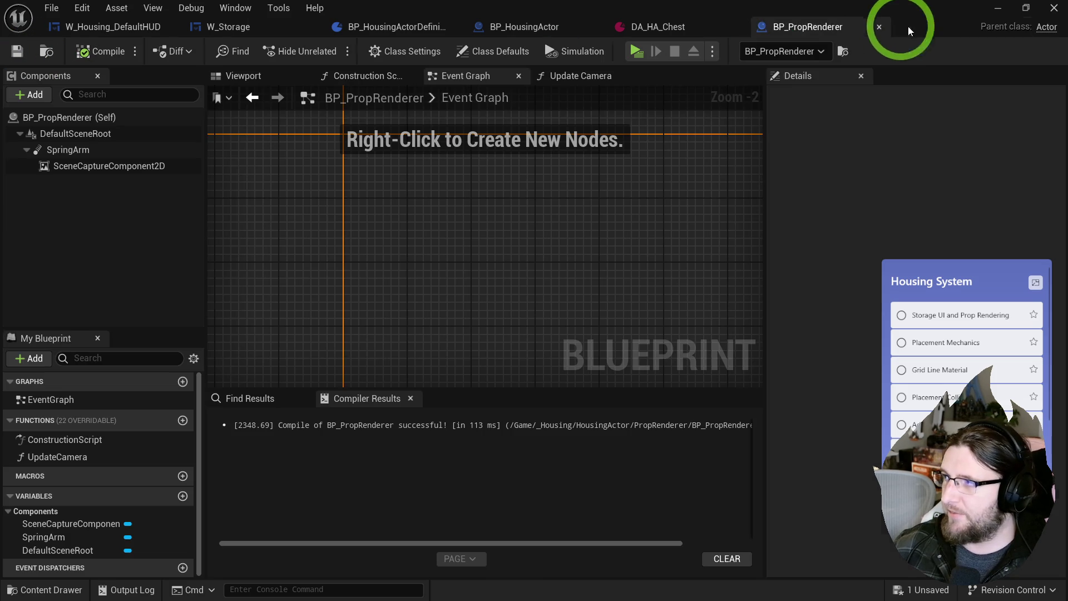
pyautogui.click(181, 496)
pyautogui.write('Meshes')
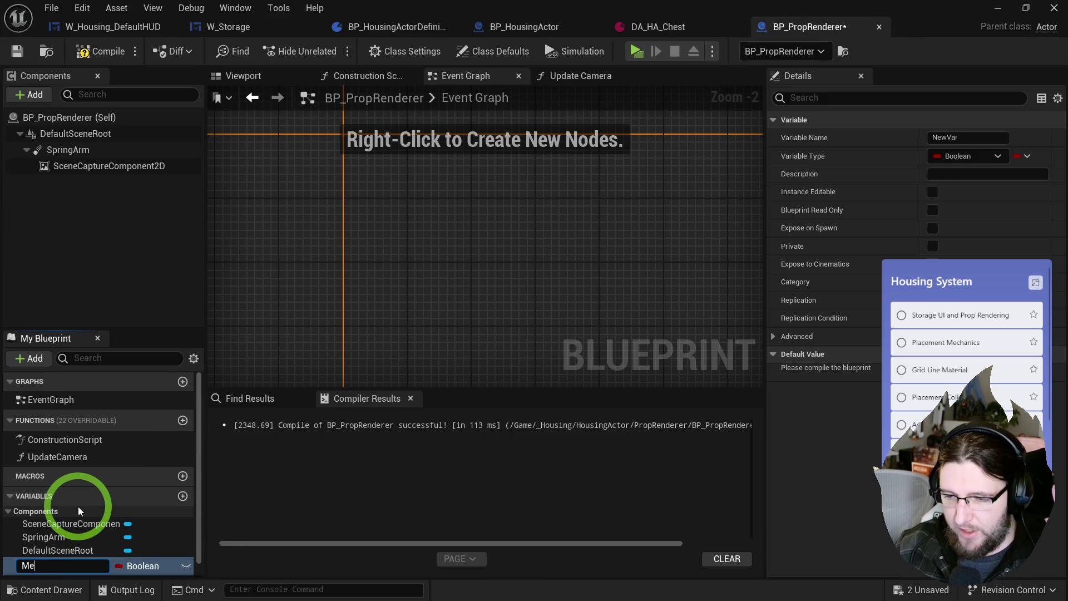
pyautogui.press('Return')
pyautogui.rightClick(122, 566)
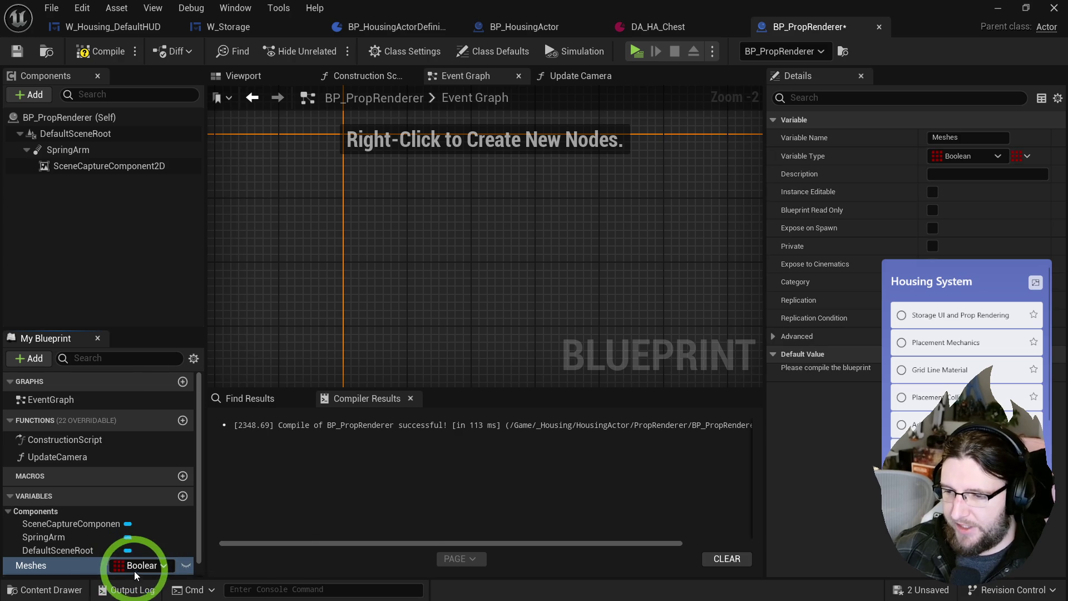
pyautogui.click(134, 568)
pyautogui.write('mes')
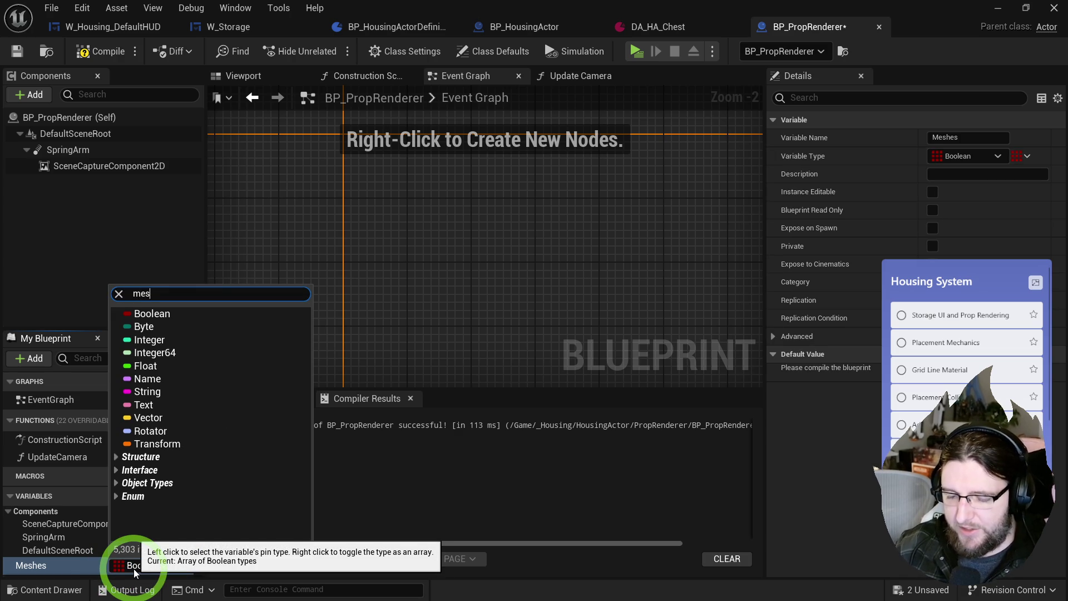
pyautogui.press('BackSpace')
pyautogui.press('BackSpace')
pyautogui.press('BackSpace')
pyautogui.write('prop ren')
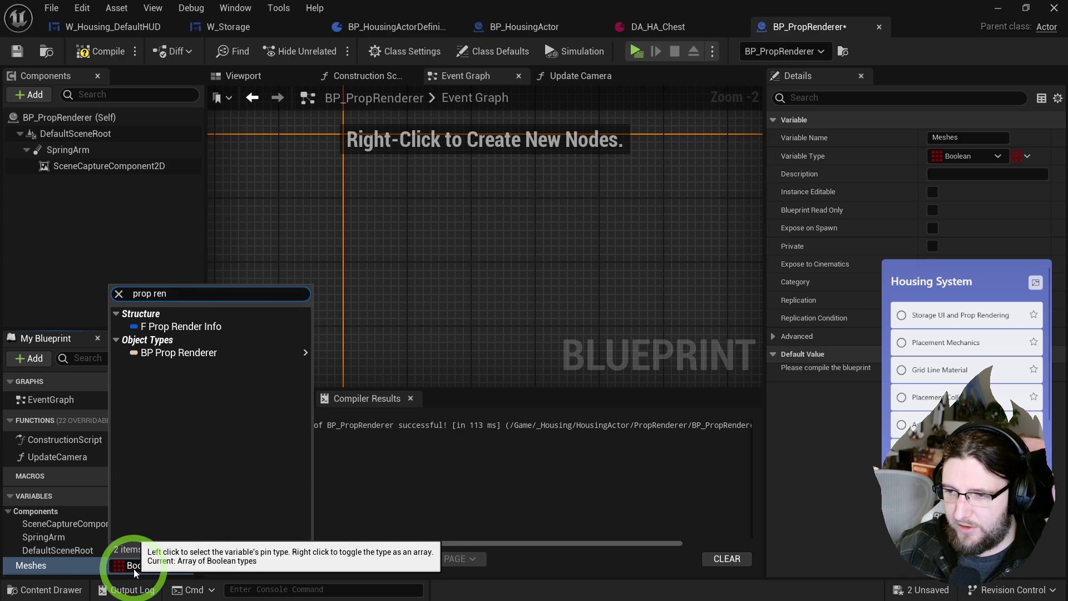
pyautogui.click(200, 328)
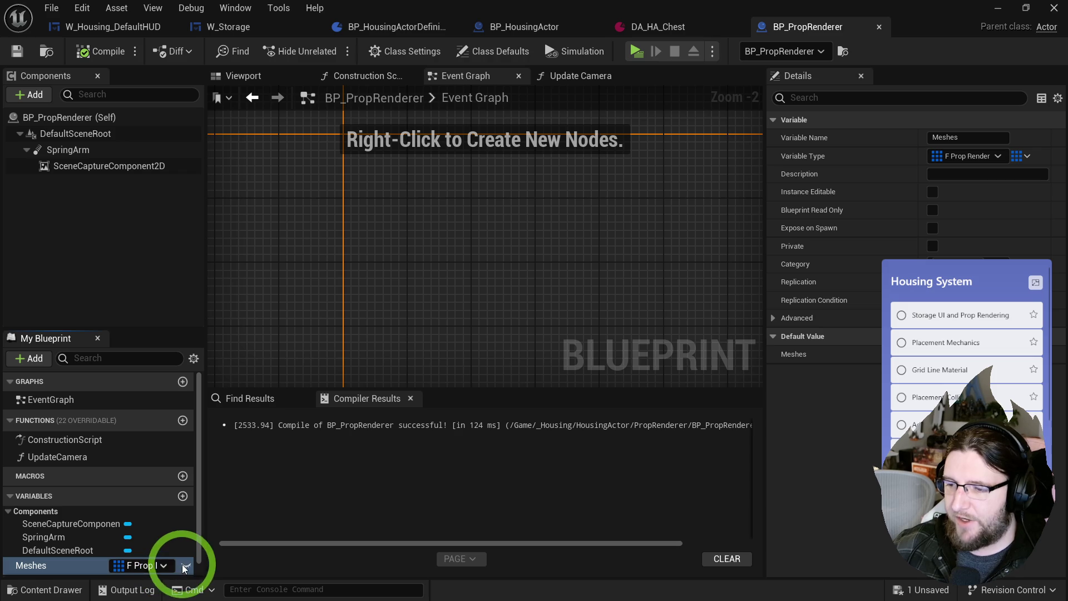
pyautogui.click(83, 28)
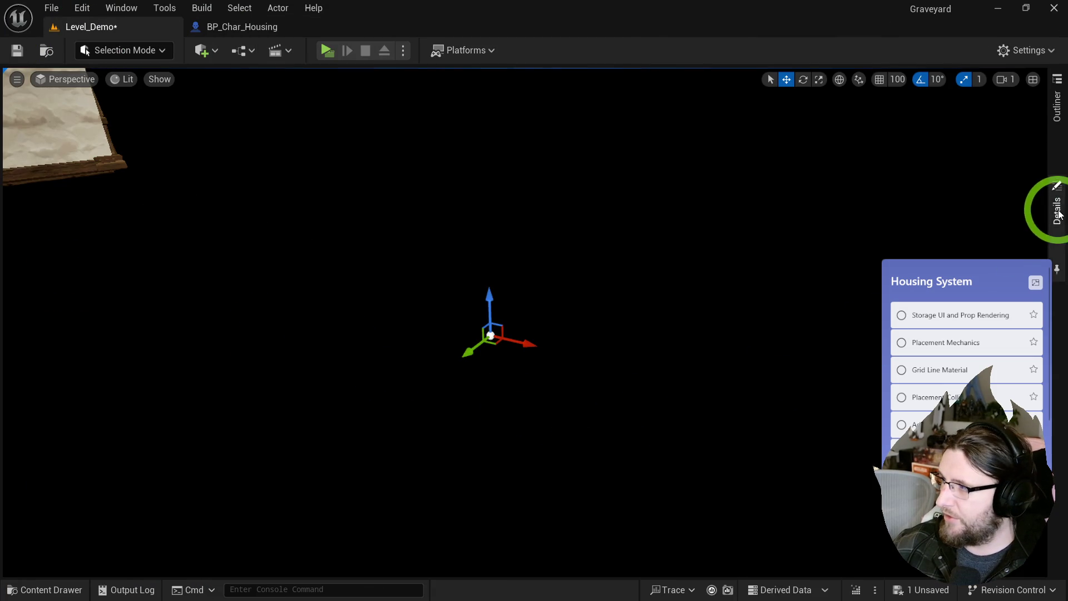
pyautogui.click(1055, 210)
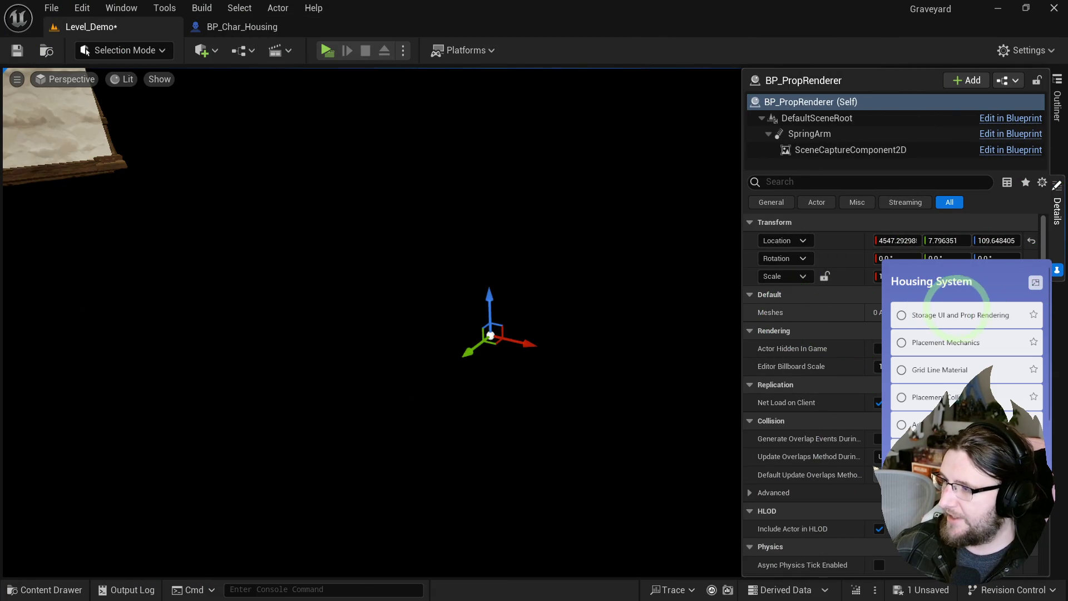
# - Add one element to the placed BP_PropRenderer's Meshes array and expand Index [0]
pyautogui.click(943, 312)
pyautogui.click(777, 331)
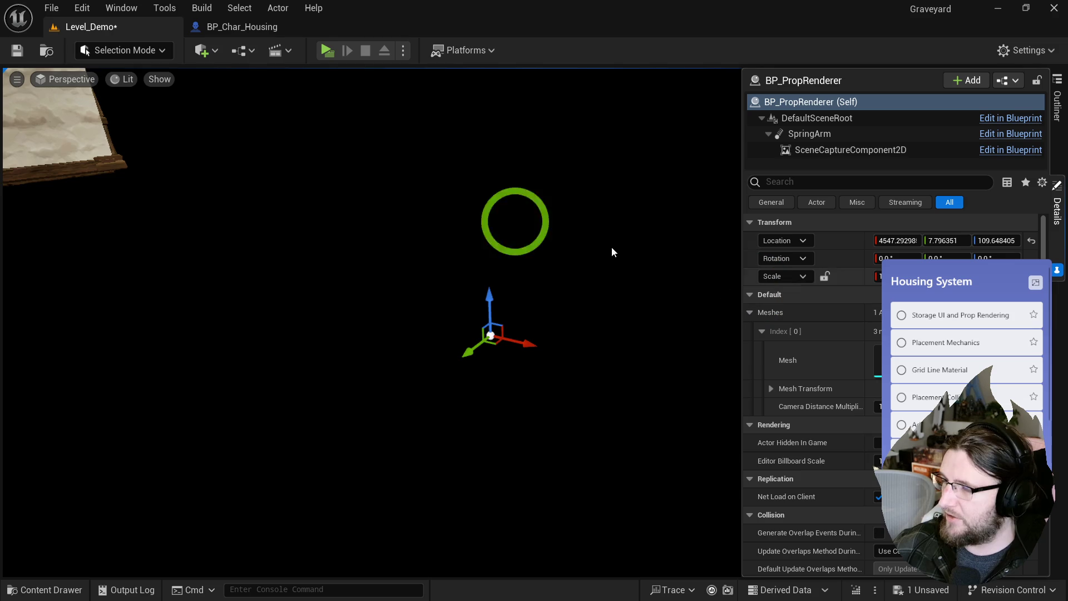
pyautogui.moveTo(508, 313)
pyautogui.mouseDown()
pyautogui.moveTo(456, 279)
pyautogui.moveTo(484, 267)
pyautogui.moveTo(468, 325)
pyautogui.moveTo(586, 333)
pyautogui.moveTo(577, 336)
pyautogui.moveTo(591, 317)
pyautogui.moveTo(489, 383)
pyautogui.mouseUp()
pyautogui.click(496, 372)
pyautogui.hotkey('ctrl', 'space')
pyautogui.moveTo(539, 231)
pyautogui.mouseDown()
pyautogui.moveTo(574, 236)
pyautogui.moveTo(532, 234)
pyautogui.moveTo(535, 254)
pyautogui.mouseUp()
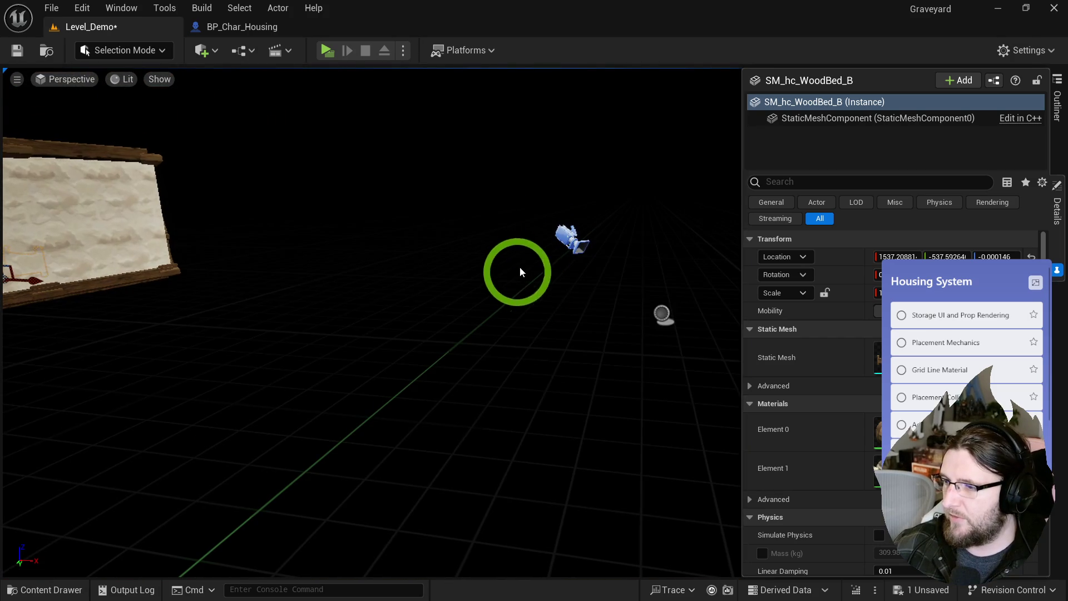
pyautogui.click(663, 313)
pyautogui.press('f')
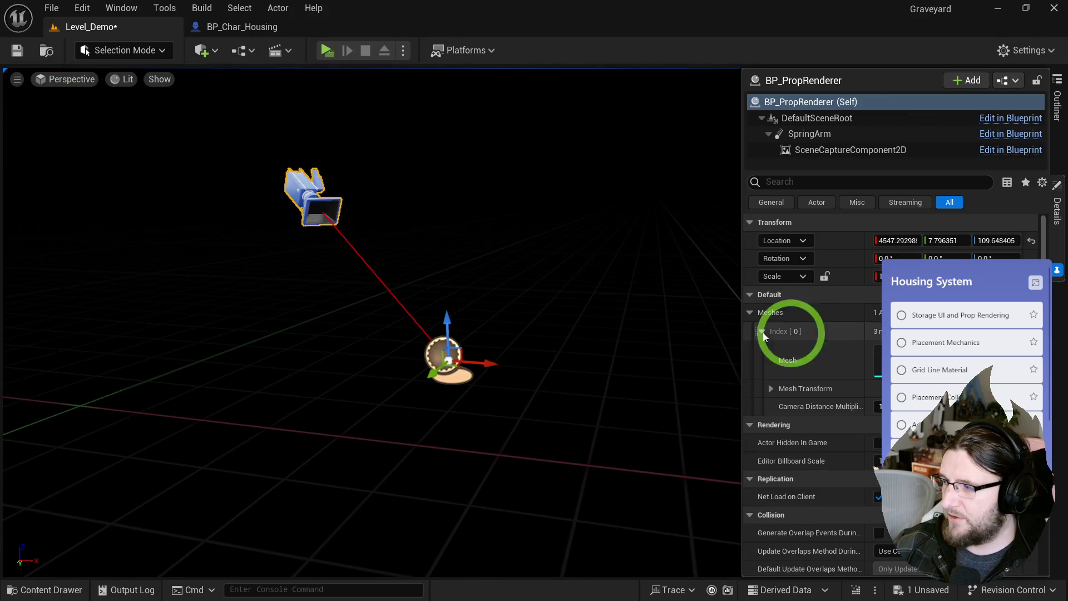
pyautogui.moveTo(655, 410); pyautogui.dragTo(522, 349)
# - Assign SM_hc_WoodBed_B from the Content Drawer to the first entry's Mesh
pyautogui.hotkey('ctrl', 'space')
pyautogui.click(705, 452)
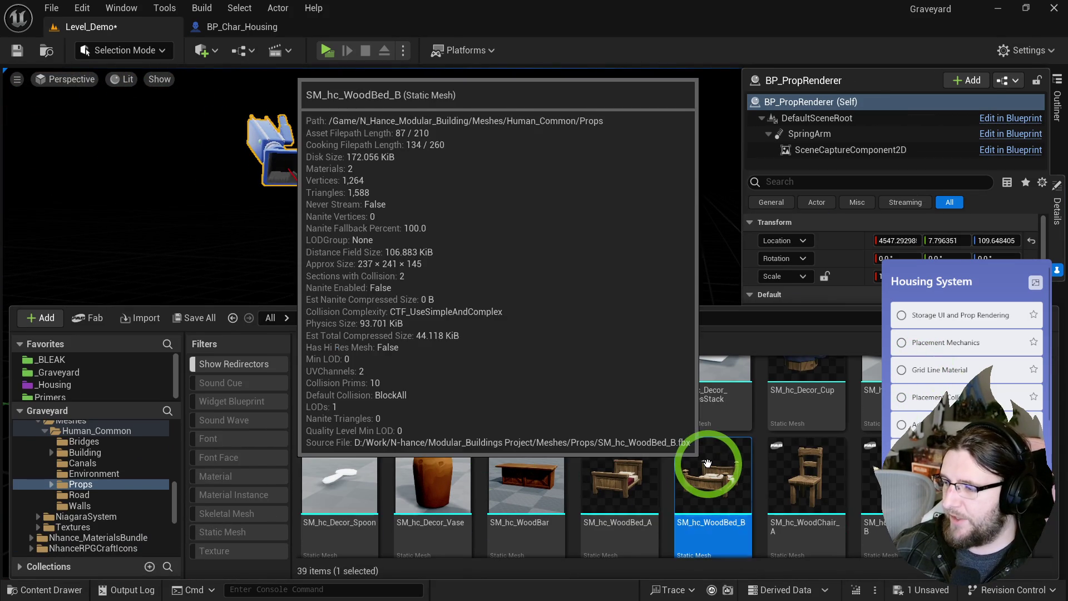
pyautogui.moveTo(679, 585)
pyautogui.mouseDown()
pyautogui.moveTo(679, 465)
pyautogui.moveTo(374, 184)
pyautogui.moveTo(422, 245)
pyautogui.moveTo(424, 354)
pyautogui.mouseUp()
pyautogui.hotkey('ctrl', 'b')
pyautogui.click(63, 163)
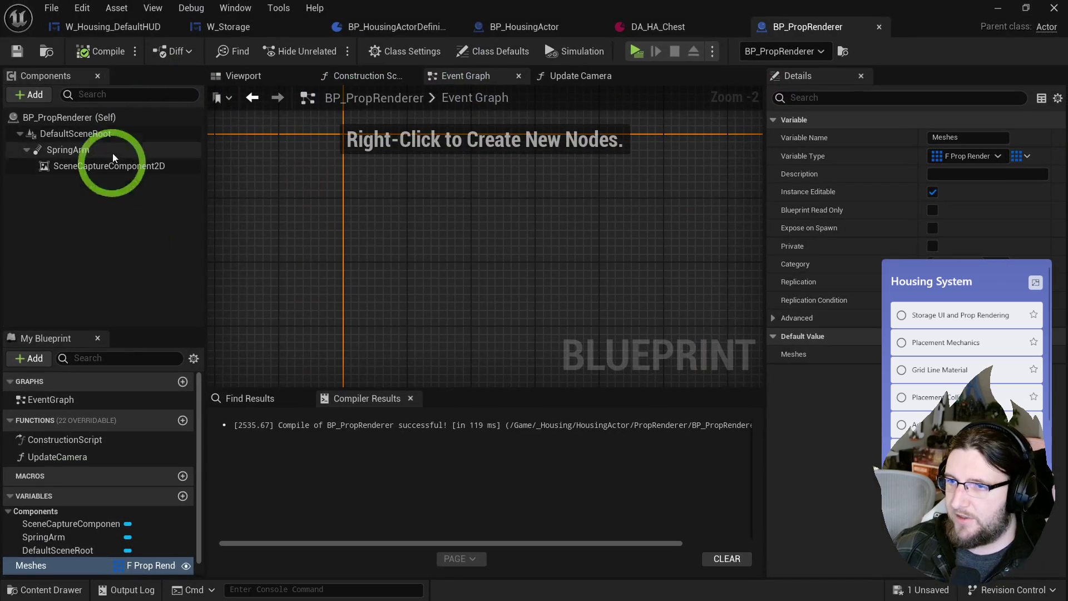
# - Add a Static Mesh component under DefaultSceneRoot and switch to the Construction Script graph
pyautogui.hotkey('ctrl', 'space')
pyautogui.click(124, 187)
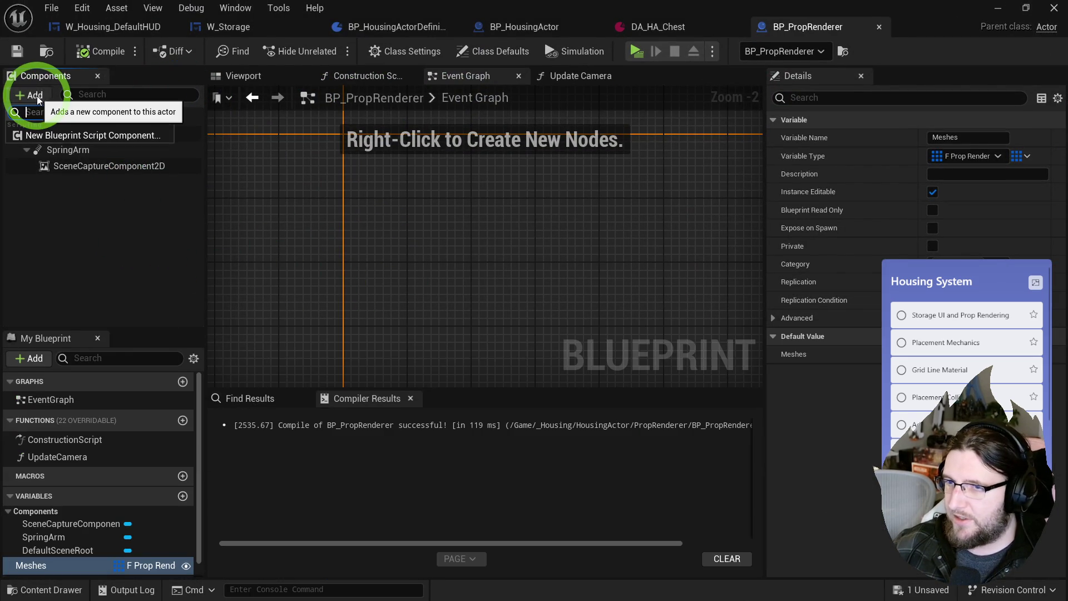
pyautogui.click(37, 95)
pyautogui.write('static mes')
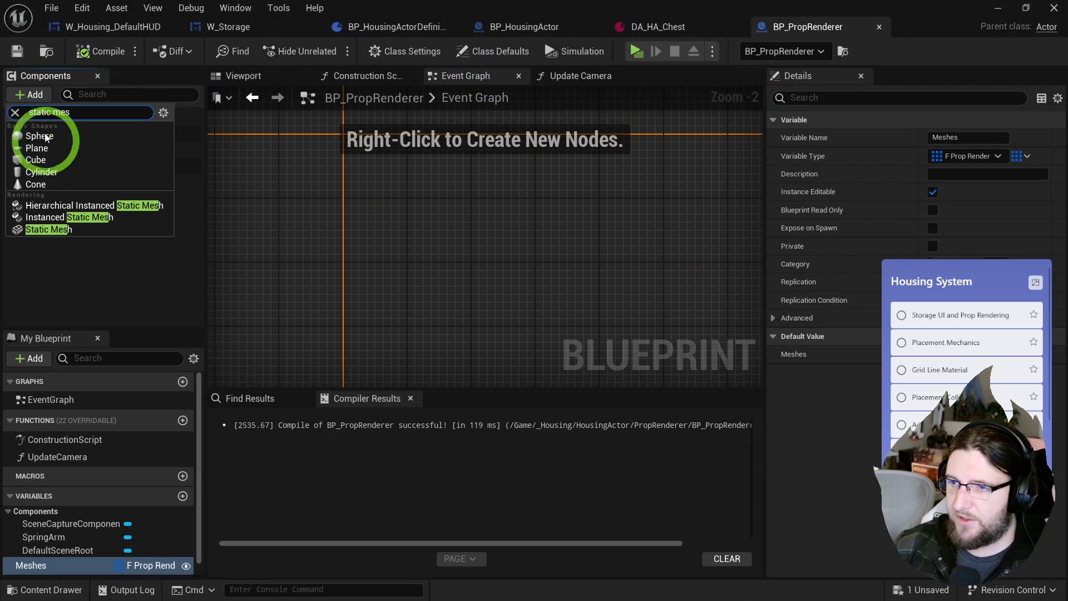
pyautogui.click(63, 232)
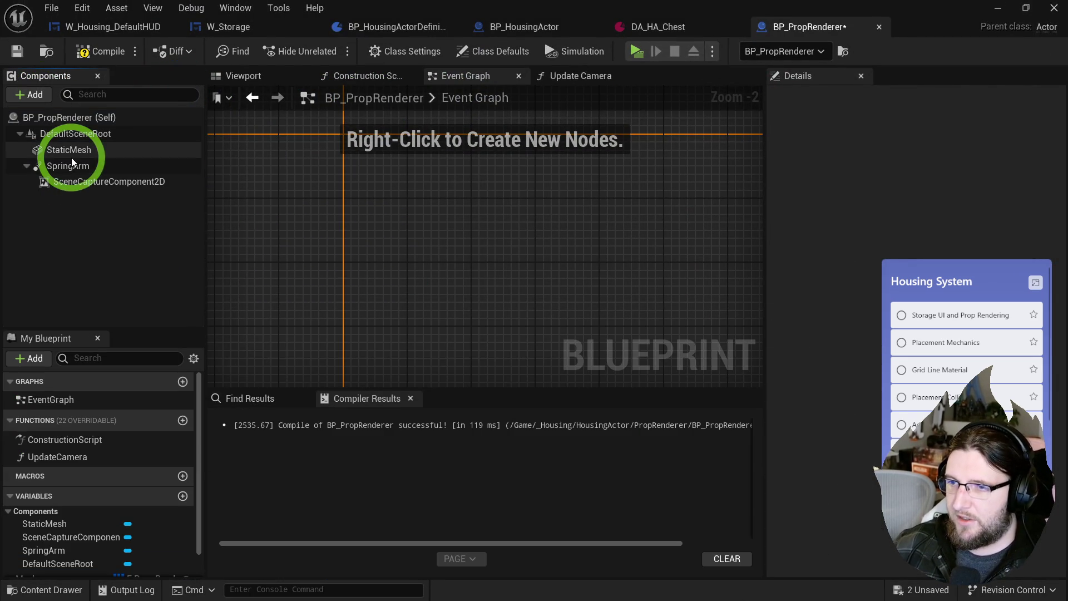
pyautogui.click(71, 154)
pyautogui.click(956, 364)
pyautogui.write('b')
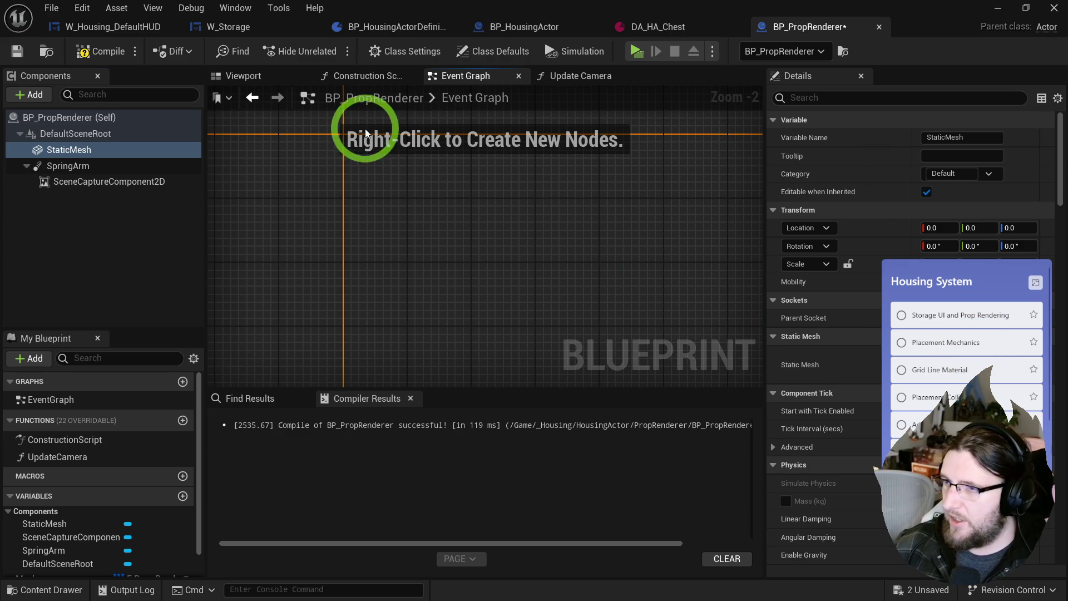
pyautogui.click(367, 75)
pyautogui.click(29, 157)
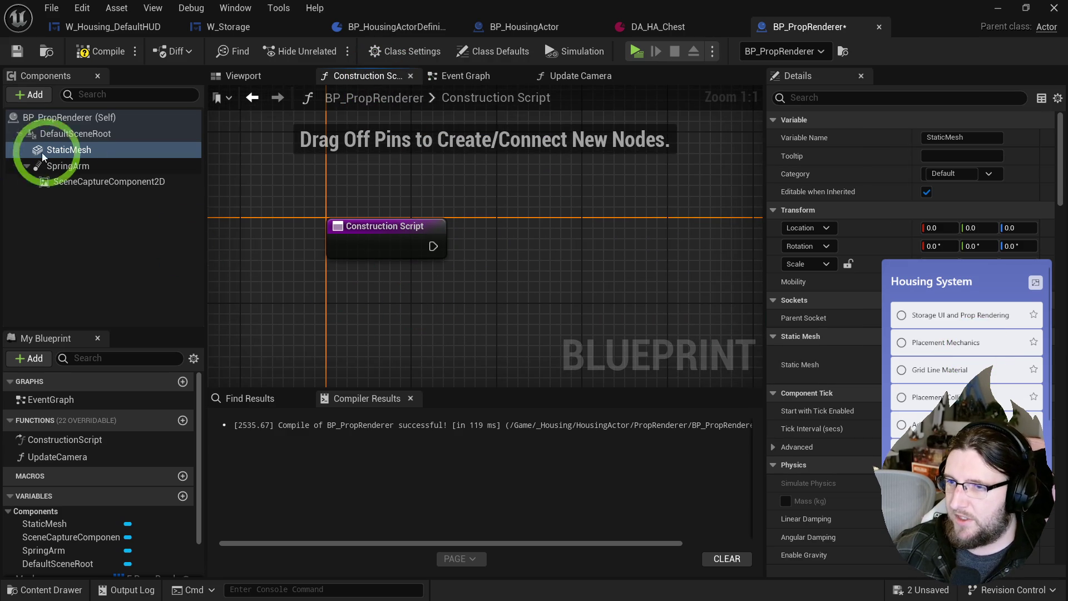
# - Drag StaticMesh into the Construction Script and add a Set Static Mesh node for it
pyautogui.moveTo(78, 154)
pyautogui.mouseDown()
pyautogui.moveTo(370, 300)
pyautogui.moveTo(463, 299)
pyautogui.mouseUp()
pyautogui.write('set statci mesas')
pyautogui.hotkey('ctrl', 'a')
pyautogui.write('set static m')
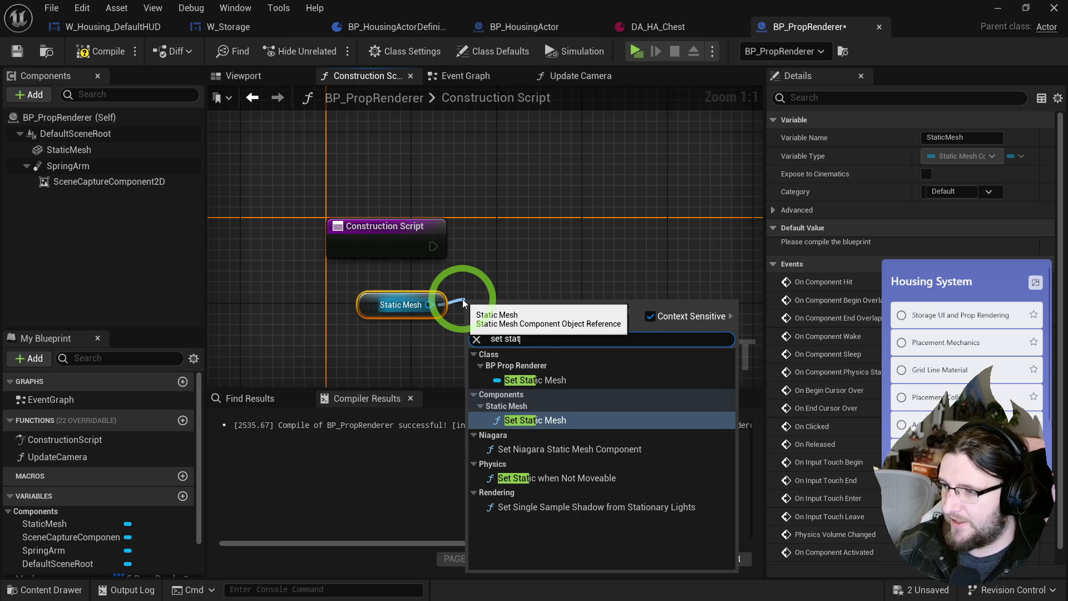
pyautogui.press('Return')
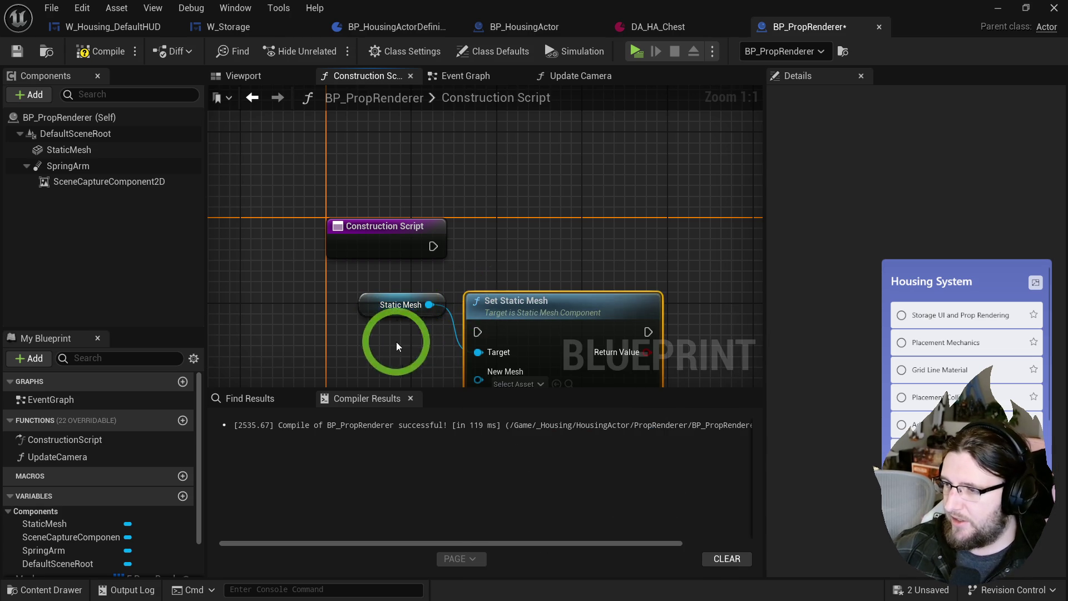
# - Add a Meshes GET node and Break F_PropRenderInfo, wiring Mesh into Set Static Mesh's New Mesh
pyautogui.moveTo(461, 247); pyautogui.dragTo(694, 179)
pyautogui.scroll(-2, 67, 536)
pyautogui.moveTo(33, 526)
pyautogui.mouseDown()
pyautogui.moveTo(373, 326)
pyautogui.moveTo(475, 326)
pyautogui.mouseUp()
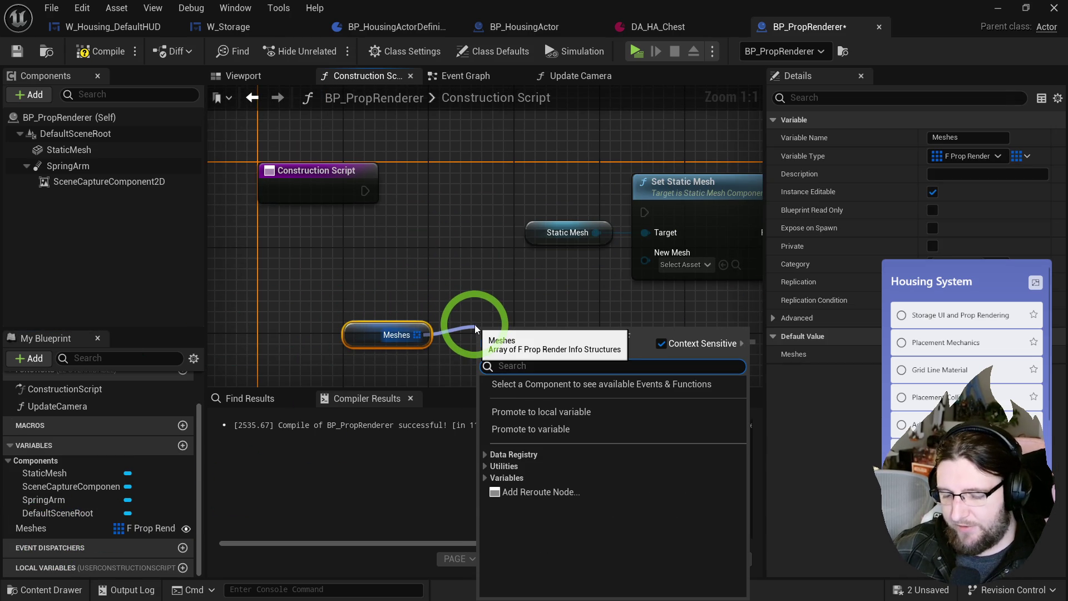
pyautogui.write('get')
pyautogui.click(546, 454)
pyautogui.moveTo(381, 239)
pyautogui.mouseDown()
pyautogui.moveTo(523, 376)
pyautogui.moveTo(500, 320)
pyautogui.moveTo(515, 257)
pyautogui.moveTo(590, 268)
pyautogui.moveTo(635, 239)
pyautogui.mouseUp()
pyautogui.click(629, 317)
pyautogui.moveTo(358, 305)
pyautogui.mouseDown()
pyautogui.moveTo(626, 241)
pyautogui.moveTo(380, 222)
pyautogui.mouseUp()
pyautogui.moveTo(560, 248); pyautogui.dragTo(642, 204)
# - Rearrange the nodes, then box-select the old mesh-setup nodes and delete them
pyautogui.moveTo(552, 228); pyautogui.dragTo(584, 218)
pyautogui.keyDown('ctrl'); pyautogui.click(553, 222); pyautogui.keyUp('ctrl')
pyautogui.keyDown('ctrl'); pyautogui.click(615, 227); pyautogui.keyUp('ctrl')
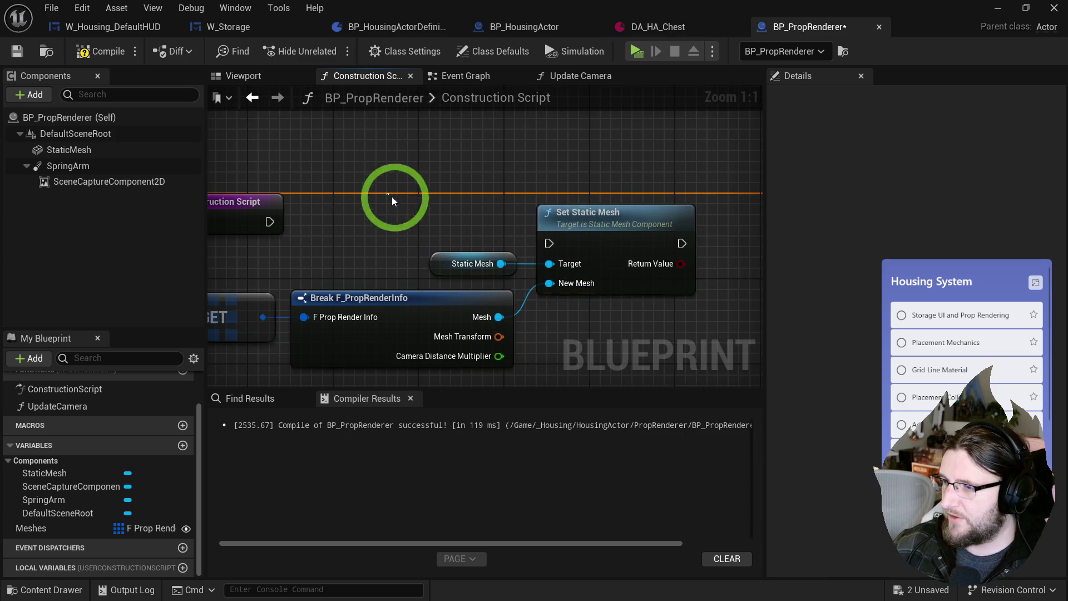
pyautogui.moveTo(386, 191); pyautogui.dragTo(572, 170)
pyautogui.moveTo(723, 320)
pyautogui.mouseDown()
pyautogui.moveTo(461, 258)
pyautogui.moveTo(218, 240)
pyautogui.mouseUp()
pyautogui.press('Delete')
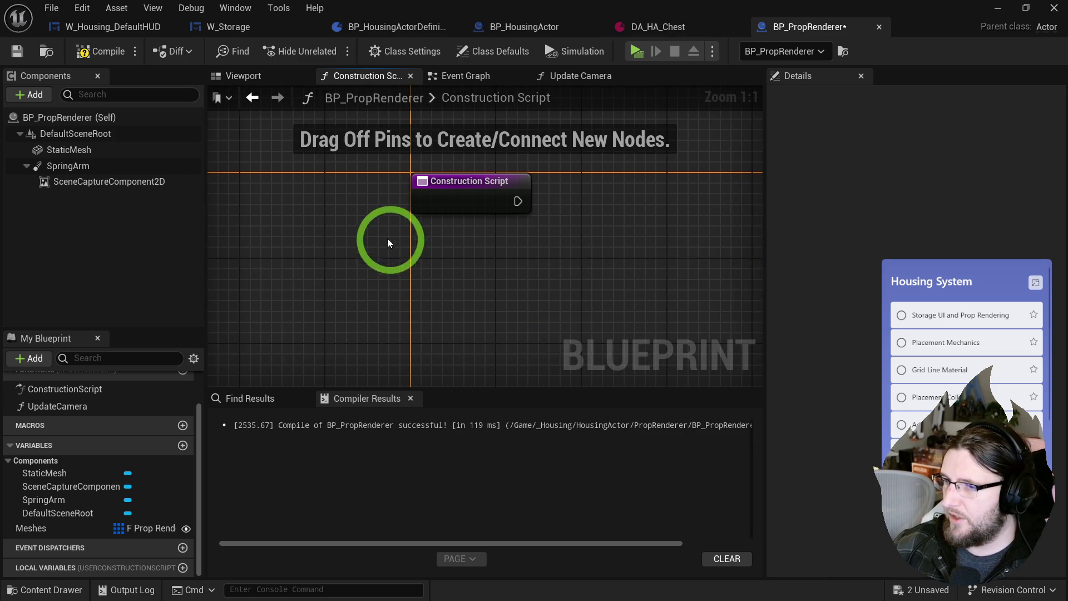
# - Place an UpdateCamera call in the Construction Script and rename the function to SetupRenderer
pyautogui.moveTo(62, 416); pyautogui.dragTo(519, 221)
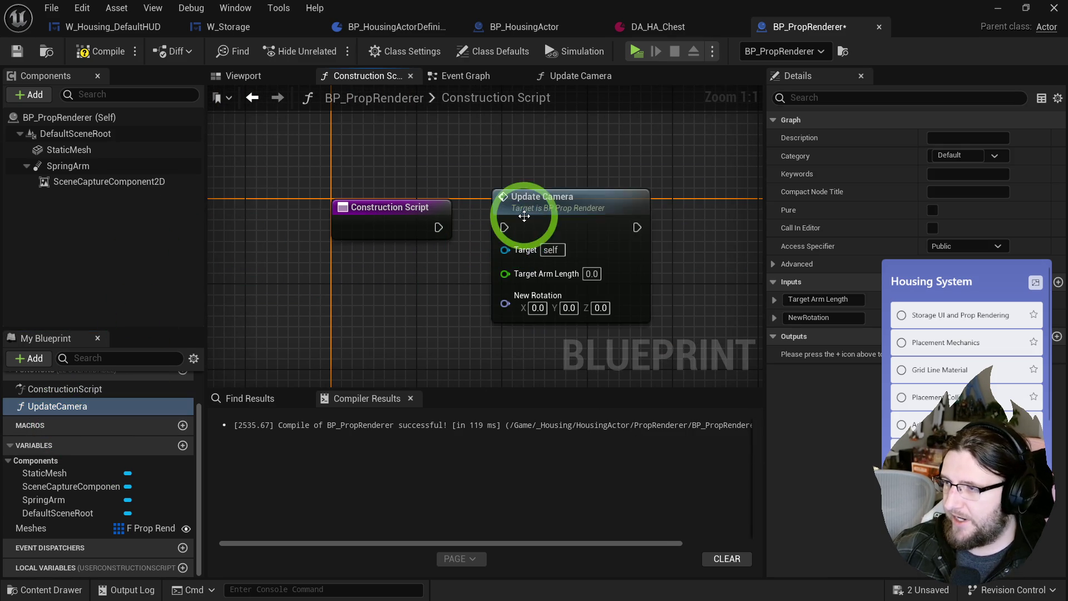
pyautogui.click(64, 406)
pyautogui.click(67, 406)
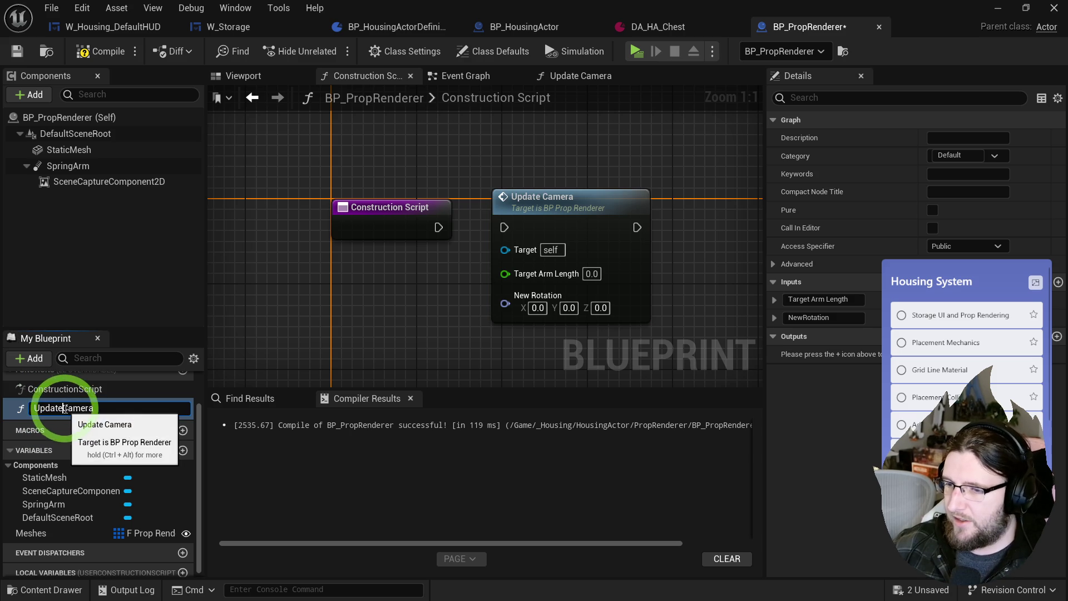
pyautogui.doubleClick(146, 412)
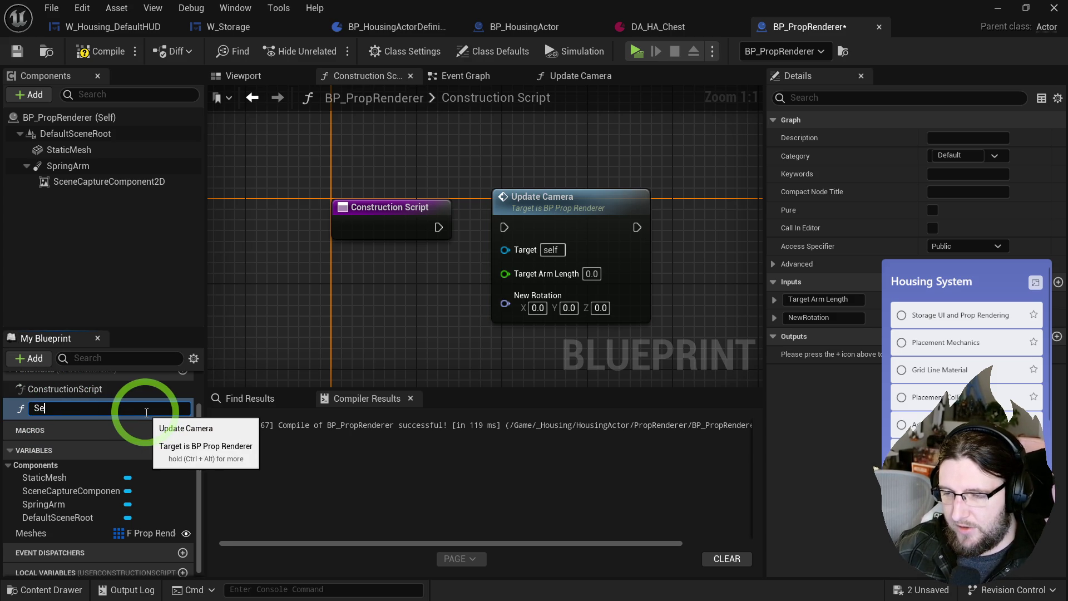
pyautogui.write('tupRendere')
pyautogui.press('Return')
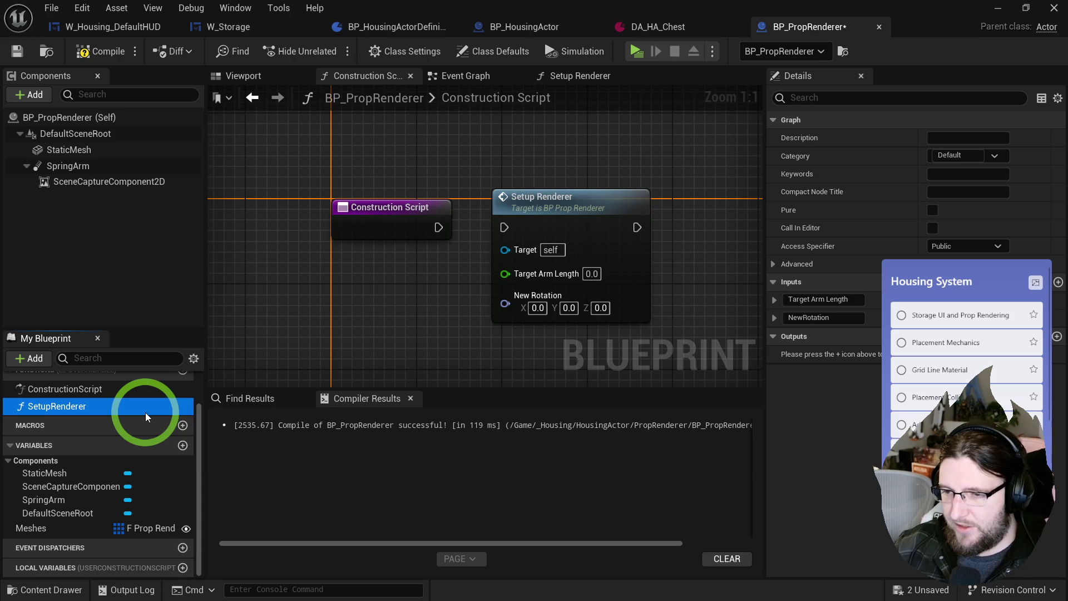
pyautogui.moveTo(517, 209); pyautogui.dragTo(538, 219)
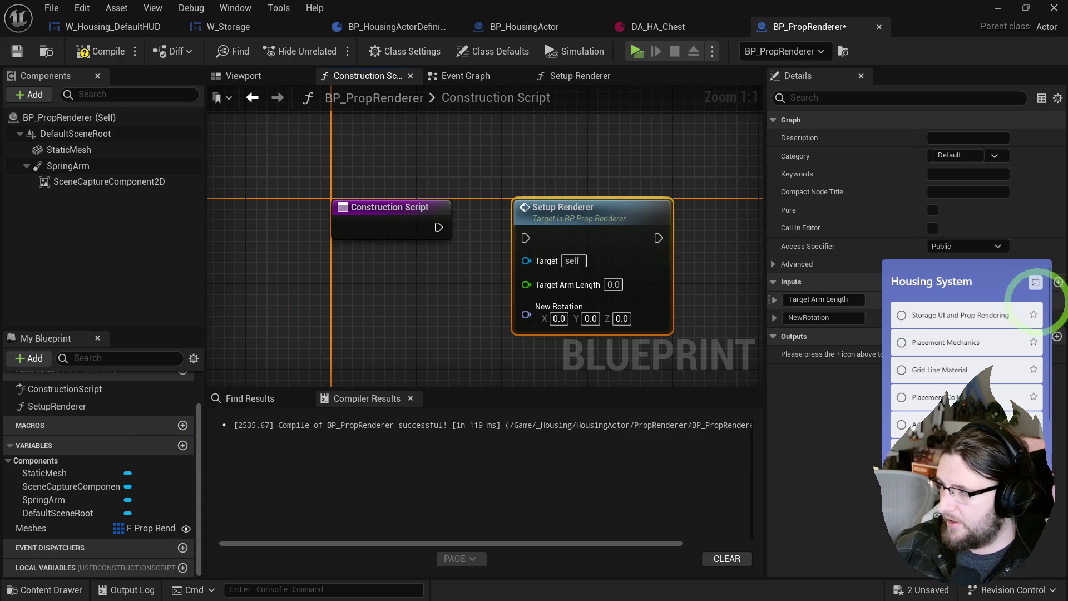
# - Replace the Target Arm Length and NewRotation inputs with a single Index input
pyautogui.click(1045, 299)
pyautogui.click(1044, 300)
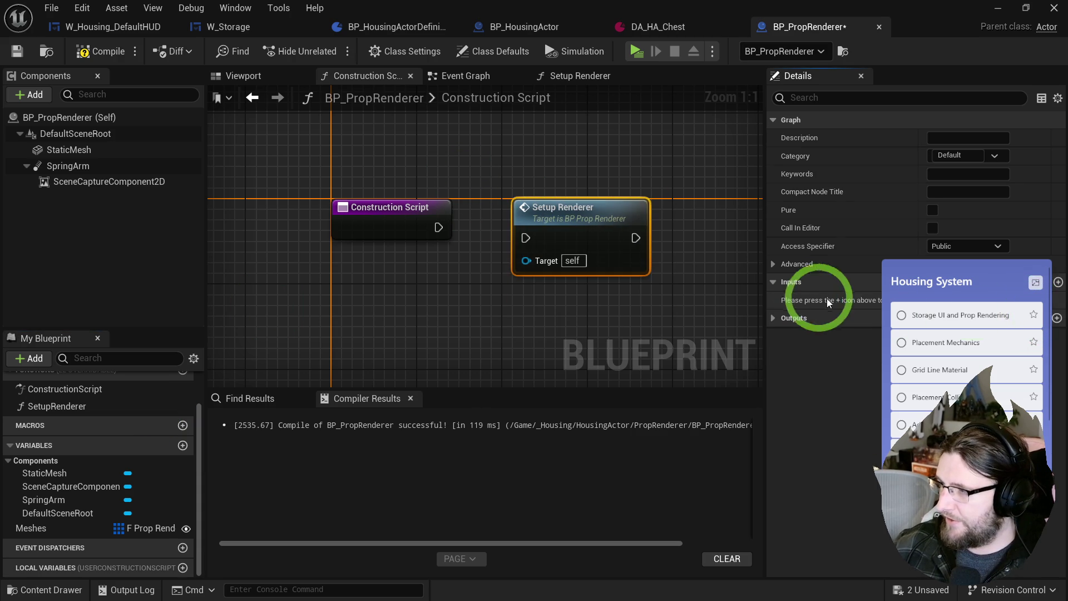
pyautogui.click(1058, 283)
pyautogui.write('Index')
pyautogui.press('Return')
pyautogui.click(996, 296)
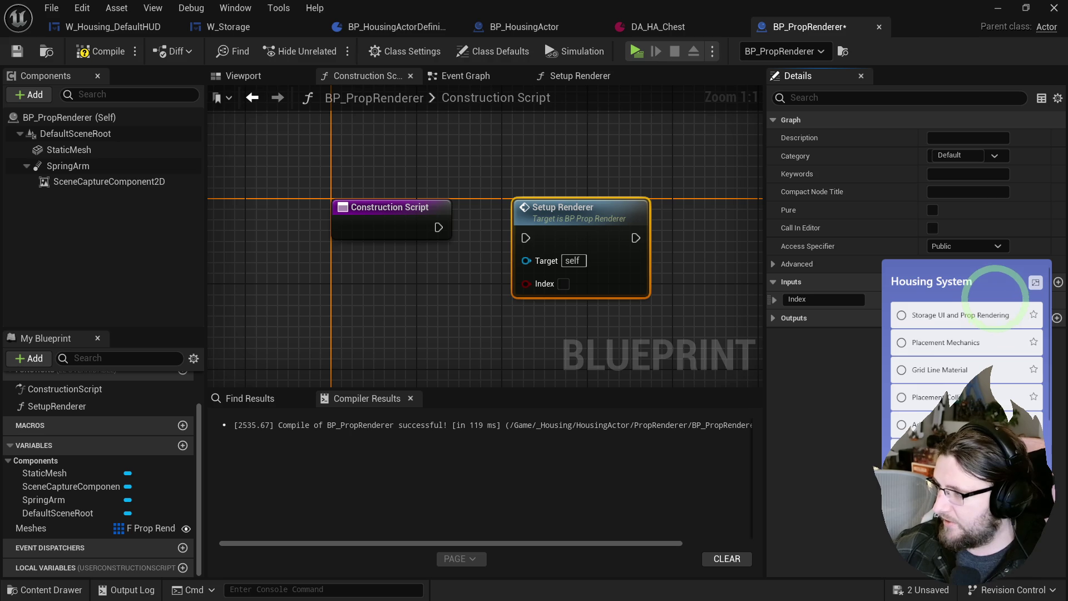
pyautogui.click(531, 281)
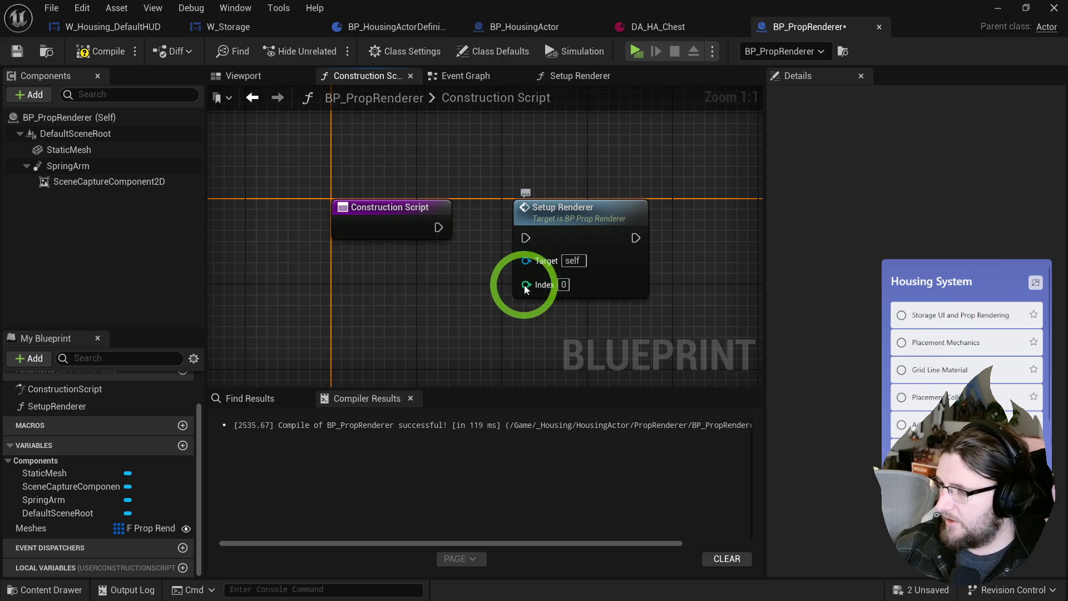
# - Promote the Index pin to a TestIndex variable listed above Meshes
pyautogui.rightClick(524, 285)
pyautogui.click(556, 334)
pyautogui.click(434, 321)
pyautogui.write('TestInde')
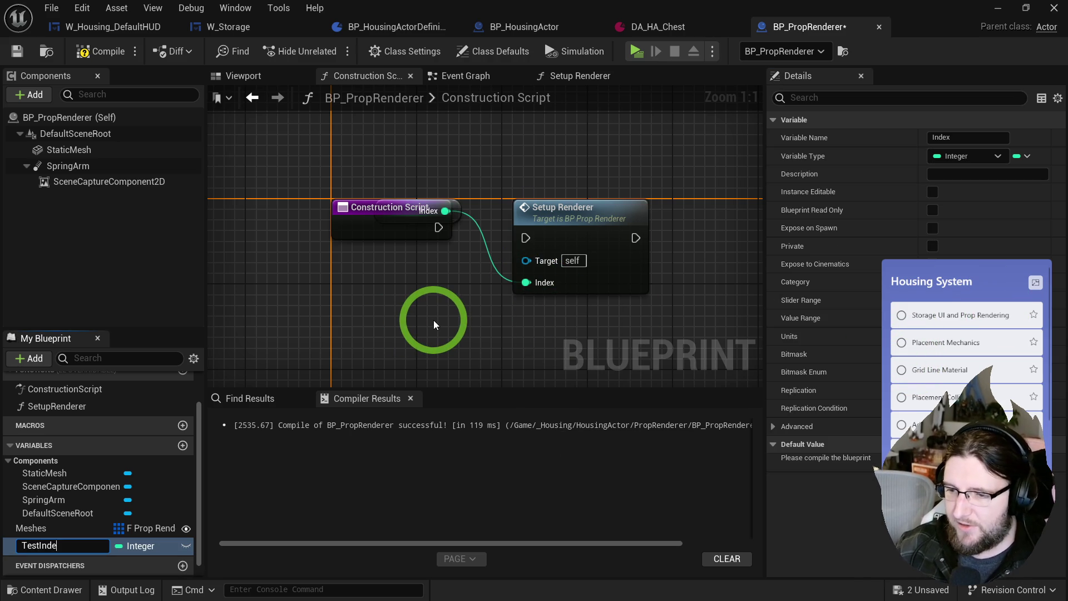
pyautogui.write('x')
pyautogui.press('Return')
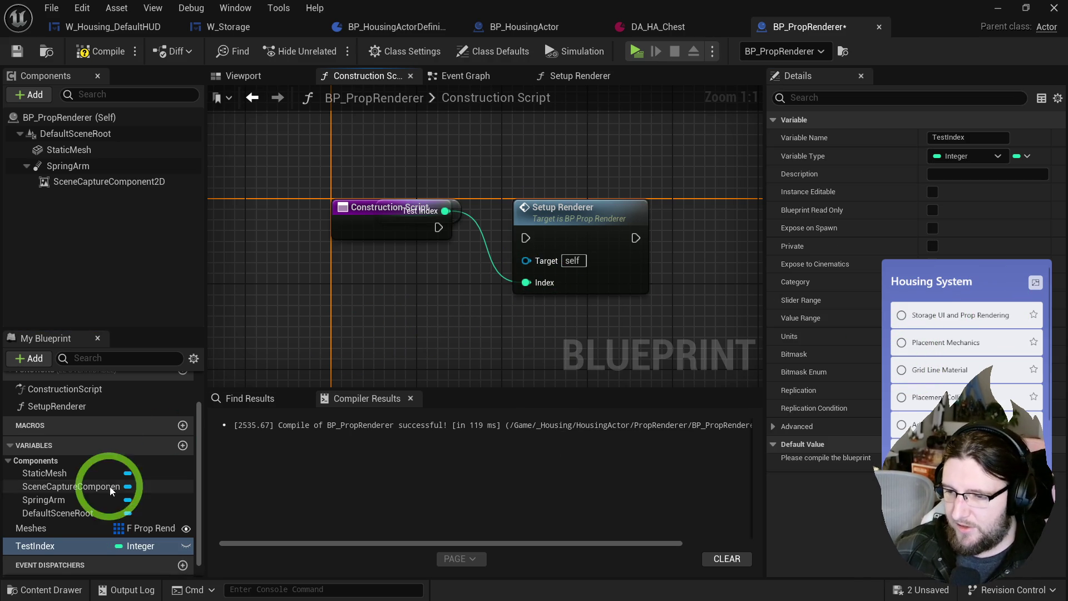
pyautogui.moveTo(39, 531); pyautogui.dragTo(179, 529)
pyautogui.moveTo(452, 214); pyautogui.dragTo(454, 295)
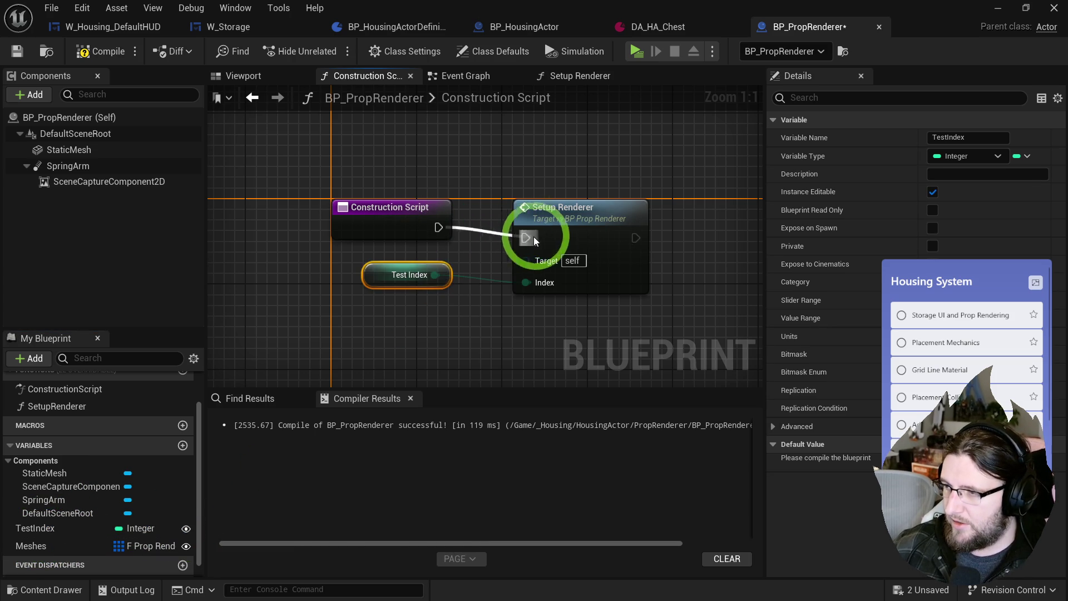
# - Wire the Construction Script into the Setup Renderer call and open its function graph
pyautogui.moveTo(535, 213); pyautogui.dragTo(525, 203)
pyautogui.keyDown('shift'); pyautogui.click(331, 208); pyautogui.keyUp('shift')
pyautogui.doubleClick(538, 201)
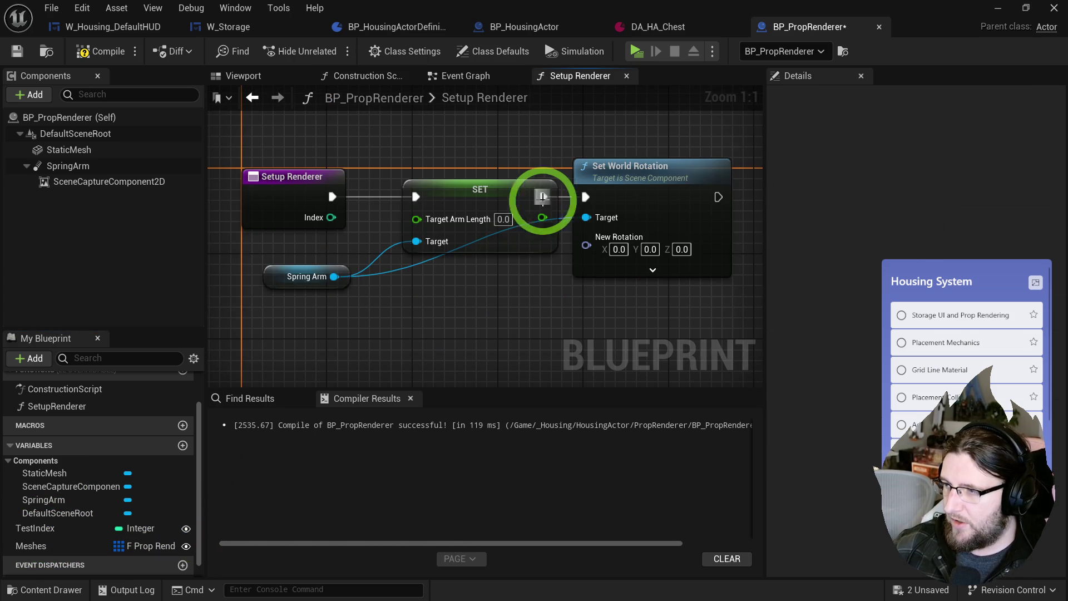
# - Paste the Meshes GET and Break lookup nodes and feed the Index input into GET
pyautogui.moveTo(275, 319)
pyautogui.mouseDown()
pyautogui.moveTo(573, 246)
pyautogui.moveTo(595, 274)
pyautogui.moveTo(747, 250)
pyautogui.mouseUp()
pyautogui.scroll(-2, 556, 245)
pyautogui.click(469, 214)
pyautogui.hotkey('ctrl', 'v')
pyautogui.moveTo(388, 215)
pyautogui.mouseDown()
pyautogui.moveTo(425, 245)
pyautogui.moveTo(398, 283)
pyautogui.moveTo(342, 286)
pyautogui.mouseUp()
pyautogui.write('index')
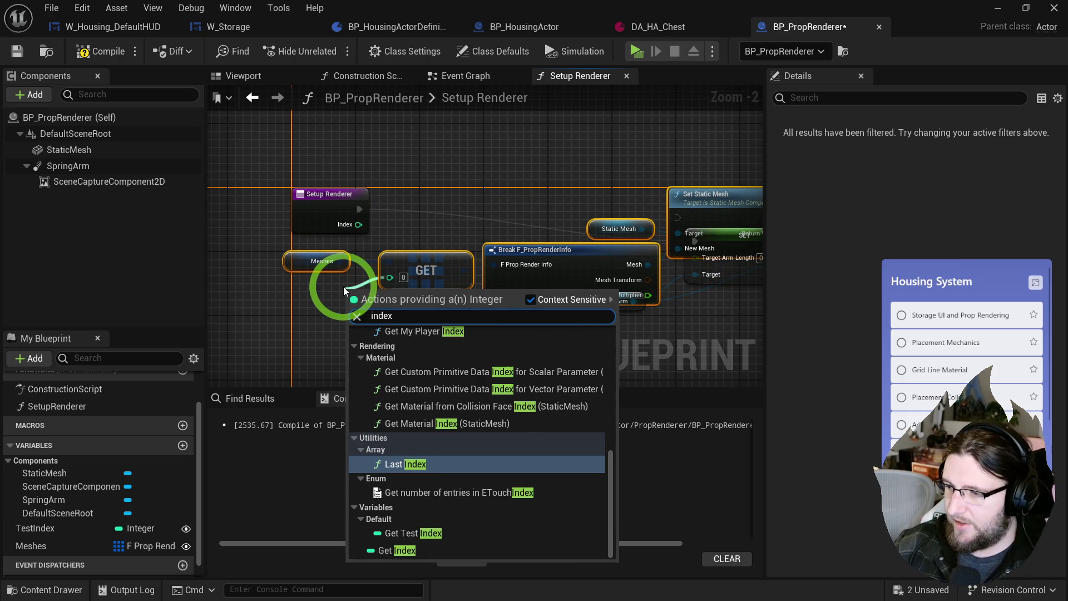
pyautogui.click(396, 550)
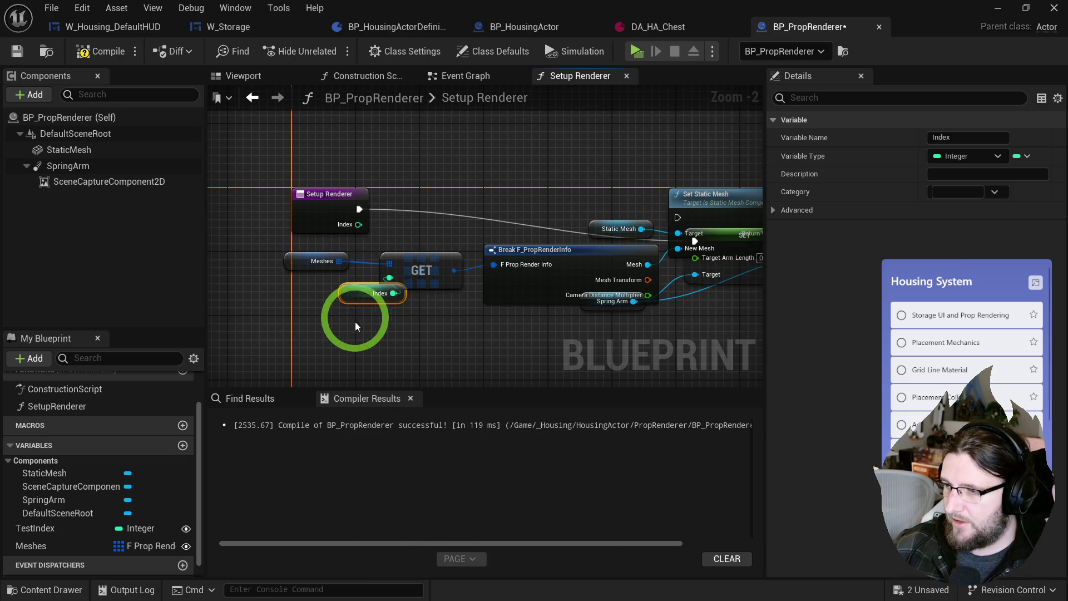
pyautogui.keyDown('shift'); pyautogui.click(312, 260); pyautogui.keyUp('shift')
pyautogui.keyDown('shift'); pyautogui.click(425, 269); pyautogui.keyUp('shift')
pyautogui.keyDown('shift'); pyautogui.click(515, 251); pyautogui.keyUp('shift')
# - Add an Is Valid Index check on Meshes and a Branch driven by Setup Renderer's execution
pyautogui.scroll(-2, 458, 214)
pyautogui.moveTo(418, 203)
pyautogui.mouseDown()
pyautogui.moveTo(447, 248)
pyautogui.moveTo(567, 185)
pyautogui.mouseUp()
pyautogui.click(429, 185)
pyautogui.scroll(2, 506, 216)
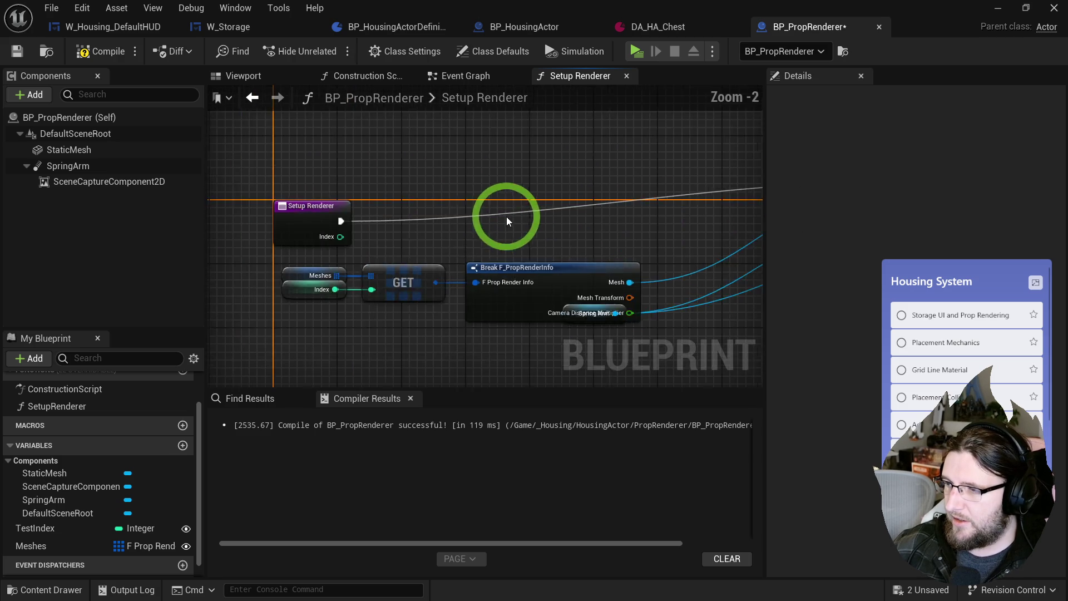
pyautogui.scroll(1, 323, 279)
pyautogui.moveTo(309, 286)
pyautogui.mouseDown()
pyautogui.moveTo(360, 248)
pyautogui.moveTo(364, 258)
pyautogui.mouseUp()
pyautogui.write('valid')
pyautogui.click(423, 339)
pyautogui.click(483, 209)
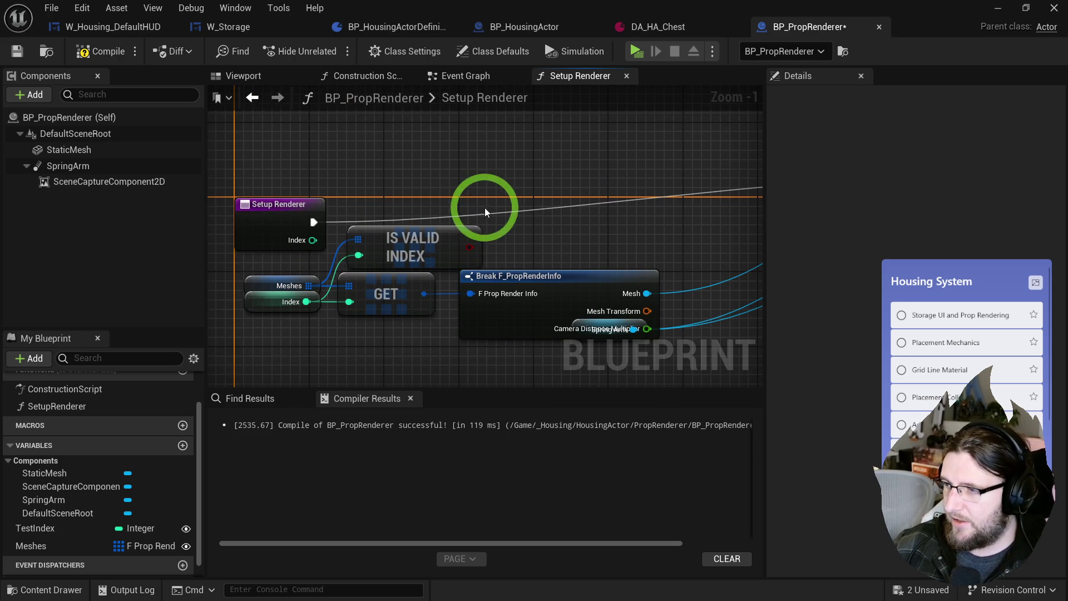
pyautogui.moveTo(497, 235); pyautogui.dragTo(301, 221)
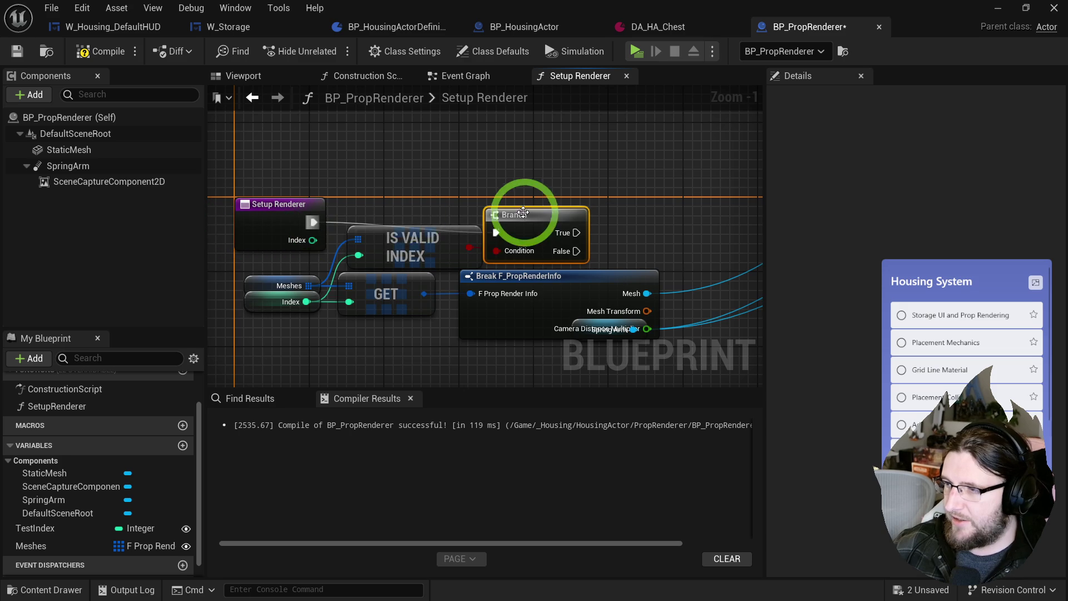
# - Bring the Branch, GET and Break nodes into view and bring up the GET output pin's actions
pyautogui.moveTo(542, 203); pyautogui.dragTo(238, 237)
pyautogui.moveTo(250, 326)
pyautogui.mouseDown()
pyautogui.moveTo(421, 305)
pyautogui.moveTo(421, 349)
pyautogui.moveTo(482, 315)
pyautogui.moveTo(526, 313)
pyautogui.moveTo(382, 246)
pyautogui.mouseUp()
pyautogui.moveTo(470, 265); pyautogui.dragTo(417, 317)
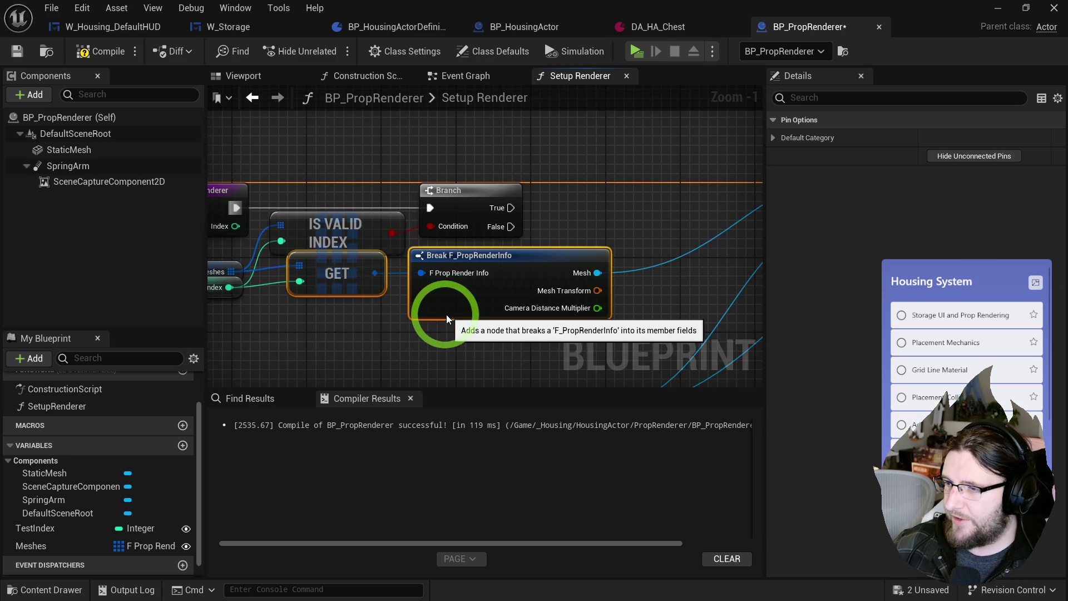
pyautogui.click(333, 317)
pyautogui.moveTo(334, 317)
pyautogui.mouseDown()
pyautogui.moveTo(317, 288)
pyautogui.moveTo(258, 339)
pyautogui.moveTo(390, 318)
pyautogui.moveTo(360, 317)
pyautogui.mouseUp()
pyautogui.rightClick(390, 318)
# - Promote the GET result to a local variable named lPropInfo
pyautogui.click(346, 453)
pyautogui.rightClick(360, 317)
pyautogui.click(416, 419)
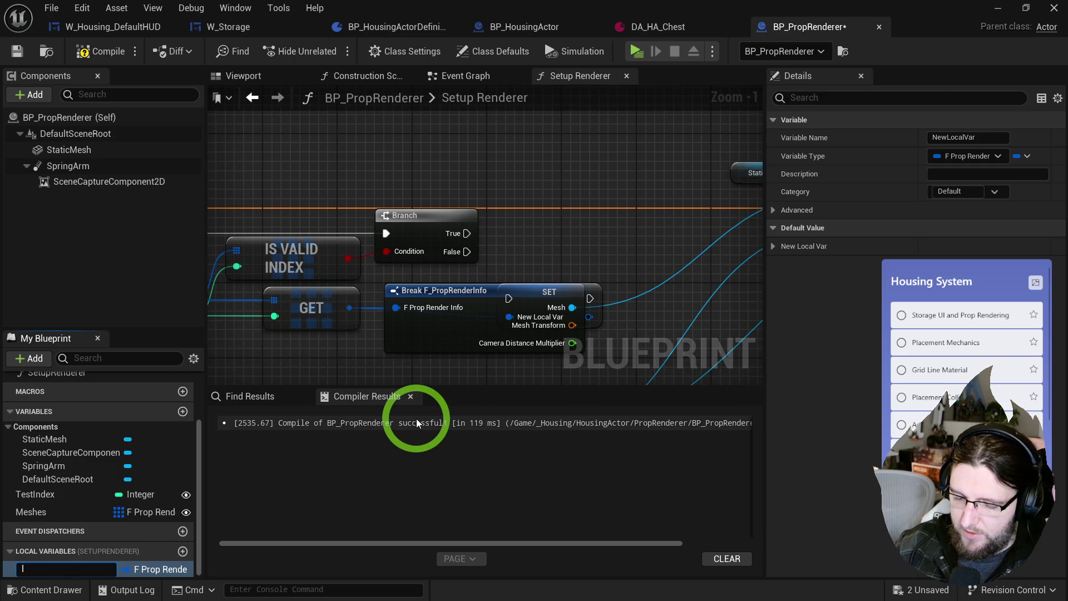
pyautogui.write('Info')
pyautogui.press('Return')
pyautogui.moveTo(553, 289)
pyautogui.mouseDown()
pyautogui.moveTo(482, 305)
pyautogui.moveTo(540, 233)
pyautogui.moveTo(477, 231)
pyautogui.moveTo(499, 234)
pyautogui.mouseUp()
pyautogui.click(975, 135)
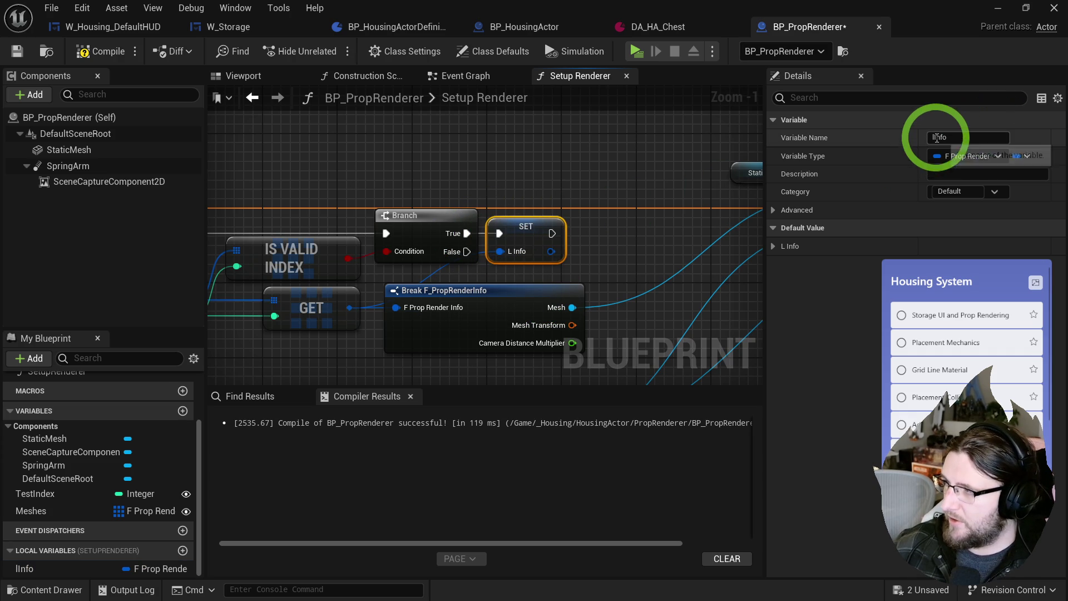
pyautogui.click(1003, 200)
pyautogui.write('Prop')
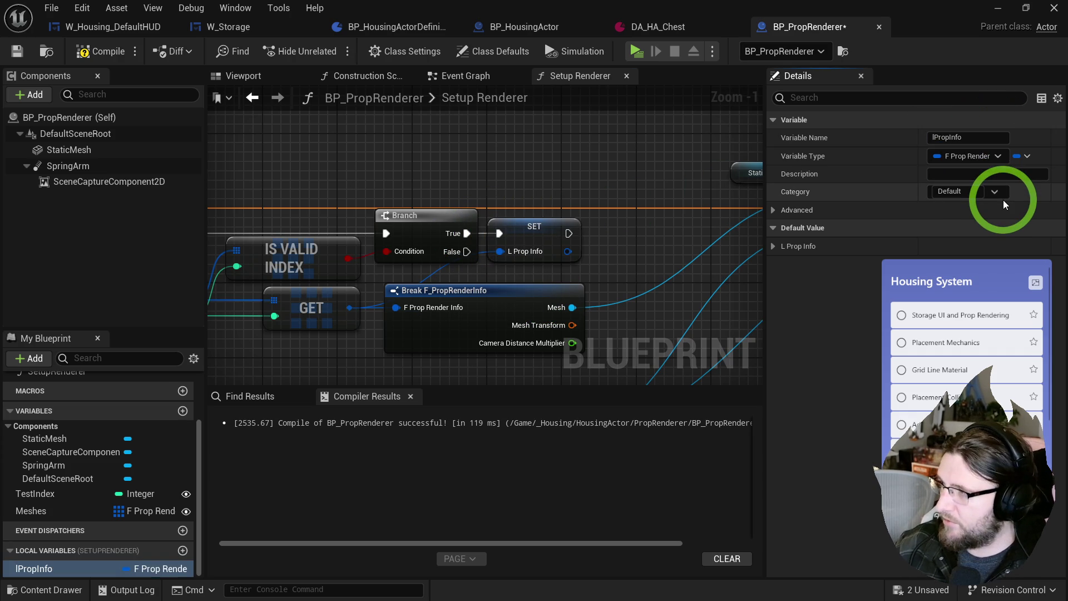
# - Feed an lPropInfo getter into the Break node, hide its unused pins, and chain Set Static Mesh after SET
pyautogui.moveTo(677, 184); pyautogui.dragTo(544, 174)
pyautogui.moveTo(368, 289); pyautogui.dragTo(502, 281)
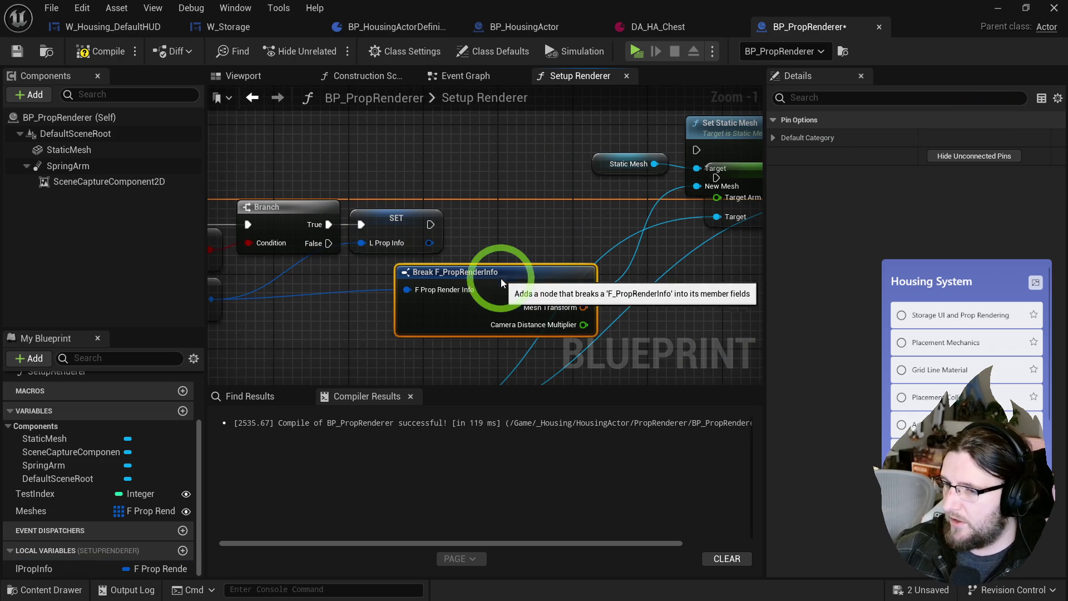
pyautogui.moveTo(33, 568)
pyautogui.mouseDown()
pyautogui.moveTo(238, 441)
pyautogui.moveTo(418, 286)
pyautogui.mouseUp()
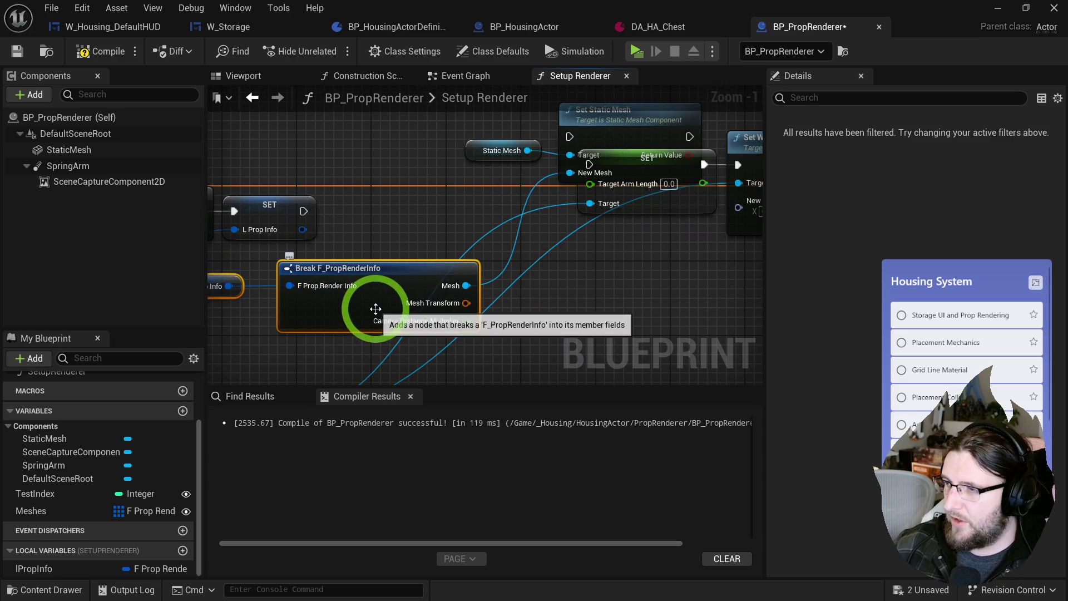
pyautogui.click(967, 155)
pyautogui.moveTo(538, 192)
pyautogui.mouseDown()
pyautogui.moveTo(504, 242)
pyautogui.moveTo(452, 266)
pyautogui.moveTo(248, 249)
pyautogui.moveTo(329, 235)
pyautogui.mouseUp()
pyautogui.moveTo(539, 214); pyautogui.dragTo(451, 214)
pyautogui.moveTo(501, 262); pyautogui.dragTo(392, 286)
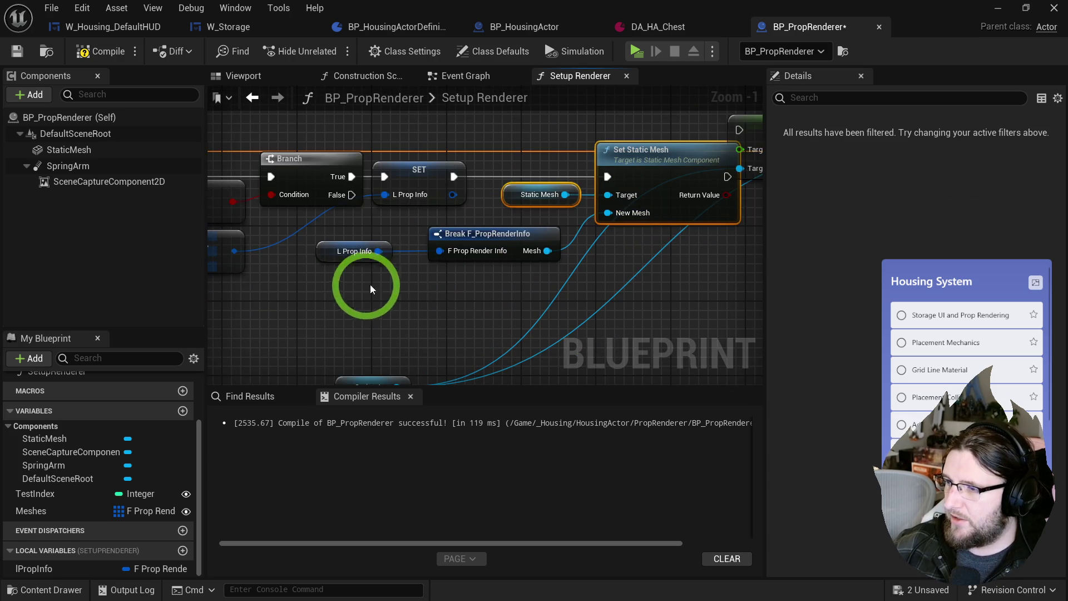
# - Duplicate the lPropInfo getter and Break node, and detach Set World Rotation from the spring-arm chain
pyautogui.hotkey('ctrl', 'c')
pyautogui.hotkey('ctrl', 'v')
pyautogui.moveTo(290, 314)
pyautogui.mouseDown()
pyautogui.moveTo(312, 298)
pyautogui.moveTo(518, 256)
pyautogui.mouseUp()
pyautogui.moveTo(423, 216); pyautogui.dragTo(575, 298)
pyautogui.click(659, 193)
pyautogui.hotkey('ctrl', 'x')
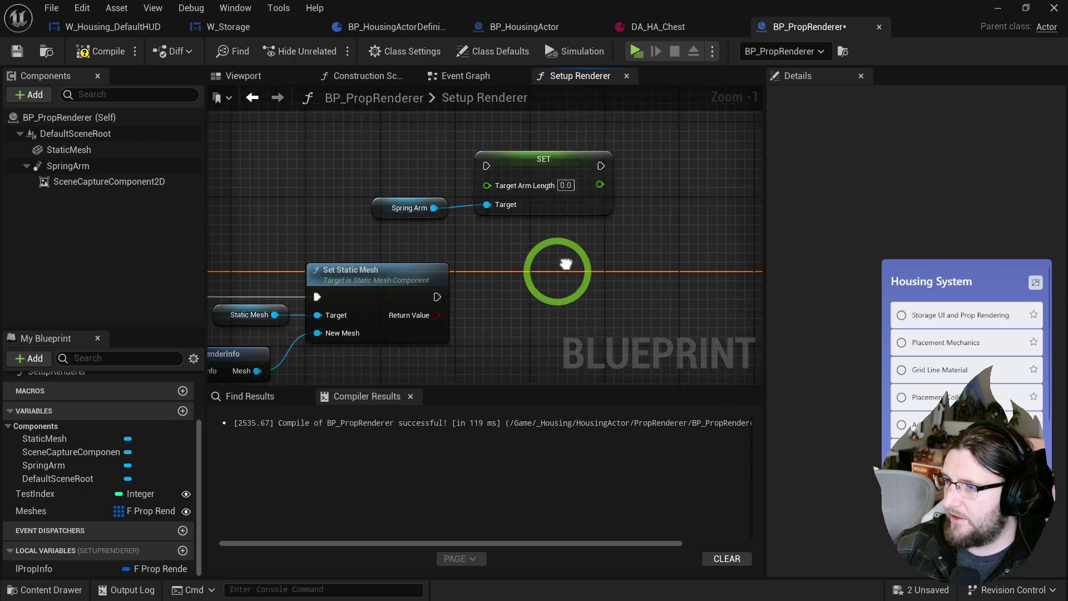
pyautogui.hotkey('ctrl', 'v')
pyautogui.click(623, 249)
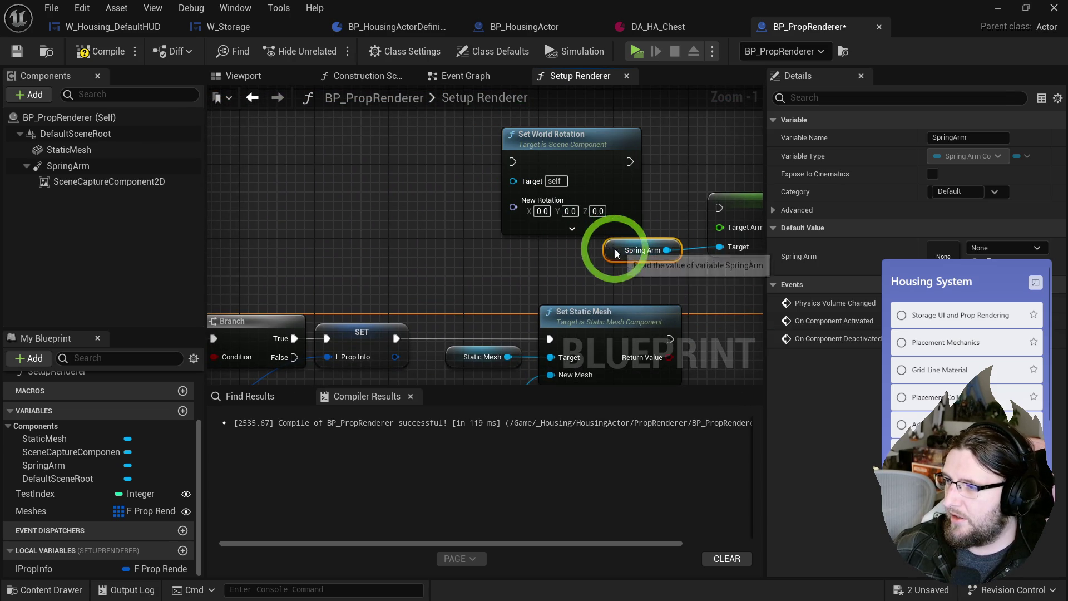
pyautogui.moveTo(536, 178)
pyautogui.mouseDown()
pyautogui.moveTo(401, 150)
pyautogui.moveTo(593, 208)
pyautogui.moveTo(656, 283)
pyautogui.moveTo(523, 195)
pyautogui.mouseUp()
# - Make the copied Break expose only Camera Distance Multiplier, then duplicate the TestIndex variable
pyautogui.click(488, 306)
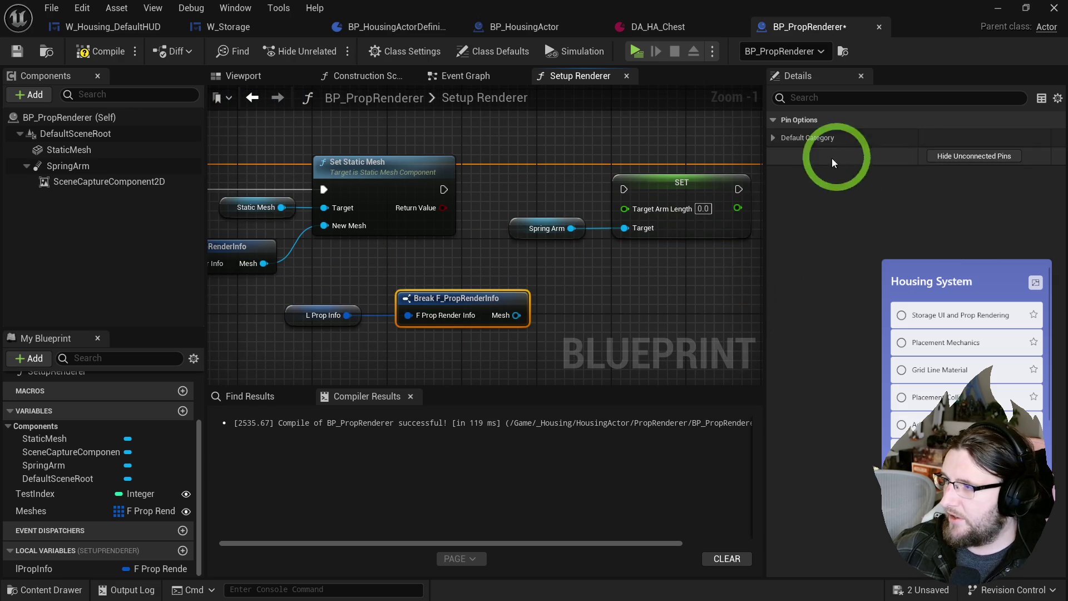
pyautogui.click(772, 137)
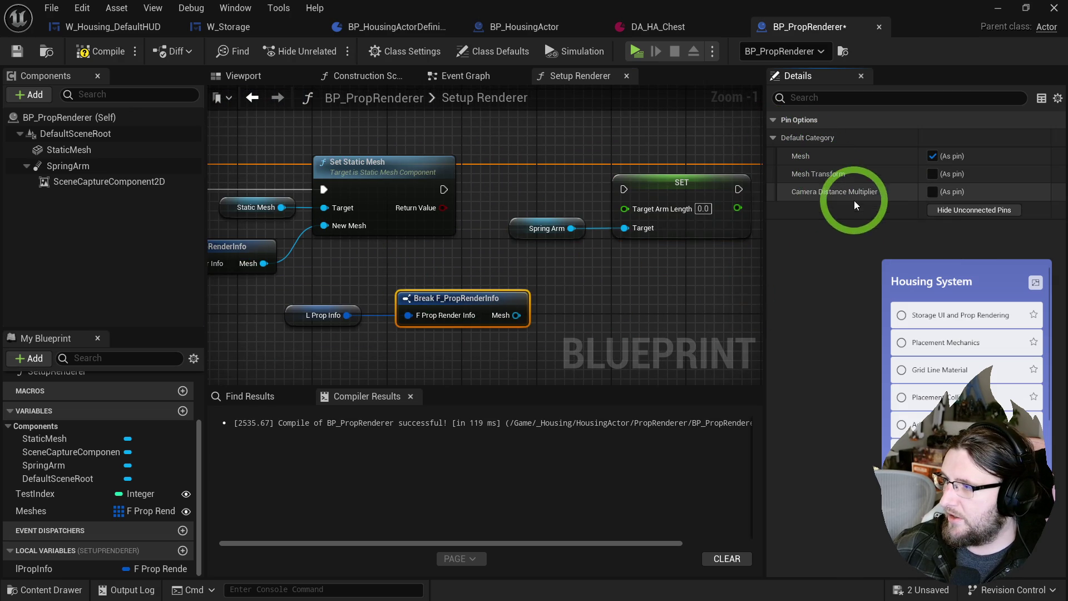
pyautogui.click(932, 192)
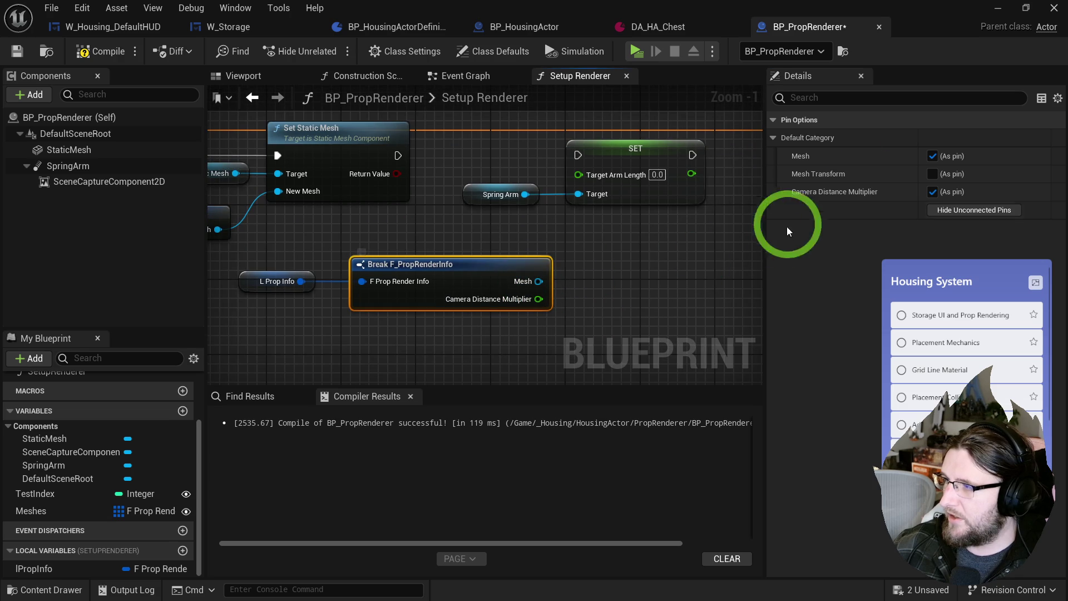
pyautogui.click(932, 155)
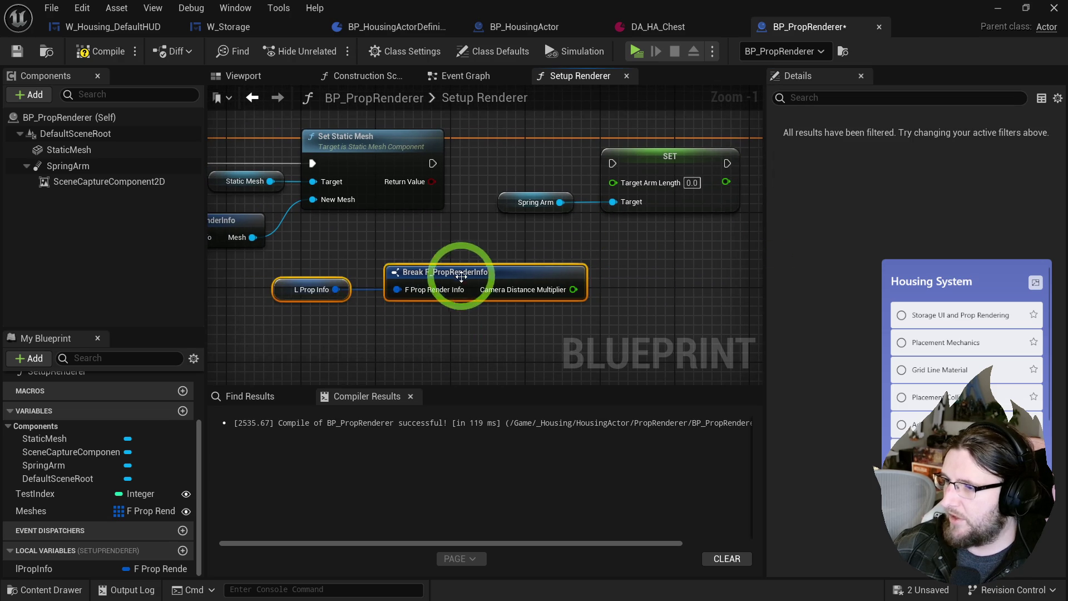
pyautogui.moveTo(459, 279); pyautogui.dragTo(377, 293)
pyautogui.click(441, 242)
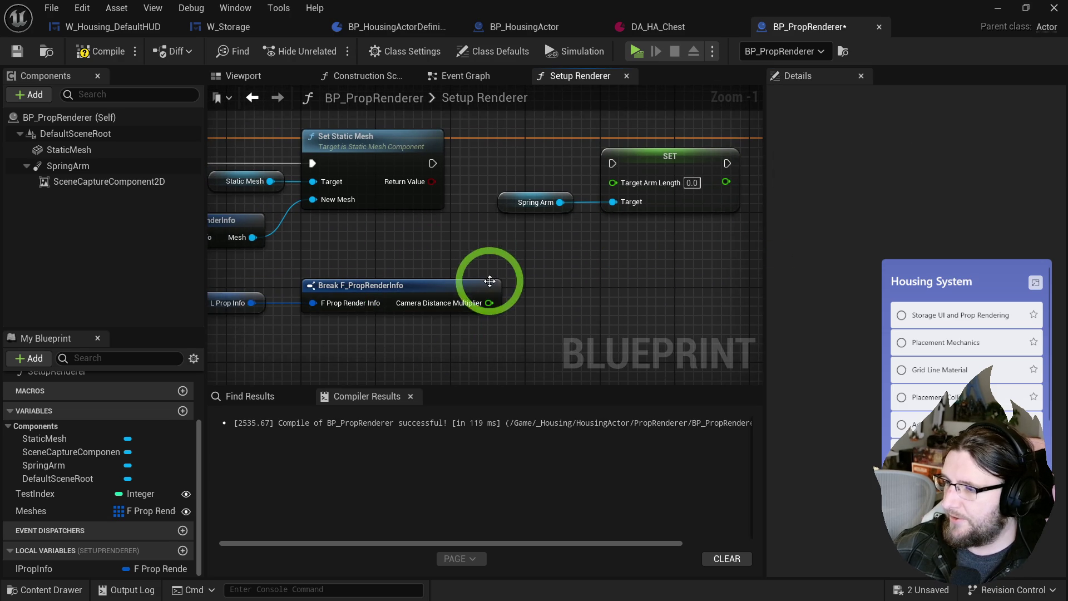
pyautogui.click(34, 498)
pyautogui.hotkey('ctrl', 'd')
pyautogui.write('Camera Distance')
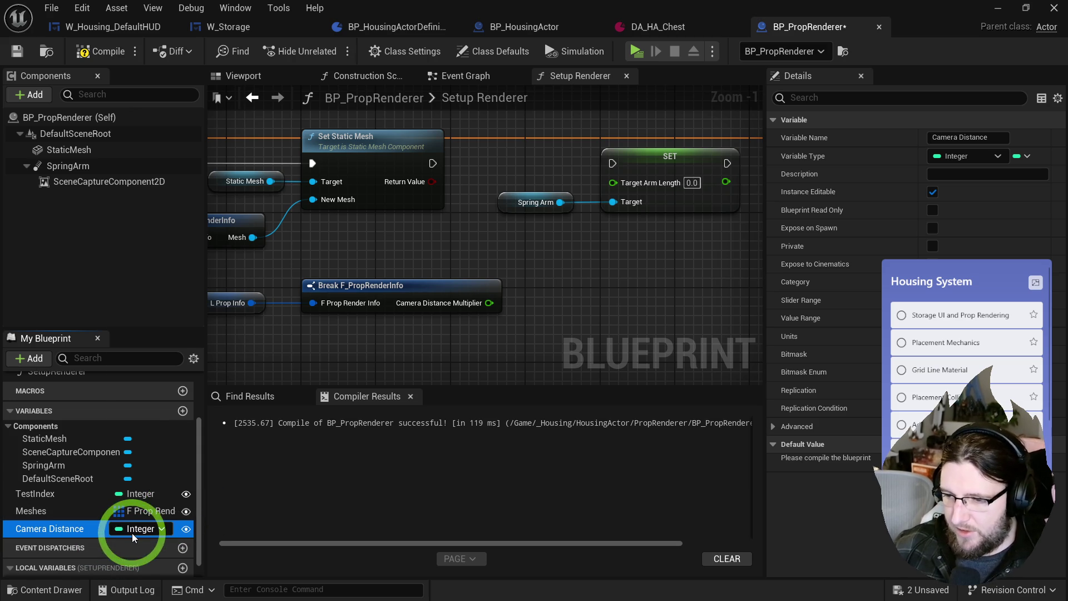
# - Make Camera Distance a Float and add a Rotator variable named Camera Rotation
pyautogui.click(132, 533)
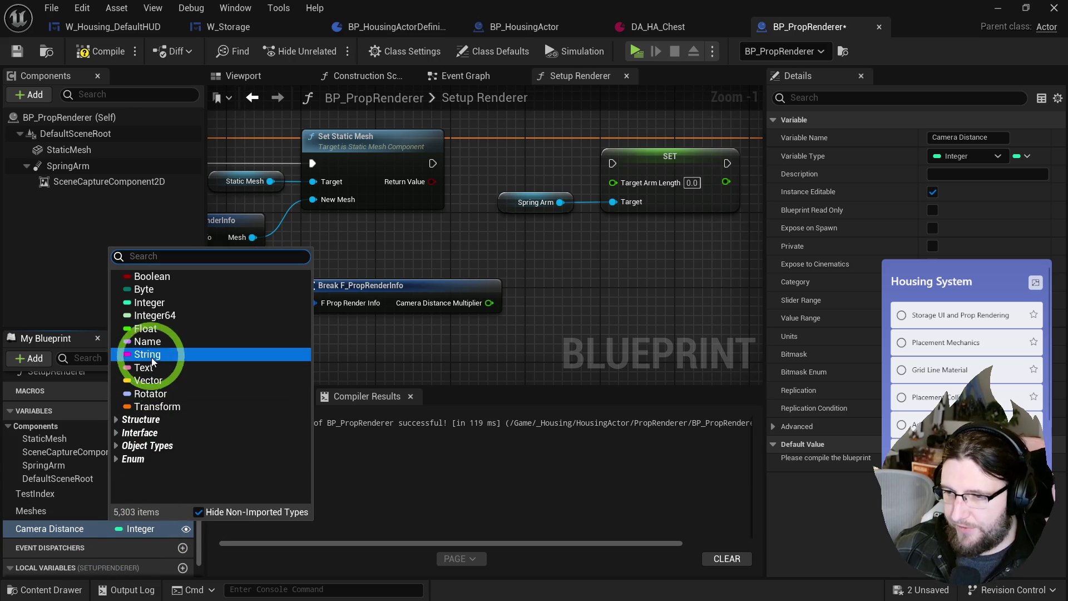
pyautogui.click(146, 329)
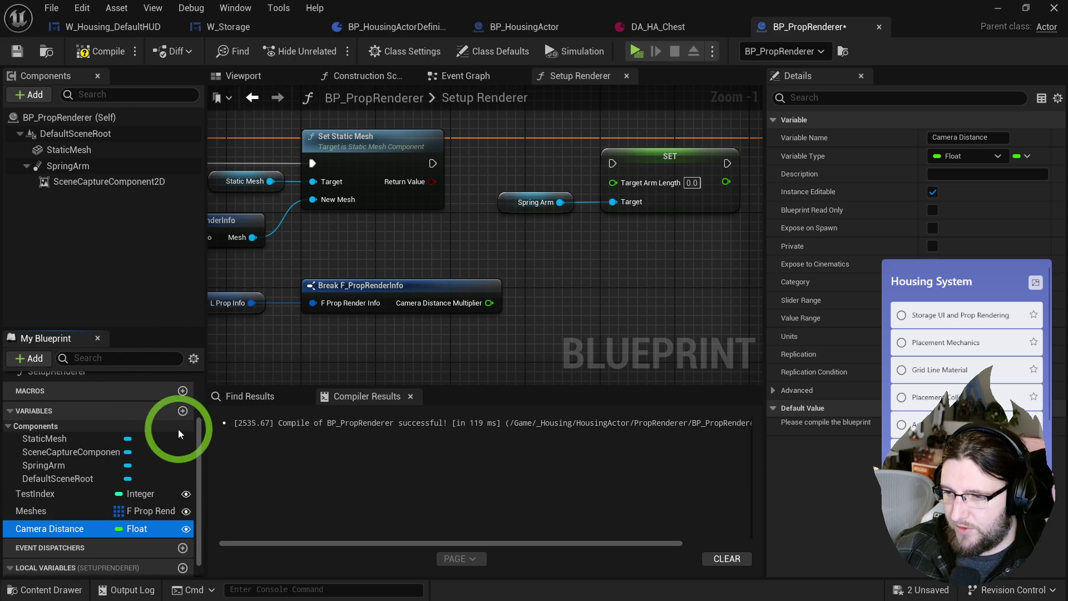
pyautogui.click(182, 412)
pyautogui.write('Camera R')
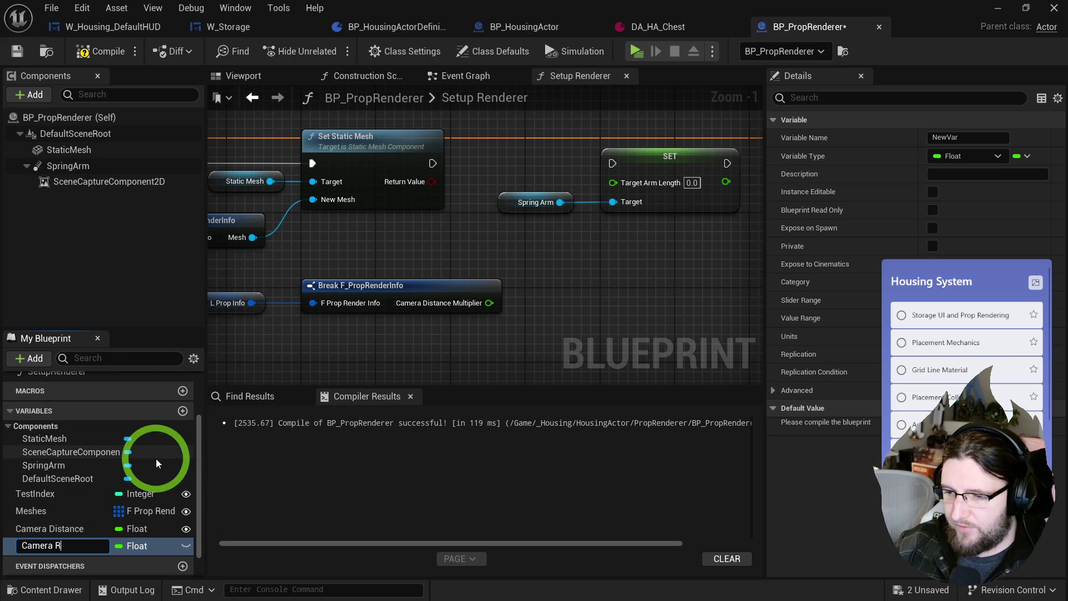
pyautogui.write('otation')
pyautogui.press('Return')
pyautogui.click(139, 548)
pyautogui.write('rotator')
pyautogui.click(182, 301)
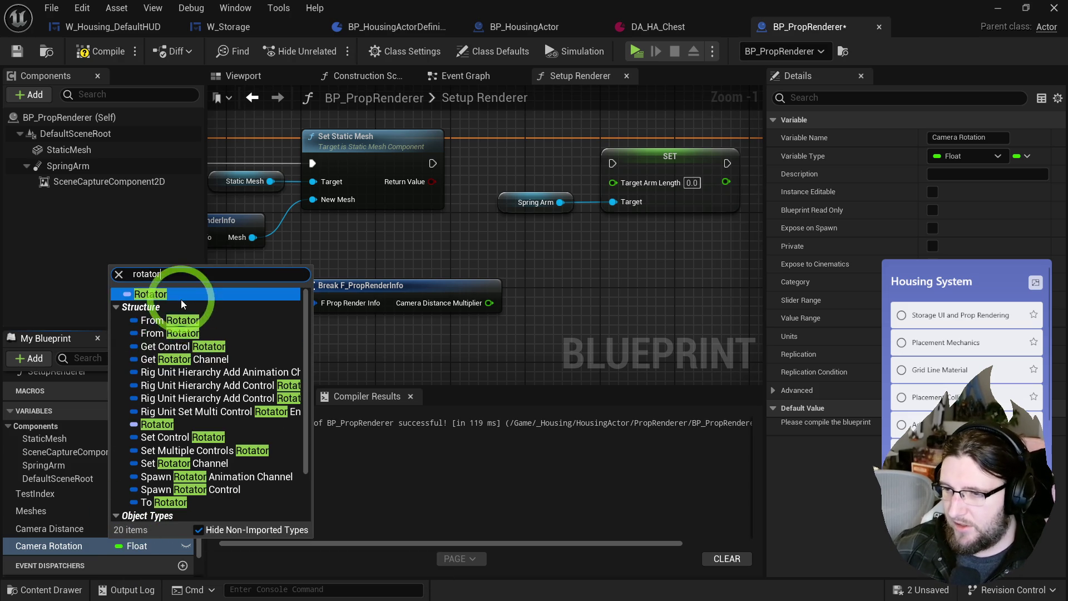
# - Make room in the Construction Script and place Camera Rotation, Camera Distance and Spring Arm getters
pyautogui.click(335, 75)
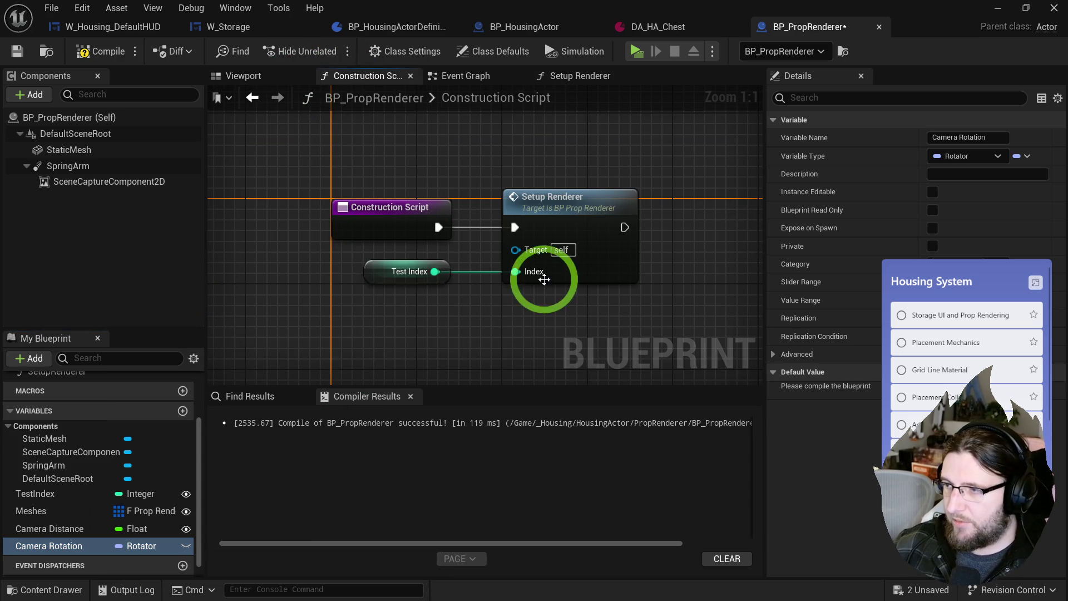
pyautogui.click(320, 269)
pyautogui.keyDown('ctrl'); pyautogui.click(476, 206); pyautogui.keyUp('ctrl')
pyautogui.moveTo(475, 206)
pyautogui.mouseDown()
pyautogui.moveTo(675, 206)
pyautogui.moveTo(531, 204)
pyautogui.moveTo(661, 209)
pyautogui.moveTo(673, 178)
pyautogui.mouseUp()
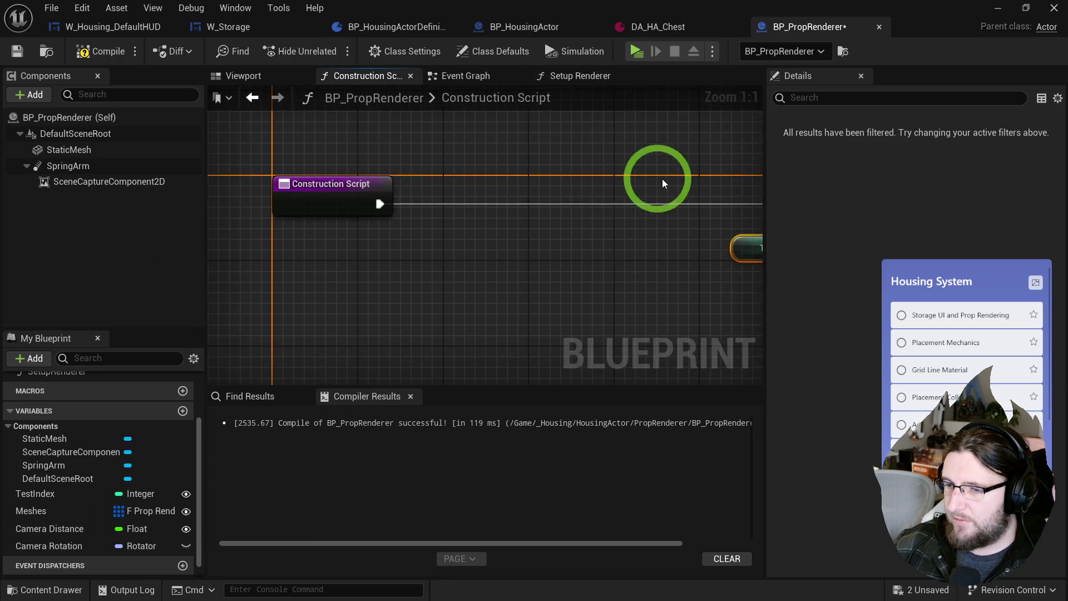
pyautogui.click(171, 469)
pyautogui.moveTo(88, 535); pyautogui.dragTo(310, 337)
pyautogui.moveTo(50, 528)
pyautogui.mouseDown()
pyautogui.moveTo(345, 309)
pyautogui.moveTo(320, 294)
pyautogui.mouseUp()
pyautogui.moveTo(71, 169); pyautogui.dragTo(332, 240)
# - Run the Construction Script into Set World Rotation on Spring Arm, fed by Camera Rotation
pyautogui.moveTo(397, 241)
pyautogui.mouseDown()
pyautogui.moveTo(518, 181)
pyautogui.moveTo(384, 205)
pyautogui.mouseUp()
pyautogui.write('set worot')
pyautogui.press('Return')
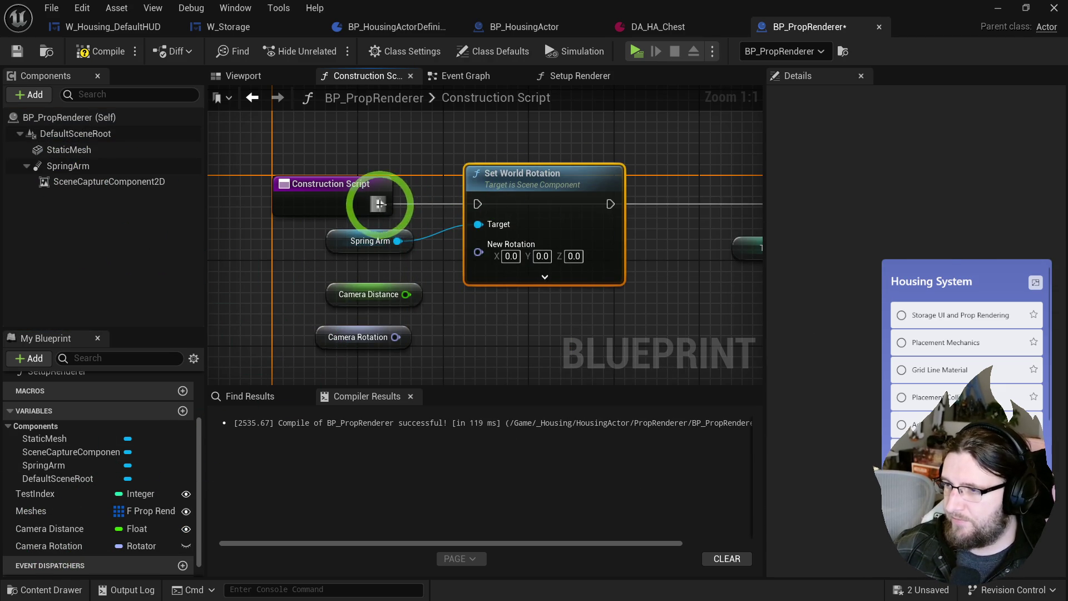
pyautogui.moveTo(497, 184); pyautogui.dragTo(476, 184)
pyautogui.click(422, 295)
pyautogui.moveTo(415, 311); pyautogui.dragTo(456, 251)
pyautogui.moveTo(364, 334); pyautogui.dragTo(356, 256)
pyautogui.moveTo(275, 253); pyautogui.dragTo(470, 225)
pyautogui.press('q')
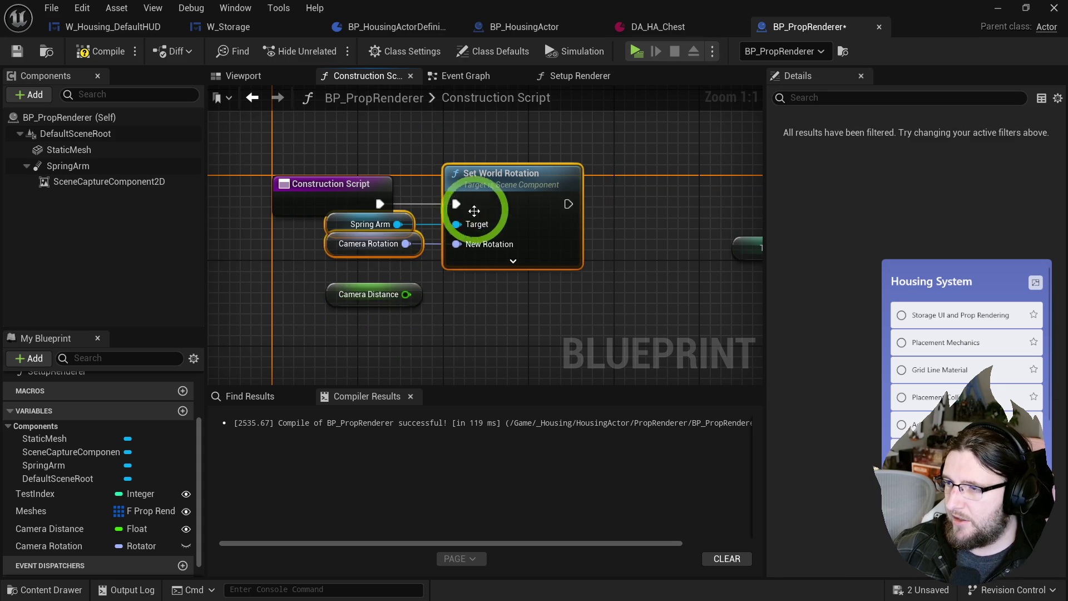
# - Add Set Target Arm Length on a second Spring Arm reference, fed by Camera Distance
pyautogui.moveTo(325, 306); pyautogui.dragTo(520, 298)
pyautogui.moveTo(356, 231); pyautogui.dragTo(240, 241)
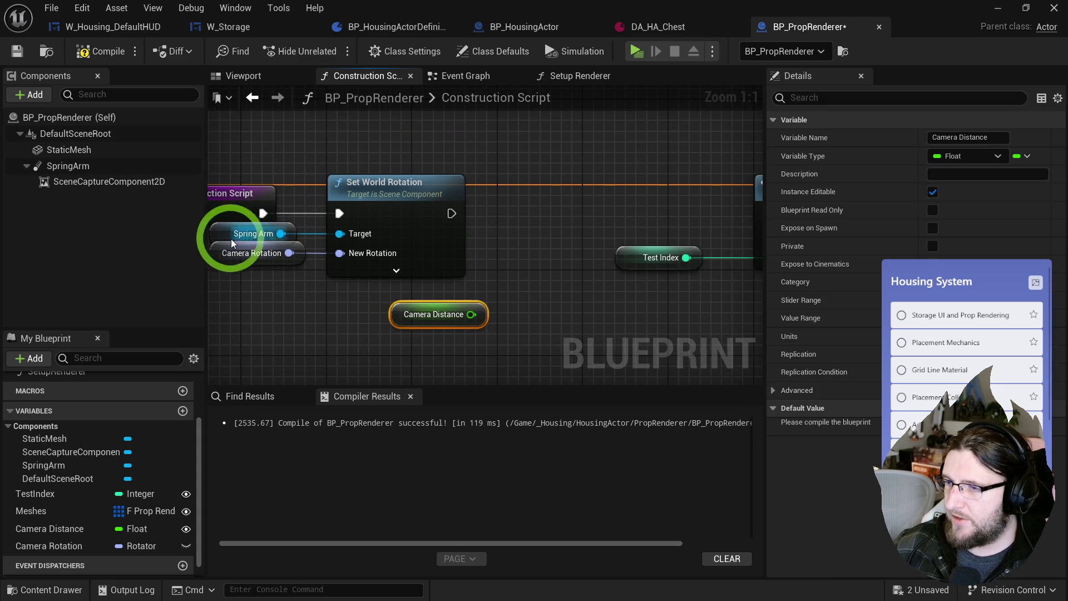
pyautogui.click(239, 240)
pyautogui.hotkey('ctrl', 'c')
pyautogui.hotkey('ctrl', 'v')
pyautogui.write('se')
pyautogui.moveTo(538, 229)
pyautogui.mouseDown()
pyautogui.moveTo(568, 209)
pyautogui.moveTo(526, 319)
pyautogui.moveTo(483, 314)
pyautogui.moveTo(482, 255)
pyautogui.mouseUp()
pyautogui.write('t target')
pyautogui.click(662, 302)
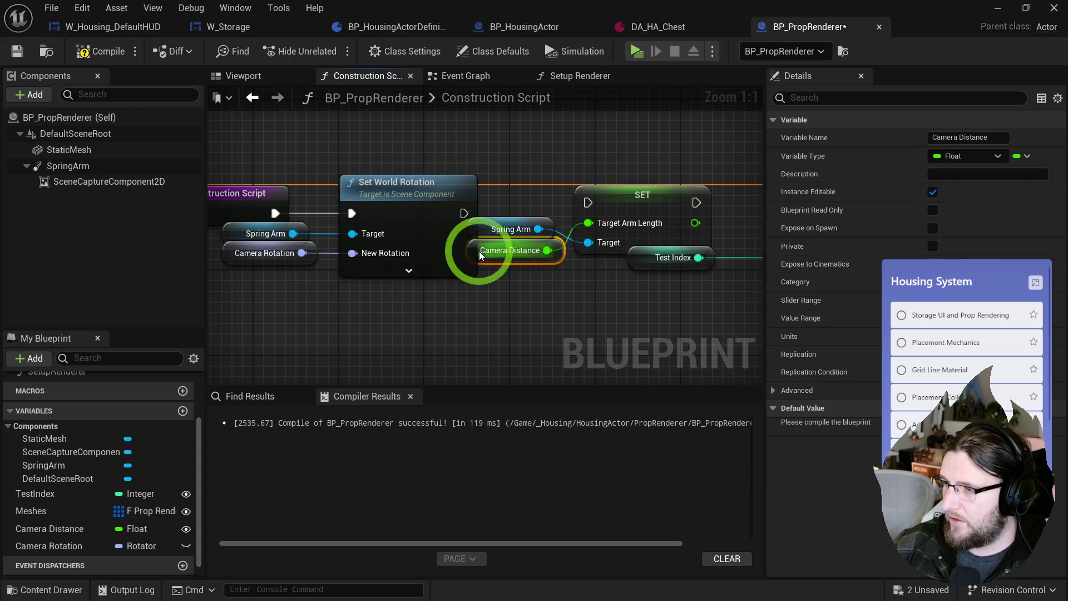
pyautogui.press('q')
pyautogui.keyDown('ctrl'); pyautogui.click(615, 198); pyautogui.keyUp('ctrl')
pyautogui.moveTo(464, 211)
pyautogui.mouseDown()
pyautogui.moveTo(529, 196)
pyautogui.moveTo(508, 302)
pyautogui.moveTo(430, 289)
pyautogui.moveTo(430, 313)
pyautogui.moveTo(522, 238)
pyautogui.mouseUp()
# - In Setup Renderer, place a Camera Distance getter and feed it into a Multiply node
pyautogui.doubleClick(543, 206)
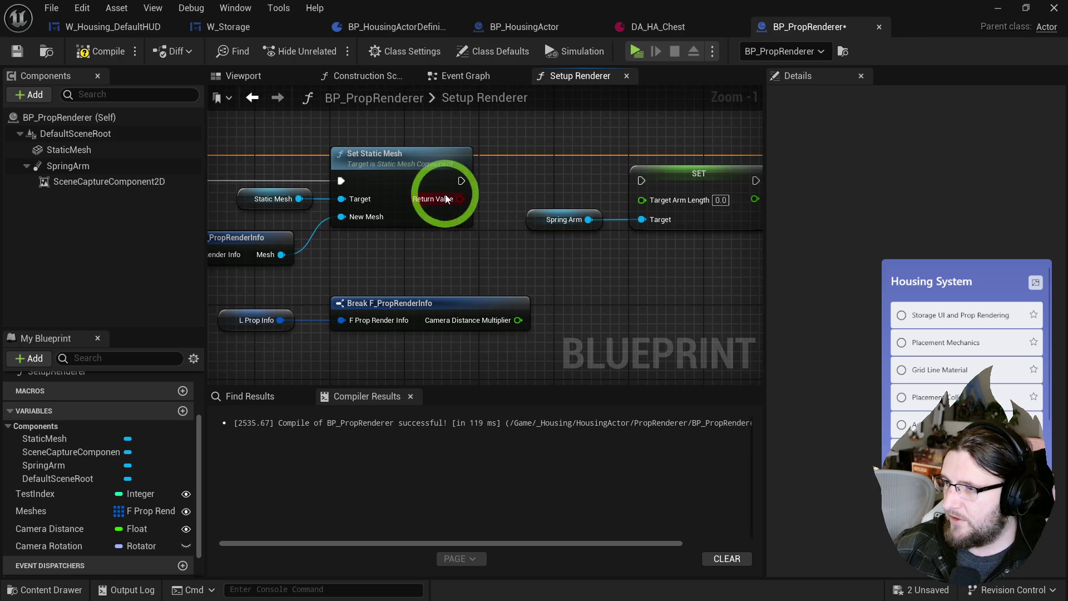
pyautogui.moveTo(468, 190)
pyautogui.mouseDown()
pyautogui.moveTo(427, 270)
pyautogui.moveTo(471, 266)
pyautogui.mouseUp()
pyautogui.moveTo(54, 526); pyautogui.dragTo(535, 302)
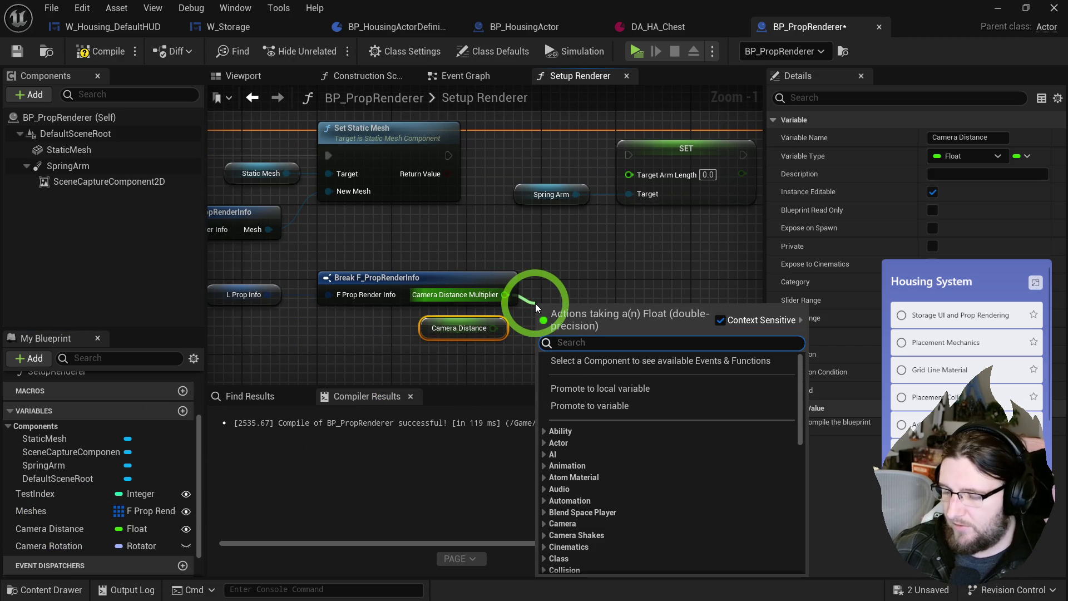
pyautogui.write('multiply')
pyautogui.click(609, 432)
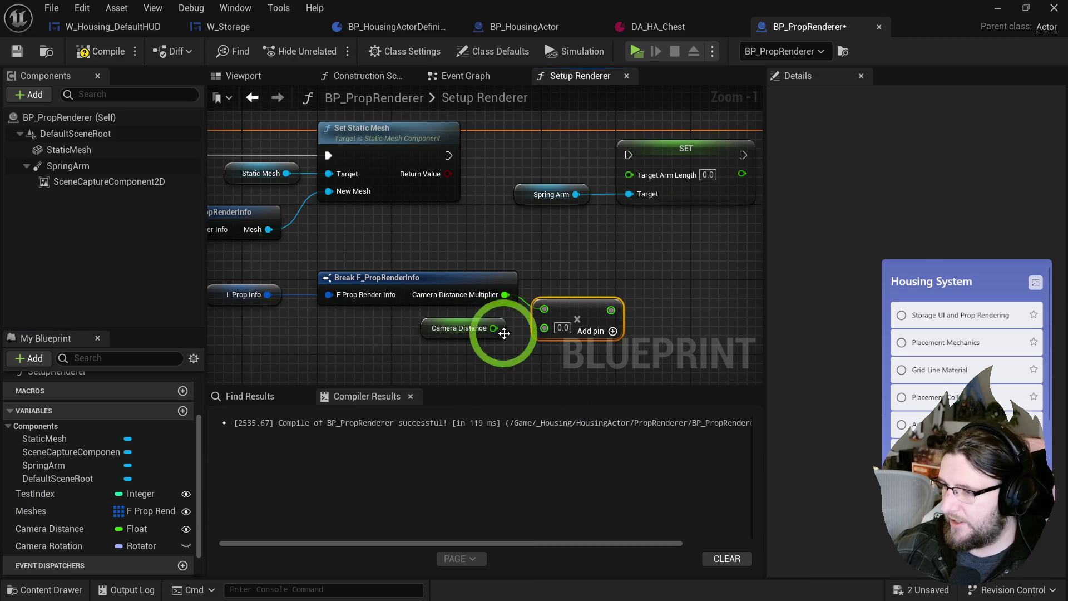
pyautogui.moveTo(544, 332); pyautogui.dragTo(544, 328)
# - Rearrange the break, multiply, Camera Distance and Spring Arm nodes in the graph
pyautogui.moveTo(269, 286)
pyautogui.mouseDown()
pyautogui.moveTo(606, 310)
pyautogui.moveTo(672, 221)
pyautogui.mouseUp()
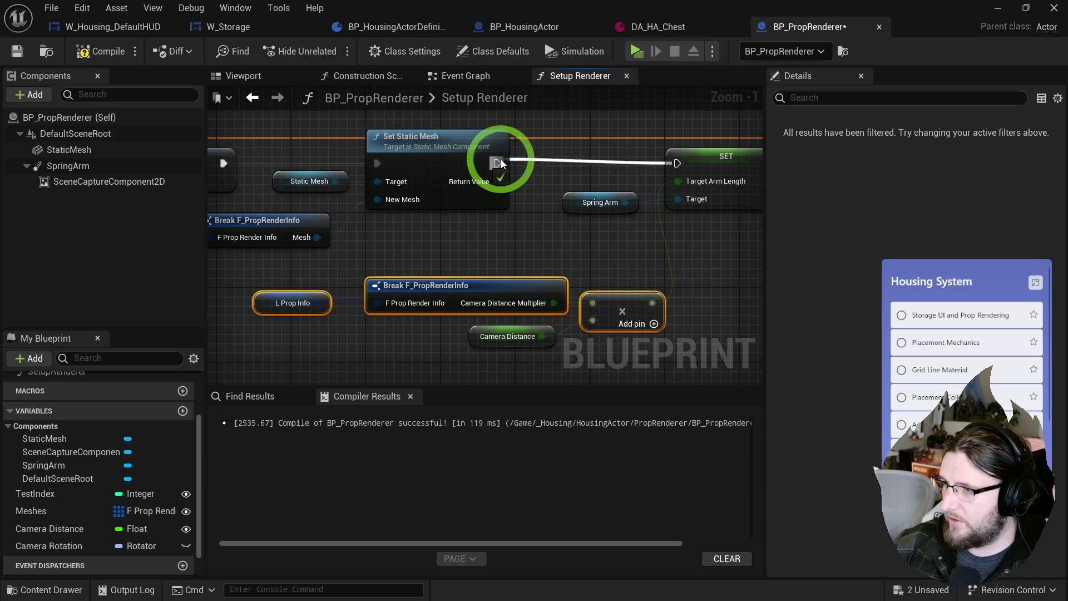
pyautogui.moveTo(345, 345); pyautogui.dragTo(699, 246)
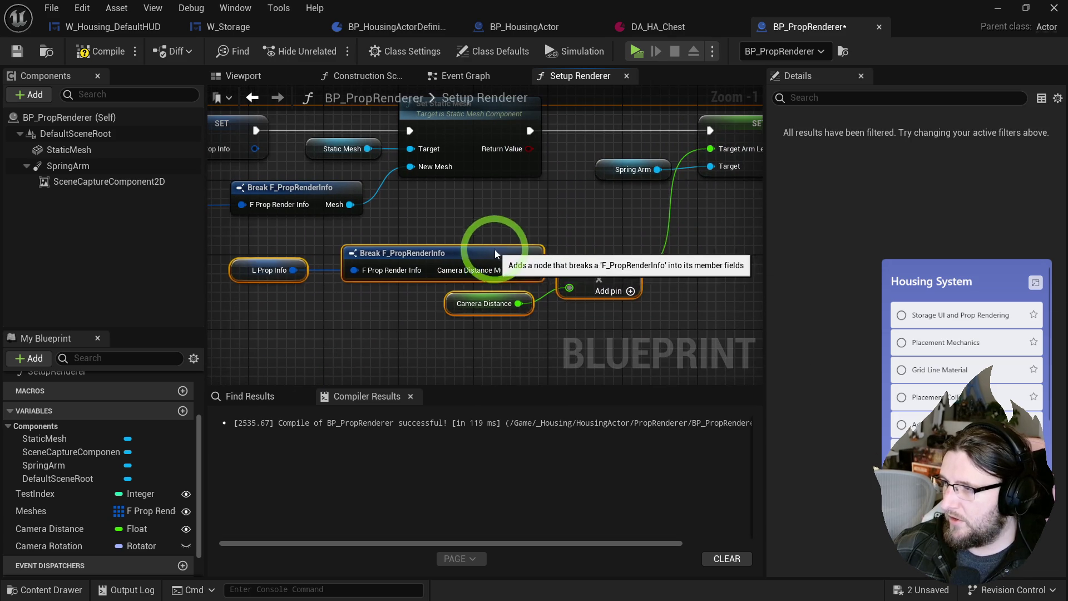
pyautogui.moveTo(556, 209)
pyautogui.mouseDown()
pyautogui.moveTo(649, 238)
pyautogui.moveTo(508, 311)
pyautogui.moveTo(449, 311)
pyautogui.mouseUp()
pyautogui.moveTo(489, 282)
pyautogui.mouseDown()
pyautogui.moveTo(810, 253)
pyautogui.moveTo(872, 262)
pyautogui.moveTo(579, 250)
pyautogui.moveTo(729, 262)
pyautogui.mouseUp()
pyautogui.moveTo(489, 210); pyautogui.dragTo(425, 264)
# - On the L Prop Info break node, expose only the Mesh Transform output pin
pyautogui.click(425, 264)
pyautogui.click(818, 176)
pyautogui.moveTo(500, 212)
pyautogui.mouseDown()
pyautogui.moveTo(349, 272)
pyautogui.moveTo(378, 304)
pyautogui.moveTo(386, 152)
pyautogui.moveTo(455, 241)
pyautogui.mouseUp()
pyautogui.click(470, 239)
pyautogui.click(933, 156)
pyautogui.click(652, 187)
pyautogui.moveTo(508, 191); pyautogui.dragTo(460, 186)
pyautogui.click(810, 161)
pyautogui.click(503, 217)
pyautogui.click(932, 174)
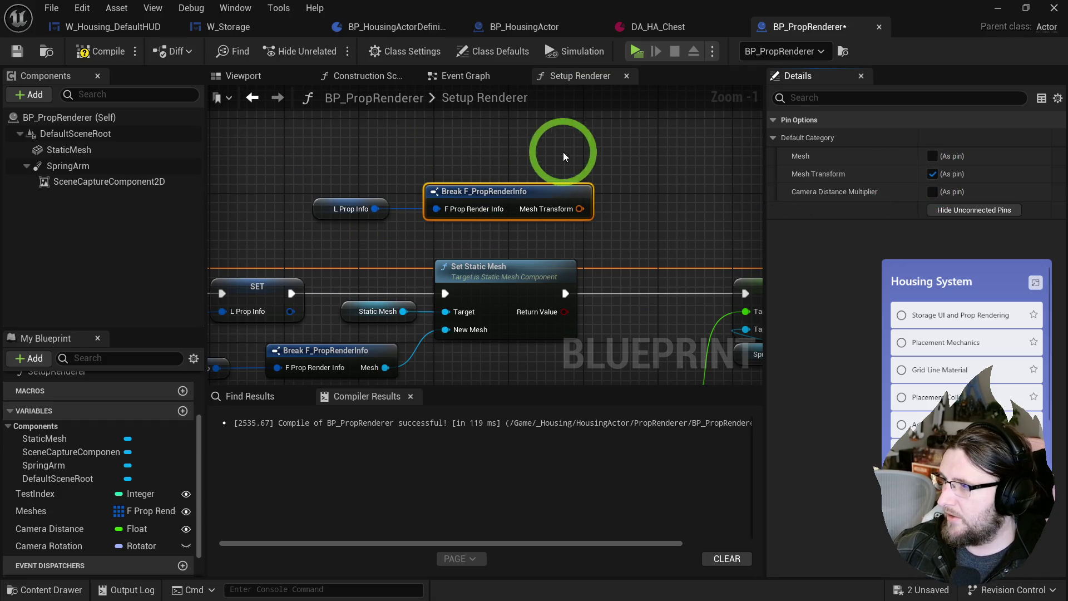
pyautogui.click(572, 155)
# - Pull a wire off the Static Mesh reference and search 'set relative tran'
pyautogui.click(369, 255)
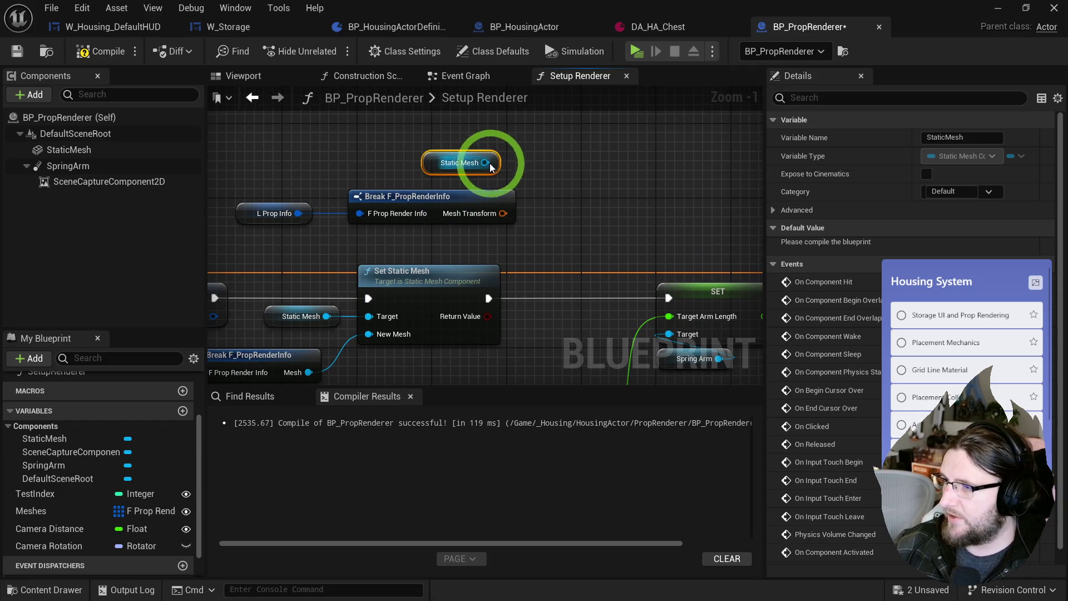
pyautogui.moveTo(486, 162); pyautogui.dragTo(538, 160)
pyautogui.write('set relative tran')
# - Add a Set Relative Transform node for StaticMesh fed by Mesh Transform, discarding wrong attempts
pyautogui.click(589, 249)
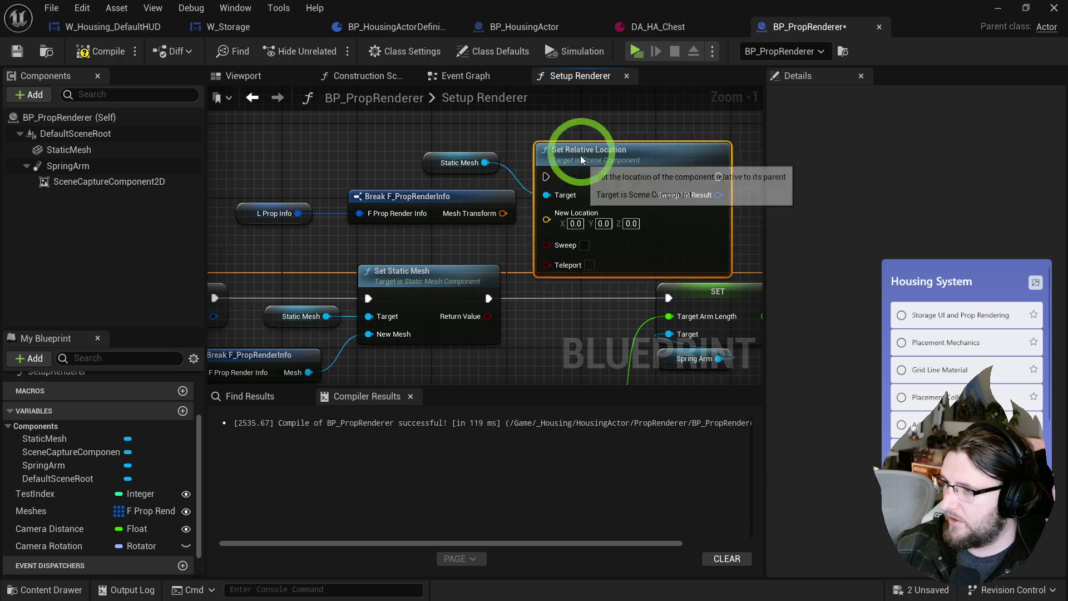
pyautogui.hotkey('ctrl', 'z')
pyautogui.moveTo(486, 162); pyautogui.dragTo(533, 161)
pyautogui.write('set relati tran')
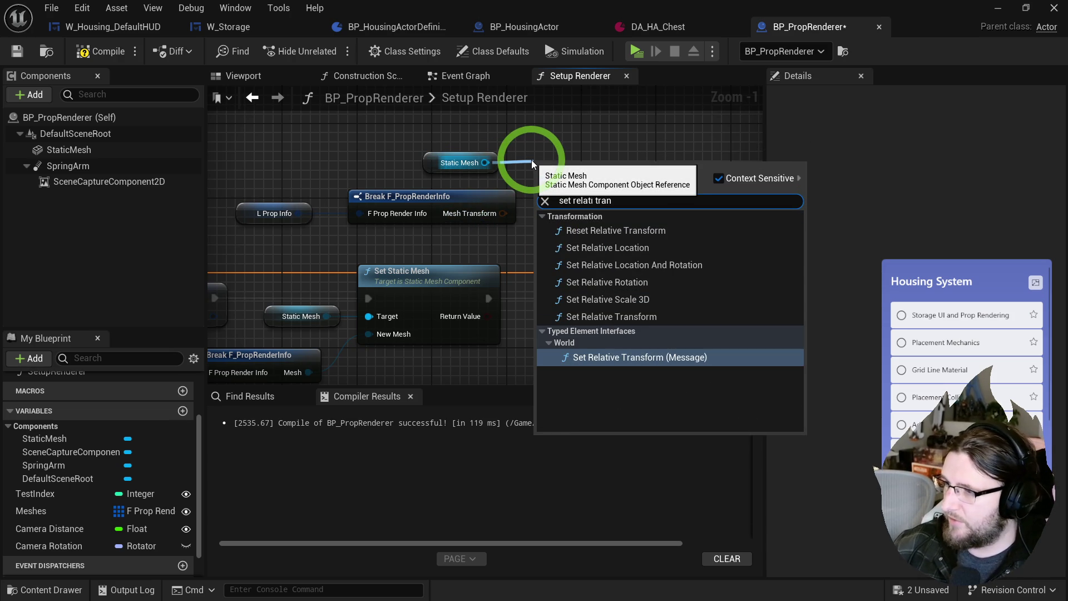
pyautogui.click(563, 282)
pyautogui.hotkey('ctrl', 'z')
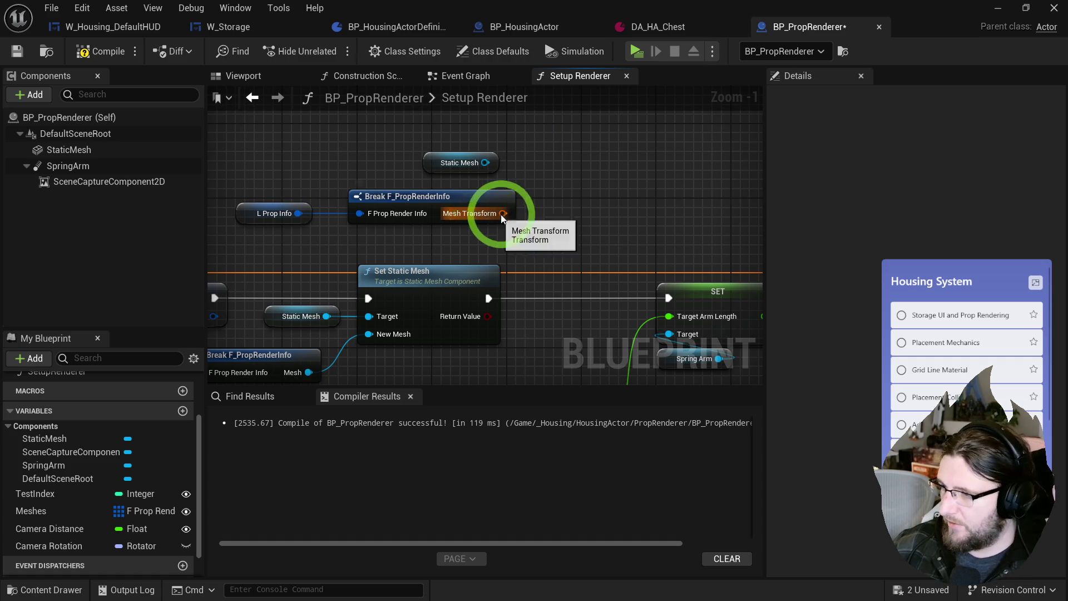
pyautogui.moveTo(494, 215); pyautogui.dragTo(544, 210)
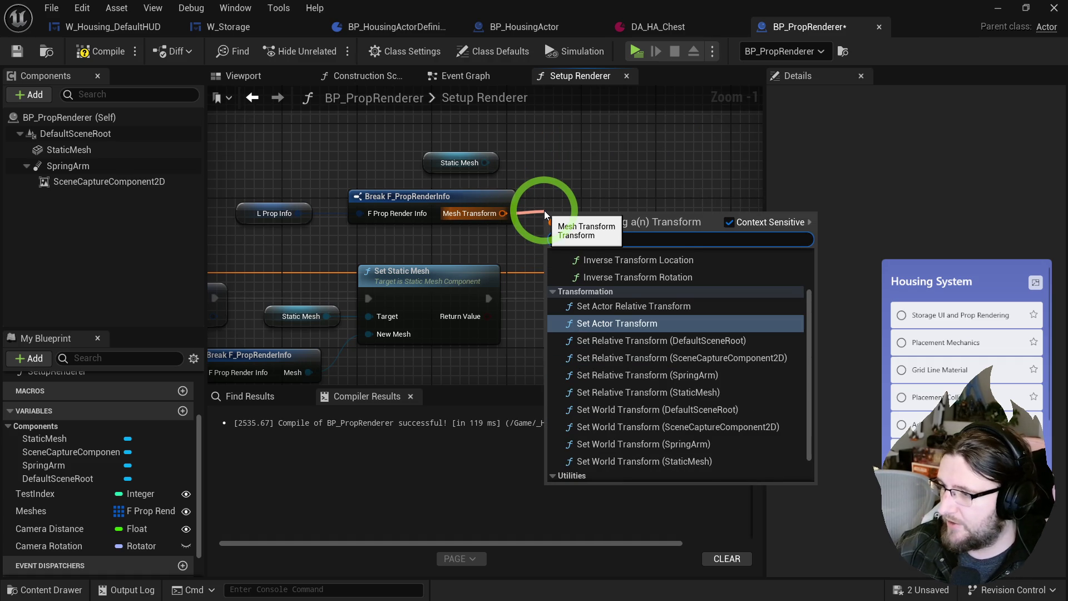
pyautogui.write('set transform rela')
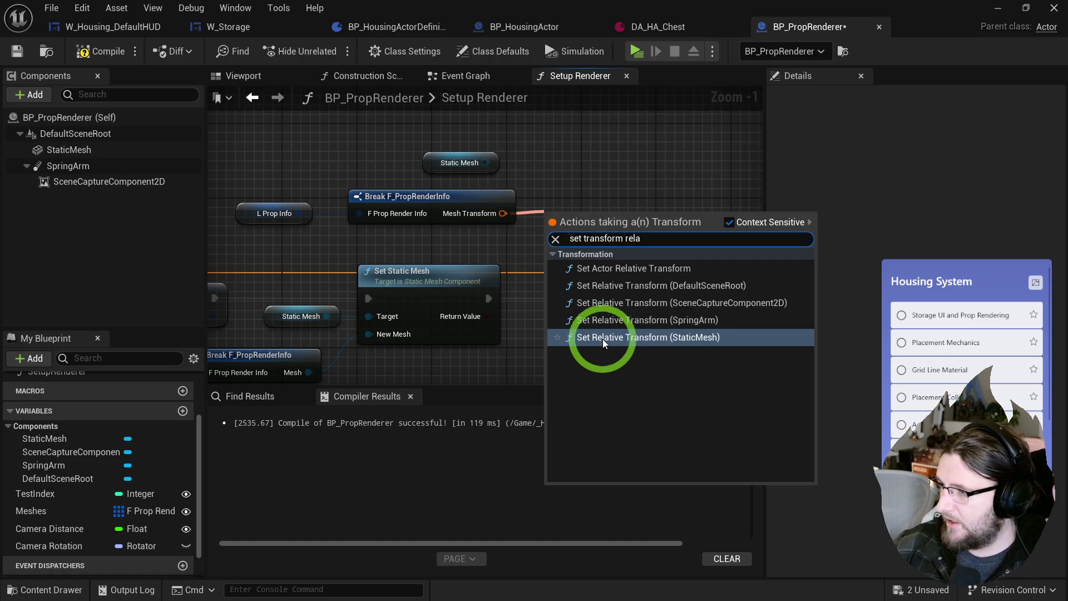
pyautogui.click(600, 337)
# - Delete the unused Static Mesh getter and chain Set Static Mesh into Set Relative Transform
pyautogui.moveTo(556, 257)
pyautogui.mouseDown()
pyautogui.moveTo(592, 176)
pyautogui.moveTo(579, 144)
pyautogui.mouseUp()
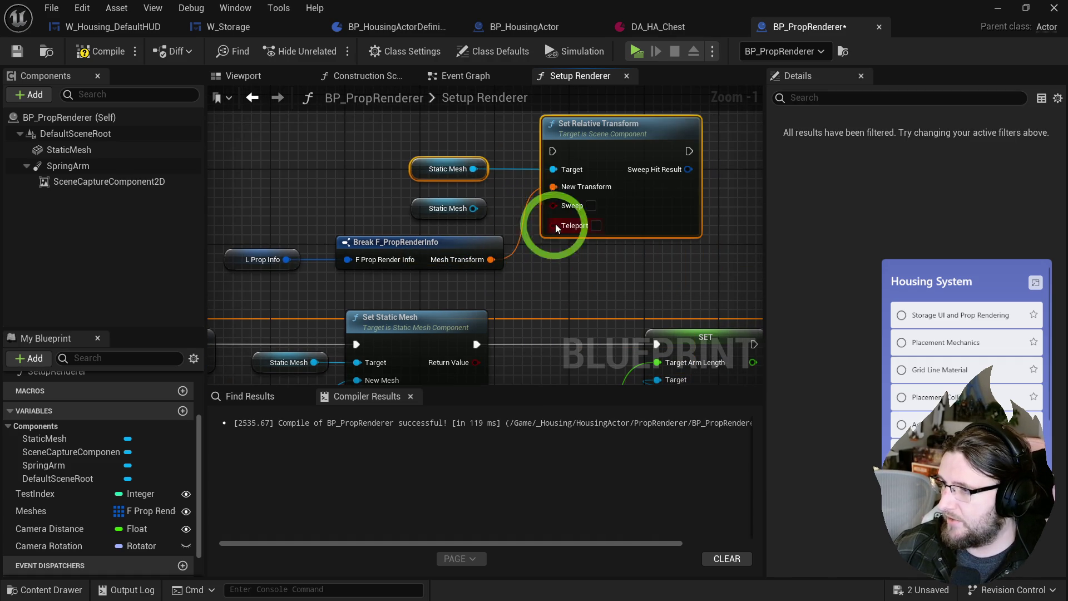
pyautogui.press('Delete')
pyautogui.moveTo(639, 187)
pyautogui.mouseDown()
pyautogui.moveTo(603, 209)
pyautogui.moveTo(615, 203)
pyautogui.mouseUp()
pyautogui.moveTo(476, 346)
pyautogui.mouseDown()
pyautogui.moveTo(557, 197)
pyautogui.moveTo(543, 194)
pyautogui.mouseUp()
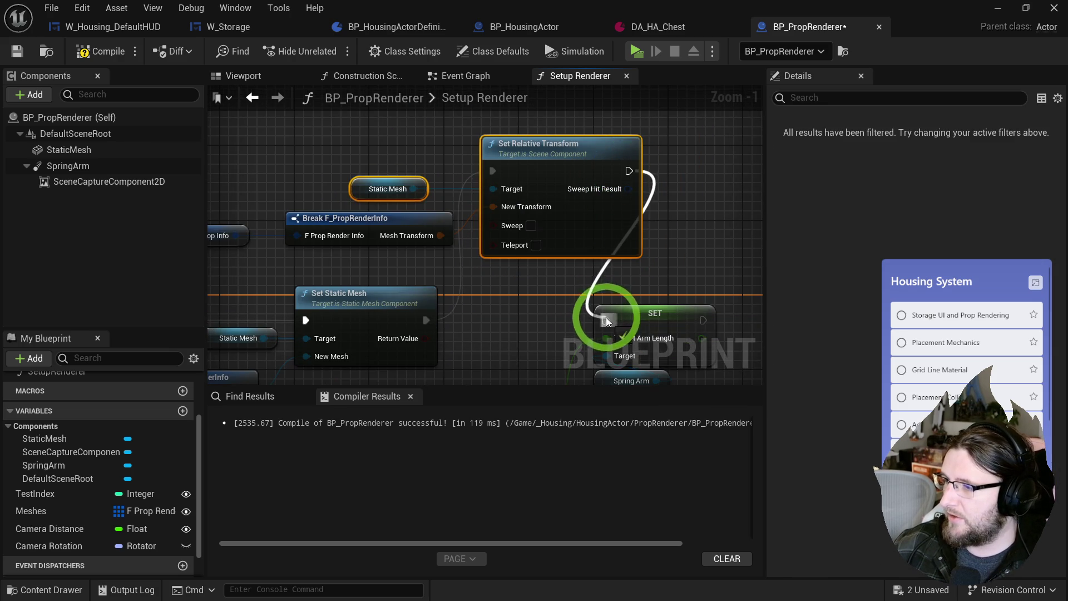
# - Tidy the layout of the break, Camera Distance, transform group and Spring Arm nodes
pyautogui.moveTo(605, 315); pyautogui.dragTo(624, 172)
pyautogui.scroll(-1, 513, 306)
pyautogui.moveTo(513, 306)
pyautogui.mouseDown()
pyautogui.moveTo(370, 250)
pyautogui.moveTo(412, 191)
pyautogui.moveTo(345, 289)
pyautogui.moveTo(458, 246)
pyautogui.moveTo(787, 174)
pyautogui.moveTo(582, 165)
pyautogui.moveTo(579, 219)
pyautogui.moveTo(489, 233)
pyautogui.mouseUp()
pyautogui.moveTo(256, 176); pyautogui.dragTo(696, 263)
pyautogui.moveTo(424, 143)
pyautogui.mouseDown()
pyautogui.moveTo(613, 282)
pyautogui.moveTo(638, 253)
pyautogui.mouseUp()
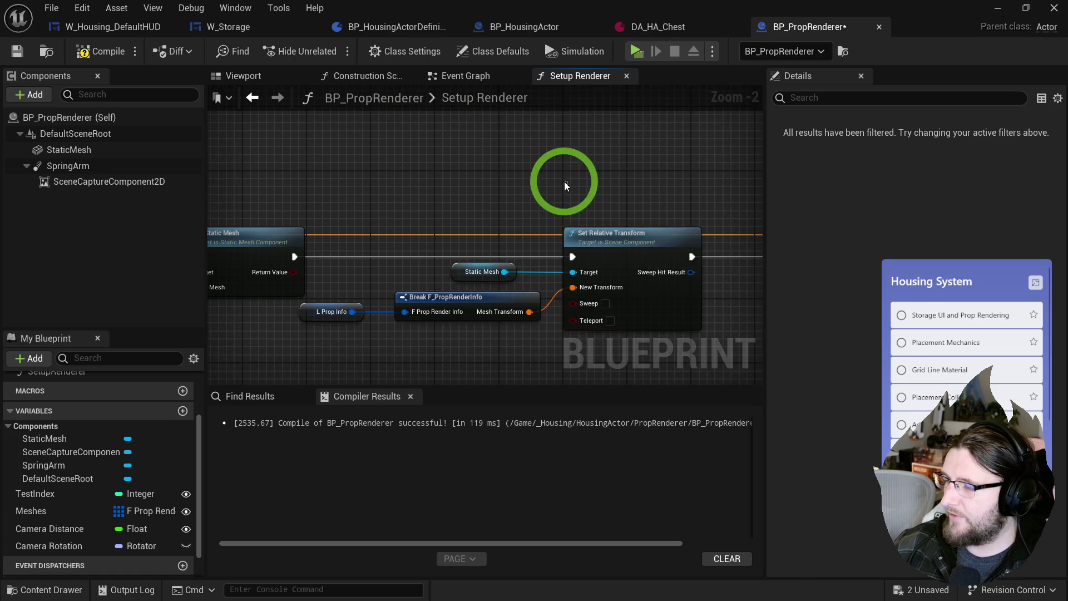
pyautogui.scroll(-10, 566, 185)
pyautogui.scroll(9, 549, 229)
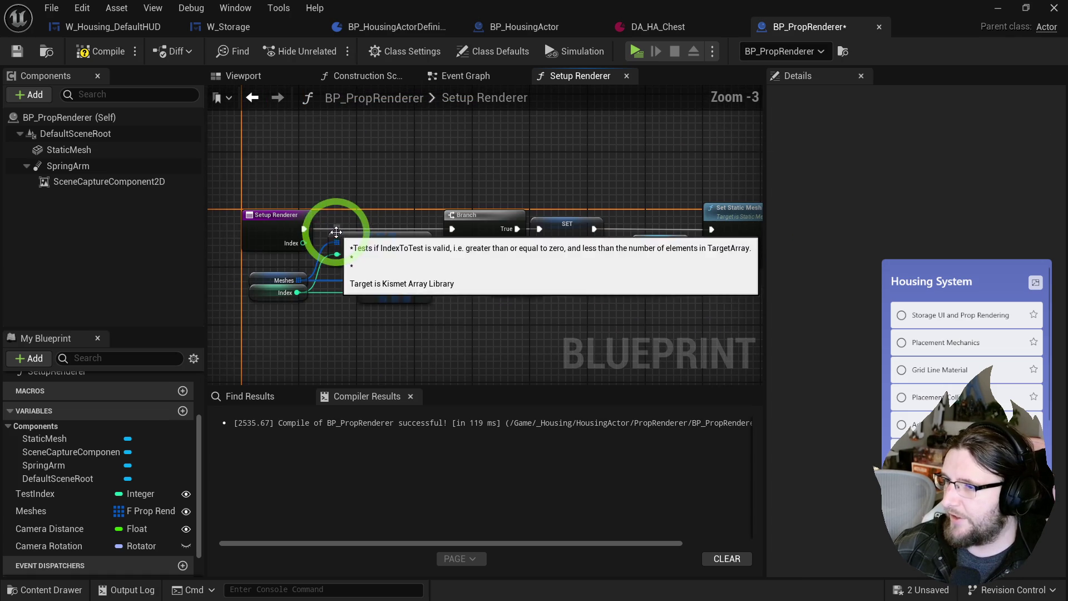
pyautogui.moveTo(397, 293); pyautogui.dragTo(332, 269)
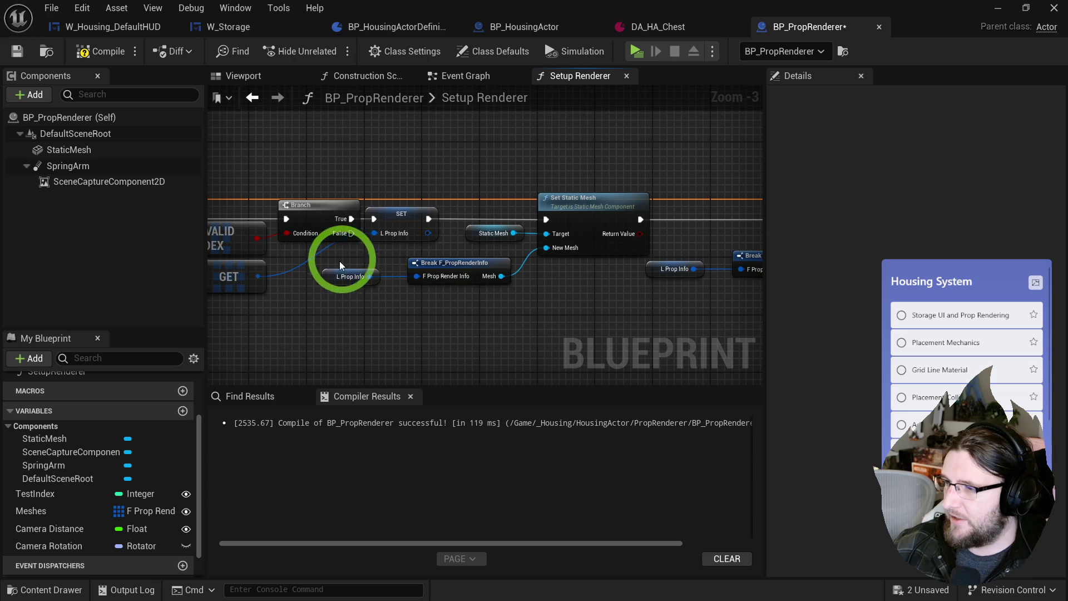
pyautogui.moveTo(483, 286)
pyautogui.mouseDown()
pyautogui.moveTo(470, 250)
pyautogui.moveTo(412, 241)
pyautogui.moveTo(360, 279)
pyautogui.moveTo(359, 227)
pyautogui.moveTo(369, 248)
pyautogui.moveTo(283, 172)
pyautogui.mouseUp()
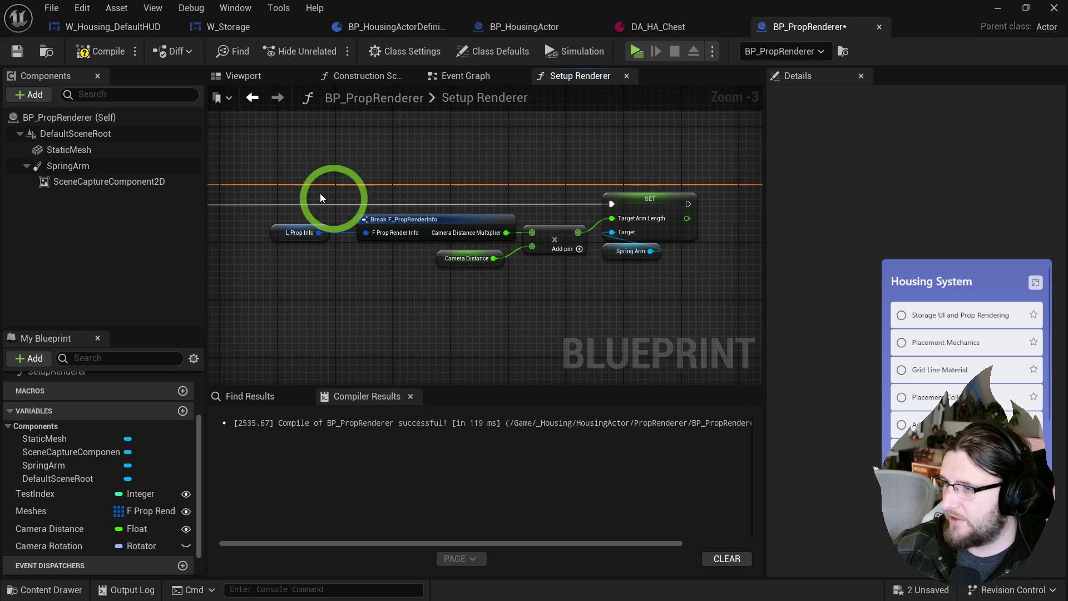
pyautogui.moveTo(627, 259); pyautogui.dragTo(559, 266)
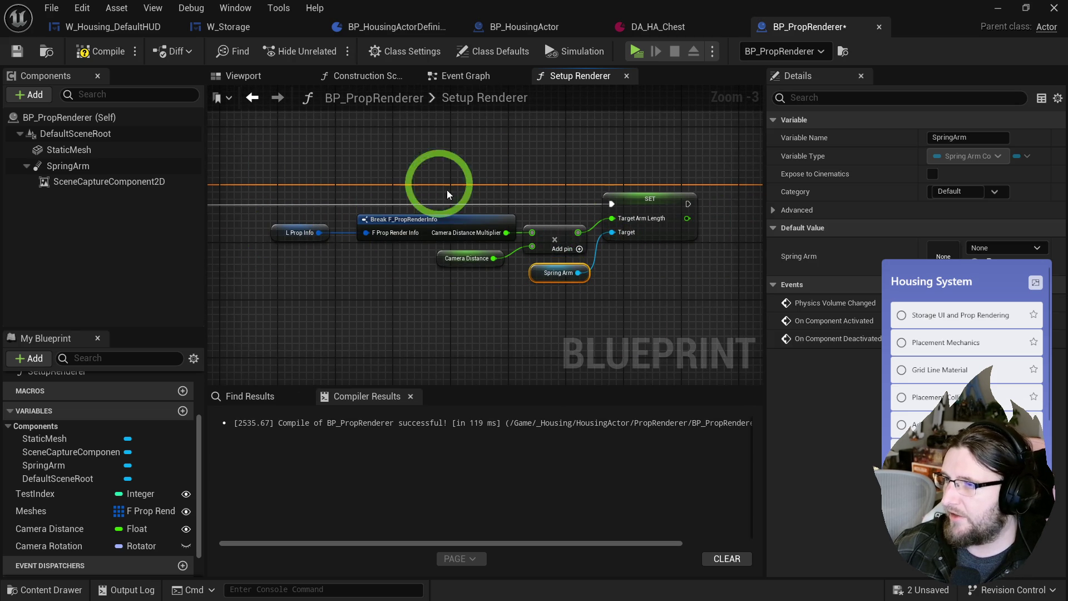
pyautogui.moveTo(515, 140)
pyautogui.mouseDown()
pyautogui.moveTo(537, 245)
pyautogui.moveTo(503, 204)
pyautogui.mouseUp()
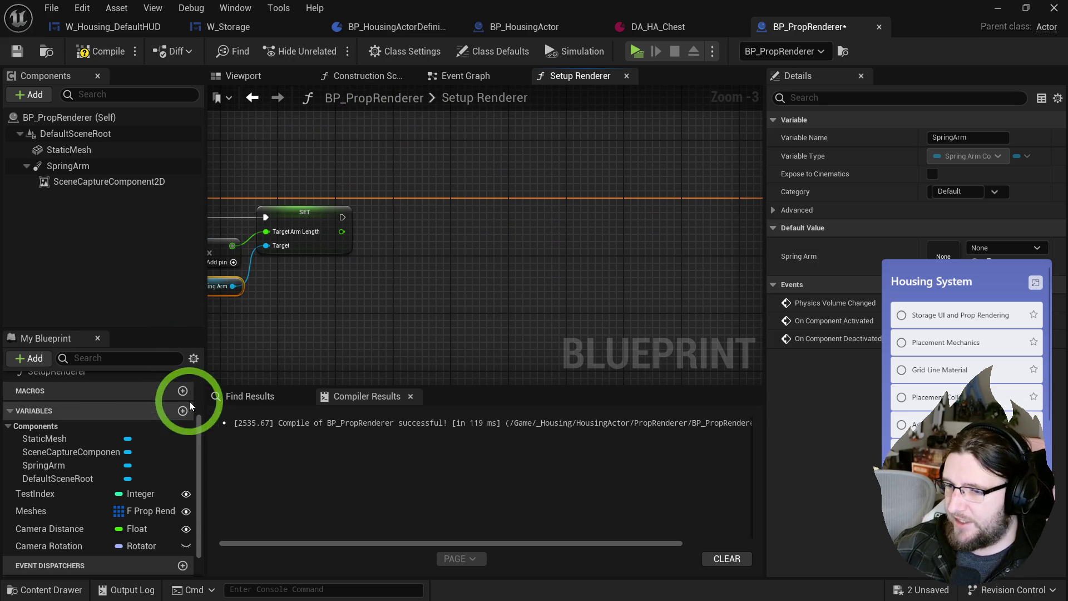
pyautogui.scroll(3, 149, 423)
# - Create a new function named Render and compile the blueprint
pyautogui.click(184, 420)
pyautogui.write('Render')
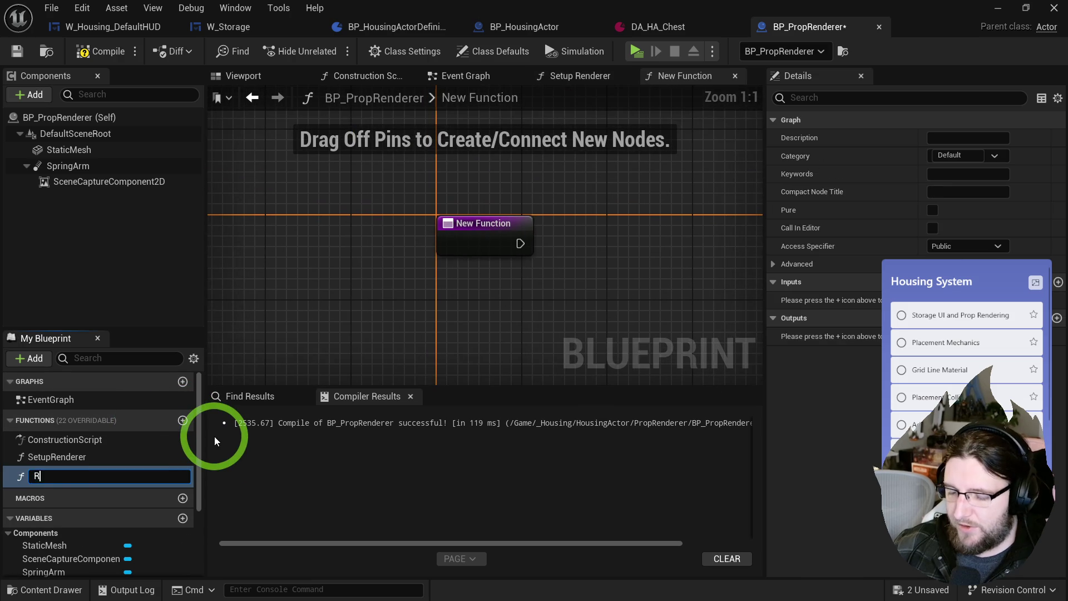
pyautogui.press('Return')
pyautogui.moveTo(215, 440)
pyautogui.mouseDown()
pyautogui.moveTo(224, 444)
pyautogui.moveTo(343, 170)
pyautogui.mouseUp()
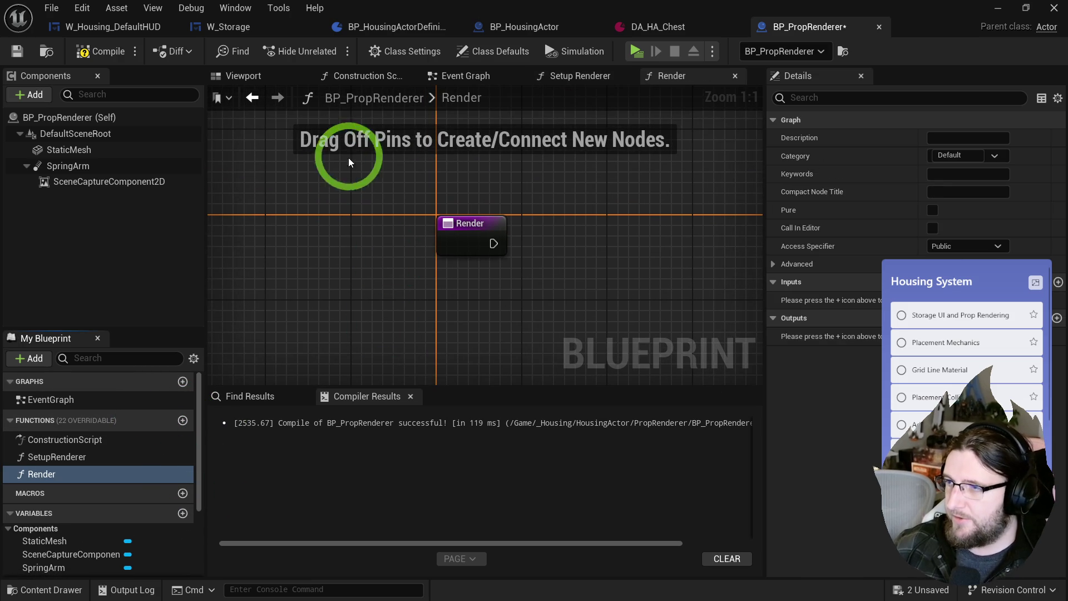
pyautogui.click(549, 82)
pyautogui.click(430, 269)
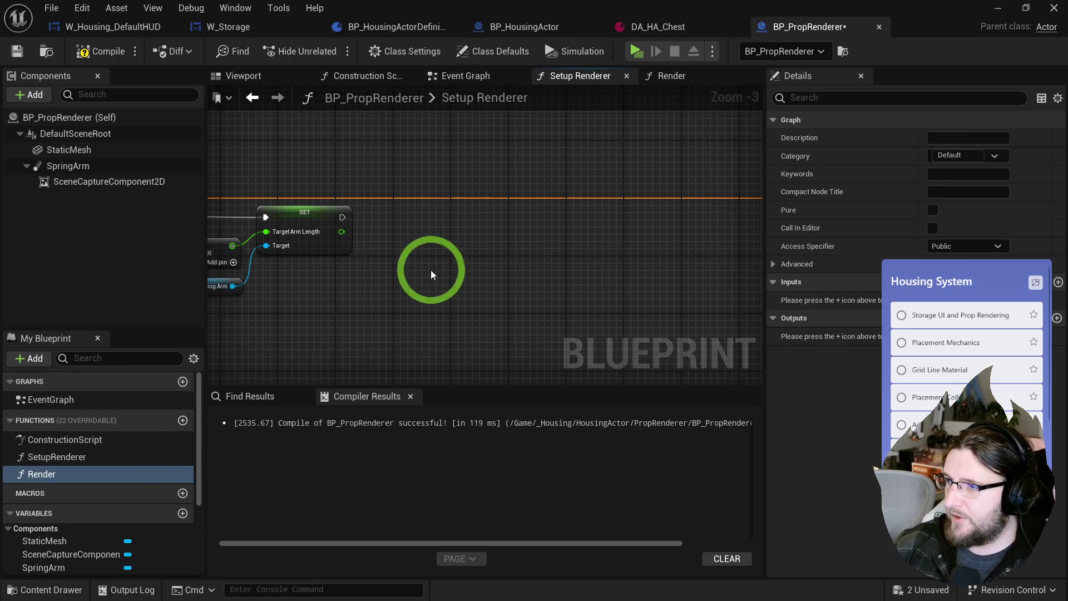
pyautogui.click(675, 77)
pyautogui.click(456, 213)
pyautogui.click(98, 53)
pyautogui.click(396, 216)
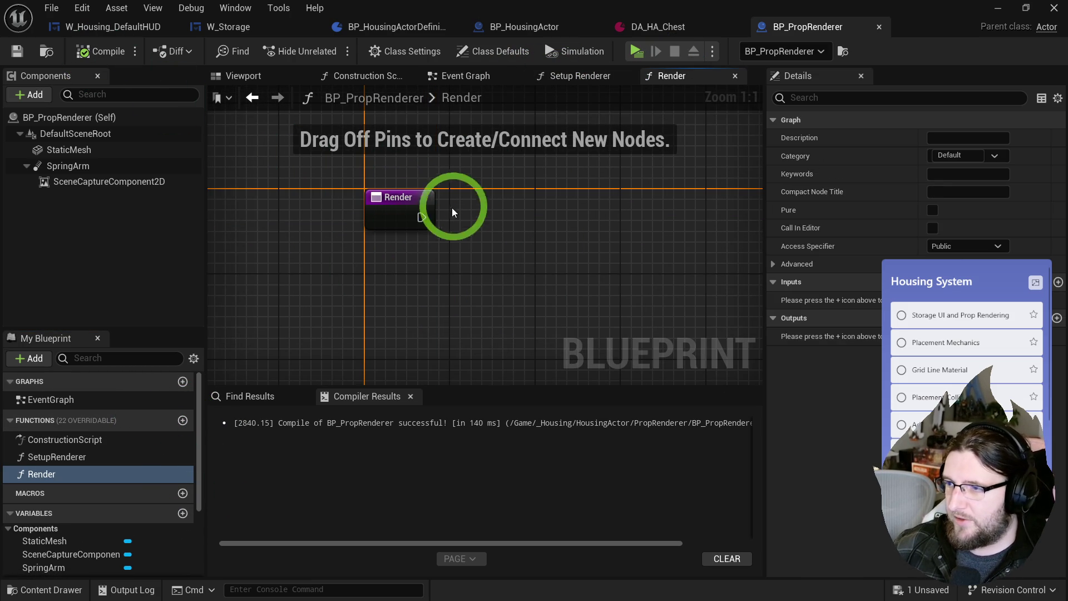
# - In Render, call Capture Scene on SceneCaptureComponent2D from the function entry
pyautogui.moveTo(428, 262); pyautogui.dragTo(401, 282)
pyautogui.moveTo(72, 181)
pyautogui.mouseDown()
pyautogui.moveTo(359, 293)
pyautogui.moveTo(424, 294)
pyautogui.mouseUp()
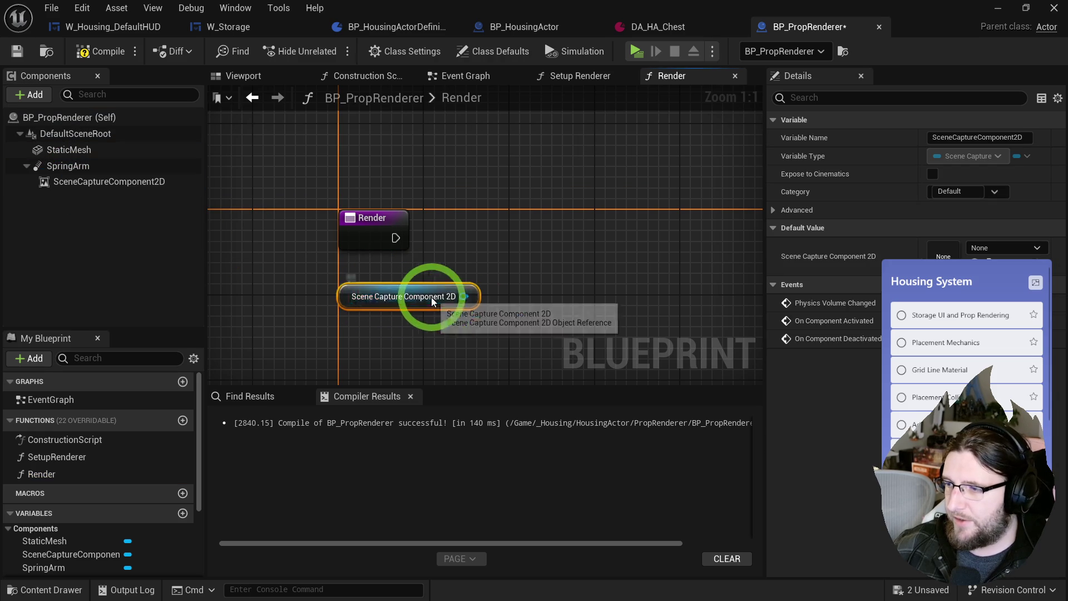
pyautogui.moveTo(559, 275); pyautogui.dragTo(491, 302)
pyautogui.moveTo(626, 255); pyautogui.dragTo(622, 256)
pyautogui.write('capture')
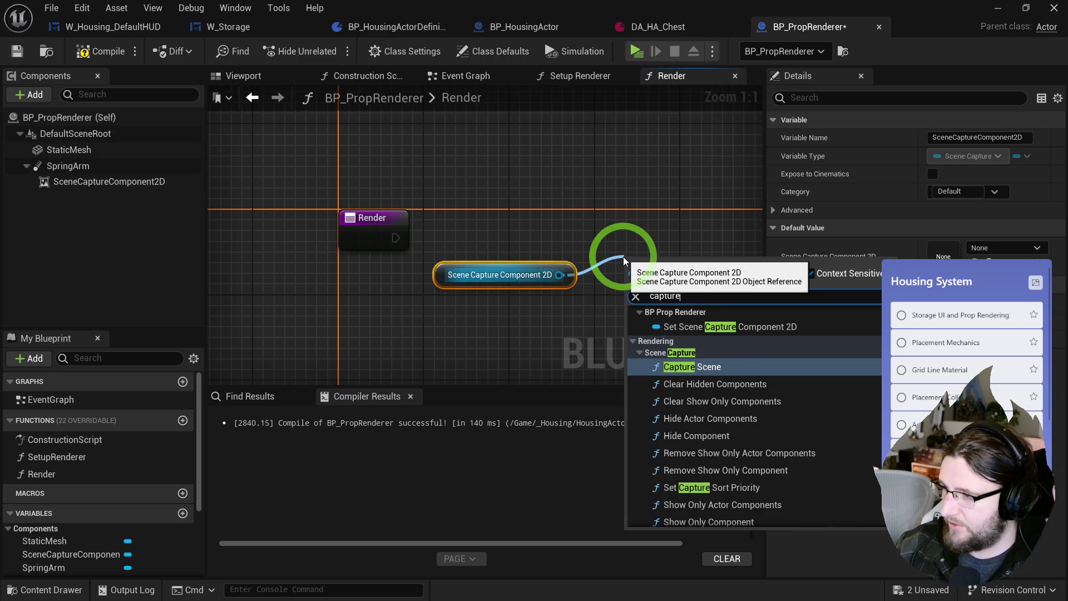
pyautogui.click(715, 372)
pyautogui.moveTo(632, 274); pyautogui.dragTo(599, 266)
pyautogui.click(412, 228)
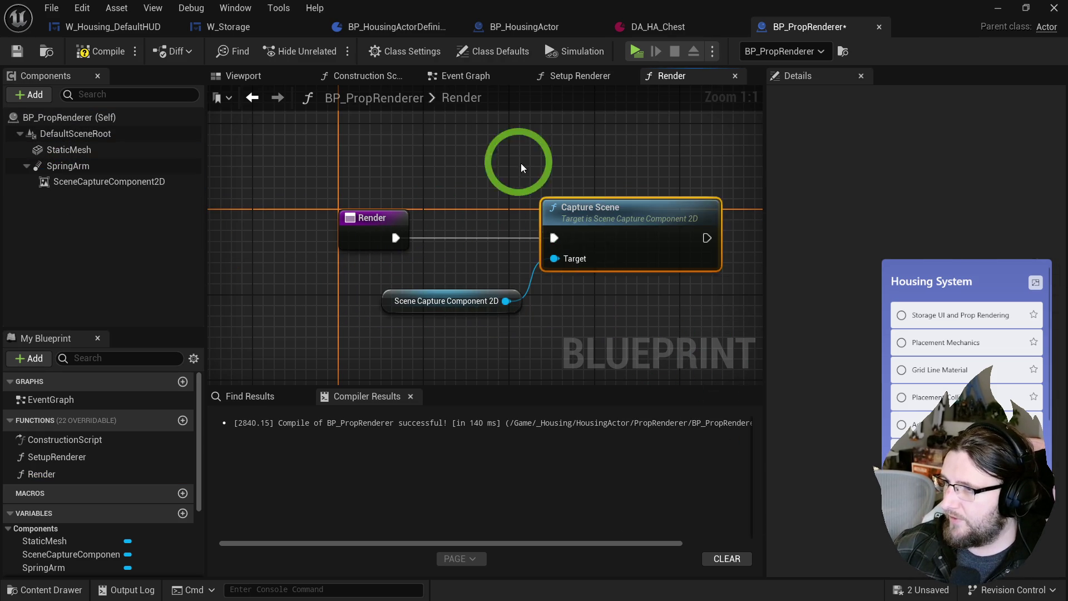
# - In the Construction Script, place a Scene Capture Component 2D getter
pyautogui.click(361, 76)
pyautogui.moveTo(530, 285)
pyautogui.mouseDown()
pyautogui.moveTo(745, 253)
pyautogui.moveTo(321, 297)
pyautogui.mouseUp()
pyautogui.moveTo(111, 181)
pyautogui.mouseDown()
pyautogui.moveTo(394, 305)
pyautogui.moveTo(511, 306)
pyautogui.moveTo(552, 291)
pyautogui.mouseUp()
# - Add Show Only Component on SceneCaptureComponent2D with StaticMesh as In Component
pyautogui.write('set show only')
pyautogui.press('Return')
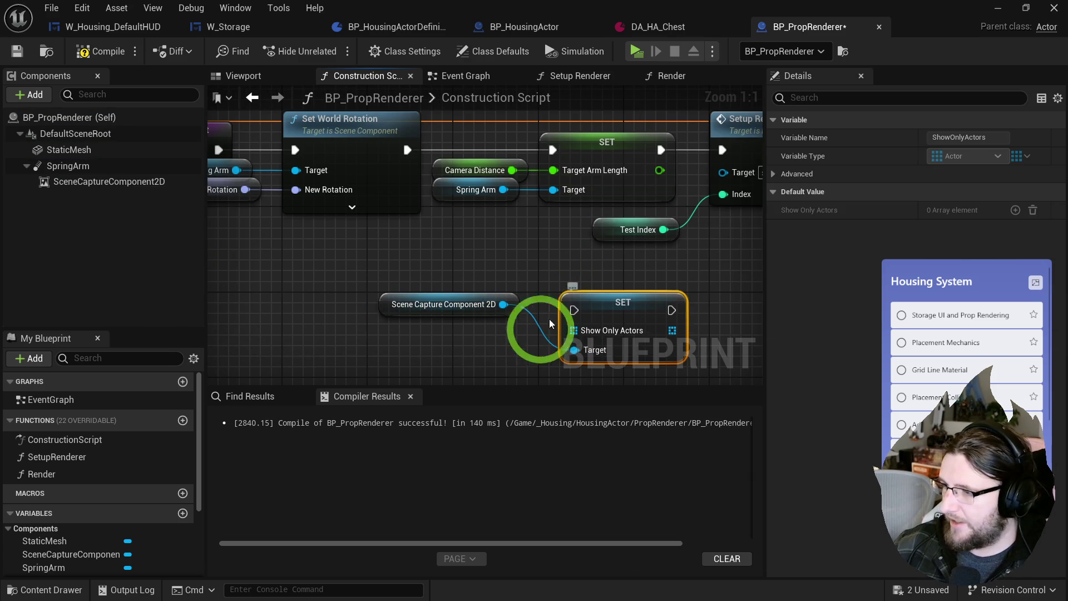
pyautogui.moveTo(589, 260); pyautogui.dragTo(532, 325)
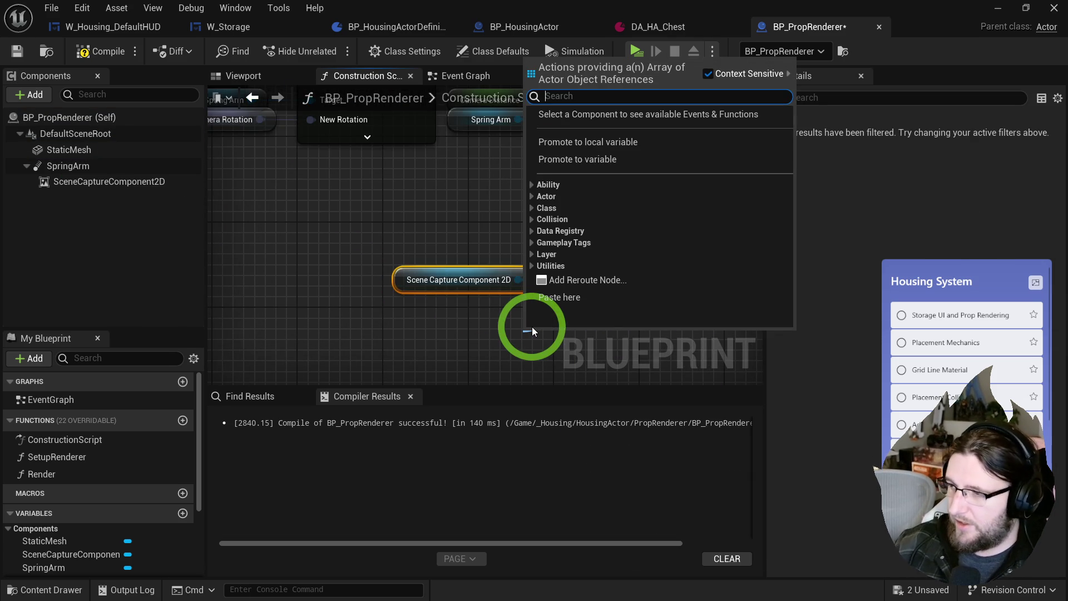
pyautogui.click(596, 355)
pyautogui.moveTo(555, 278); pyautogui.dragTo(552, 276)
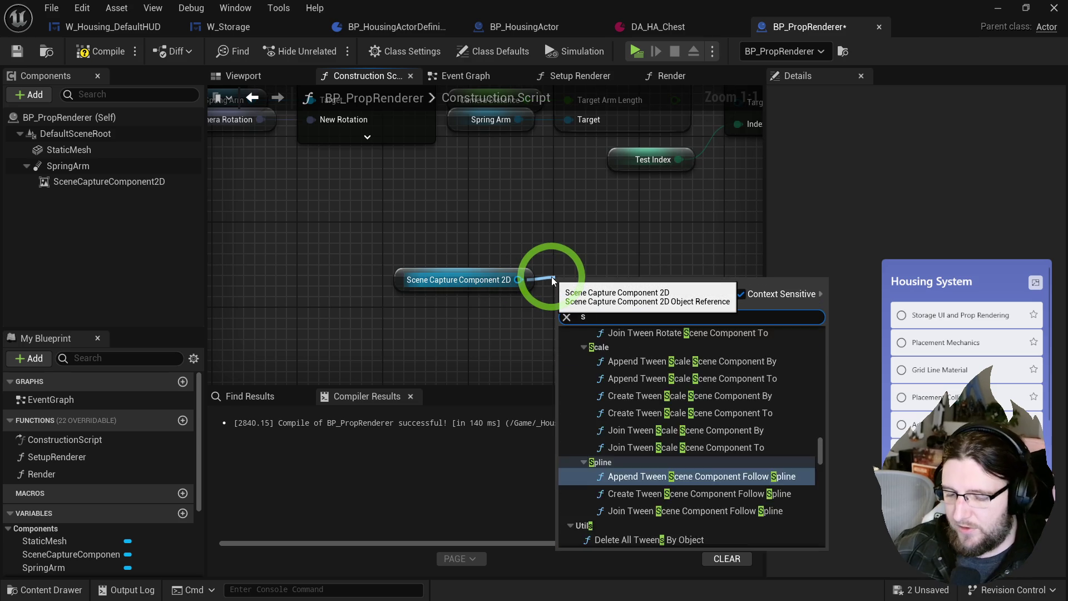
pyautogui.write('show only com')
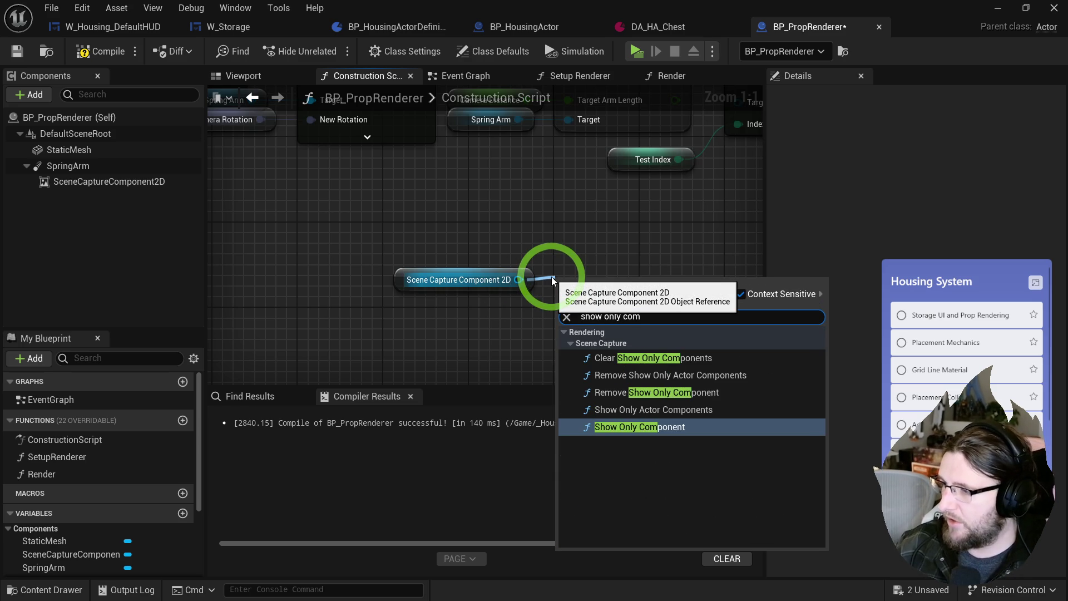
pyautogui.press('Return')
pyautogui.moveTo(68, 150)
pyautogui.mouseDown()
pyautogui.moveTo(511, 348)
pyautogui.moveTo(569, 359)
pyautogui.mouseUp()
pyautogui.moveTo(470, 341)
pyautogui.mouseDown()
pyautogui.moveTo(479, 310)
pyautogui.moveTo(643, 242)
pyautogui.mouseUp()
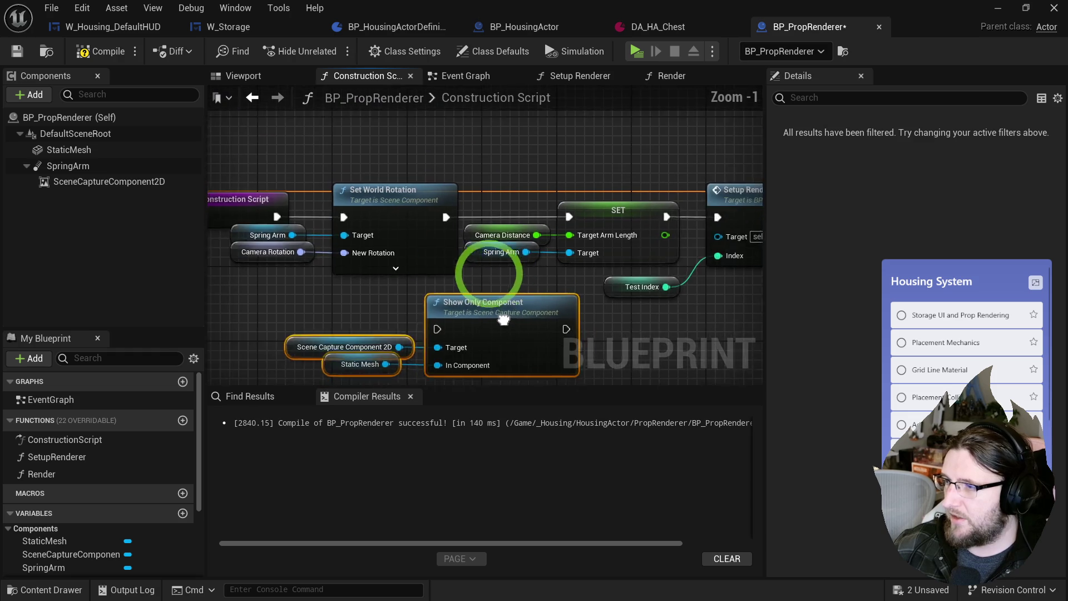
# - Chain Show Only Component between the SET node and Setup Renderer
pyautogui.click(399, 274)
pyautogui.moveTo(459, 180); pyautogui.dragTo(684, 182)
pyautogui.moveTo(617, 256); pyautogui.dragTo(484, 364)
pyautogui.moveTo(286, 309)
pyautogui.mouseDown()
pyautogui.moveTo(634, 215)
pyautogui.moveTo(581, 221)
pyautogui.mouseUp()
pyautogui.moveTo(453, 210); pyautogui.dragTo(422, 201)
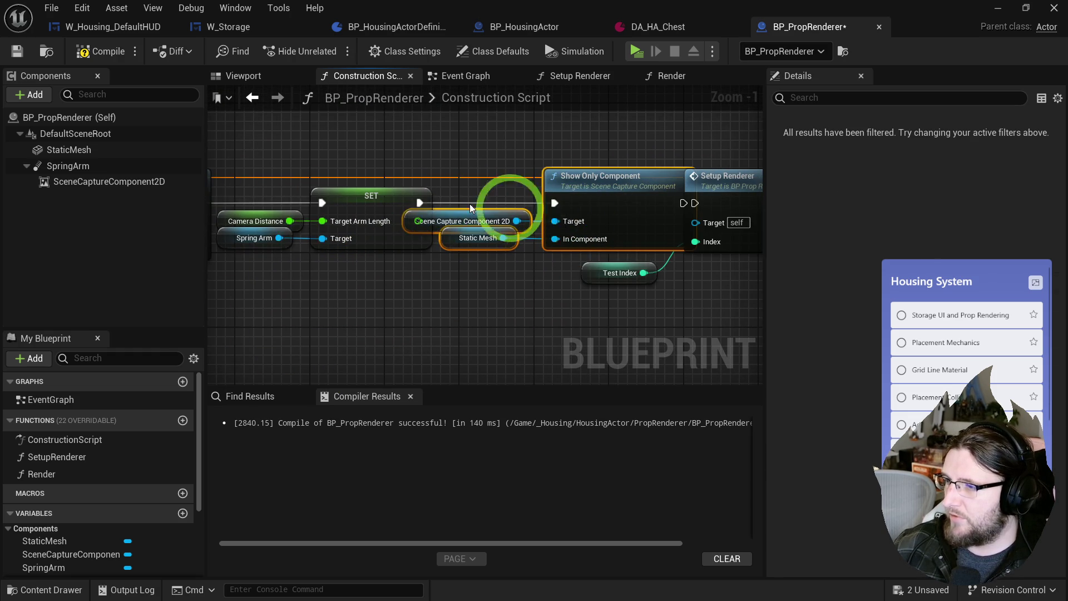
pyautogui.click(452, 325)
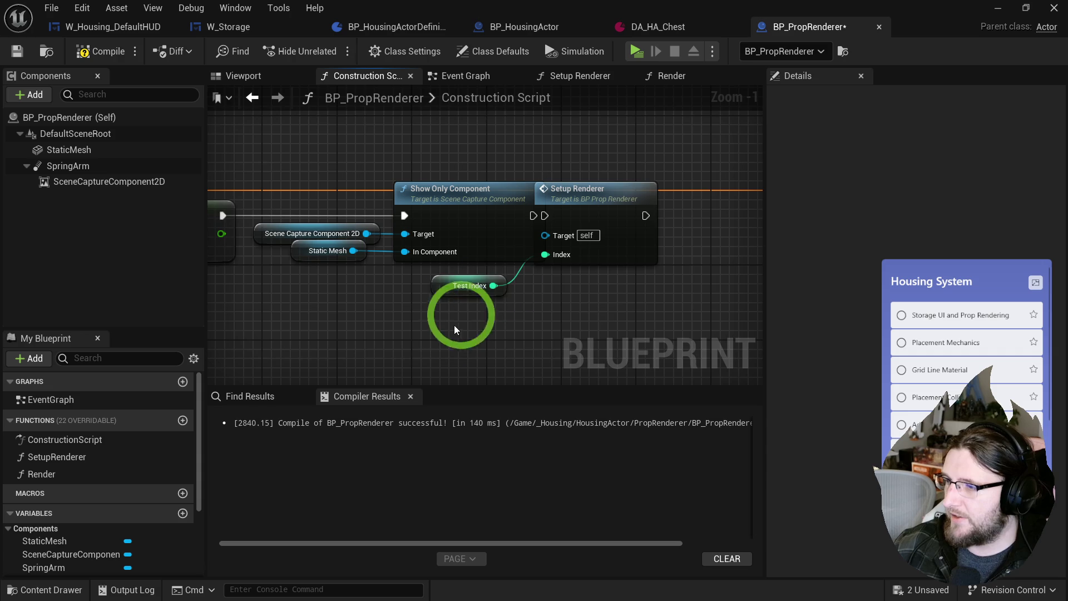
pyautogui.moveTo(608, 186)
pyautogui.mouseDown()
pyautogui.moveTo(577, 204)
pyautogui.moveTo(567, 194)
pyautogui.mouseUp()
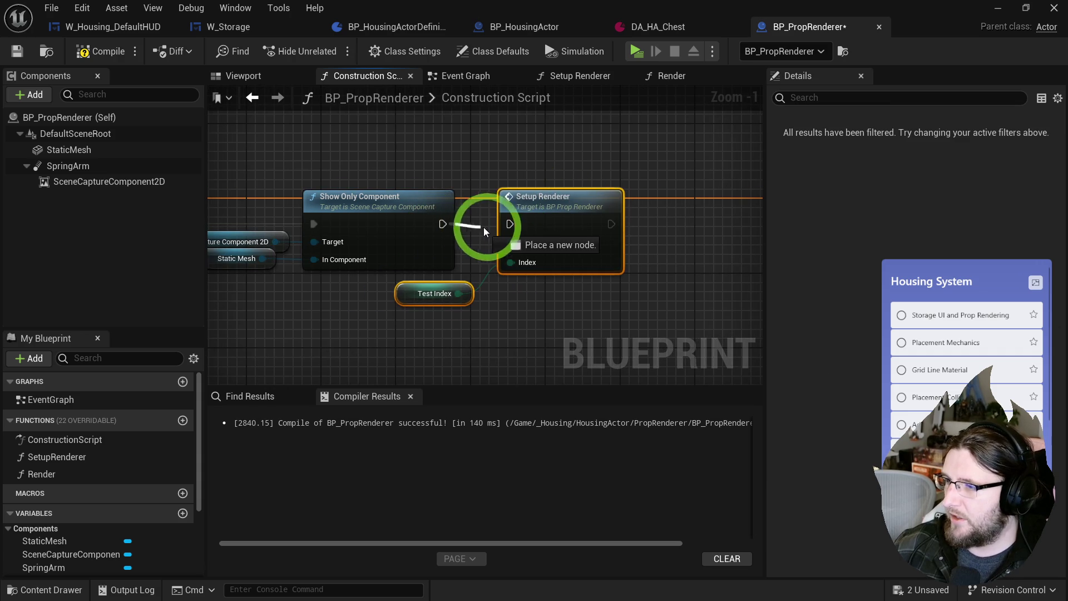
# - Collapse the setup nodes into a new function named InitRenderer, ordered above SetupRenderer
pyautogui.moveTo(715, 303); pyautogui.dragTo(412, 206)
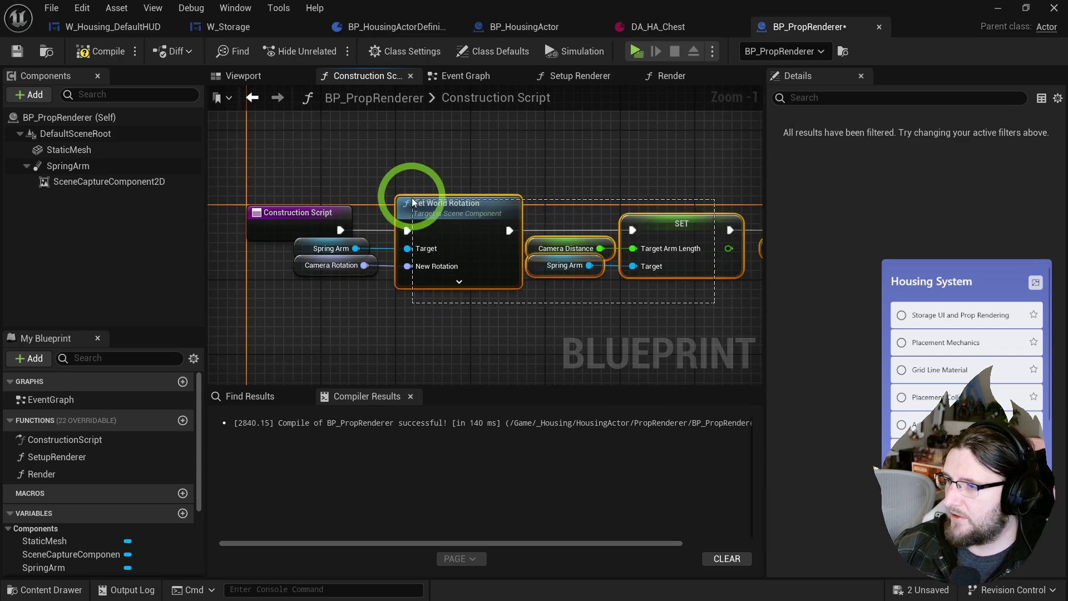
pyautogui.moveTo(373, 256); pyautogui.dragTo(374, 257)
pyautogui.rightClick(435, 208)
pyautogui.click(495, 413)
pyautogui.write('Init Renderer')
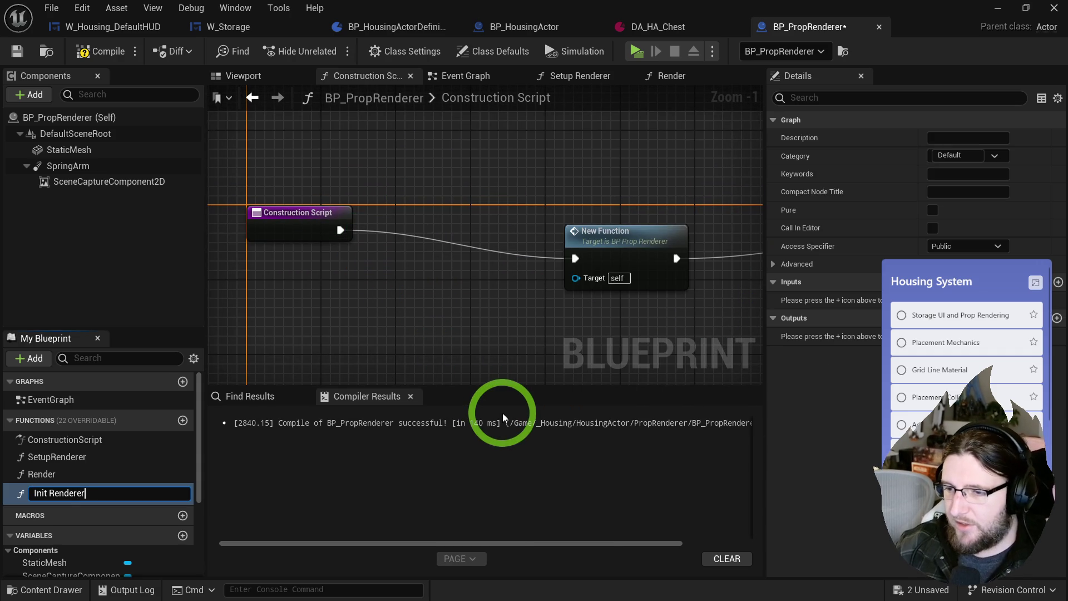
pyautogui.press('Return')
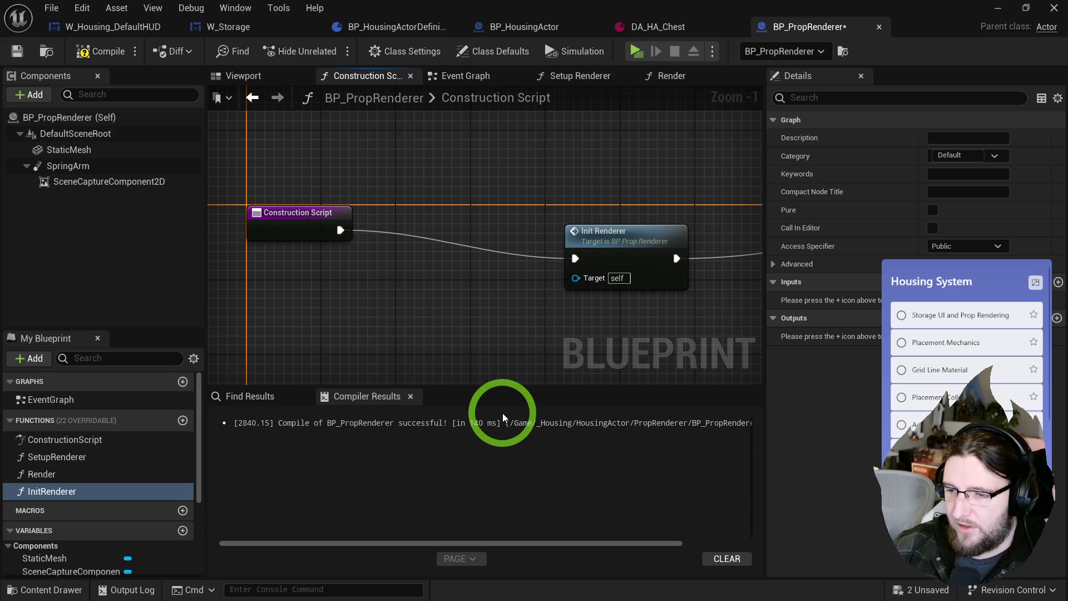
pyautogui.moveTo(57, 456); pyautogui.dragTo(56, 456)
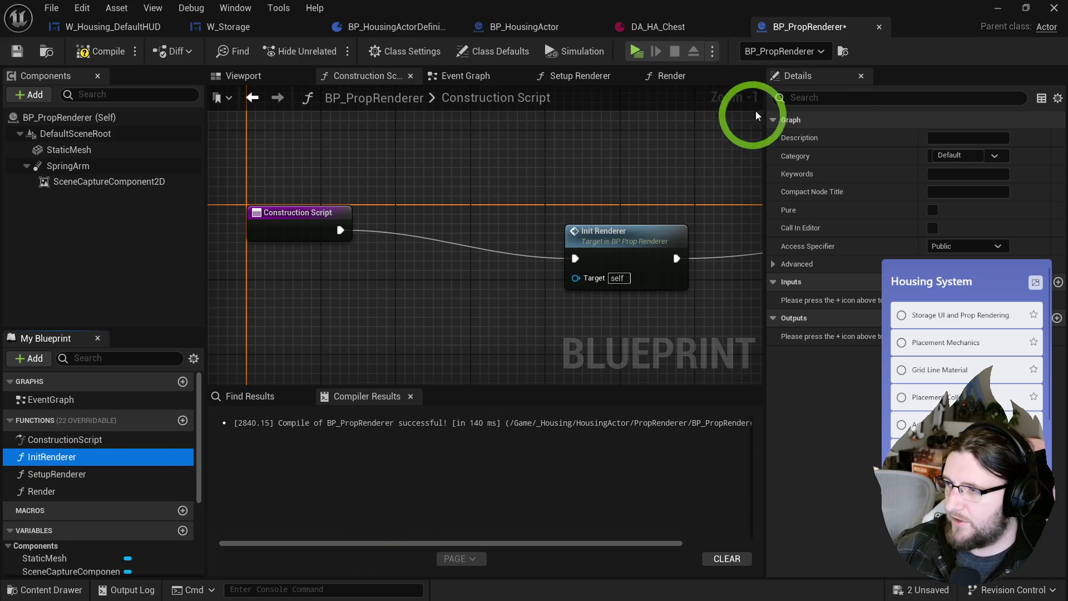
# - Open the Init Renderer graph, compile the blueprint, and select the scene capture component
pyautogui.moveTo(581, 229)
pyautogui.mouseDown()
pyautogui.moveTo(442, 203)
pyautogui.moveTo(460, 215)
pyautogui.moveTo(410, 212)
pyautogui.mouseUp()
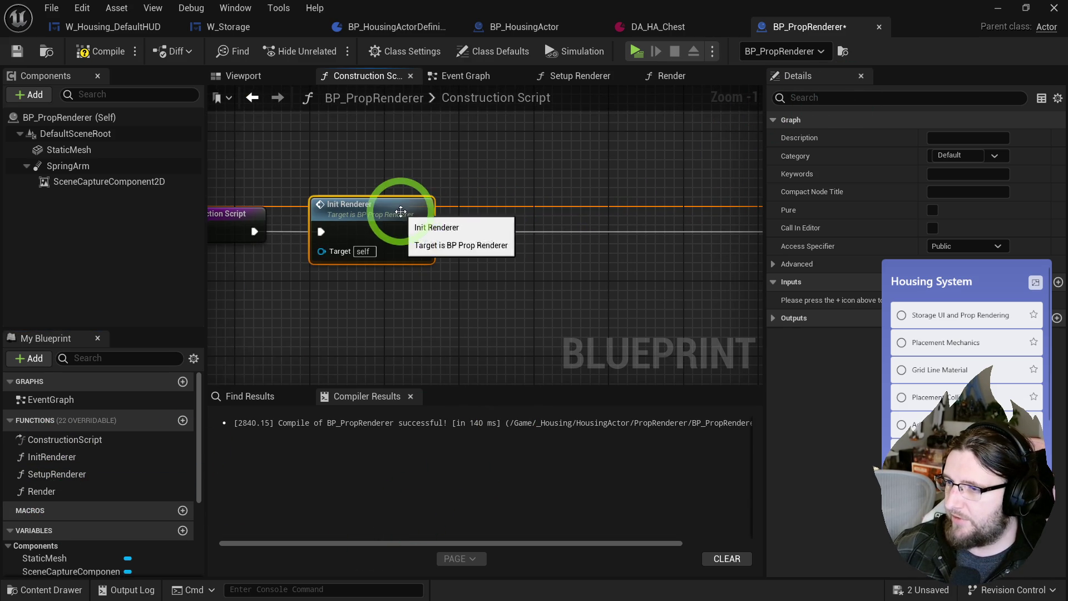
pyautogui.scroll(-2, 608, 278)
pyautogui.moveTo(608, 278)
pyautogui.mouseDown()
pyautogui.moveTo(360, 318)
pyautogui.moveTo(431, 189)
pyautogui.moveTo(508, 238)
pyautogui.moveTo(615, 221)
pyautogui.moveTo(358, 231)
pyautogui.moveTo(499, 244)
pyautogui.mouseUp()
pyautogui.click(540, 186)
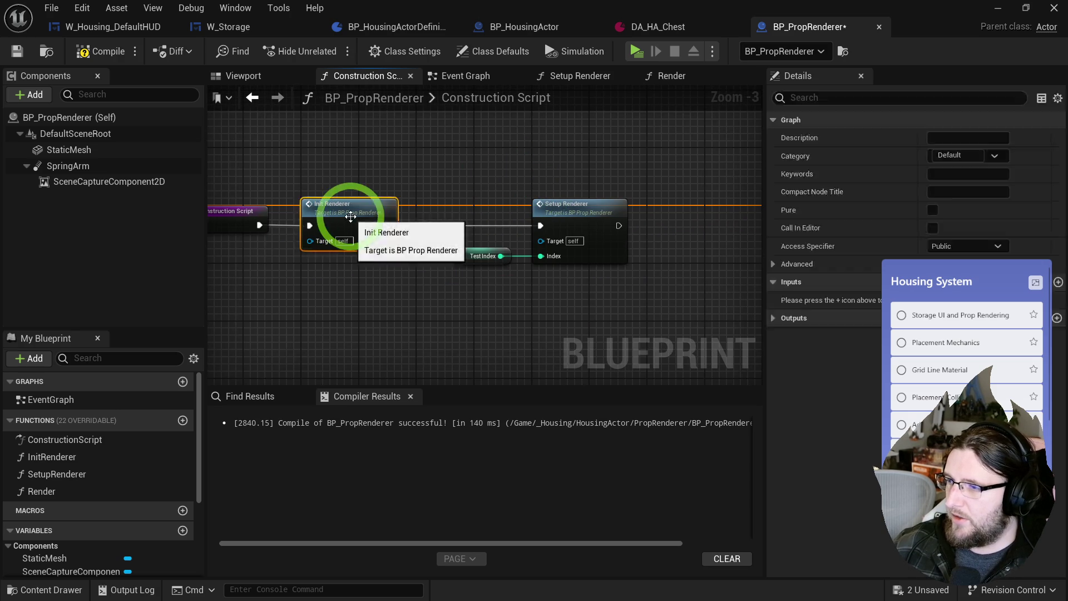
pyautogui.doubleClick(320, 221)
pyautogui.moveTo(455, 238)
pyautogui.mouseDown()
pyautogui.moveTo(399, 303)
pyautogui.moveTo(691, 179)
pyautogui.moveTo(334, 267)
pyautogui.moveTo(536, 222)
pyautogui.moveTo(596, 190)
pyautogui.moveTo(229, 190)
pyautogui.mouseUp()
pyautogui.click(371, 190)
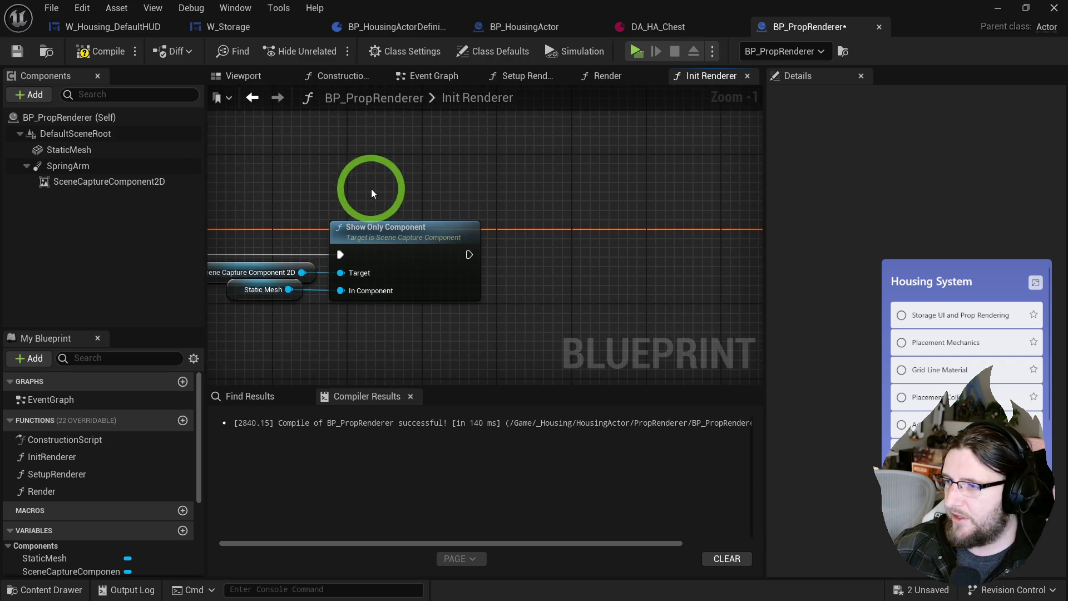
pyautogui.click(106, 51)
pyautogui.moveTo(379, 212); pyautogui.dragTo(518, 200)
pyautogui.click(106, 184)
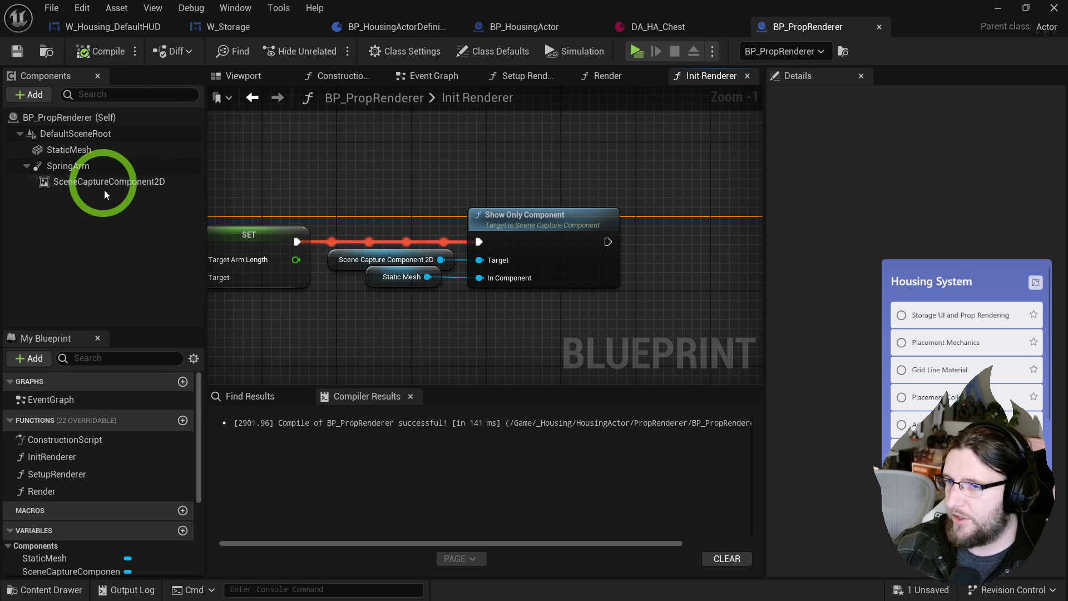
pyautogui.click(788, 139)
# - Turn off Anti-aliasing, Atmosphere, BSP, Cloud, Decals, Fog, Landscape, Particle Sprites and Skeletal Meshes flags
pyautogui.click(811, 96)
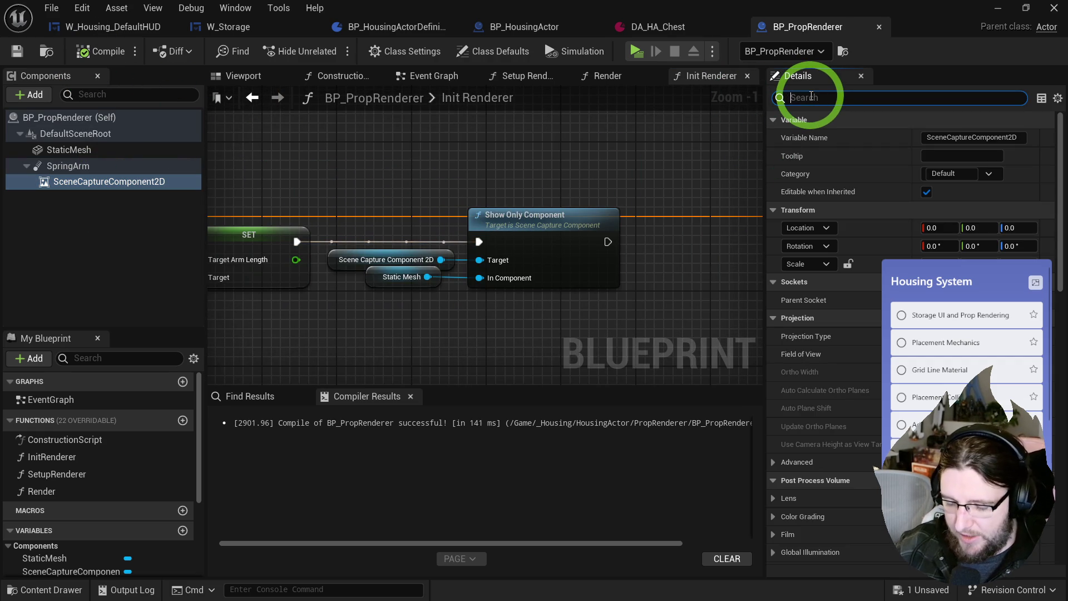
pyautogui.write('pos')
pyautogui.doubleClick(811, 96)
pyautogui.write('flags')
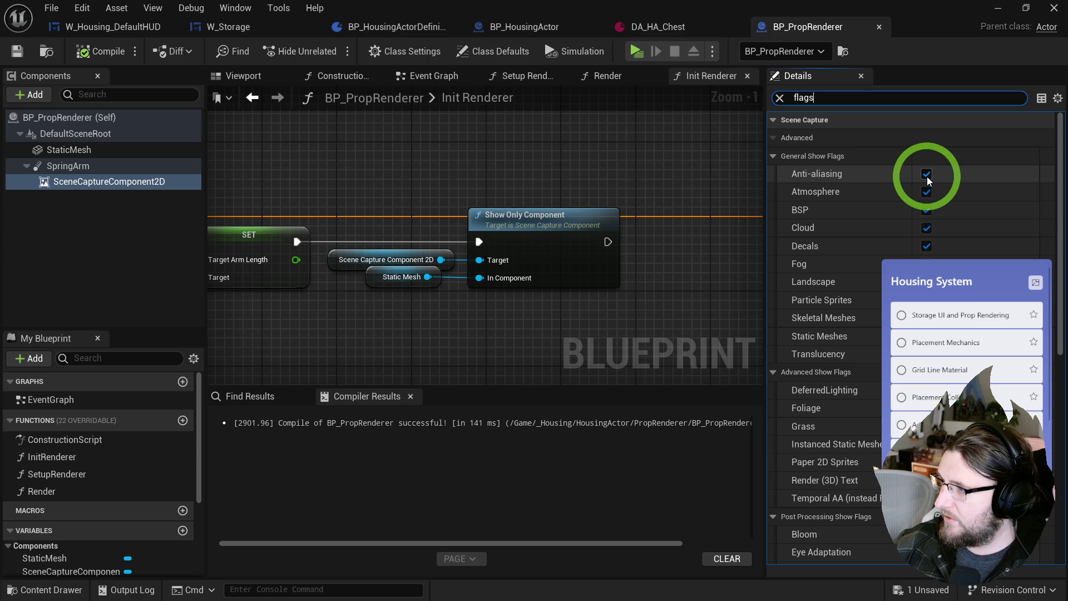
pyautogui.click(926, 176)
pyautogui.click(927, 192)
pyautogui.click(927, 210)
pyautogui.click(926, 228)
pyautogui.click(926, 246)
pyautogui.click(926, 263)
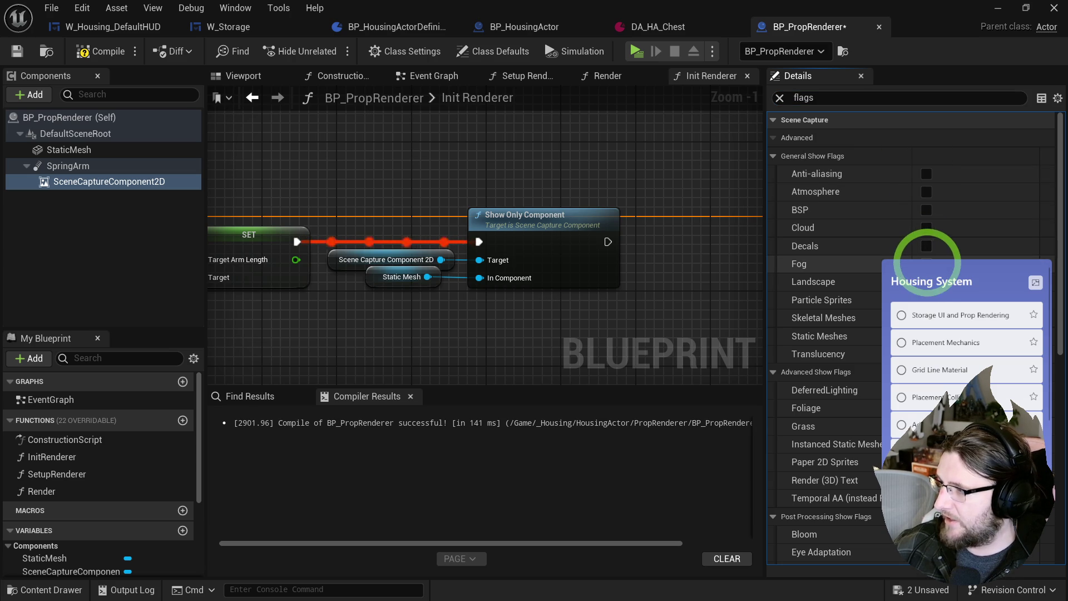
pyautogui.click(926, 300)
pyautogui.click(927, 317)
pyautogui.click(926, 336)
pyautogui.click(926, 354)
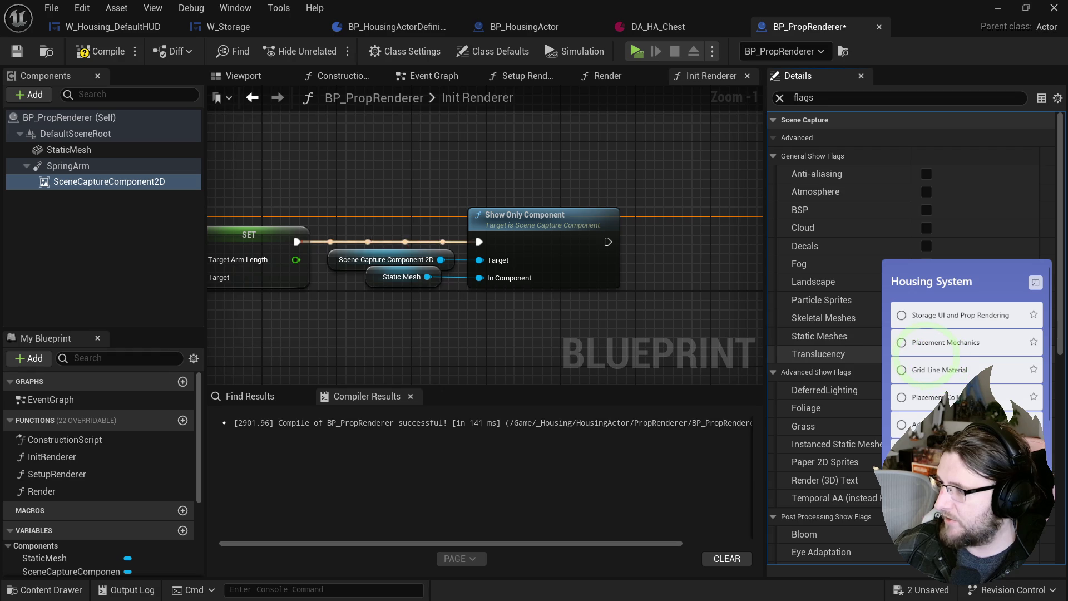
# - Keep Translucency on and turn off the Foliage and Render (3D) Text show flags
pyautogui.scroll(-5, 912, 345)
pyautogui.click(885, 217)
pyautogui.click(926, 205)
pyautogui.click(950, 250)
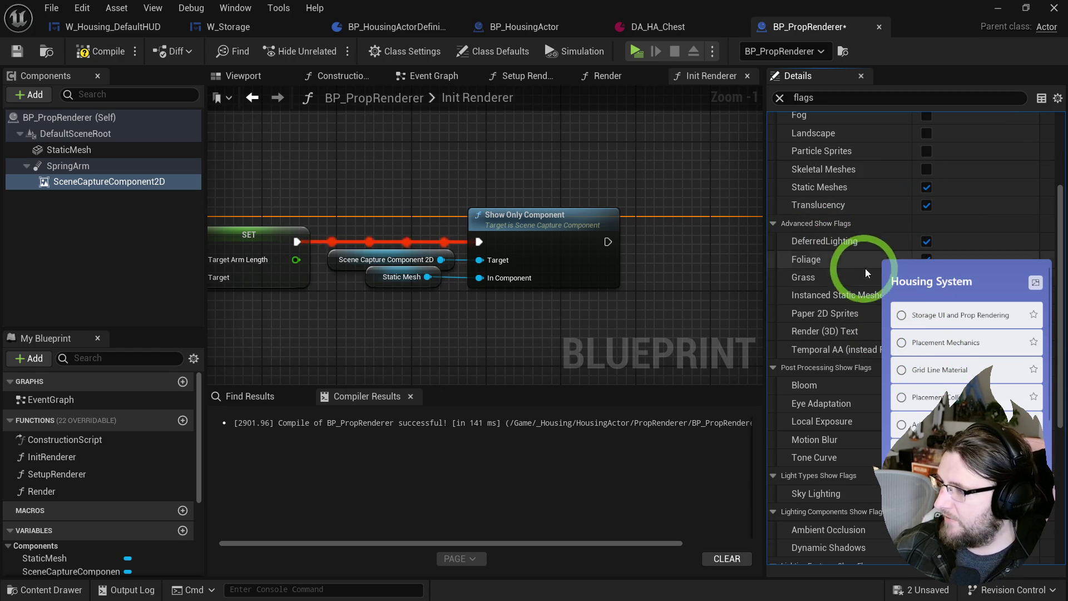
pyautogui.click(925, 259)
pyautogui.click(926, 259)
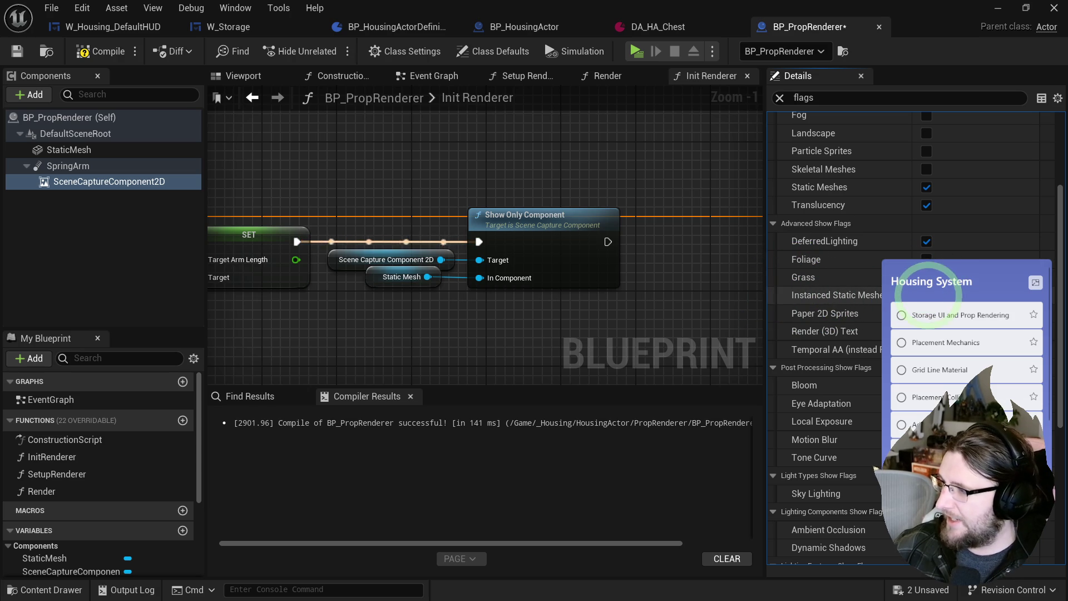
pyautogui.click(925, 331)
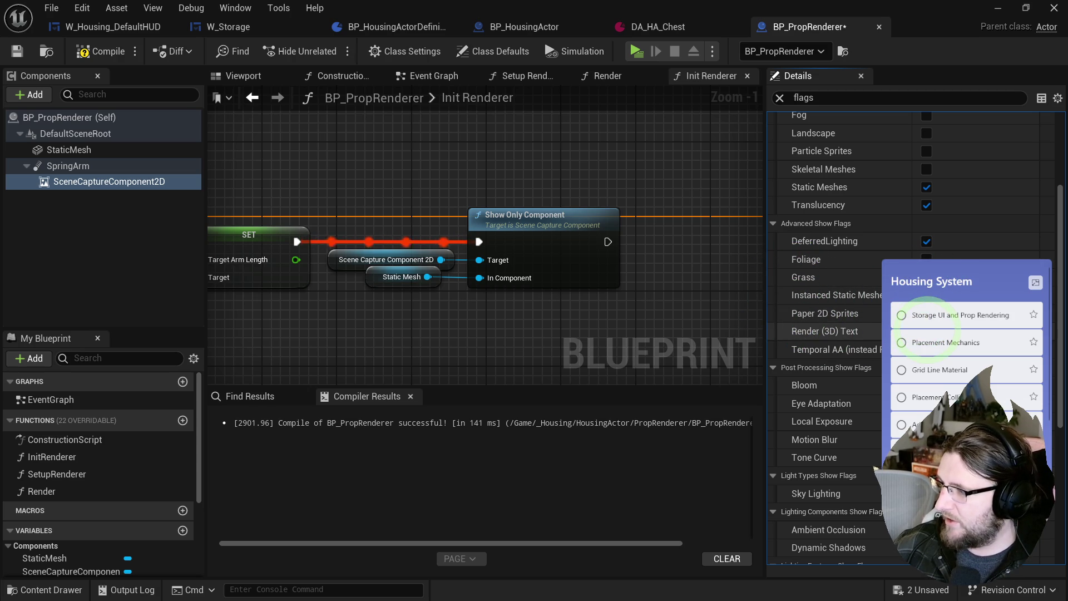
# - Turn off the Bloom, Motion Blur and Tone Curve post-processing show flags
pyautogui.scroll(-5, 865, 351)
pyautogui.click(799, 262)
pyautogui.click(925, 257)
pyautogui.click(859, 318)
pyautogui.click(928, 327)
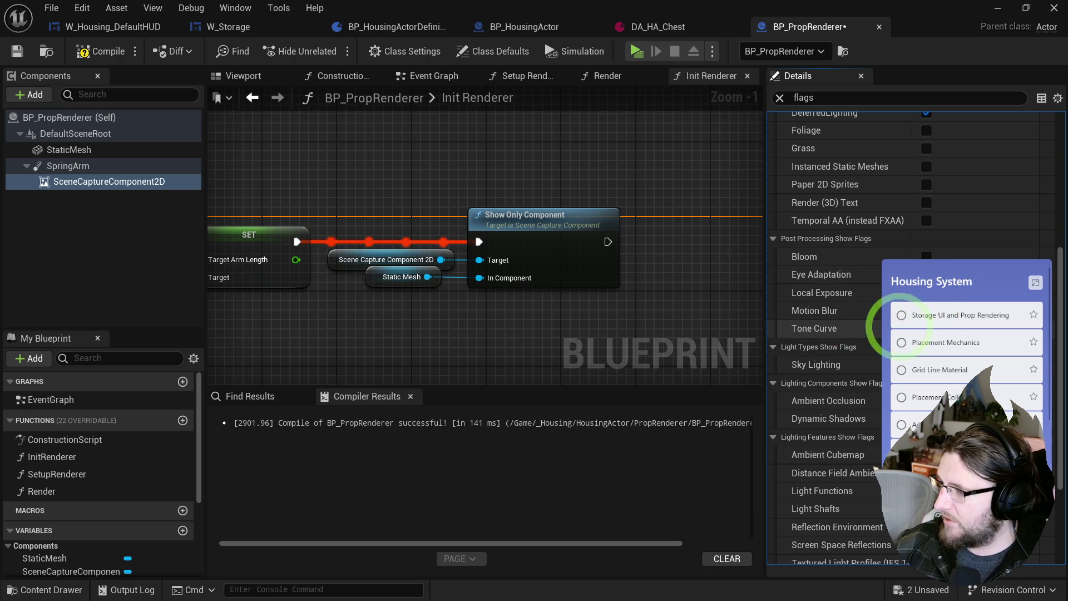
pyautogui.scroll(-2, 869, 359)
# - Compile BP_PropRenderer and clear the 'flags' search filter in the Details panel
pyautogui.click(895, 260)
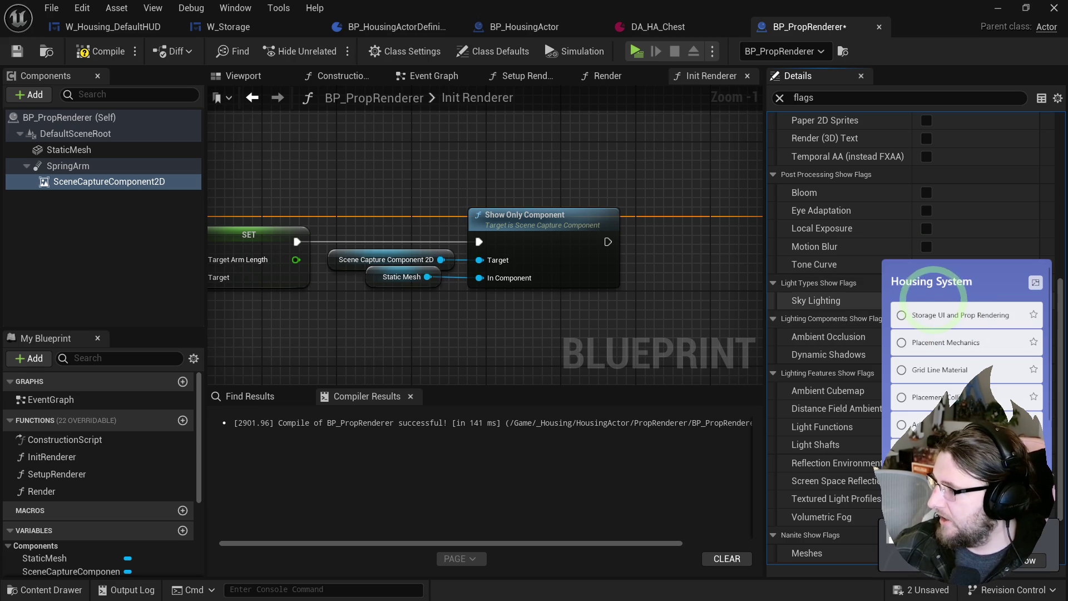
pyautogui.scroll(-1, 839, 339)
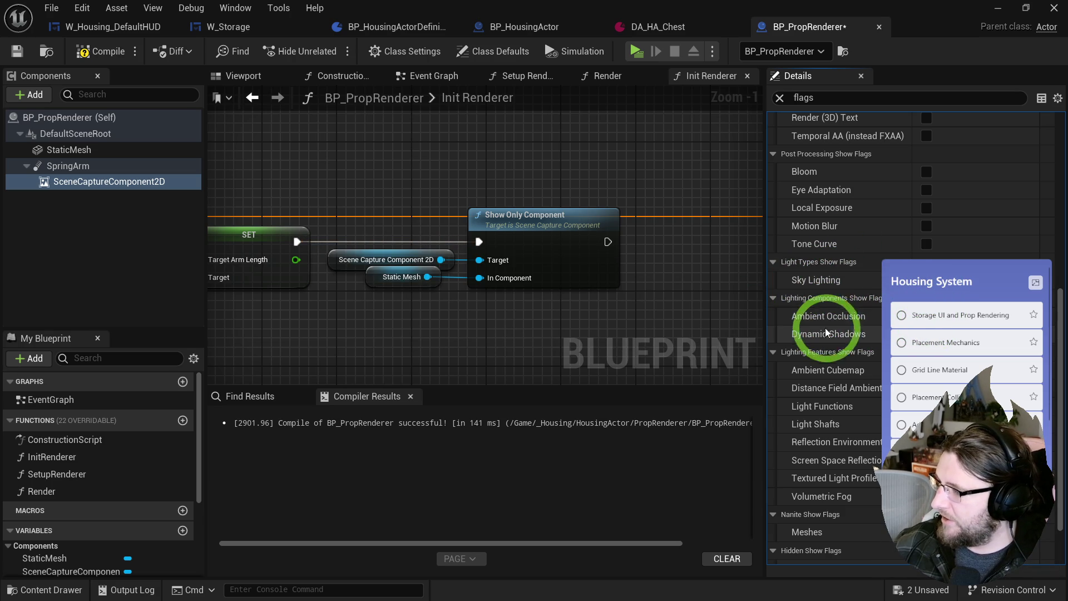
pyautogui.scroll(-2, 832, 372)
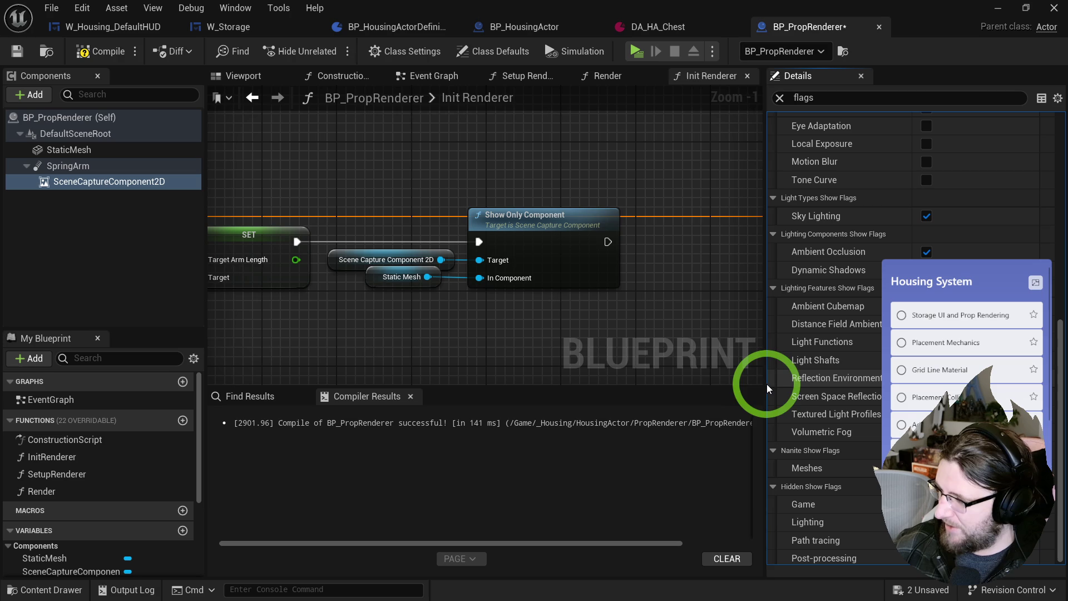
pyautogui.scroll(-1, 834, 429)
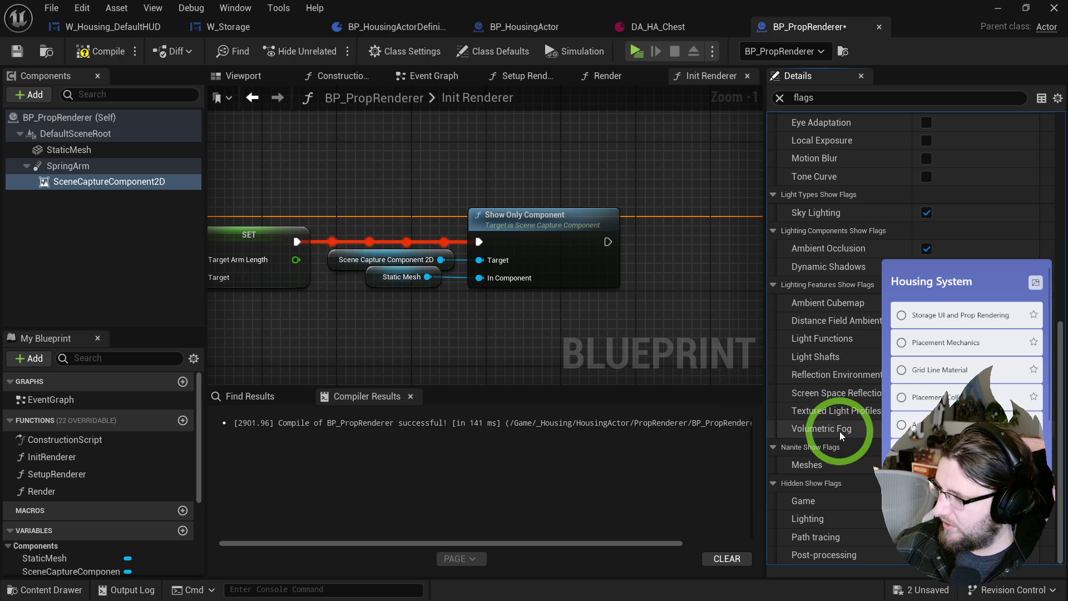
pyautogui.moveTo(635, 335); pyautogui.dragTo(575, 337)
pyautogui.click(89, 50)
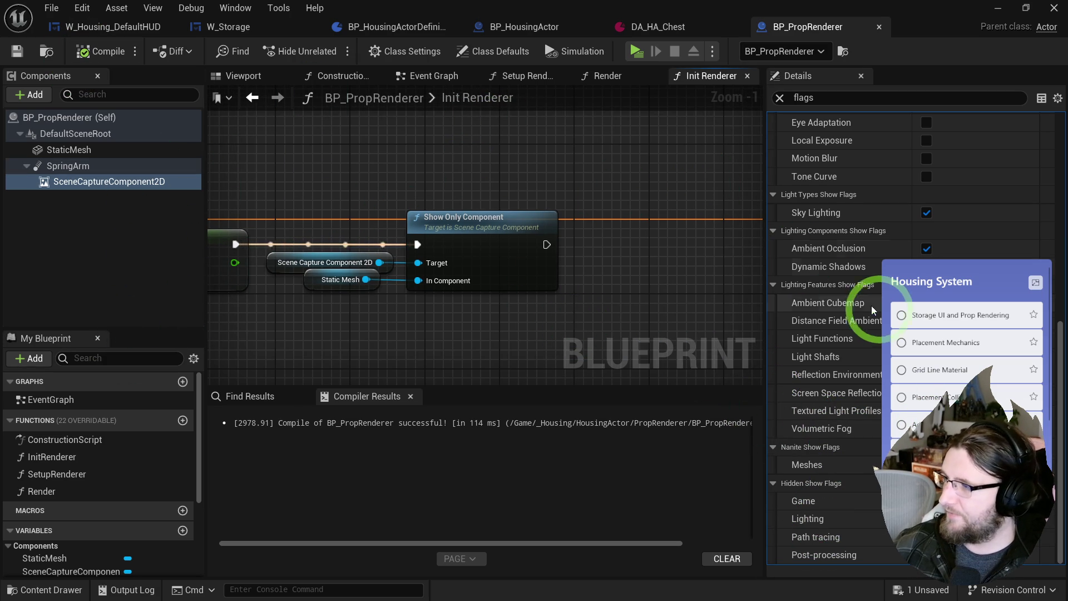
pyautogui.scroll(10, 890, 278)
pyautogui.click(780, 98)
# - Glance at the Render function graph, then return to the Init Renderer graph
pyautogui.scroll(-12, 867, 322)
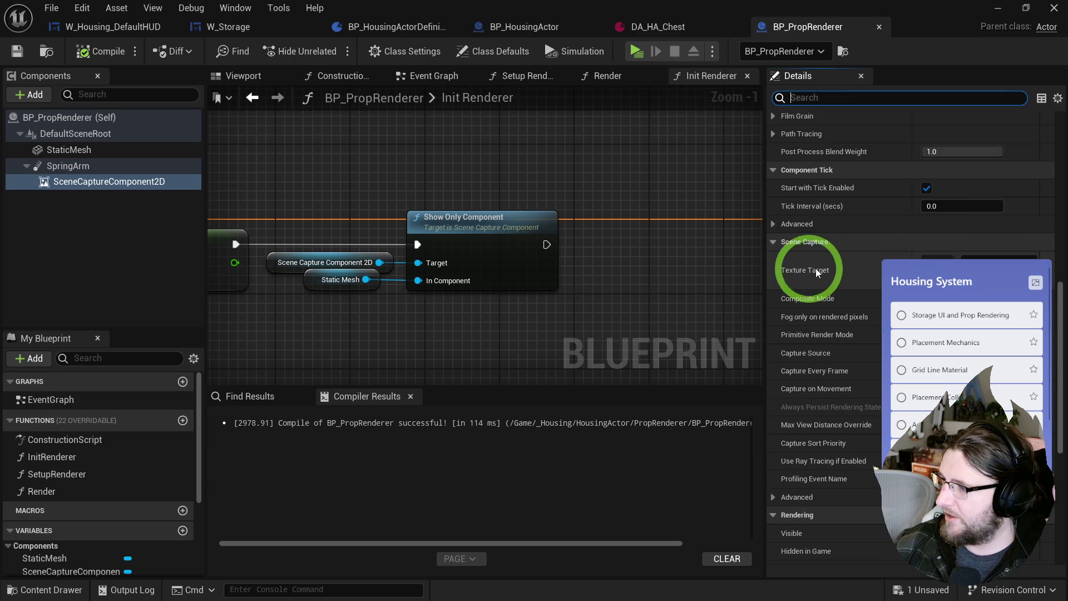
pyautogui.moveTo(600, 245); pyautogui.dragTo(494, 232)
pyautogui.click(589, 78)
pyautogui.click(706, 76)
pyautogui.click(62, 184)
pyautogui.moveTo(748, 83); pyautogui.dragTo(604, 78)
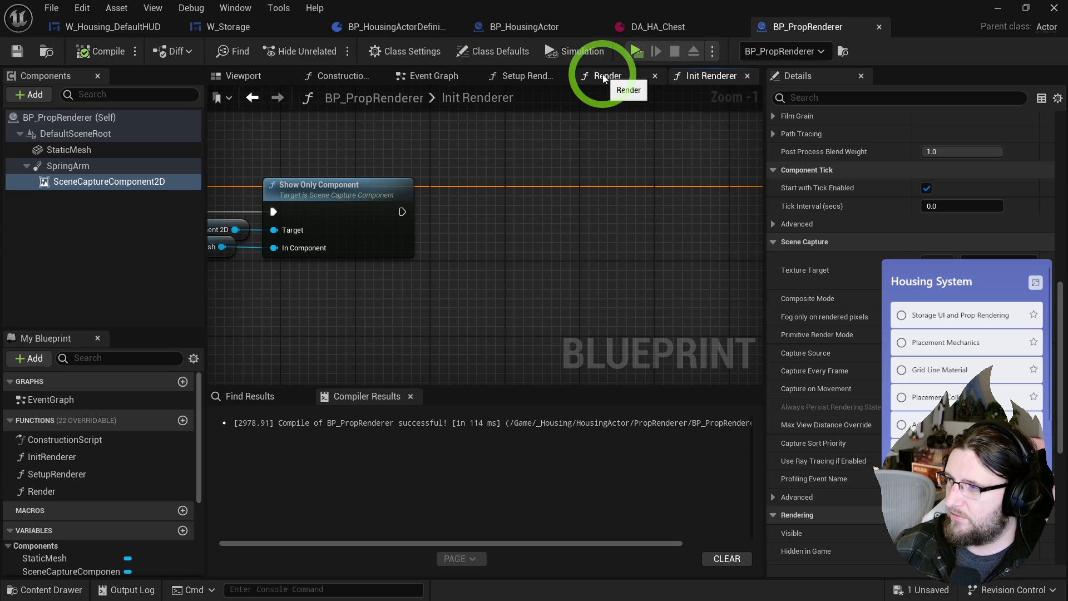
pyautogui.moveTo(603, 78); pyautogui.dragTo(607, 76)
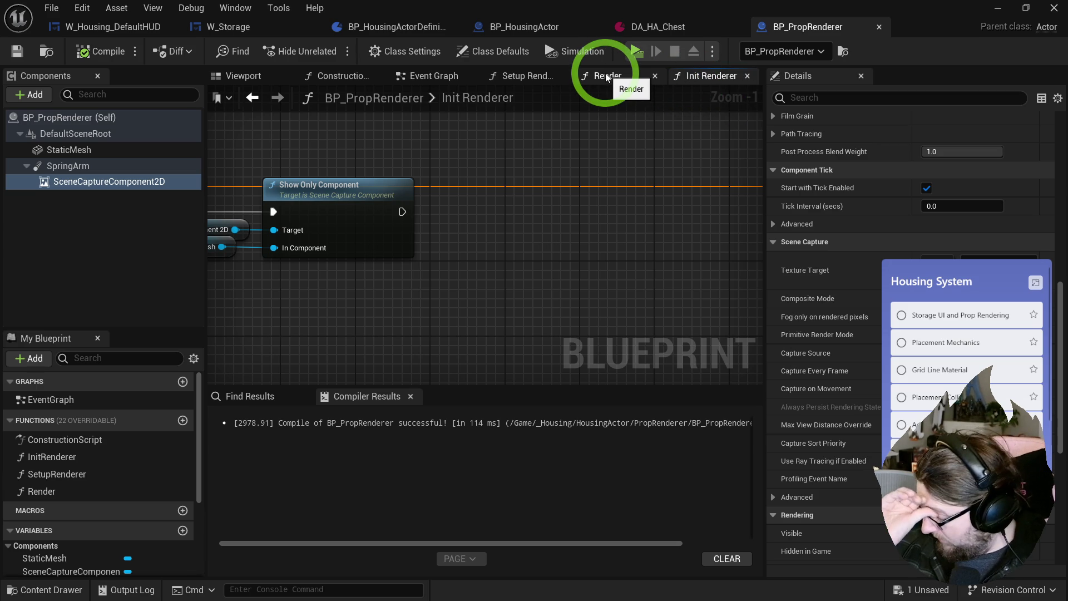
pyautogui.rightClick(513, 241)
# - Add a Create Render Target 2D node with Width promoted to RenderSize, also feeding Height
pyautogui.write('create render targ')
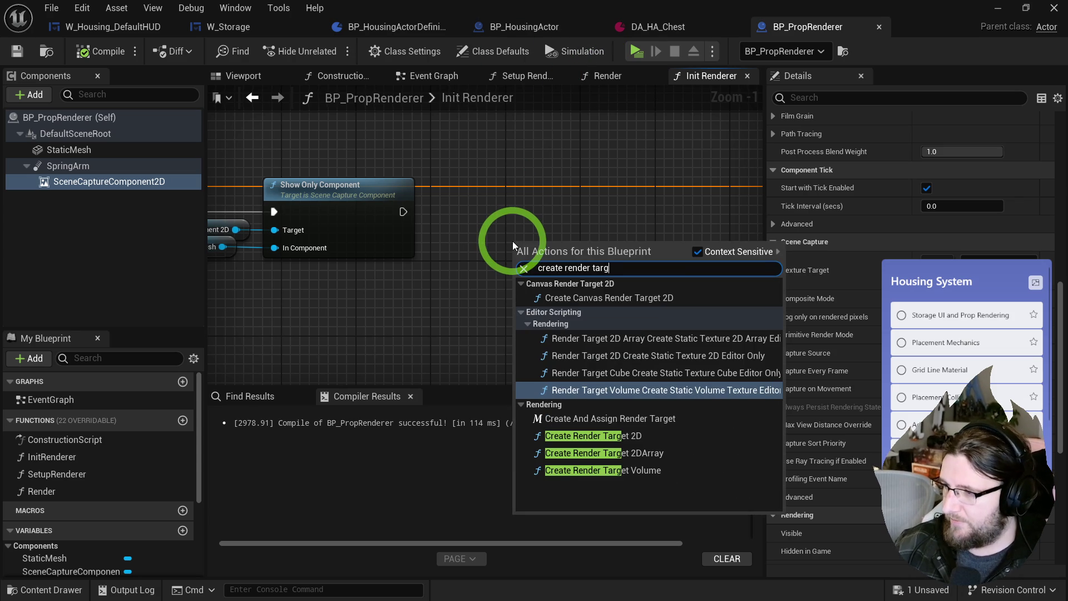
pyautogui.click(589, 438)
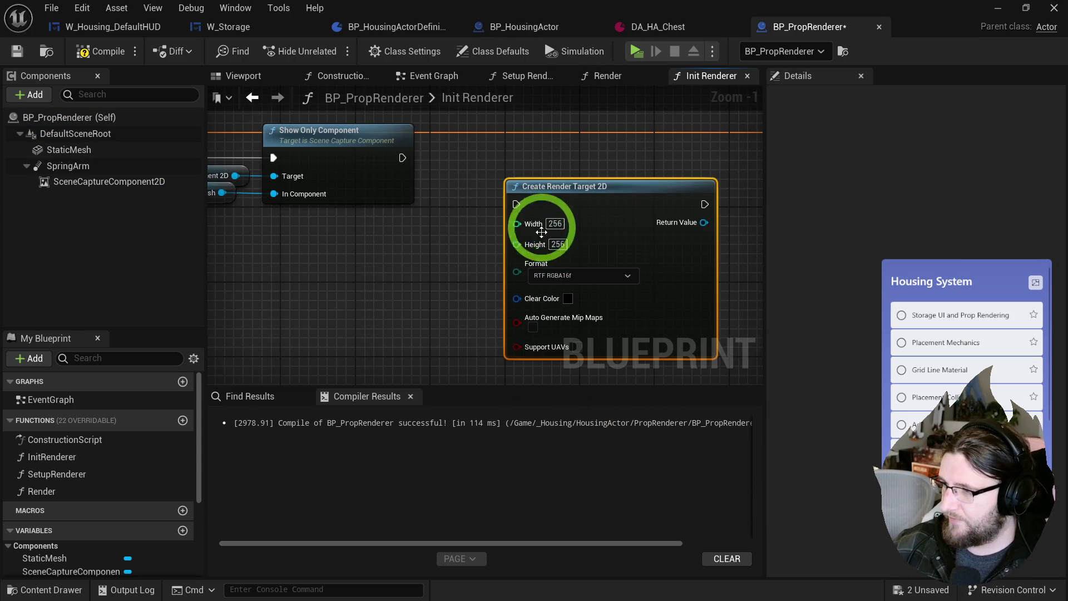
pyautogui.rightClick(524, 223)
pyautogui.click(525, 271)
pyautogui.write('RenderSize')
pyautogui.press('Return')
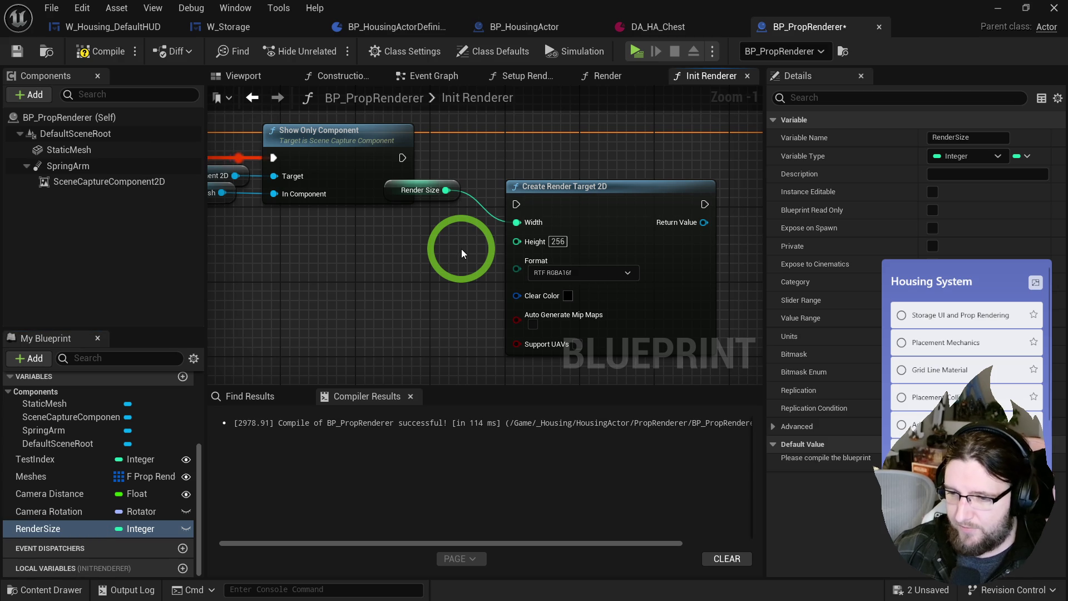
pyautogui.click(56, 531)
pyautogui.press('Return')
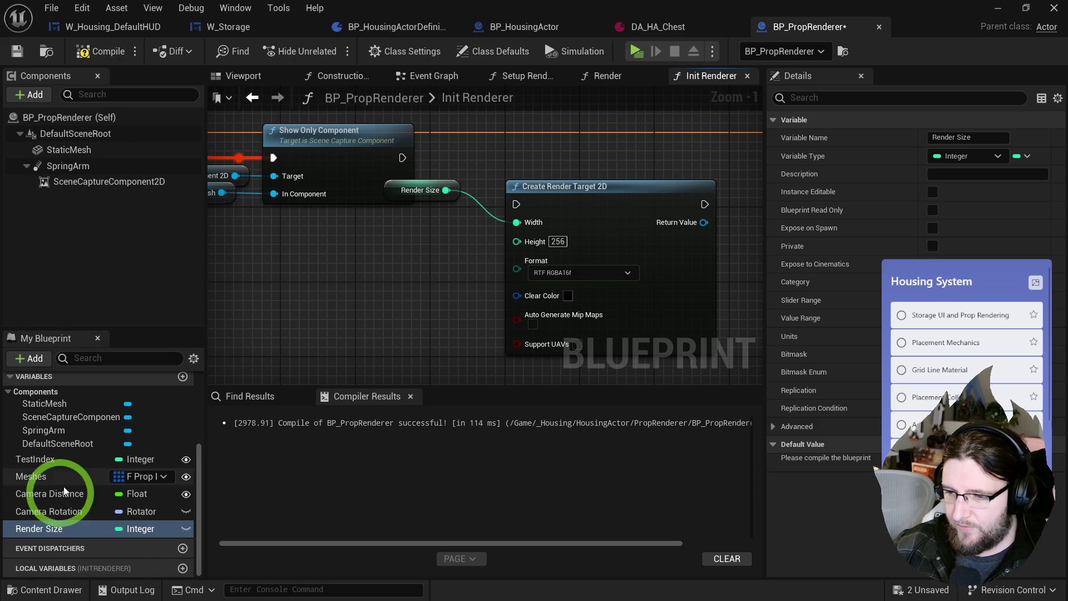
pyautogui.moveTo(48, 529)
pyautogui.mouseDown()
pyautogui.moveTo(49, 493)
pyautogui.moveTo(32, 495)
pyautogui.moveTo(526, 242)
pyautogui.moveTo(516, 246)
pyautogui.mouseUp()
pyautogui.moveTo(446, 190)
pyautogui.mouseDown()
pyautogui.moveTo(428, 219)
pyautogui.moveTo(516, 240)
pyautogui.mouseUp()
pyautogui.click(429, 236)
pyautogui.press('Delete')
pyautogui.moveTo(416, 208); pyautogui.dragTo(453, 236)
# - Reposition the Render Size and render target nodes, keeping the RTF RGBA16f format
pyautogui.keyDown('ctrl'); pyautogui.click(562, 190); pyautogui.keyUp('ctrl')
pyautogui.moveTo(562, 191)
pyautogui.mouseDown()
pyautogui.moveTo(539, 221)
pyautogui.moveTo(552, 244)
pyautogui.moveTo(459, 322)
pyautogui.mouseUp()
pyautogui.moveTo(461, 262)
pyautogui.mouseDown()
pyautogui.moveTo(416, 246)
pyautogui.moveTo(464, 268)
pyautogui.moveTo(461, 286)
pyautogui.moveTo(412, 265)
pyautogui.moveTo(399, 309)
pyautogui.mouseUp()
pyautogui.scroll(1, 464, 268)
pyautogui.click(466, 279)
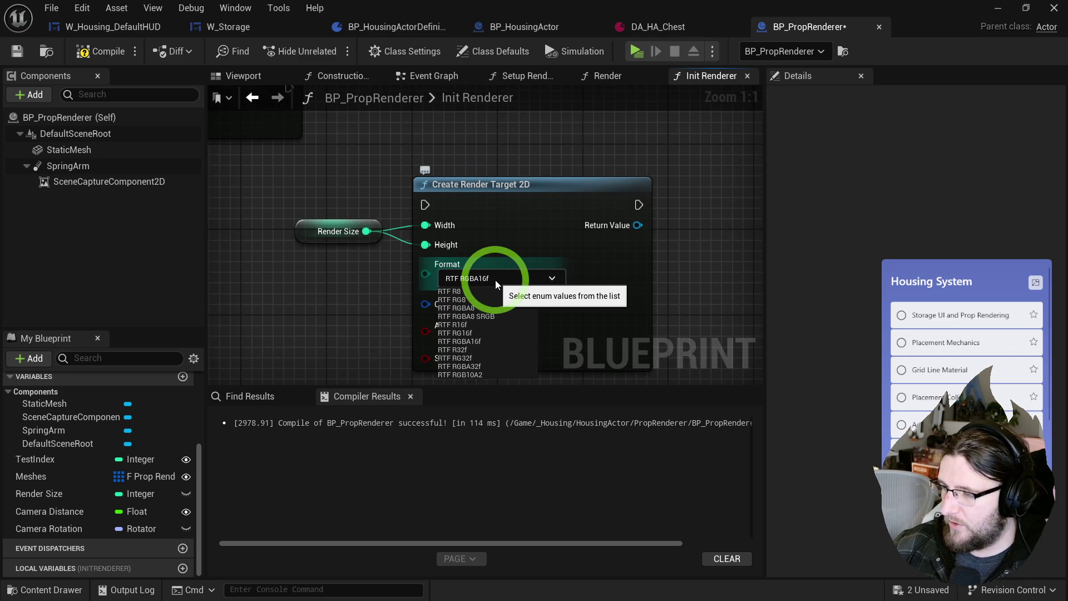
pyautogui.click(495, 279)
pyautogui.scroll(-2, 390, 190)
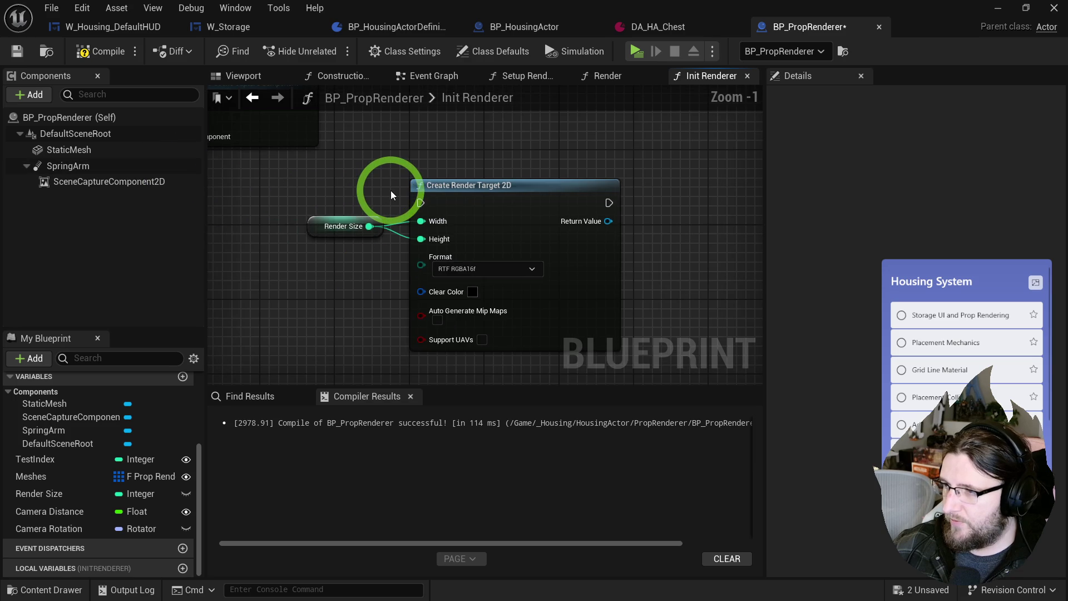
pyautogui.rightClick(613, 288)
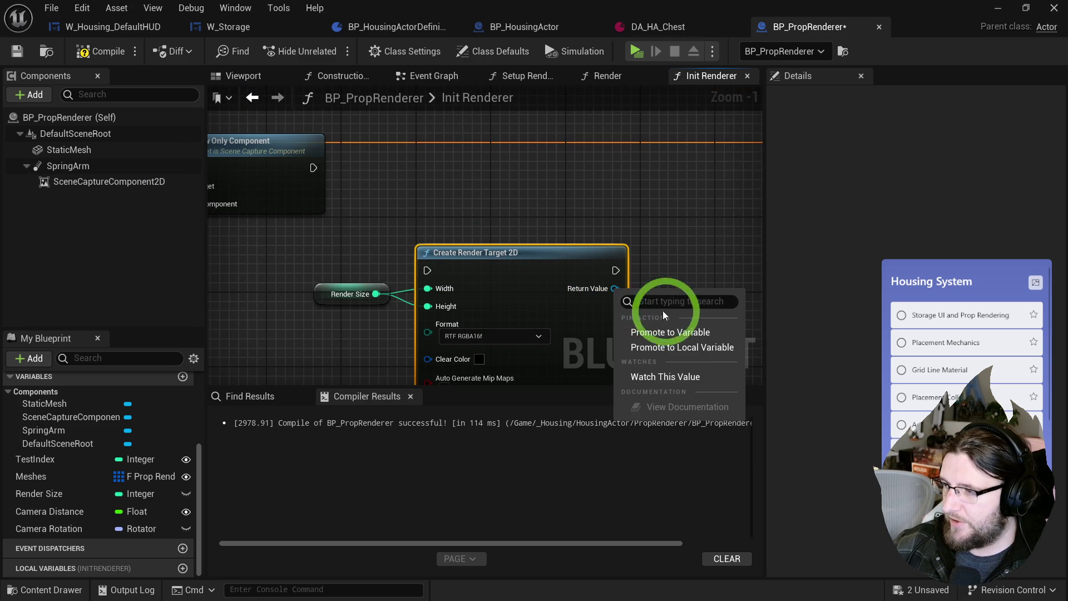
# - Promote the render target's Return Value to a new variable named RenderTarget
pyautogui.click(690, 332)
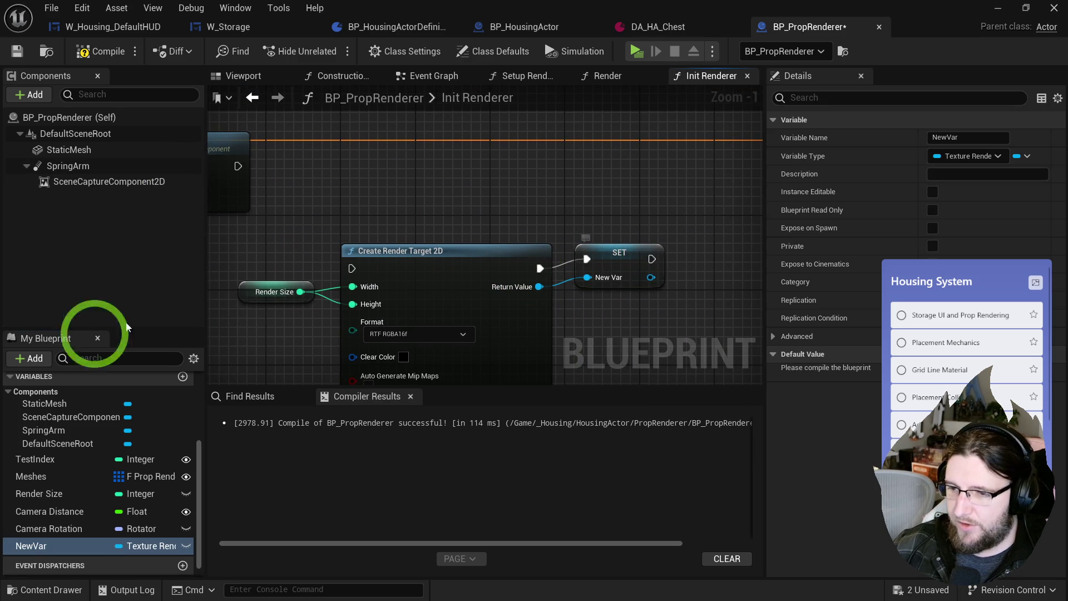
pyautogui.doubleClick(54, 544)
pyautogui.write('derTarget')
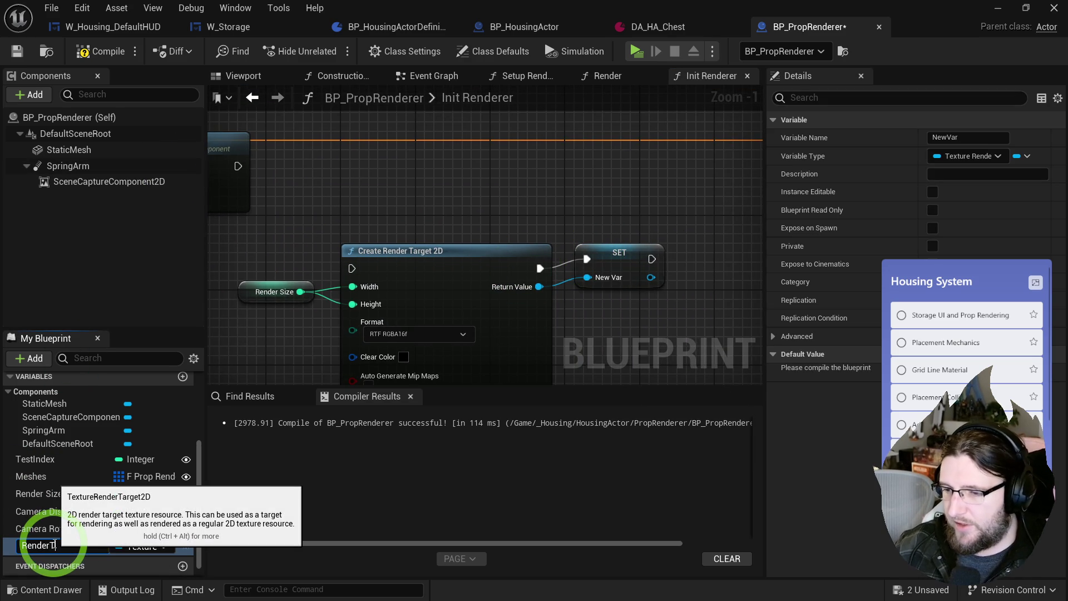
pyautogui.press('Return')
# - Add a validated RenderTarget get so the render target is created only when Is Not Valid
pyautogui.moveTo(53, 543); pyautogui.dragTo(335, 181)
pyautogui.rightClick(341, 205)
pyautogui.click(390, 488)
pyautogui.moveTo(238, 166)
pyautogui.mouseDown()
pyautogui.moveTo(384, 186)
pyautogui.moveTo(344, 194)
pyautogui.moveTo(367, 156)
pyautogui.mouseUp()
pyautogui.moveTo(443, 186)
pyautogui.mouseDown()
pyautogui.moveTo(429, 267)
pyautogui.moveTo(352, 268)
pyautogui.mouseUp()
pyautogui.moveTo(278, 303); pyautogui.dragTo(612, 262)
pyautogui.moveTo(431, 253)
pyautogui.mouseDown()
pyautogui.moveTo(477, 255)
pyautogui.moveTo(590, 218)
pyautogui.moveTo(462, 213)
pyautogui.mouseUp()
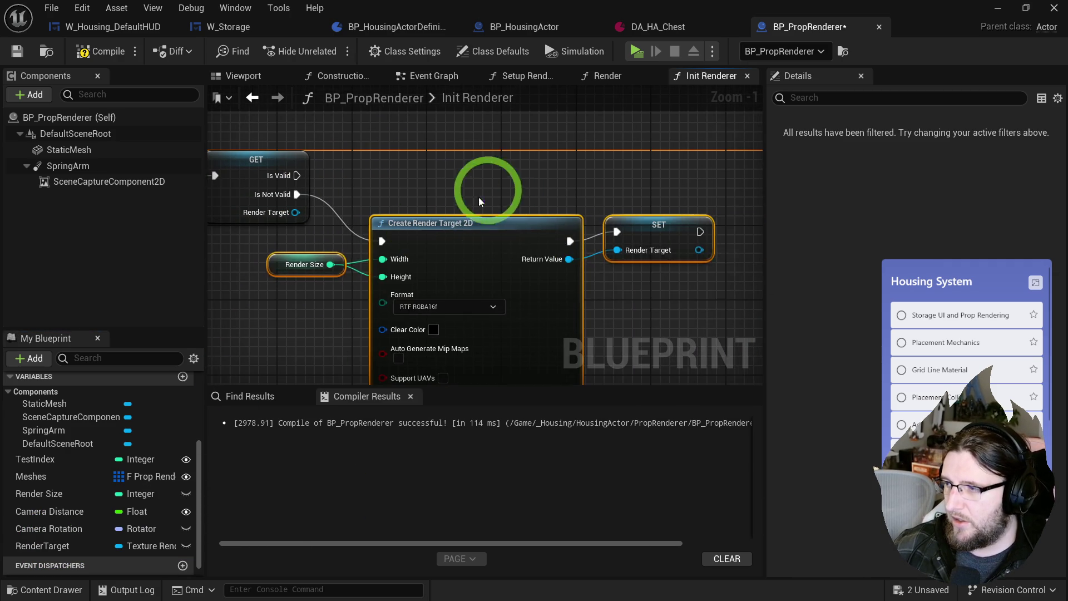
pyautogui.moveTo(214, 187); pyautogui.dragTo(357, 178)
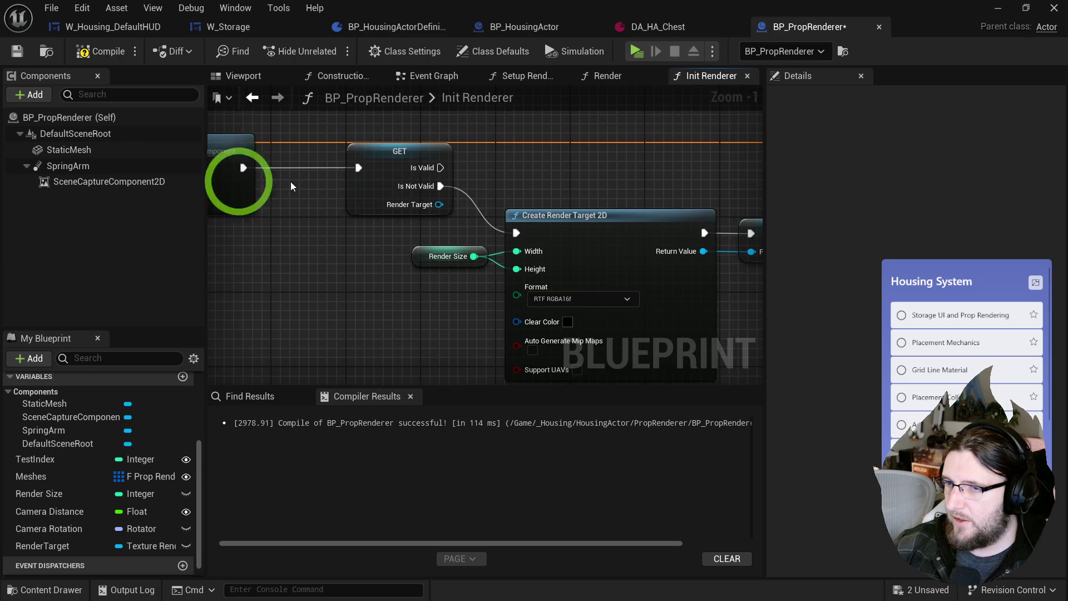
# - Add SET Texture Target on SceneCaptureComponent2D, fed by RenderTarget after it is stored
pyautogui.click(83, 182)
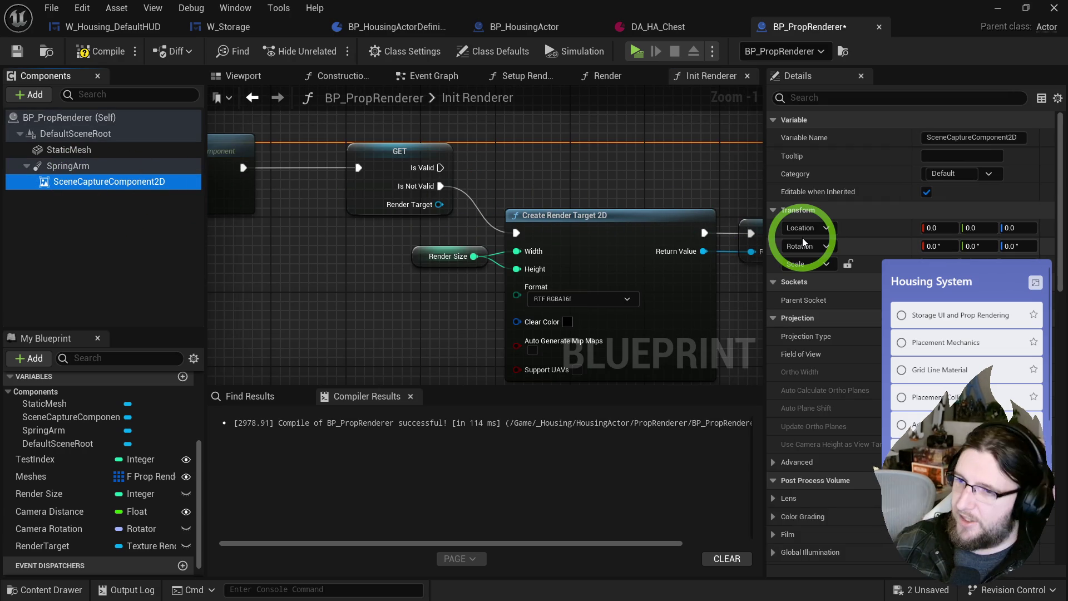
pyautogui.moveTo(67, 182)
pyautogui.mouseDown()
pyautogui.moveTo(119, 194)
pyautogui.moveTo(568, 174)
pyautogui.mouseUp()
pyautogui.moveTo(508, 196); pyautogui.dragTo(552, 189)
pyautogui.write('set render tar')
pyautogui.hotkey('ctrl', 'a')
pyautogui.write('set tex')
pyautogui.click(675, 371)
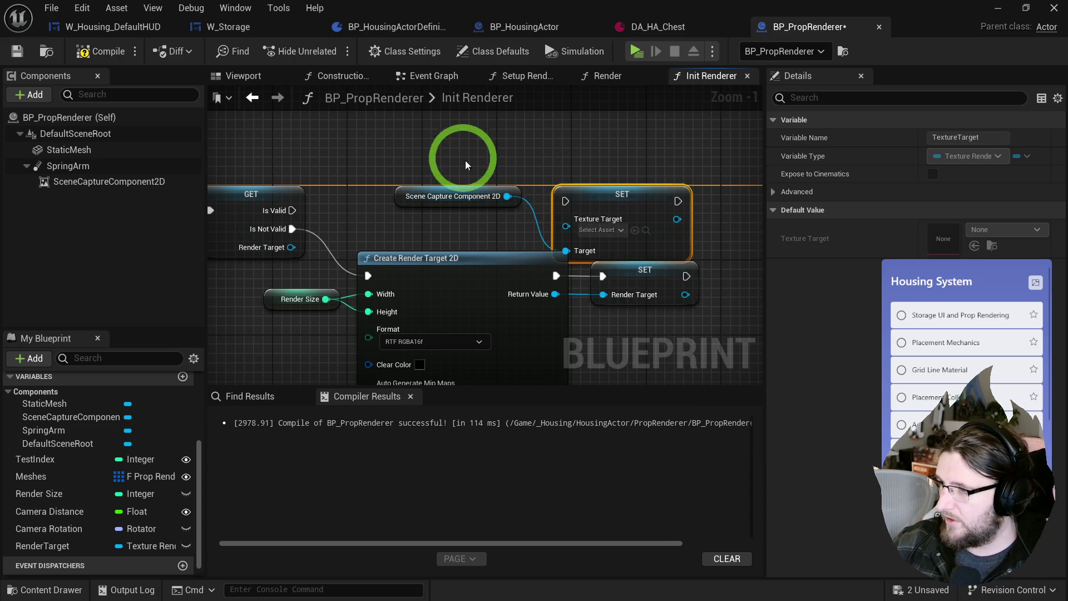
pyautogui.moveTo(544, 190); pyautogui.dragTo(680, 227)
pyautogui.moveTo(512, 262)
pyautogui.mouseDown()
pyautogui.moveTo(626, 287)
pyautogui.moveTo(625, 269)
pyautogui.mouseUp()
pyautogui.moveTo(511, 244)
pyautogui.mouseDown()
pyautogui.moveTo(624, 244)
pyautogui.moveTo(613, 209)
pyautogui.moveTo(617, 241)
pyautogui.mouseUp()
# - Tidy the Texture Target nodes and compile the blueprint
pyautogui.moveTo(477, 294); pyautogui.dragTo(457, 295)
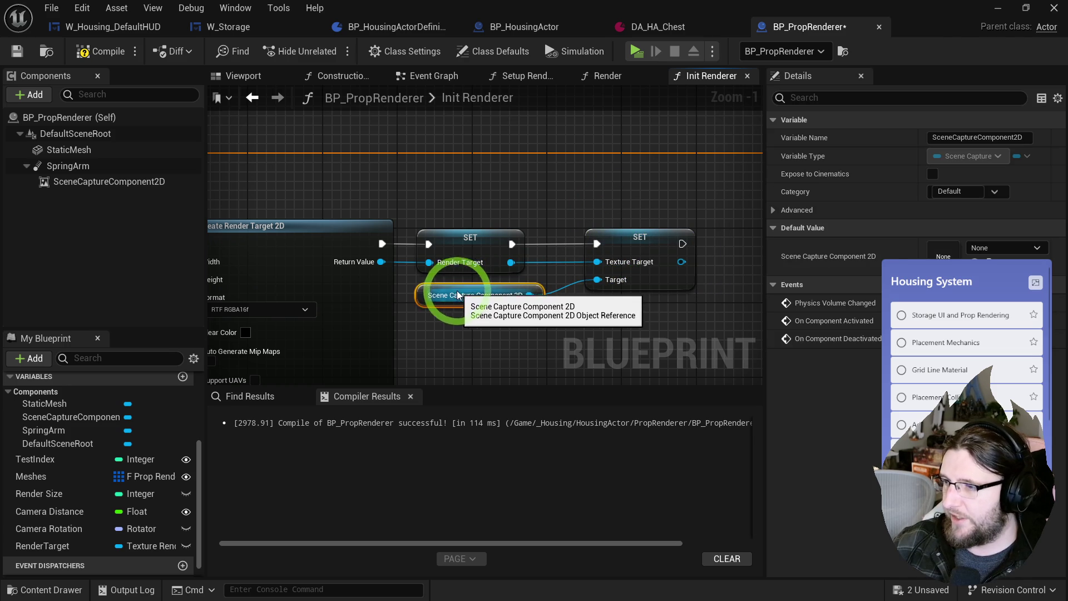
pyautogui.click(619, 238)
pyautogui.moveTo(611, 222); pyautogui.dragTo(530, 188)
pyautogui.click(95, 52)
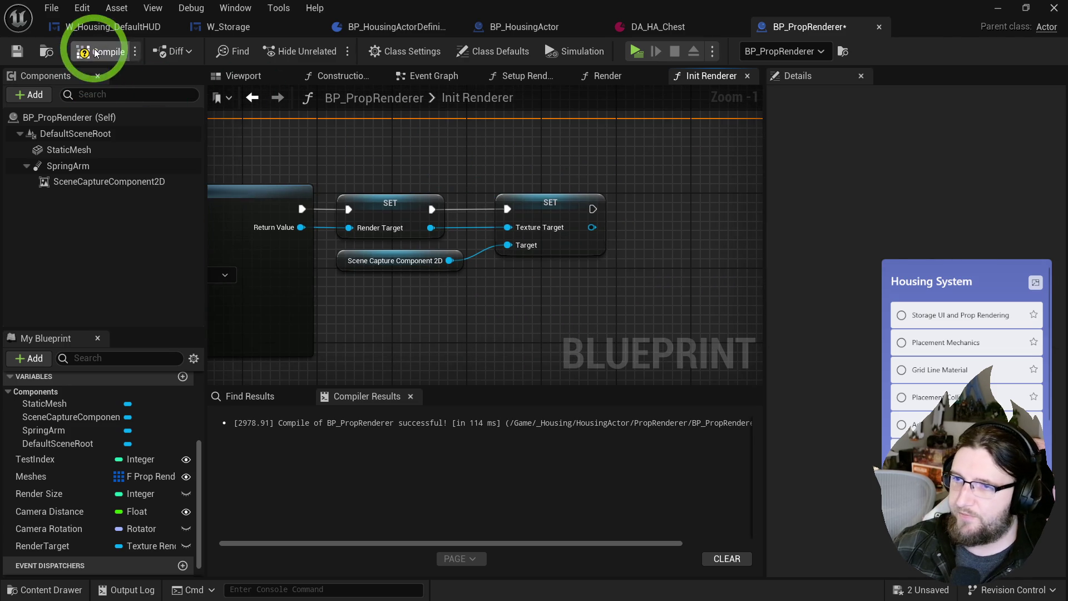
# - Switch off Capture Every Frame for SceneCaptureComponent2D and check its advanced Scene Capture settings
pyautogui.click(340, 261)
pyautogui.click(96, 183)
pyautogui.scroll(-10, 908, 267)
pyautogui.scroll(-1, 892, 273)
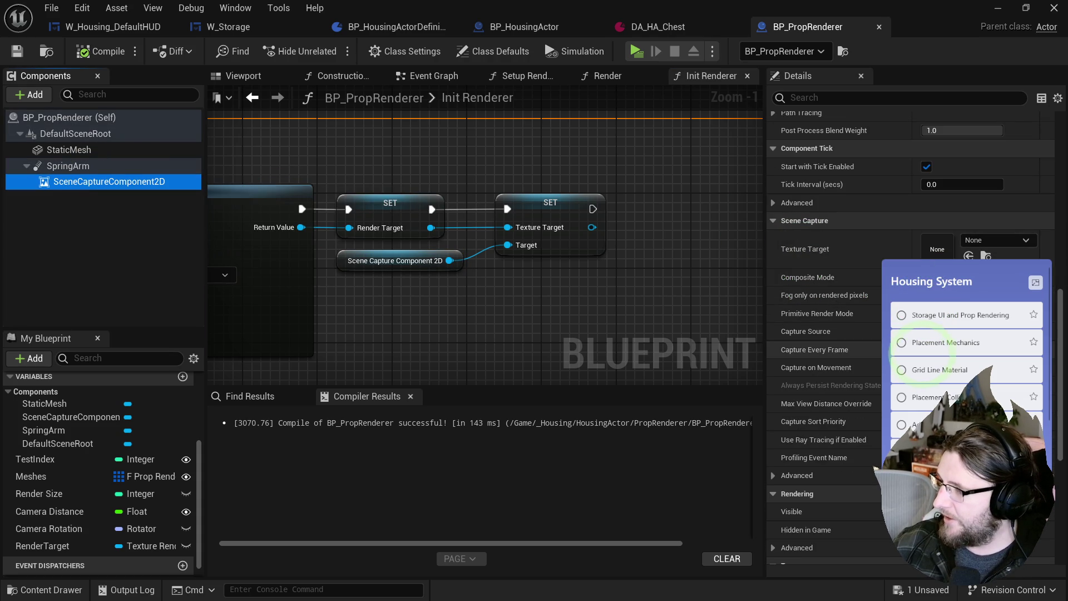
pyautogui.click(926, 349)
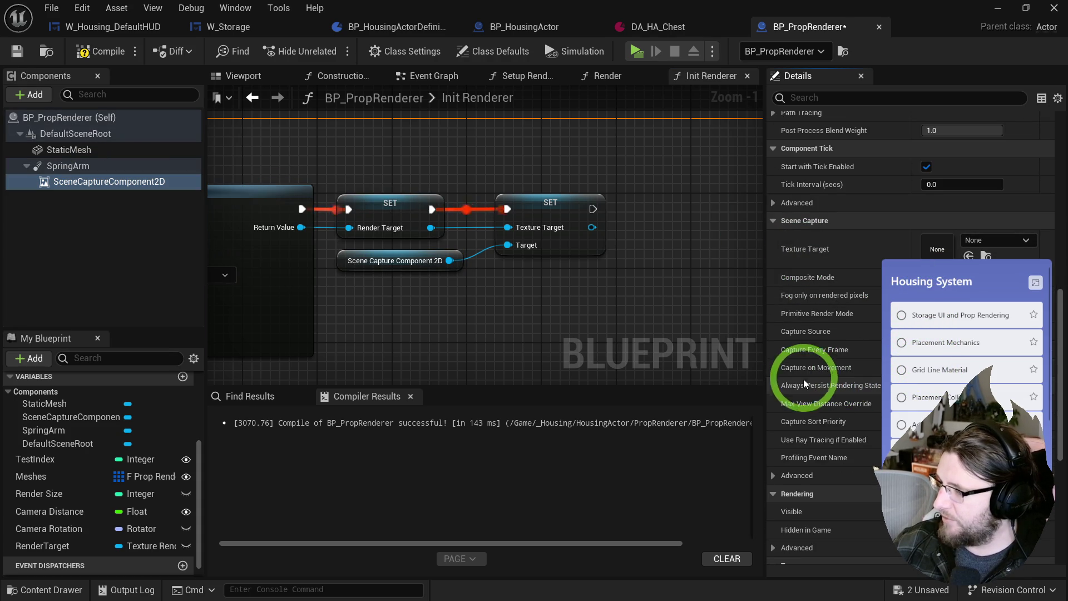
pyautogui.scroll(-2, 801, 378)
pyautogui.moveTo(766, 366); pyautogui.dragTo(713, 368)
pyautogui.click(723, 434)
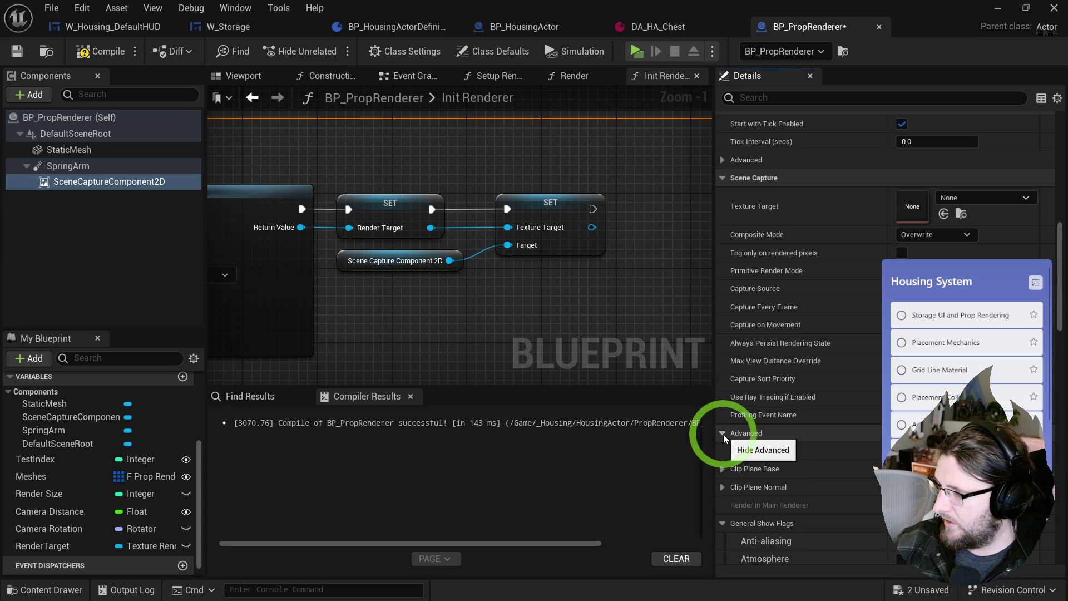
pyautogui.scroll(-3, 723, 434)
pyautogui.click(723, 347)
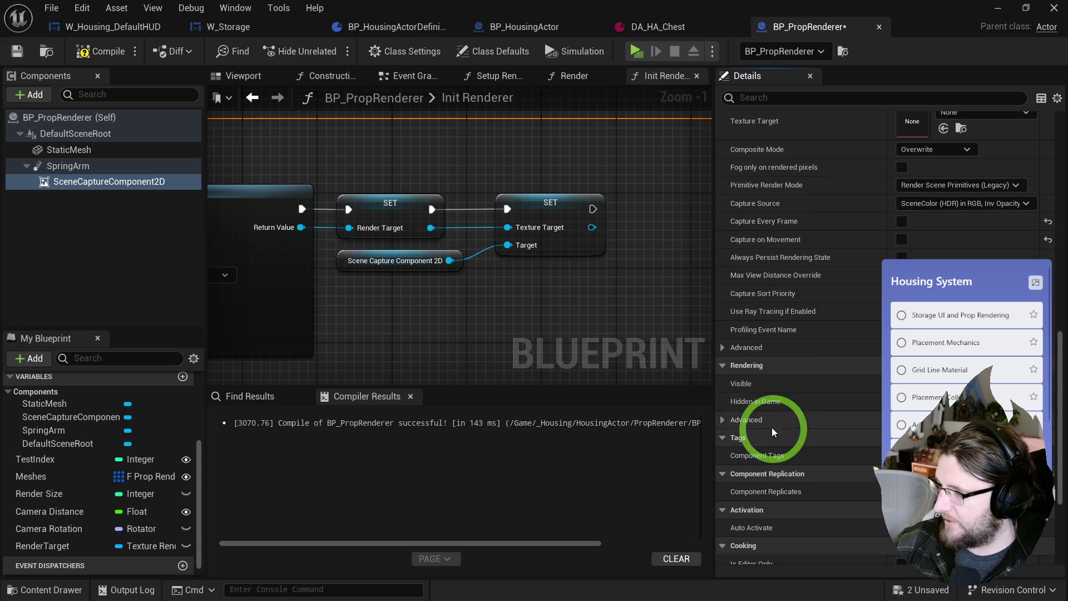
pyautogui.scroll(5, 763, 395)
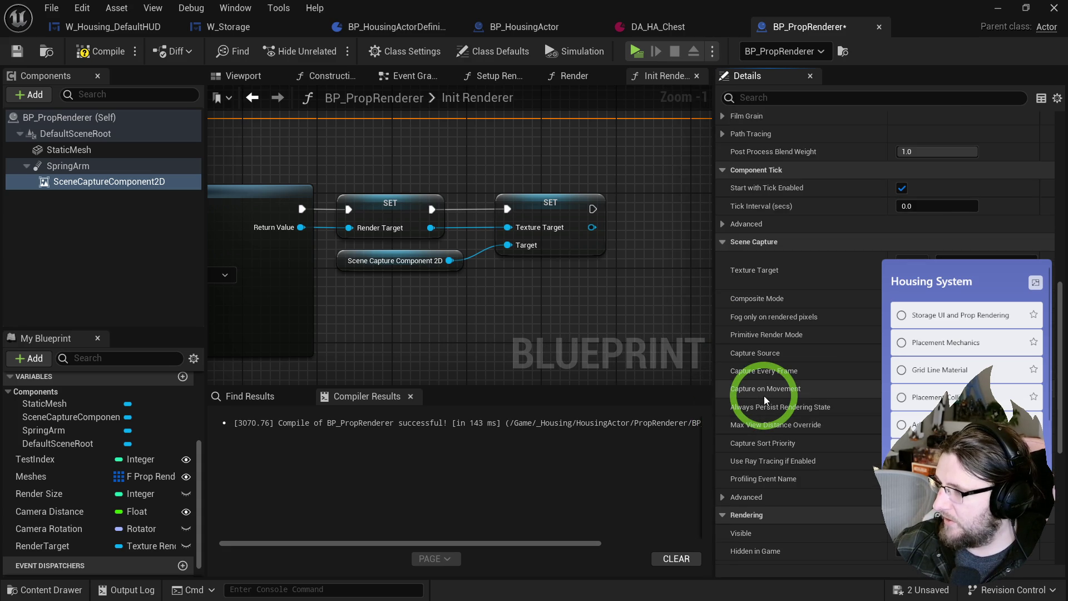
pyautogui.moveTo(712, 327); pyautogui.dragTo(654, 328)
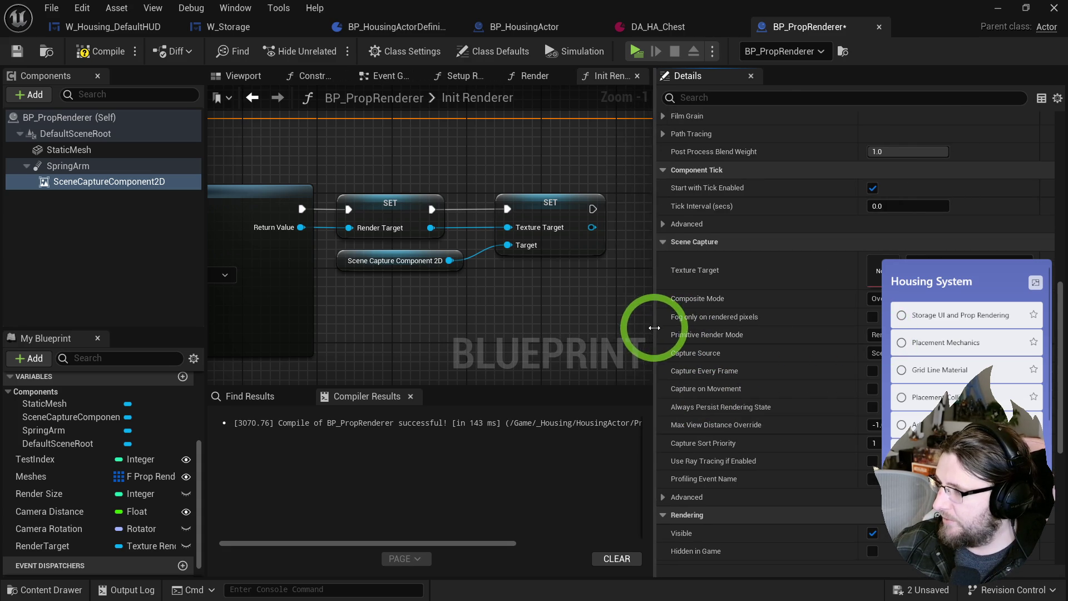
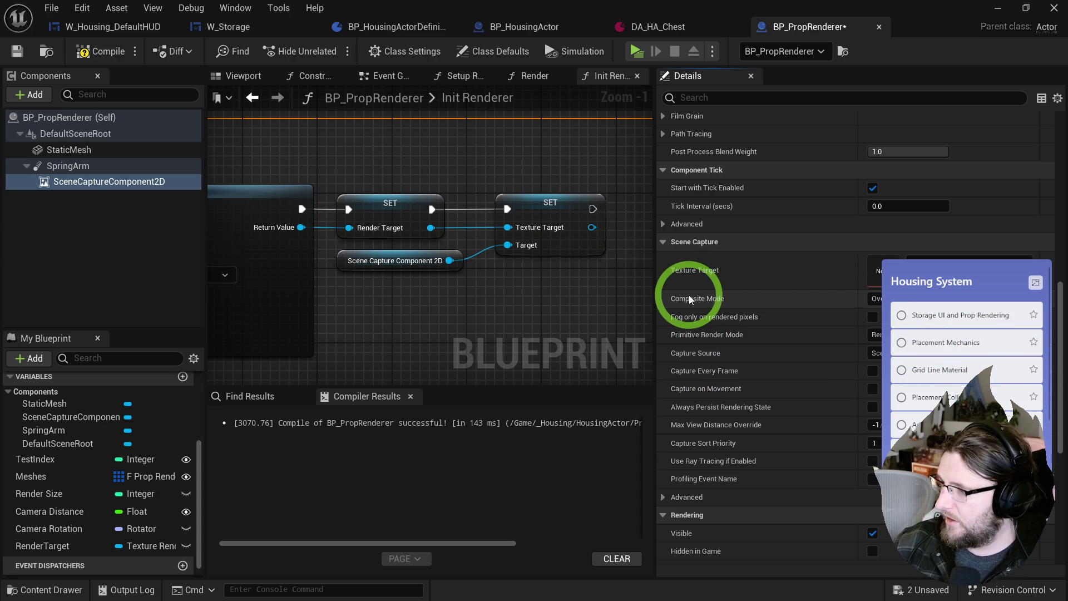
# - Save and compile the blueprint, then open the Render function graph
pyautogui.moveTo(533, 325); pyautogui.dragTo(467, 331)
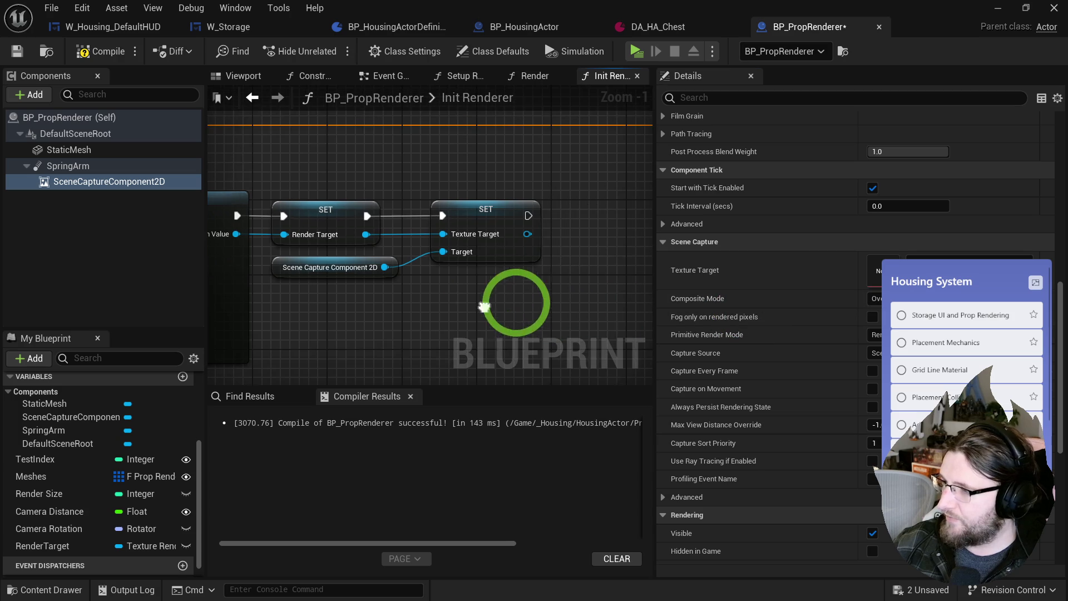
pyautogui.hotkey('ctrl', 's')
pyautogui.click(532, 76)
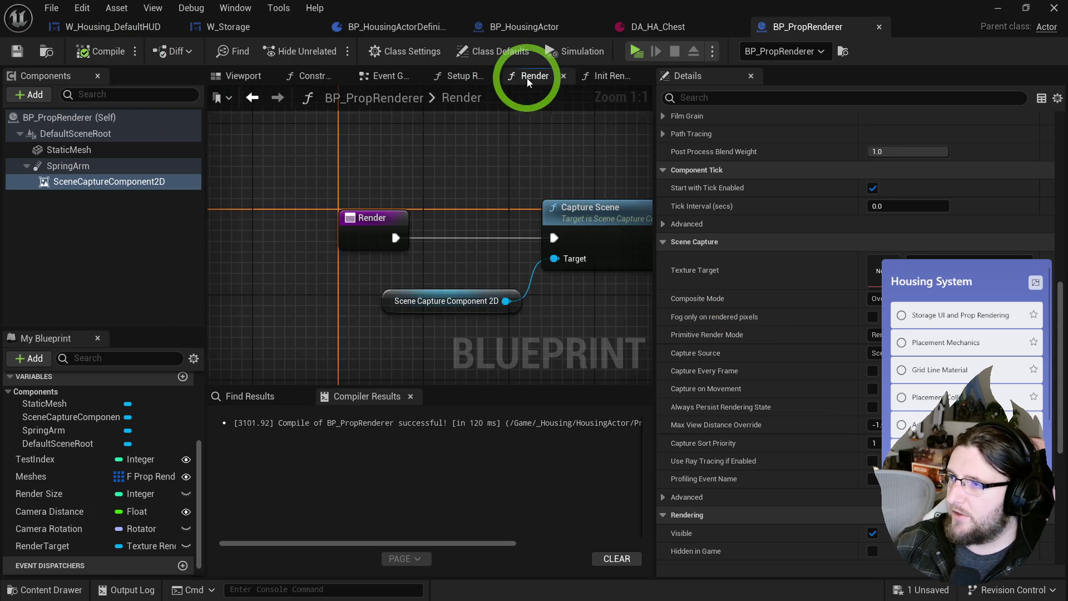
pyautogui.scroll(3, 395, 150)
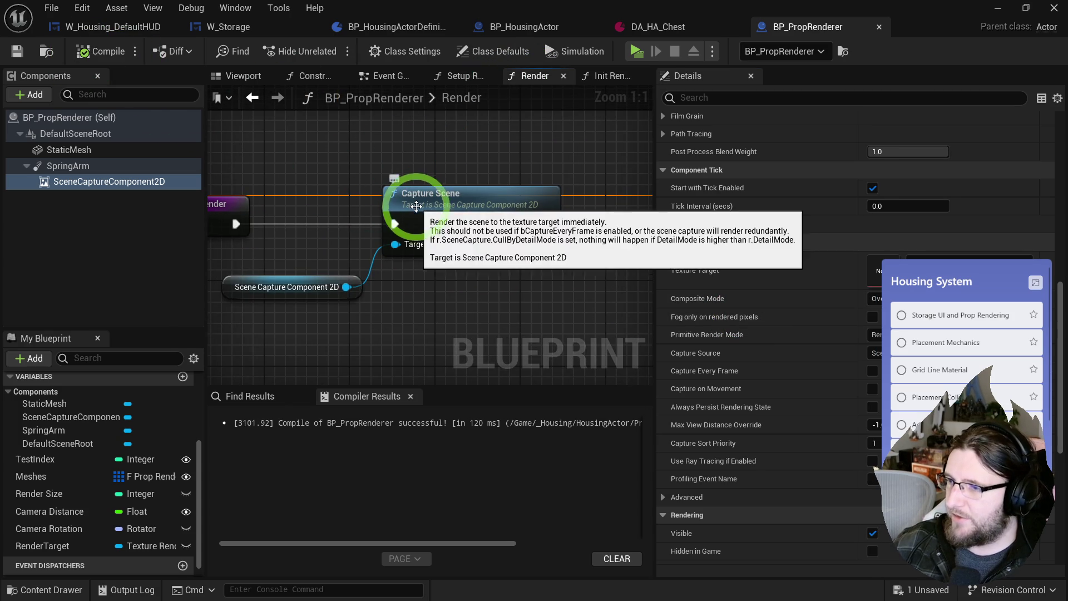
pyautogui.moveTo(344, 293); pyautogui.dragTo(408, 304)
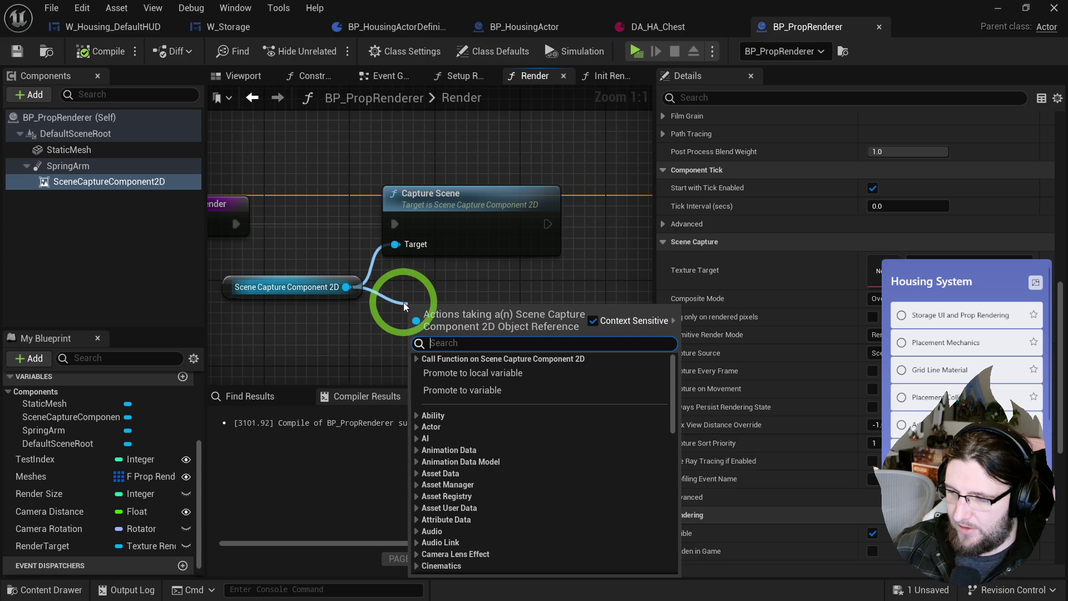
pyautogui.press('Escape')
# - Add a Create Static Texture 2D node with the RenderTarget variable wired into its Render Target input
pyautogui.rightClick(438, 322)
pyautogui.write('create static tex')
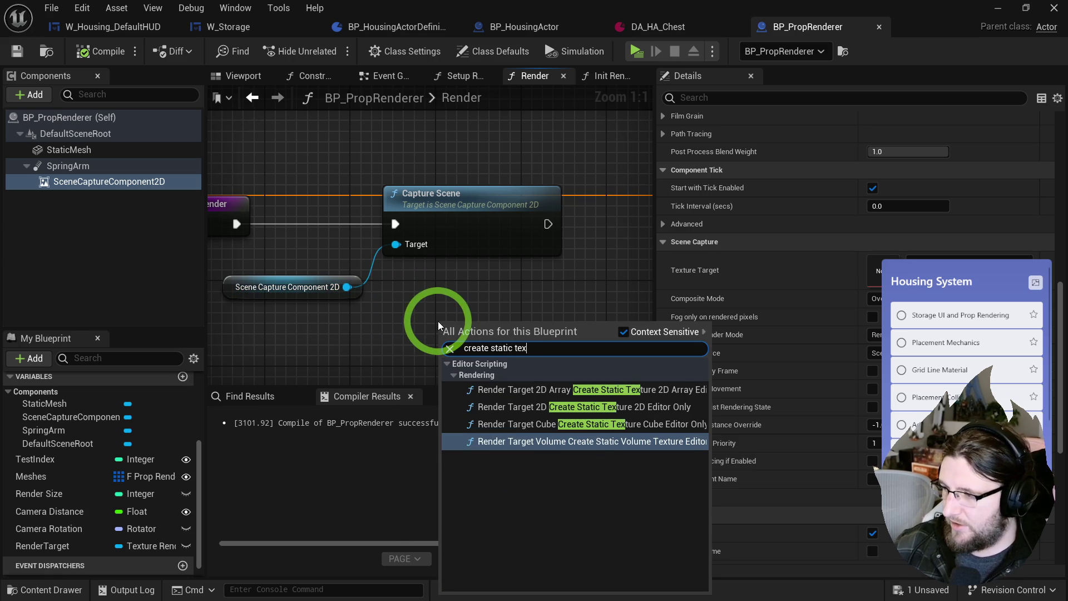
pyautogui.click(582, 407)
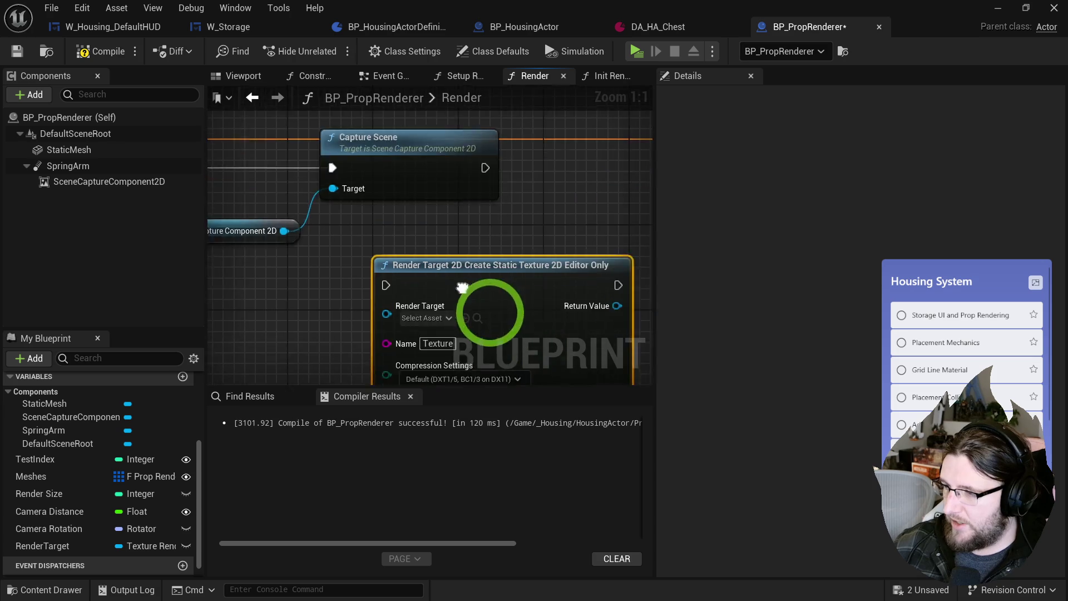
pyautogui.moveTo(474, 202); pyautogui.dragTo(453, 226)
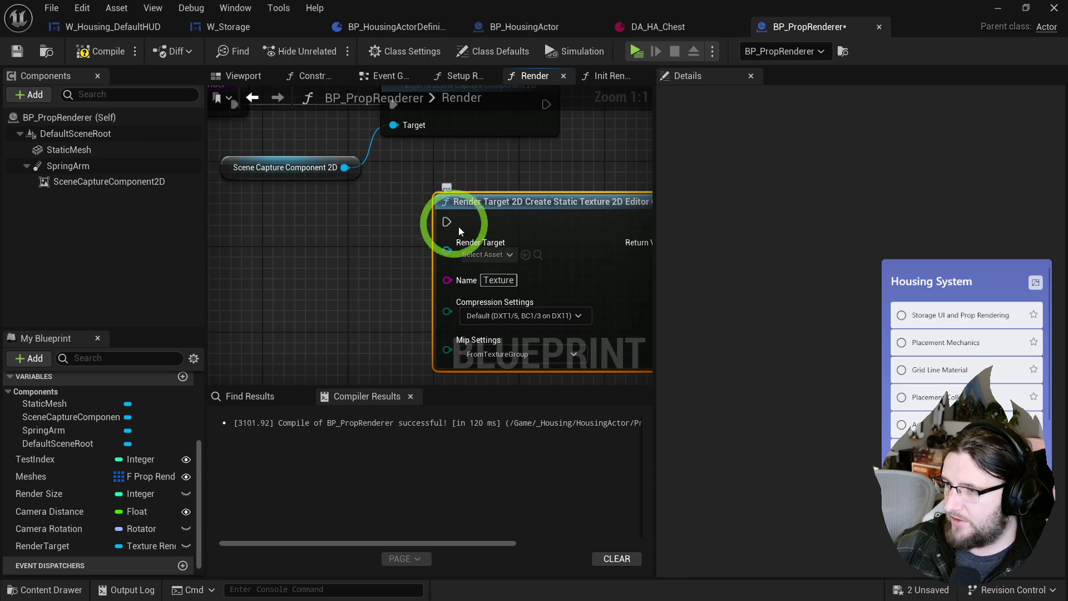
pyautogui.moveTo(393, 171); pyautogui.dragTo(370, 203)
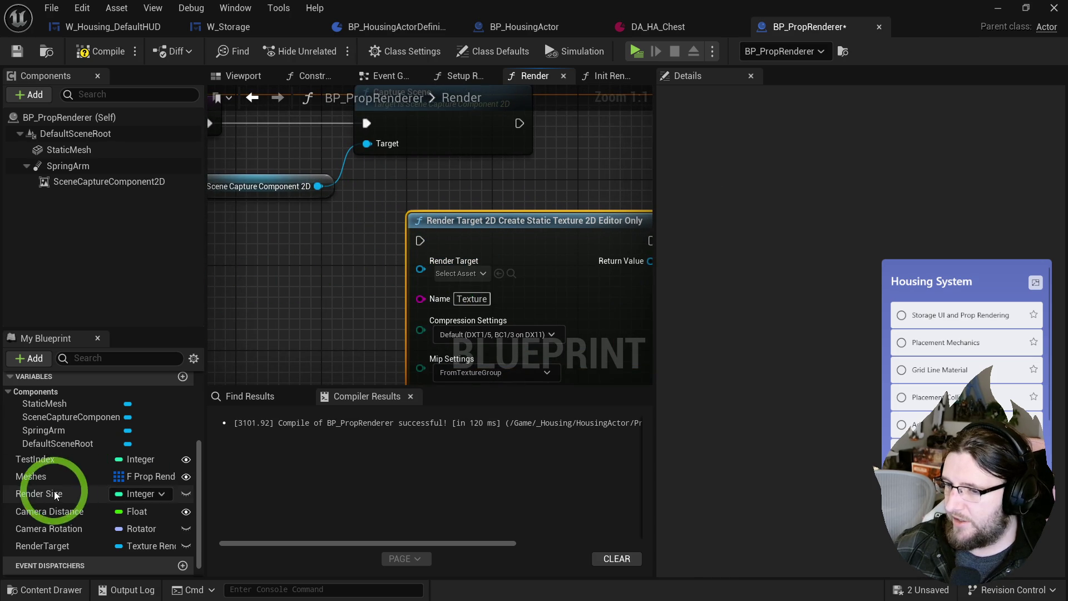
pyautogui.moveTo(50, 546); pyautogui.dragTo(408, 280)
# - Set the Create Static Texture node's Mip Settings to SimpleAverage
pyautogui.click(470, 221)
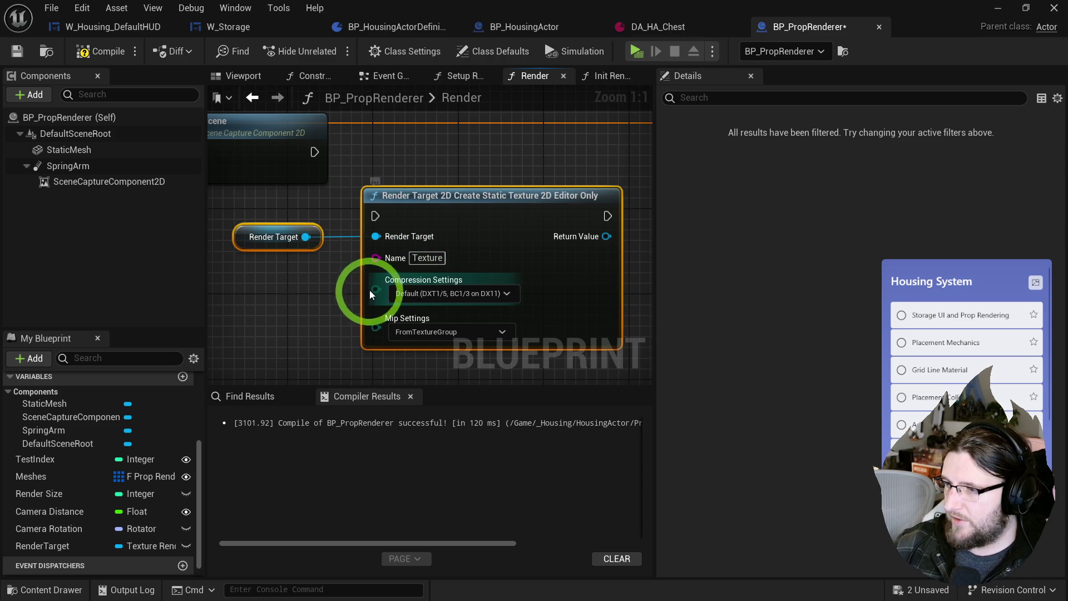
pyautogui.moveTo(432, 259)
pyautogui.mouseDown()
pyautogui.moveTo(354, 280)
pyautogui.moveTo(373, 265)
pyautogui.moveTo(362, 256)
pyautogui.mouseUp()
pyautogui.click(448, 301)
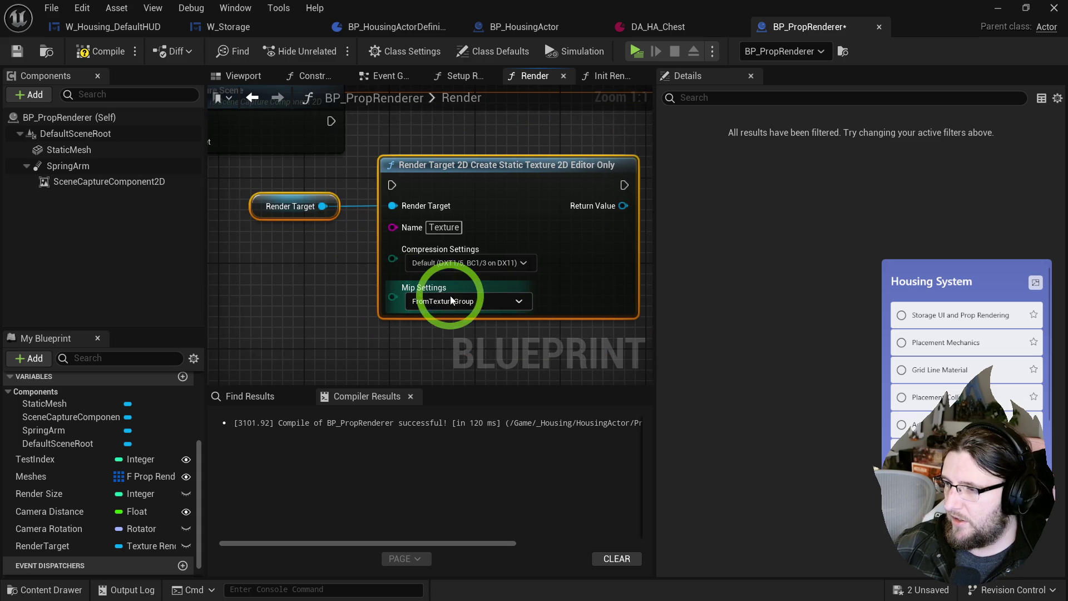
pyautogui.click(451, 321)
pyautogui.moveTo(366, 292)
pyautogui.mouseDown()
pyautogui.moveTo(372, 324)
pyautogui.moveTo(348, 299)
pyautogui.moveTo(511, 284)
pyautogui.mouseUp()
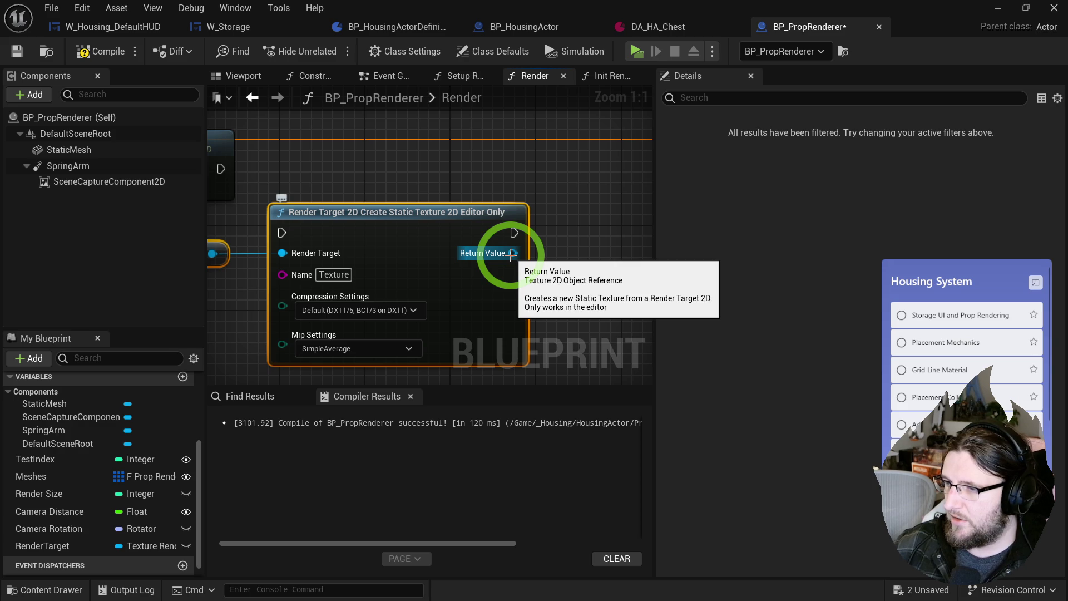
# - Add an Append string node feeding the Create Static Texture node's Name input
pyautogui.moveTo(310, 250)
pyautogui.mouseDown()
pyautogui.moveTo(477, 248)
pyautogui.moveTo(557, 262)
pyautogui.moveTo(419, 258)
pyautogui.moveTo(513, 322)
pyautogui.mouseUp()
pyautogui.scroll(-2, 419, 258)
pyautogui.moveTo(513, 322); pyautogui.dragTo(398, 294)
pyautogui.scroll(1, 398, 294)
pyautogui.moveTo(506, 277); pyautogui.dragTo(520, 295)
pyautogui.moveTo(589, 288)
pyautogui.mouseDown()
pyautogui.moveTo(521, 325)
pyautogui.moveTo(457, 299)
pyautogui.mouseUp()
pyautogui.write('append')
pyautogui.press('Return')
# - Enter 'T_Icon_' in the Append node's A field
pyautogui.write('T_')
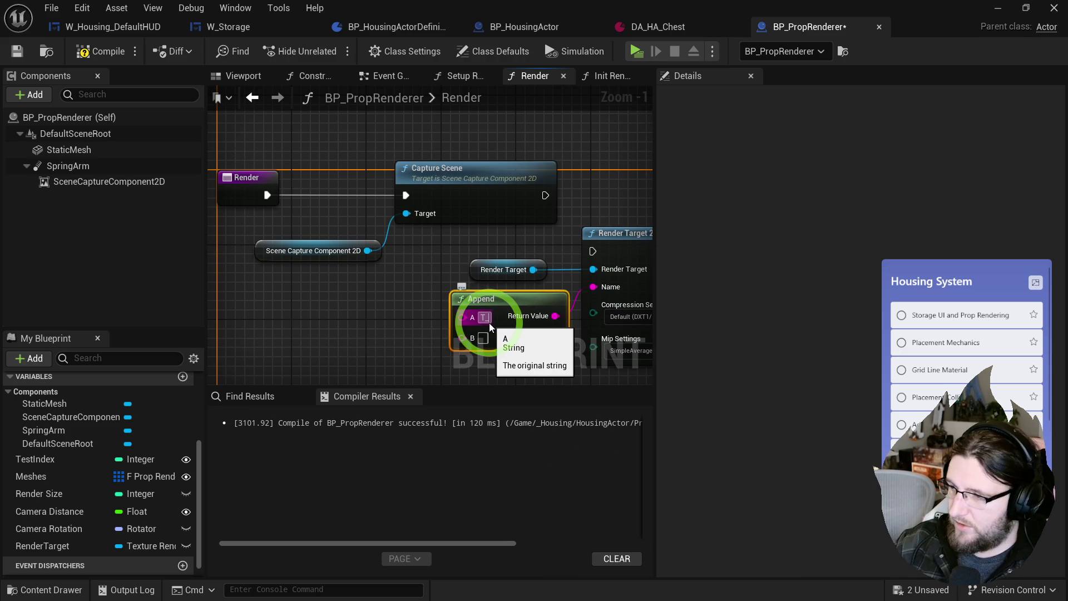
pyautogui.click(481, 338)
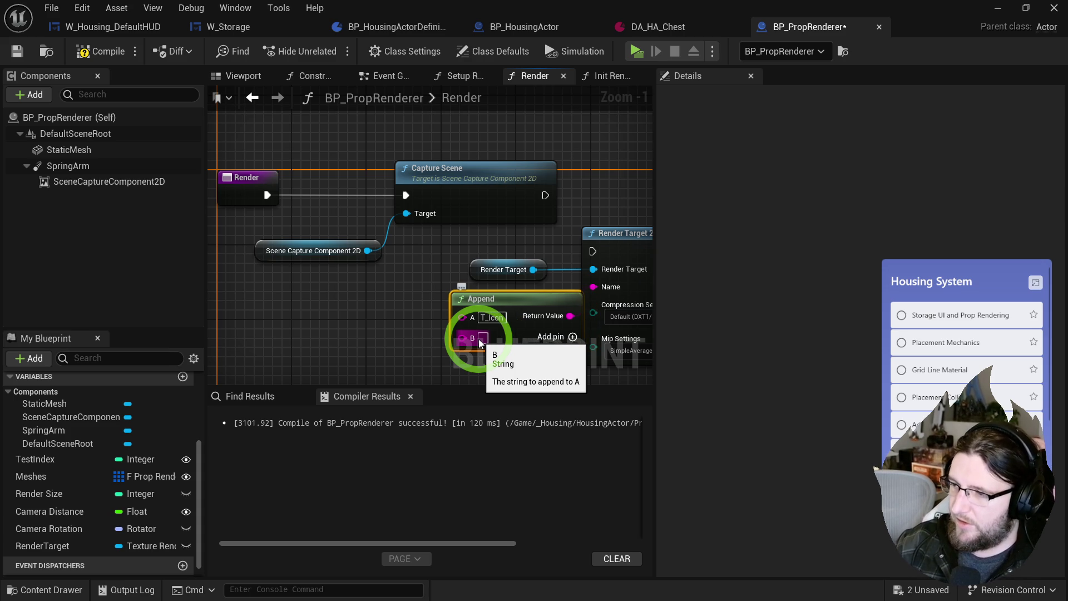
pyautogui.click(492, 317)
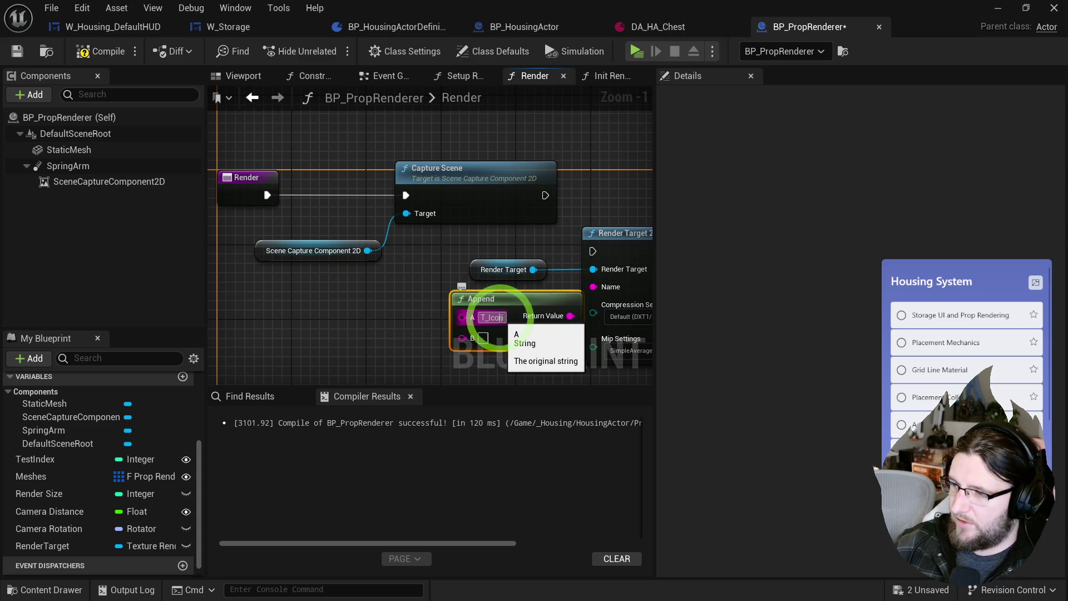
pyautogui.click(539, 363)
pyautogui.press('End')
pyautogui.write('_')
# - Promote the Append A input to a string variable named Prefix
pyautogui.click(460, 320)
pyautogui.click(504, 359)
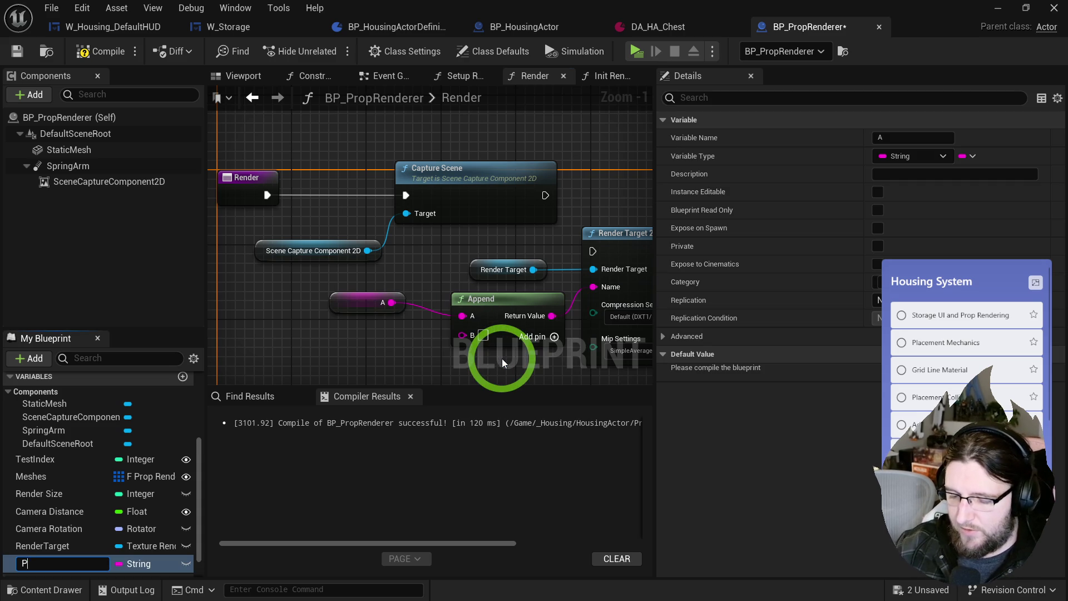
pyautogui.write('P(refix')
pyautogui.press('Return')
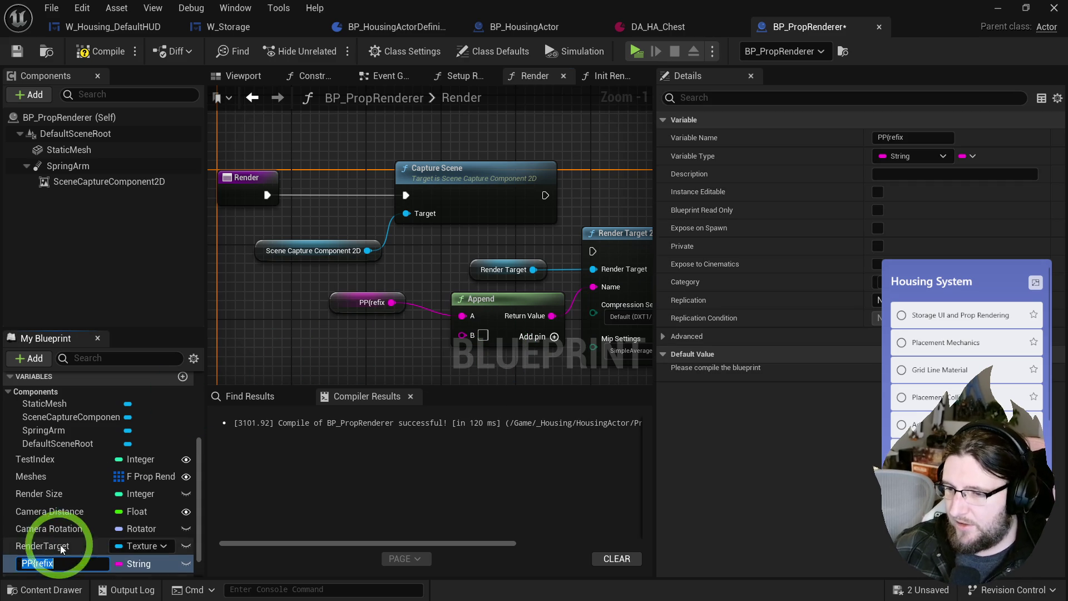
pyautogui.click(37, 563)
pyautogui.write('Prefix')
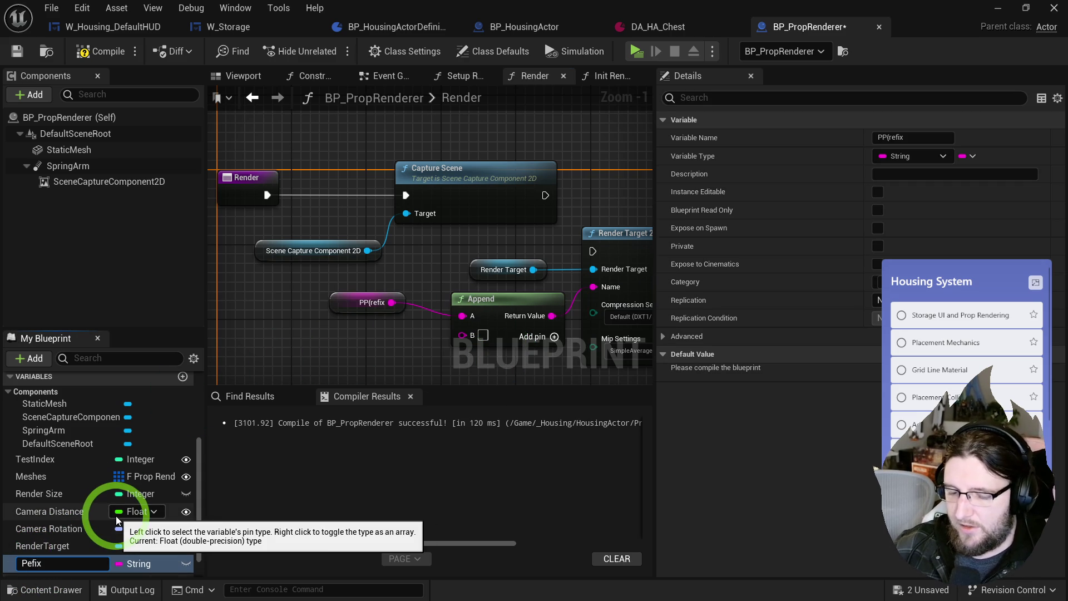
pyautogui.moveTo(334, 305); pyautogui.dragTo(358, 310)
pyautogui.keyDown('ctrl'); pyautogui.click(525, 298); pyautogui.keyUp('ctrl')
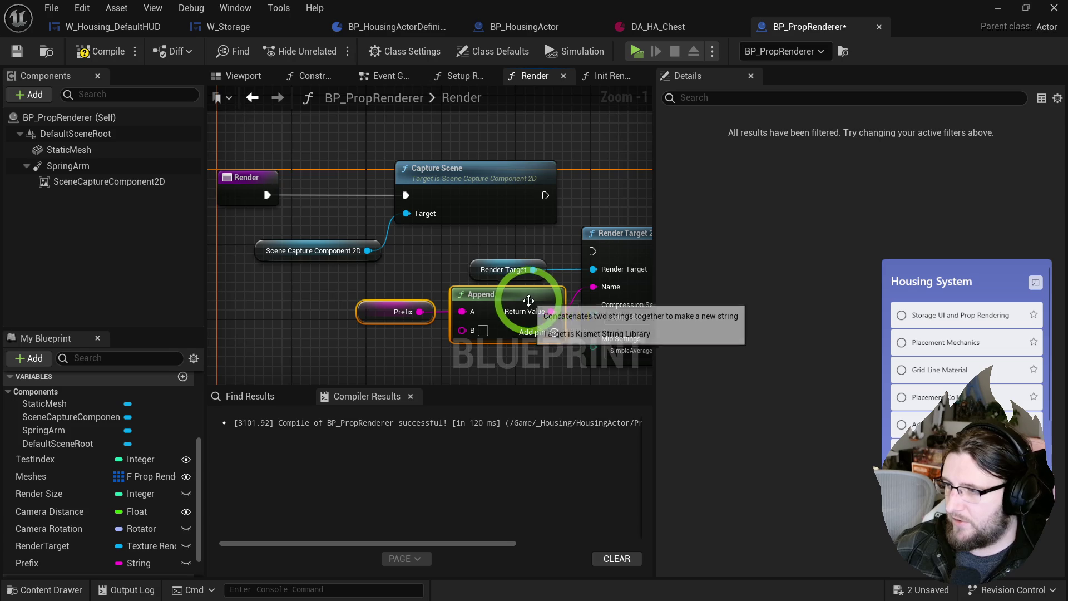
# - Wire Capture Scene's execution into the Create Static Texture node and place the nodes beside it
pyautogui.moveTo(448, 189); pyautogui.dragTo(496, 245)
pyautogui.moveTo(306, 250)
pyautogui.mouseDown()
pyautogui.moveTo(452, 328)
pyautogui.moveTo(482, 241)
pyautogui.mouseUp()
pyautogui.moveTo(461, 196); pyautogui.dragTo(540, 149)
pyautogui.click(325, 207)
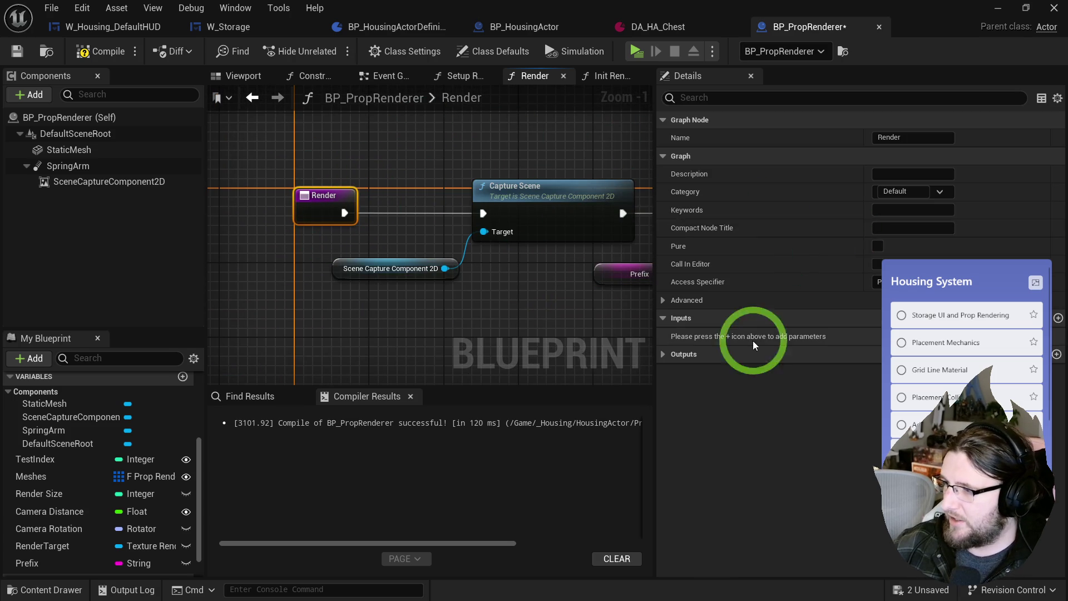
# - Enable Call In Editor on the Render function, check the Construction Script's Setup Renderer call, and return to the level
pyautogui.click(877, 264)
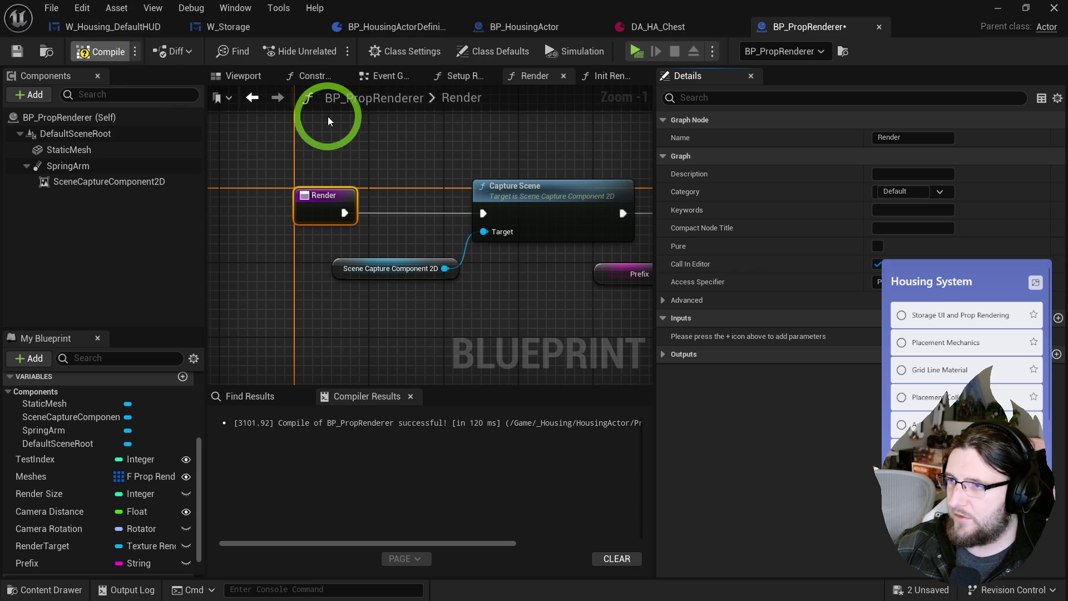
pyautogui.click(378, 76)
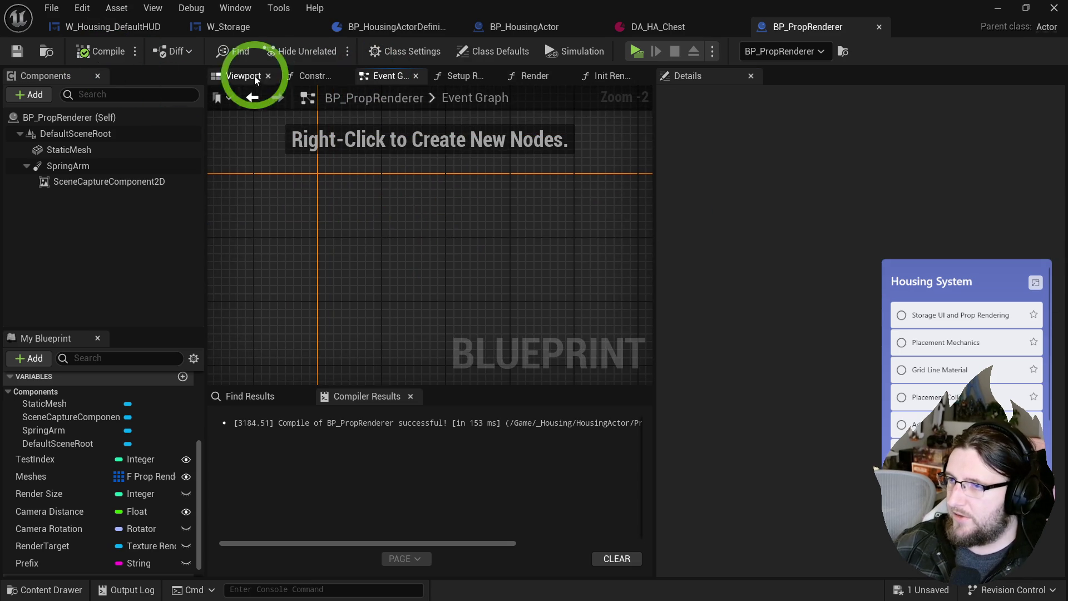
pyautogui.click(305, 77)
pyautogui.moveTo(362, 200)
pyautogui.mouseDown()
pyautogui.moveTo(529, 205)
pyautogui.moveTo(367, 228)
pyautogui.mouseUp()
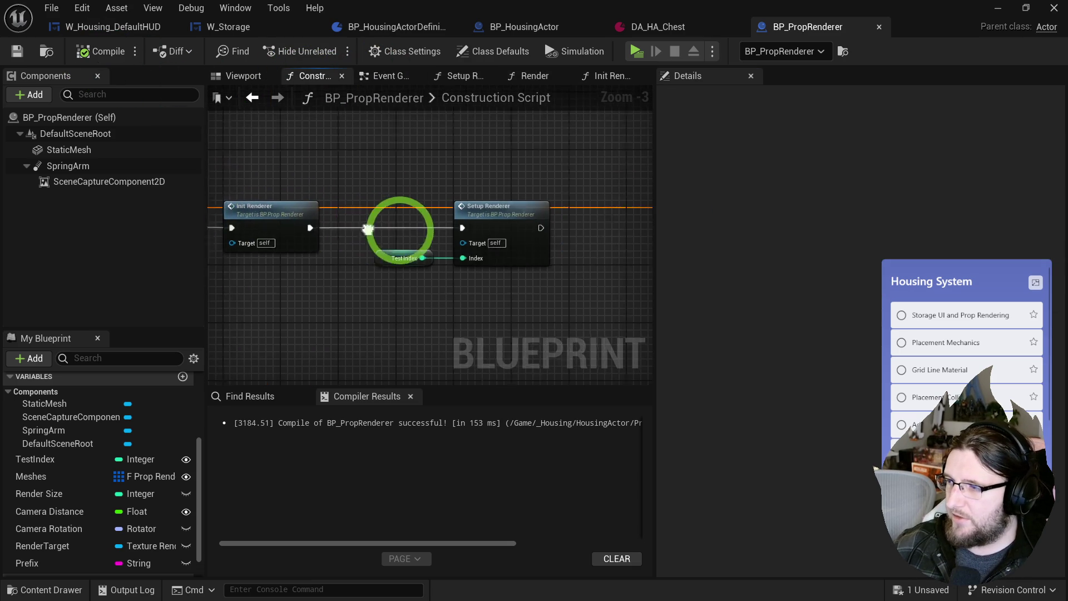
pyautogui.click(467, 206)
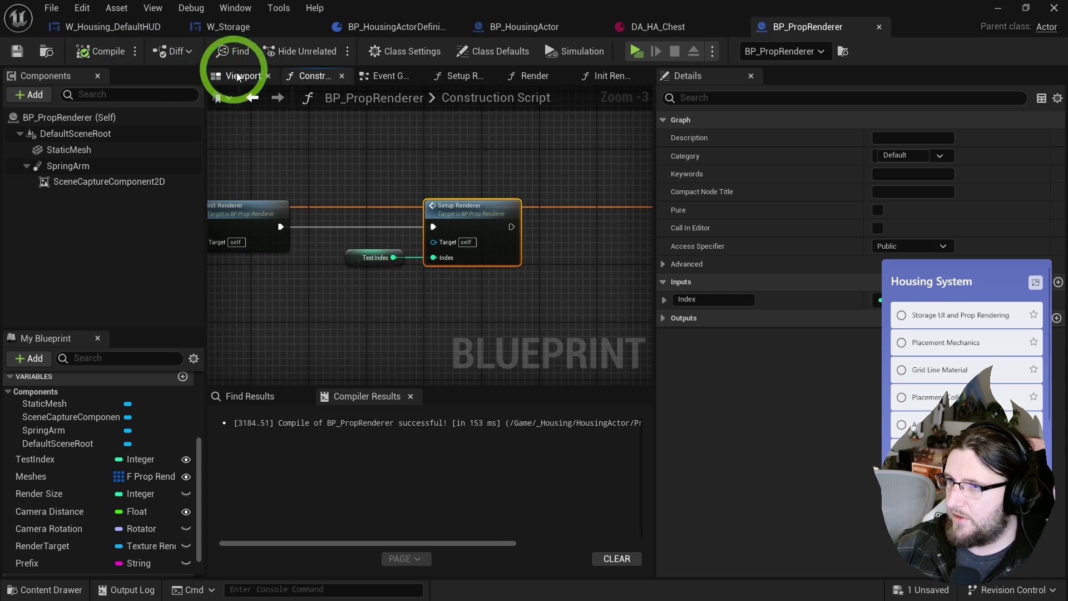
pyautogui.press('super+Down')
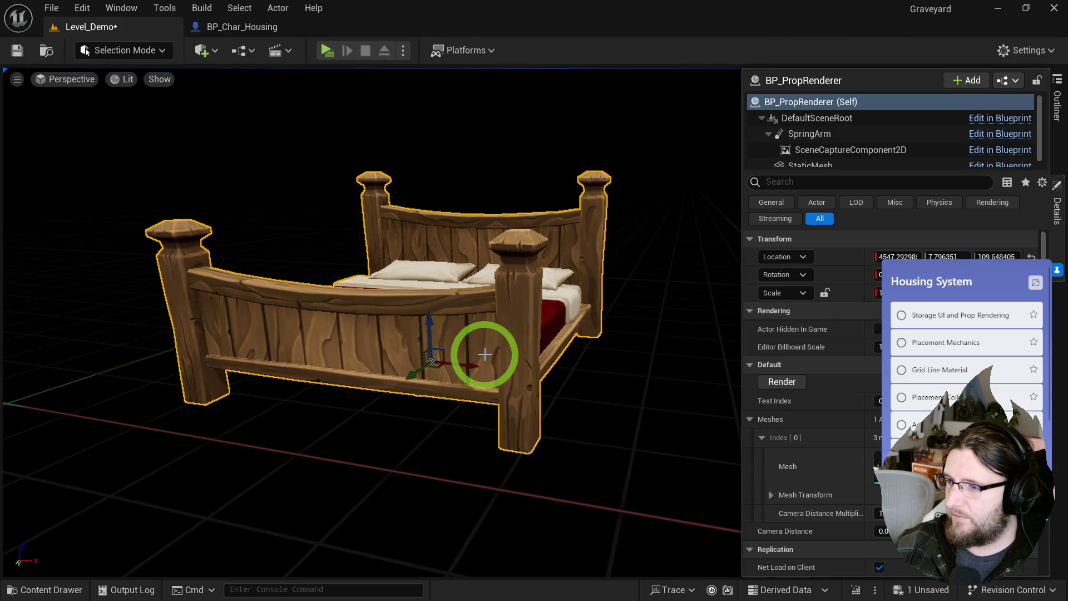
# - Set the prop renderer's Mesh to SM_Ac_WoodChair_A and Camera Distance to 300
pyautogui.click(517, 380)
pyautogui.moveTo(517, 379)
pyautogui.mouseDown()
pyautogui.moveTo(479, 377)
pyautogui.moveTo(519, 382)
pyautogui.moveTo(456, 360)
pyautogui.mouseUp()
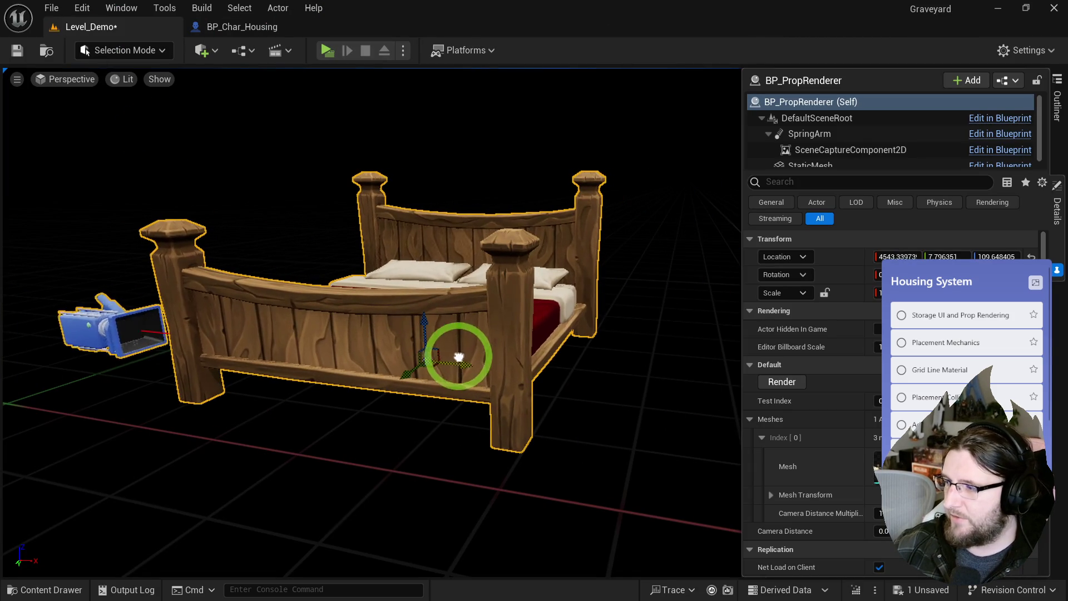
pyautogui.rightClick(932, 462)
pyautogui.click(896, 205)
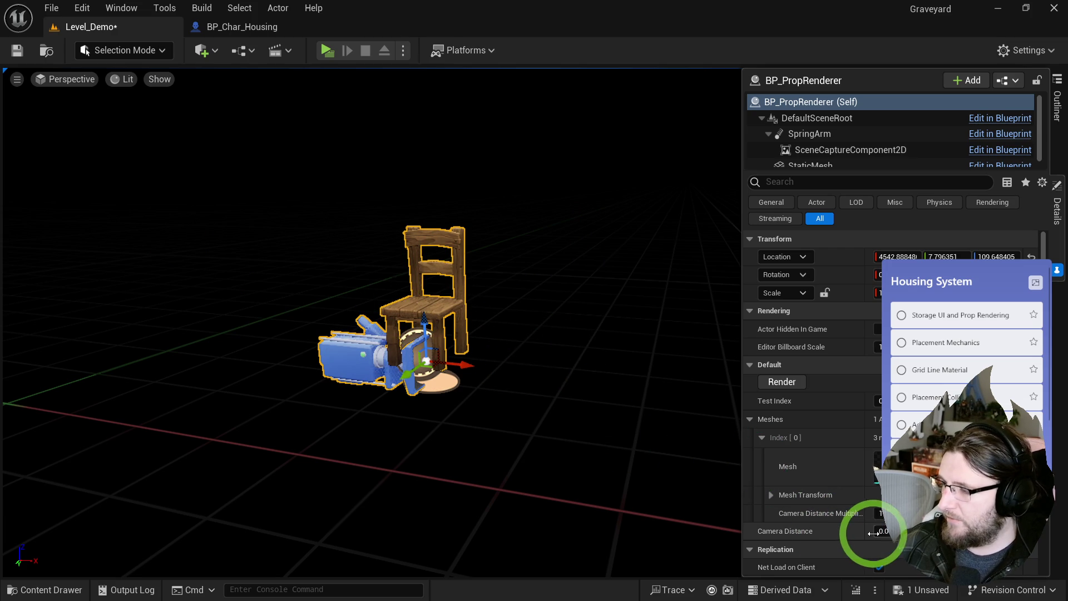
pyautogui.write('300')
pyautogui.press('Return')
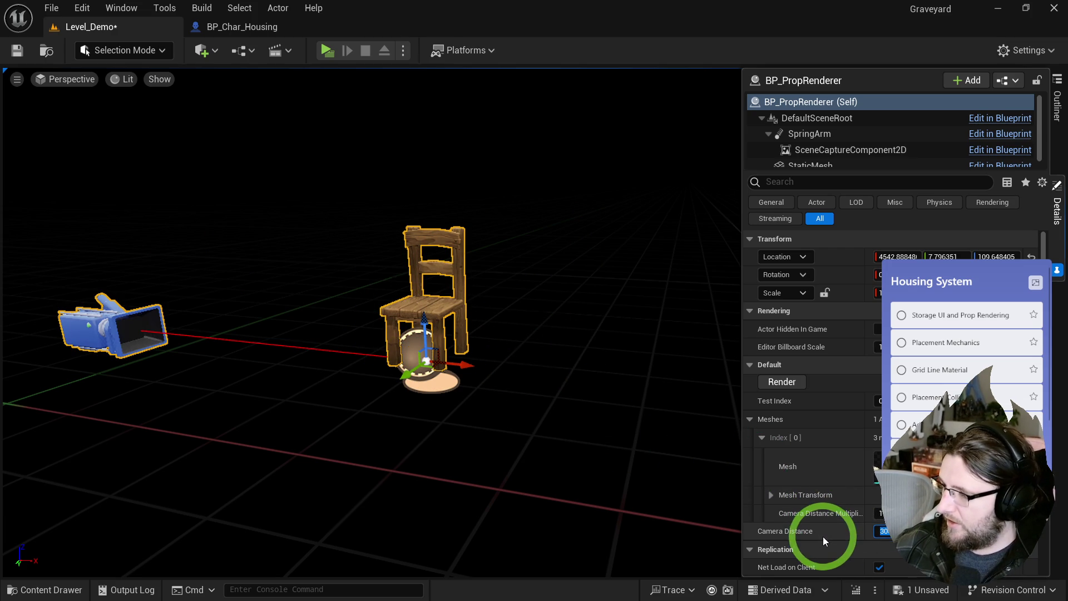
# - Reopen the BP_PropRenderer blueprint from the PropRenderer folder
pyautogui.click(245, 27)
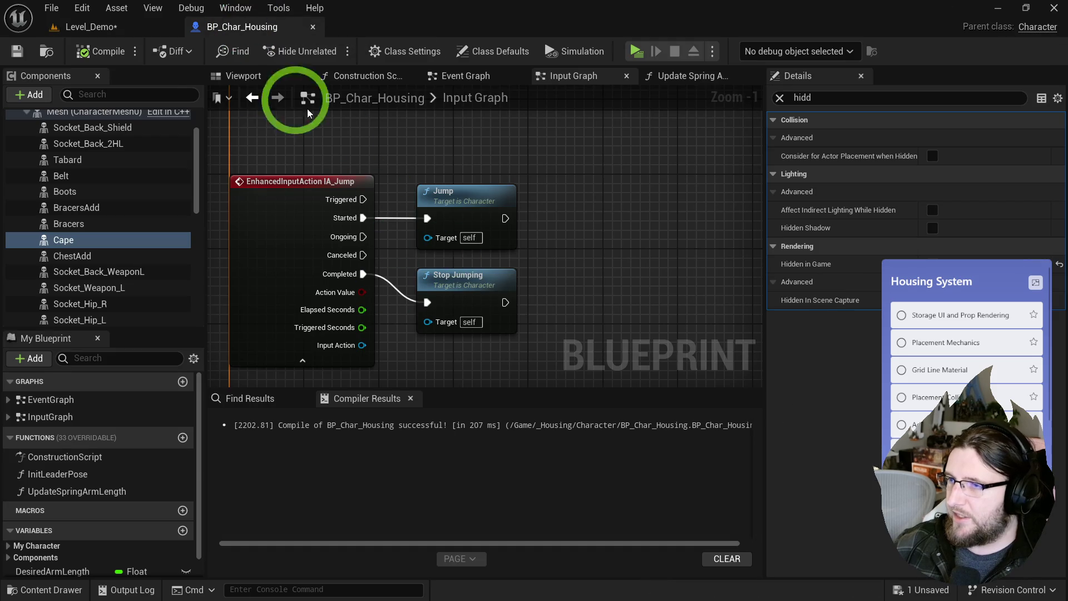
pyautogui.click(156, 28)
pyautogui.hotkey('ctrl', 'b')
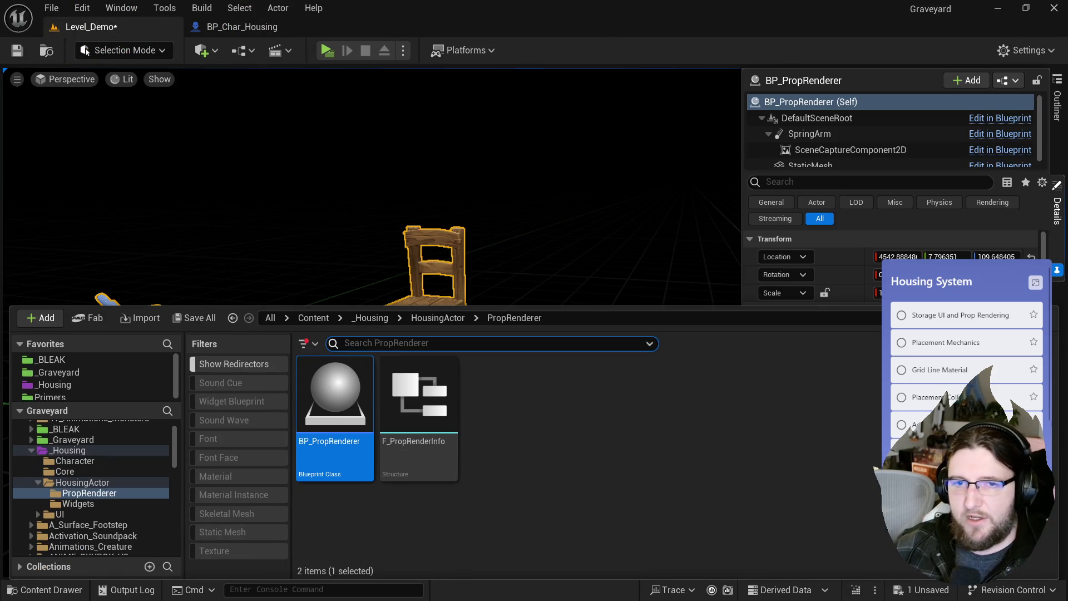
pyautogui.hotkey('ctrl', 'space')
pyautogui.hotkey('ctrl', 'e')
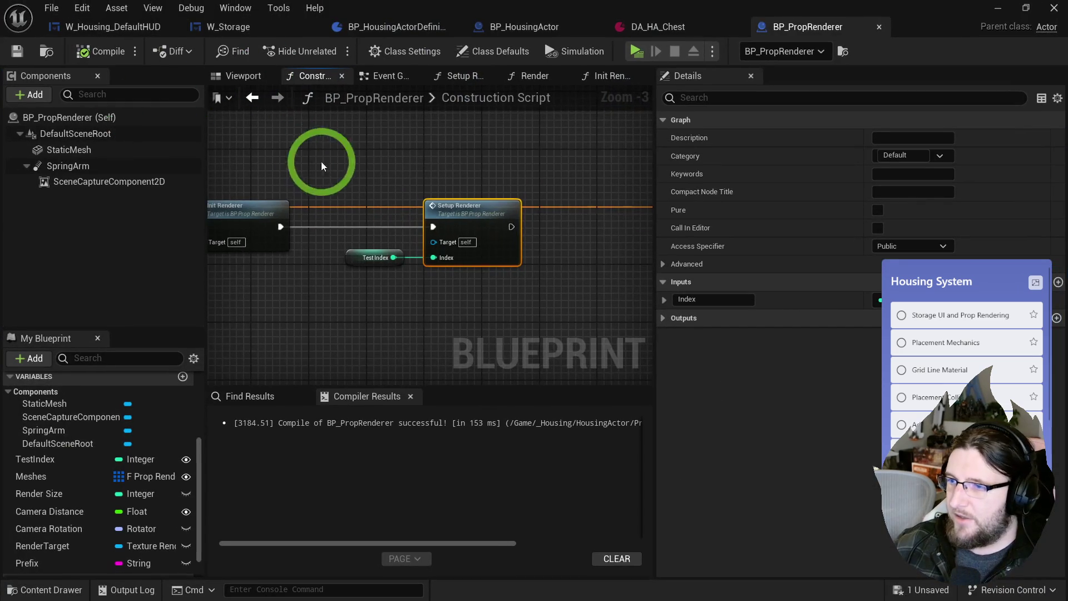
# - Replace the spring arm's Set World Rotation node with Set Relative Transform
pyautogui.scroll(2, 531, 247)
pyautogui.moveTo(522, 204)
pyautogui.mouseDown()
pyautogui.moveTo(1029, 184)
pyautogui.moveTo(423, 213)
pyautogui.moveTo(460, 178)
pyautogui.mouseUp()
pyautogui.moveTo(385, 228); pyautogui.dragTo(436, 291)
pyautogui.write('set relative')
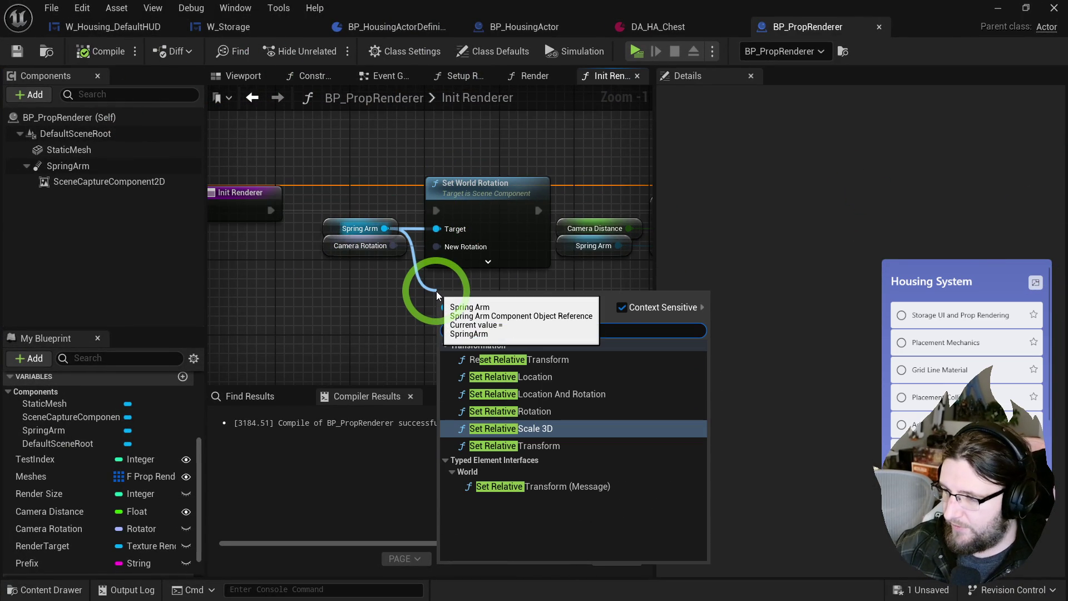
pyautogui.write(' tran')
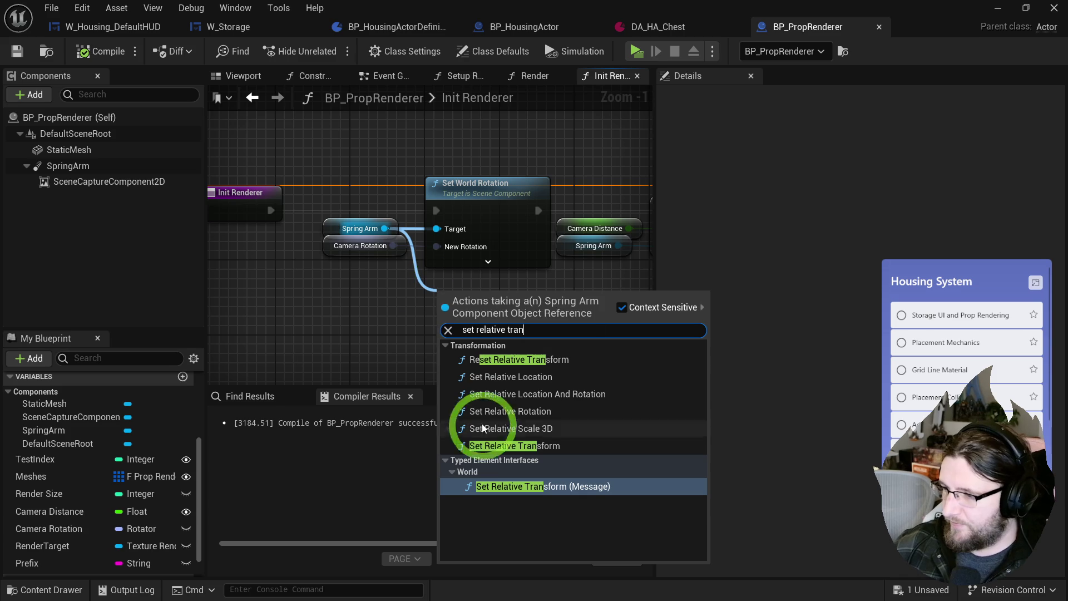
pyautogui.click(511, 447)
pyautogui.click(478, 189)
pyautogui.press('Delete')
pyautogui.moveTo(472, 274)
pyautogui.mouseDown()
pyautogui.moveTo(461, 186)
pyautogui.moveTo(438, 207)
pyautogui.mouseUp()
# - Promote New Transform to a variable named Camera Transform, placed below Render Size
pyautogui.rightClick(470, 248)
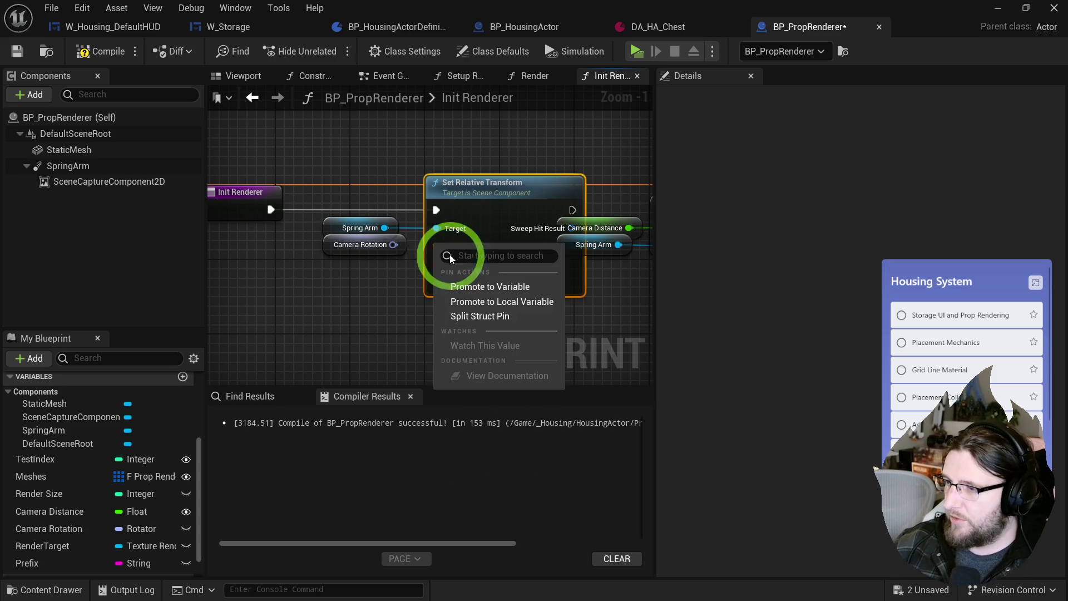
pyautogui.click(478, 280)
pyautogui.write('Camera Transf')
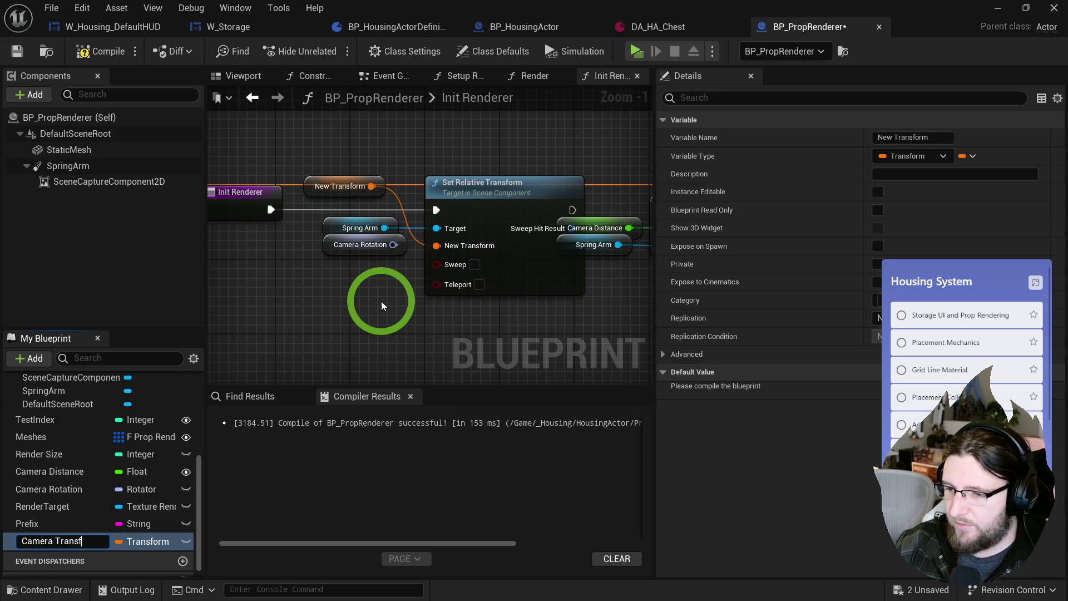
pyautogui.write('orm')
pyautogui.press('Return')
pyautogui.moveTo(52, 541); pyautogui.dragTo(52, 470)
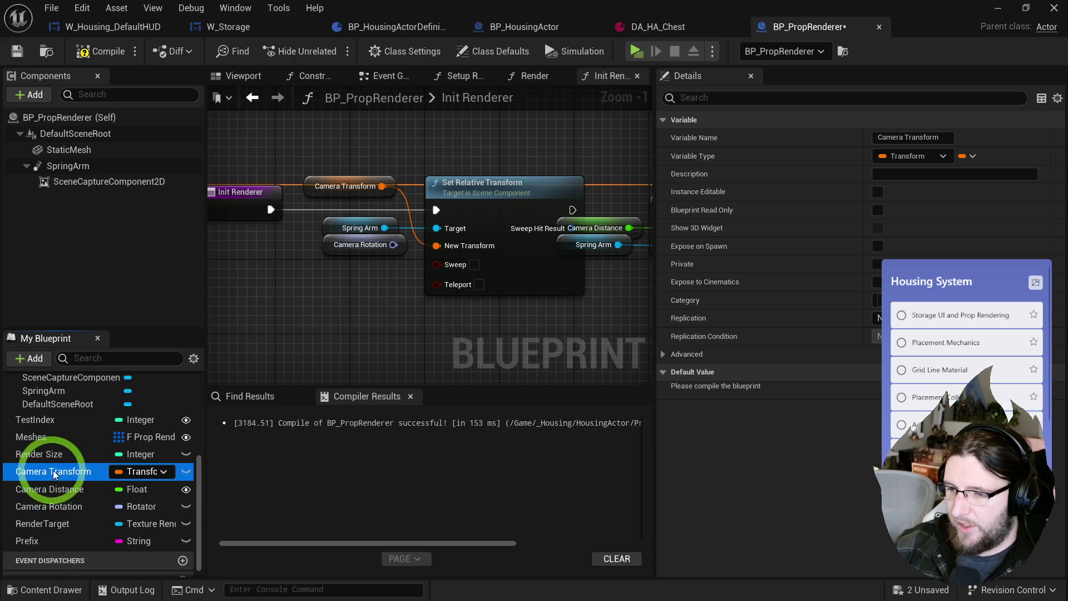
# - Delete the Camera Rotation variable, position the Camera Transform getter, and compile
pyautogui.click(52, 506)
pyautogui.press('Delete')
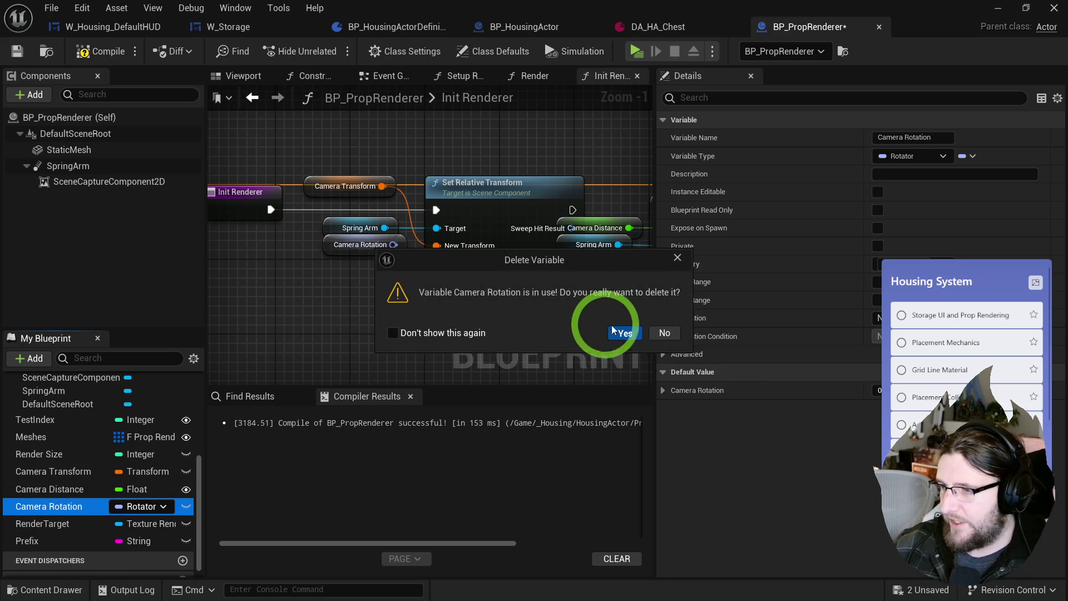
pyautogui.click(623, 333)
pyautogui.moveTo(334, 185)
pyautogui.mouseDown()
pyautogui.moveTo(347, 245)
pyautogui.moveTo(457, 192)
pyautogui.moveTo(358, 207)
pyautogui.moveTo(372, 217)
pyautogui.moveTo(484, 215)
pyautogui.mouseUp()
pyautogui.click(101, 51)
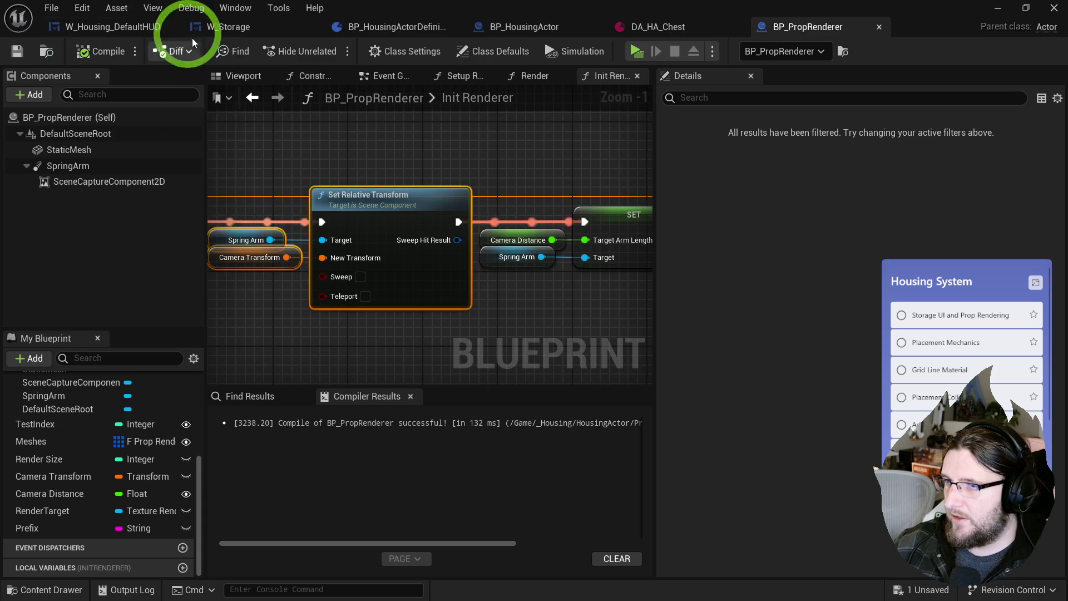
# - Collapse the Meshes category in the level Details, then return to BP_PropRenderer
pyautogui.hotkey('alt', 'Tab')
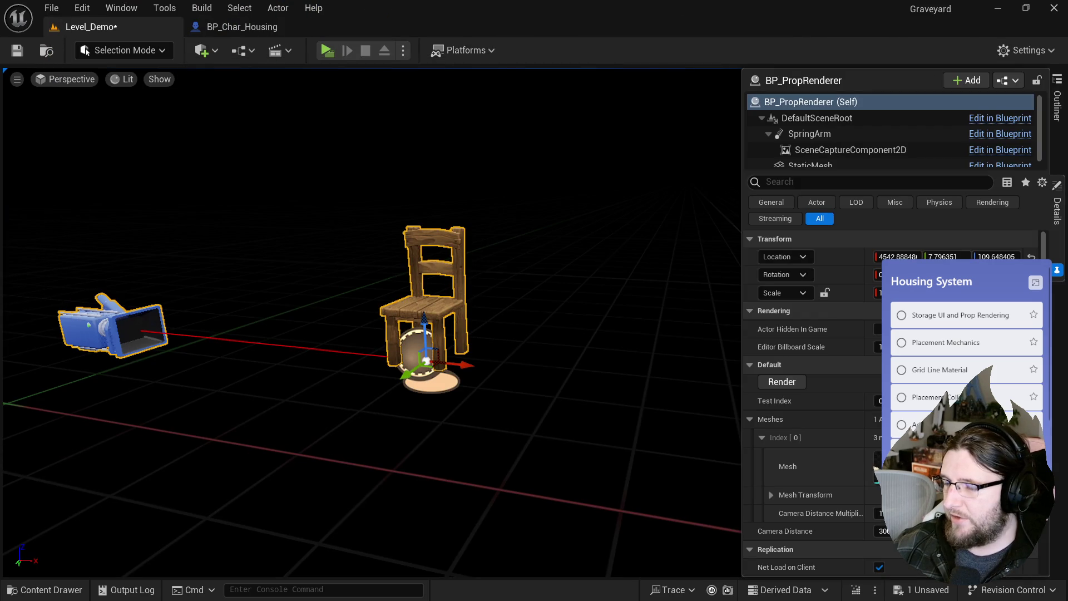
pyautogui.click(727, 465)
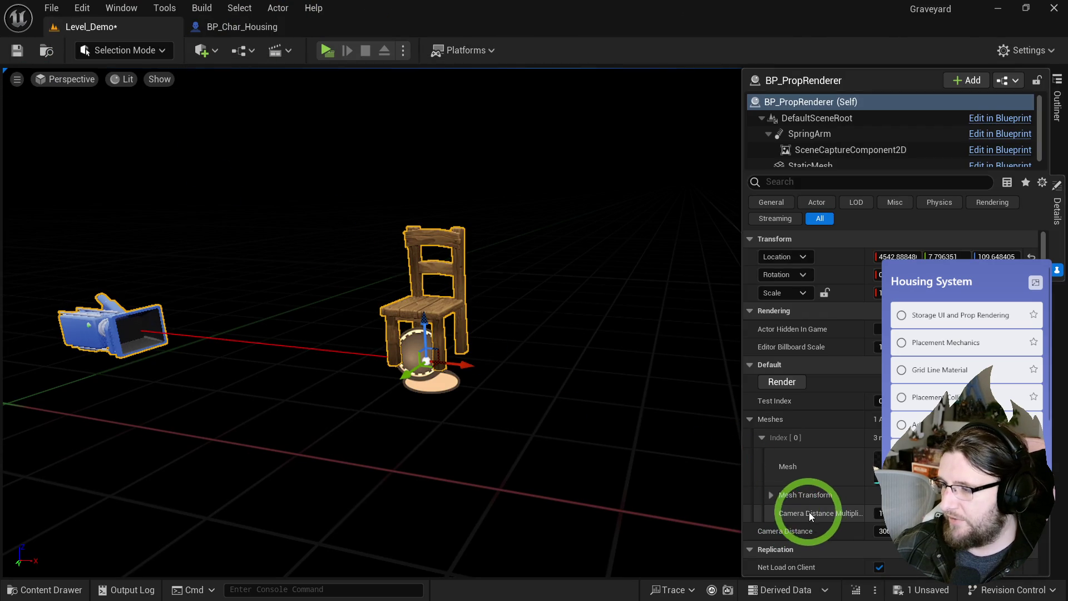
pyautogui.click(762, 438)
pyautogui.click(750, 420)
pyautogui.click(255, 31)
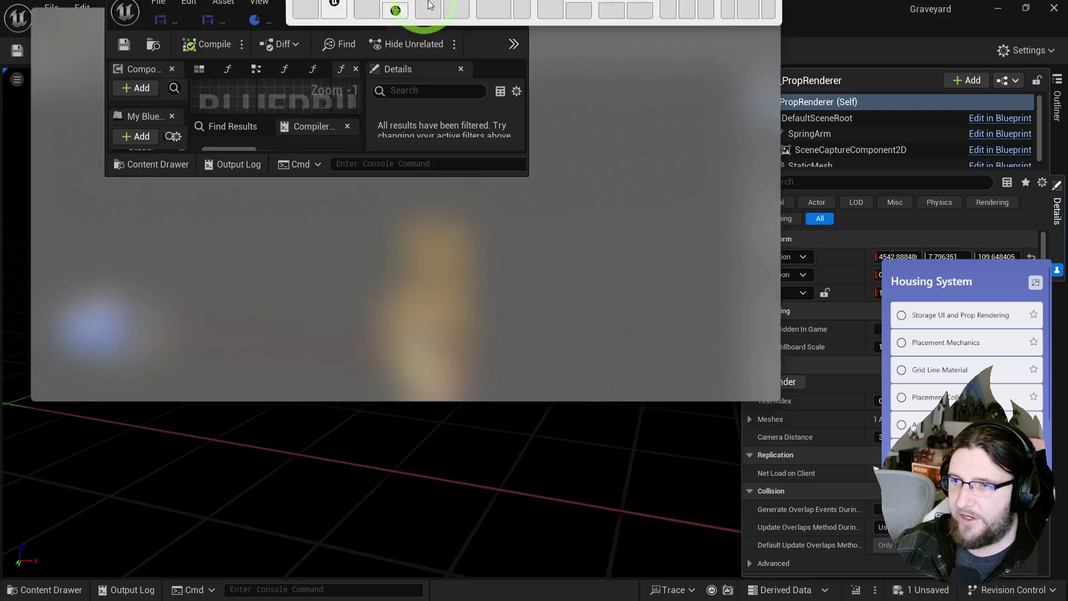
pyautogui.click(168, 408)
# - Make Prefix, Camera Transform and Render Size instance-editable and compile
pyautogui.click(186, 529)
pyautogui.click(186, 476)
pyautogui.click(66, 465)
pyautogui.click(186, 459)
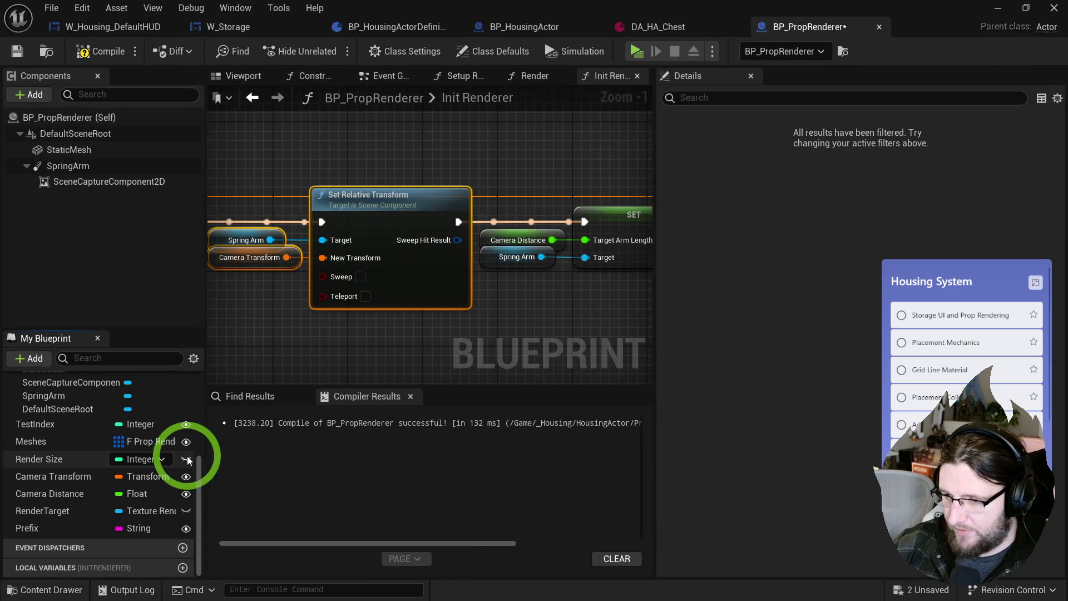
pyautogui.click(91, 55)
# - Scrub Camera Transform's rotation in the level Details to swing the camera around the chair
pyautogui.click(413, 14)
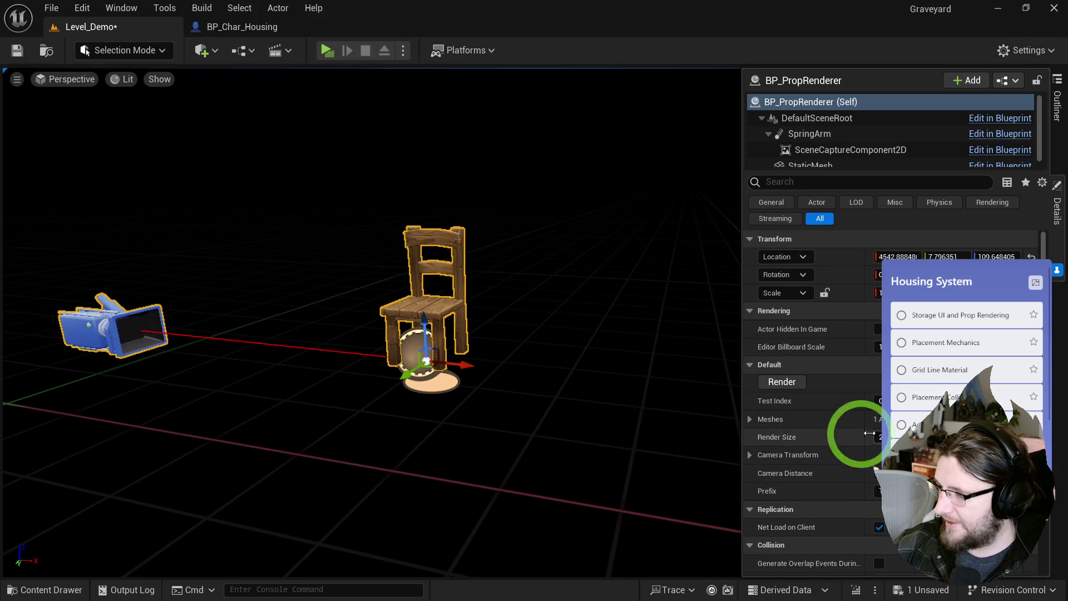
pyautogui.click(750, 455)
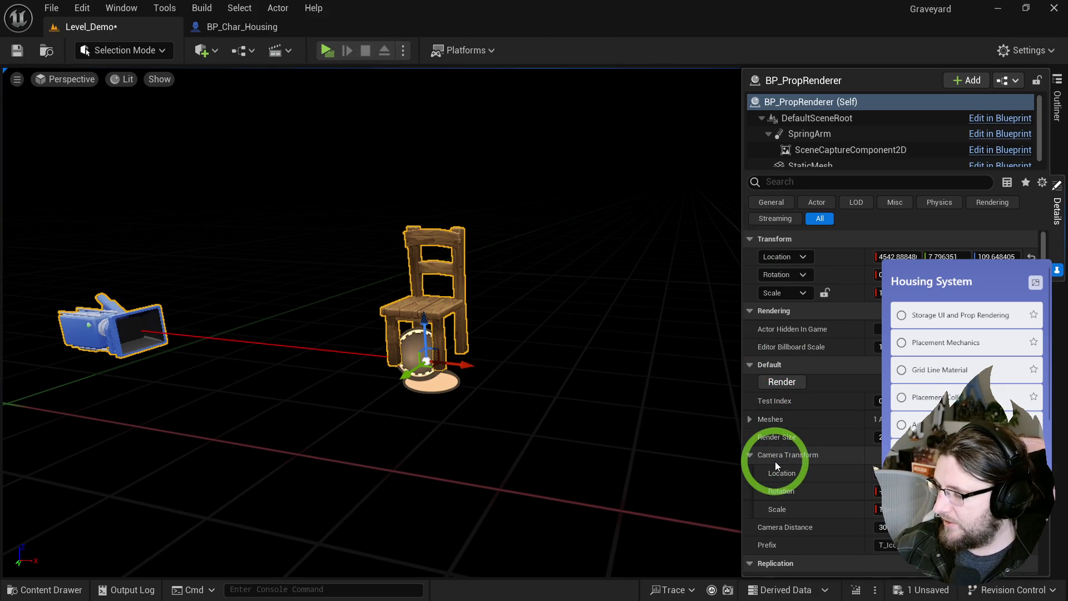
pyautogui.scroll(-2, 775, 461)
pyautogui.moveTo(942, 429); pyautogui.dragTo(958, 430)
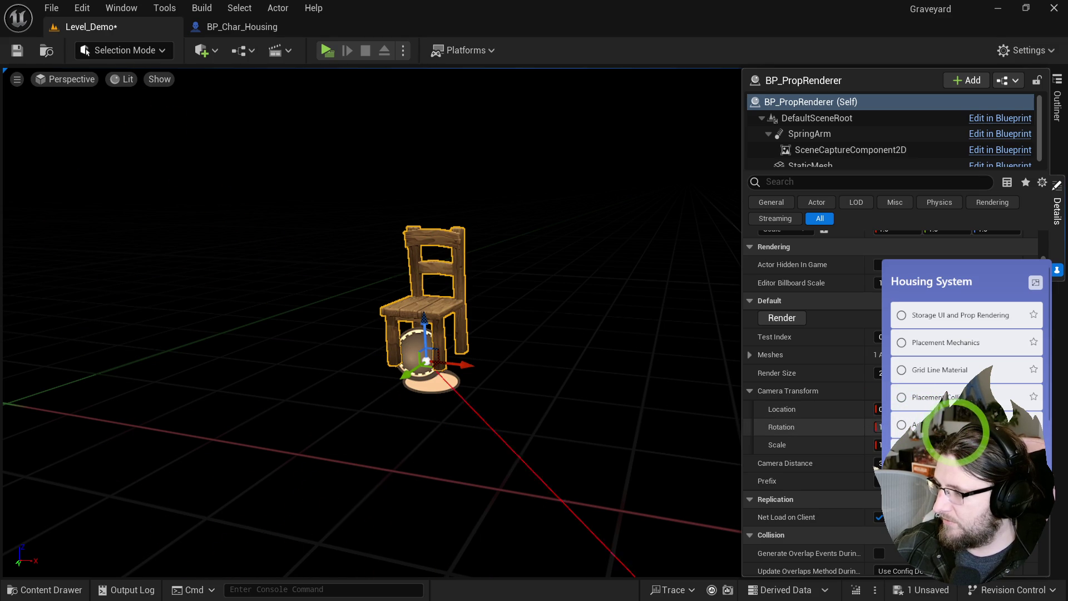
pyautogui.moveTo(959, 434); pyautogui.dragTo(966, 436)
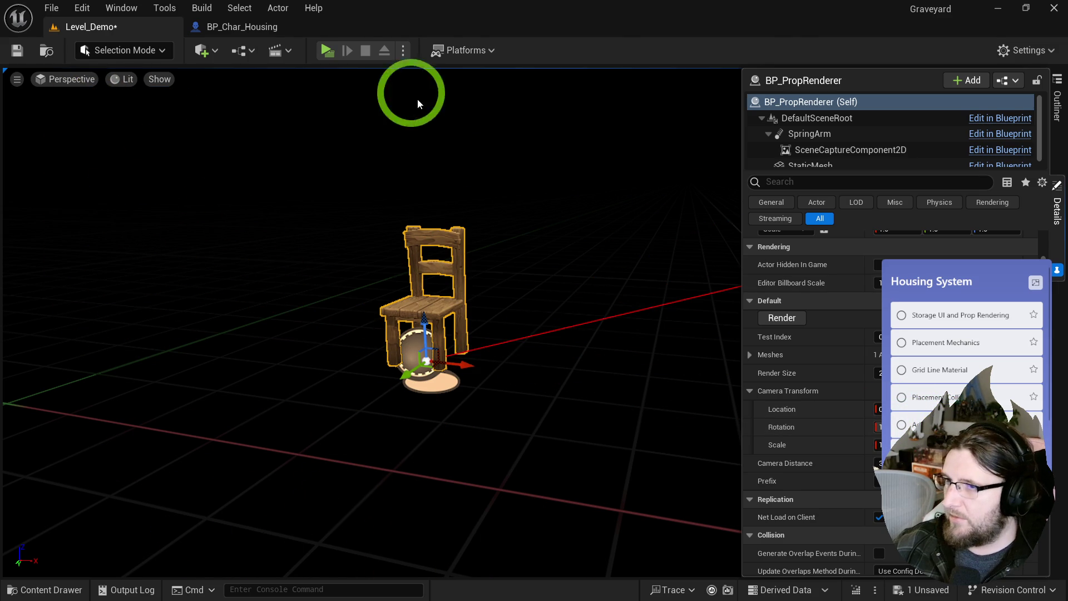
pyautogui.click(252, 29)
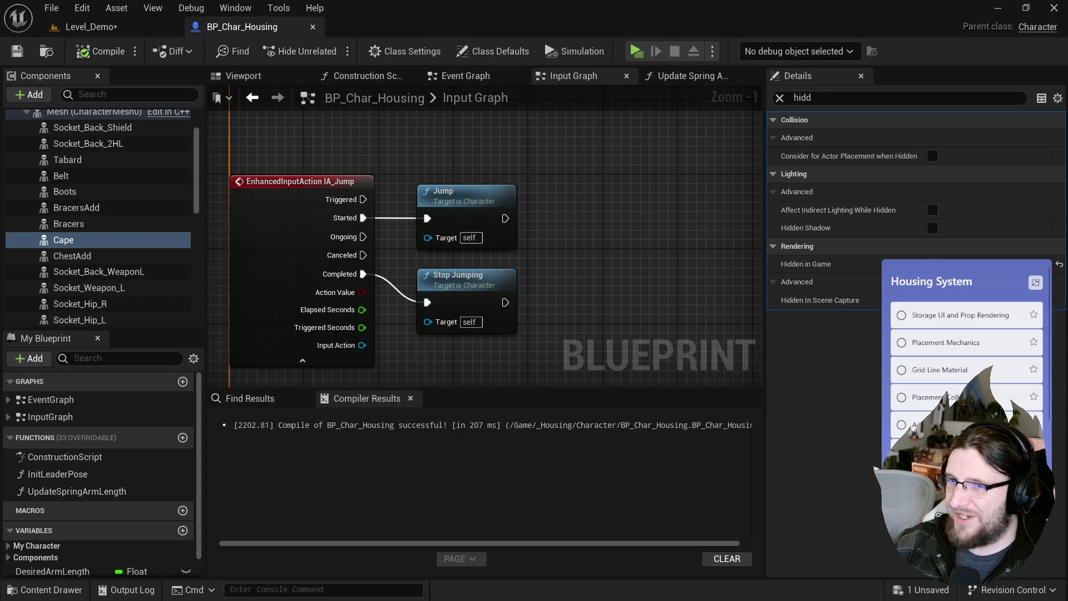
pyautogui.hotkey('alt', 'Tab')
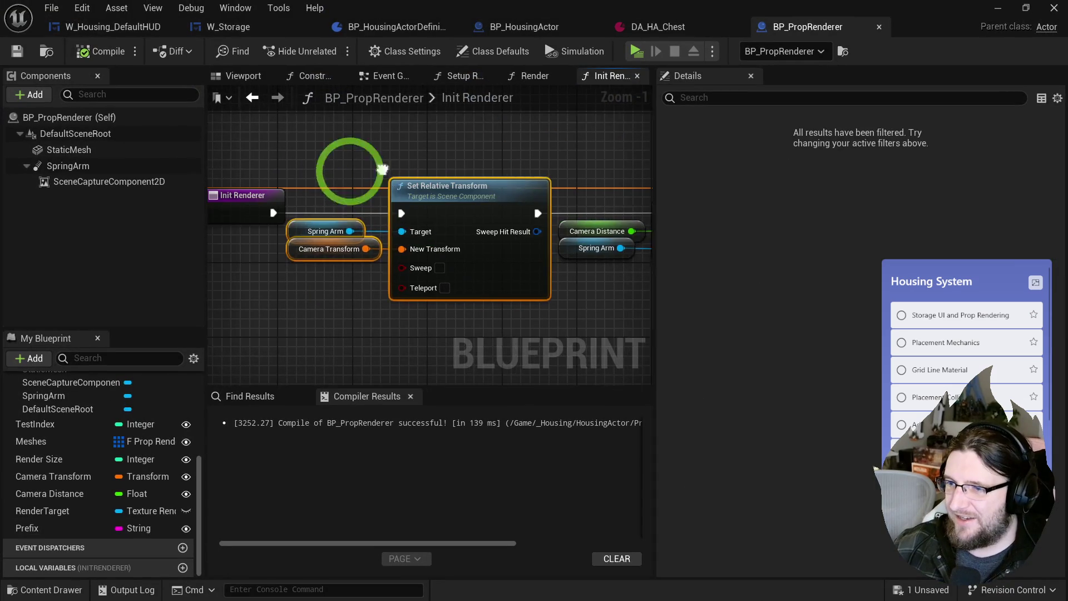
# - Add a Set World Transform node on the spring arm fed by Camera Transform
pyautogui.moveTo(353, 230); pyautogui.dragTo(405, 159)
pyautogui.write('set world trans')
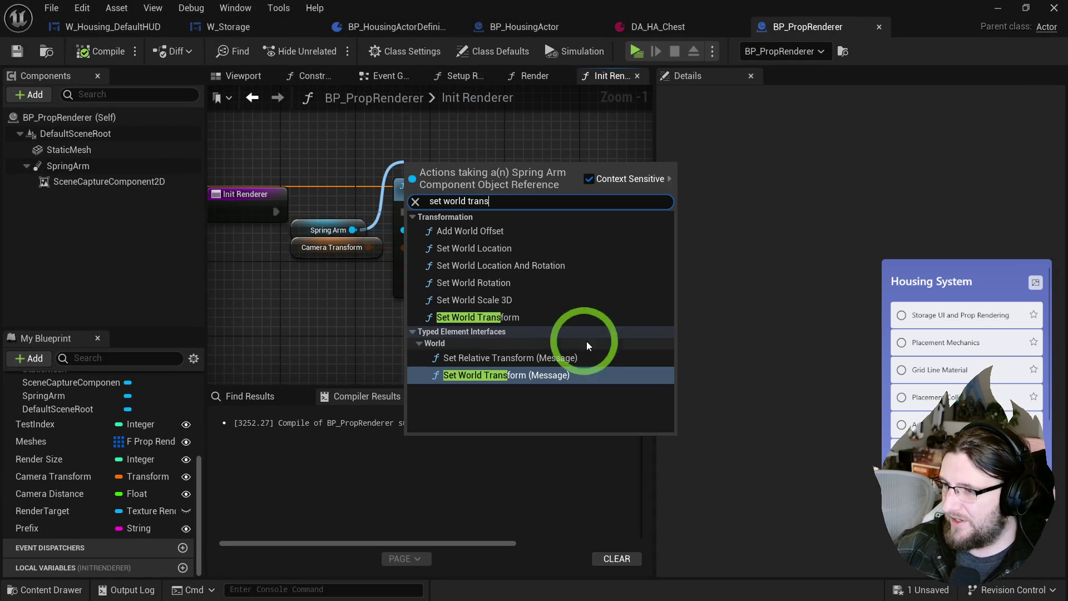
pyautogui.click(556, 317)
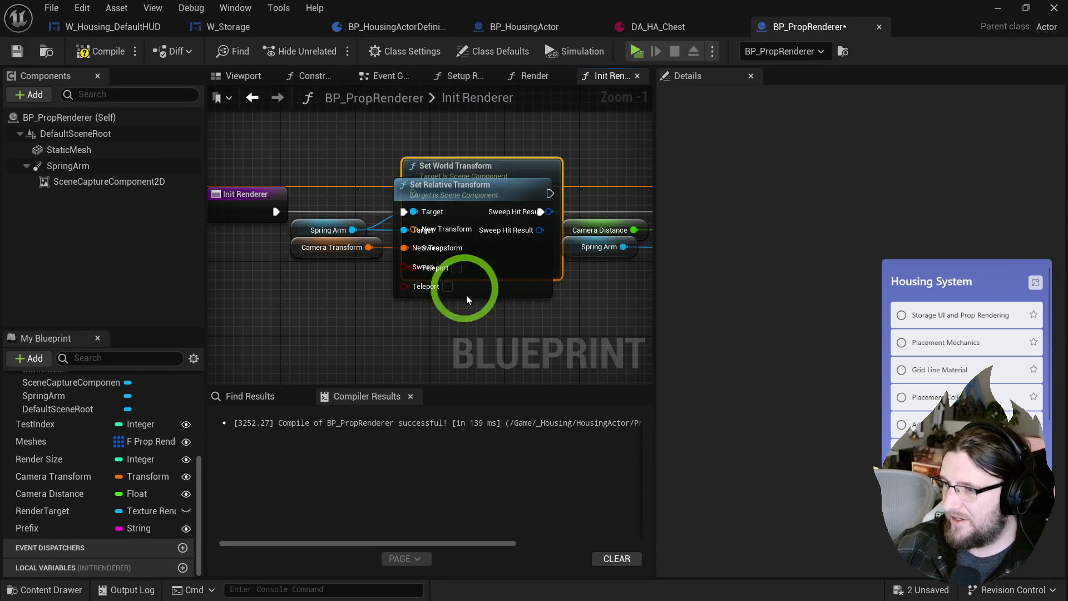
pyautogui.moveTo(444, 134); pyautogui.dragTo(437, 142)
pyautogui.moveTo(405, 208); pyautogui.dragTo(359, 293)
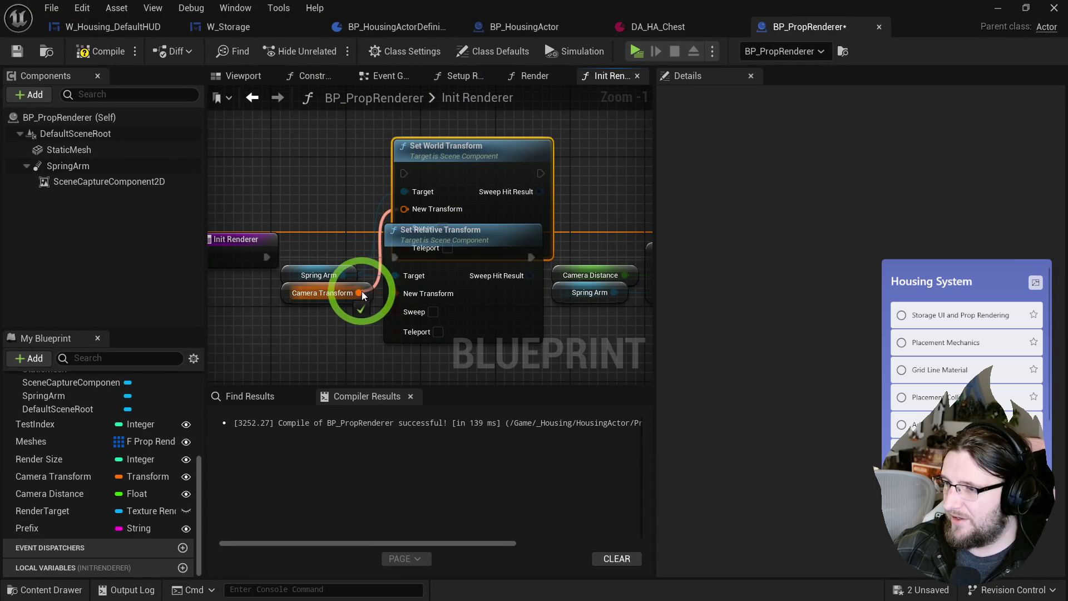
# - Delete Set Relative Transform, wire Init Renderer's execution to Set World Transform, and compile
pyautogui.click(517, 332)
pyautogui.press('Delete')
pyautogui.moveTo(443, 143); pyautogui.dragTo(433, 208)
pyautogui.moveTo(266, 257)
pyautogui.mouseDown()
pyautogui.moveTo(395, 242)
pyautogui.moveTo(367, 264)
pyautogui.moveTo(465, 281)
pyautogui.moveTo(498, 267)
pyautogui.mouseUp()
pyautogui.click(99, 52)
pyautogui.moveTo(158, 35)
pyautogui.mouseDown()
pyautogui.moveTo(344, 10)
pyautogui.moveTo(111, 11)
pyautogui.mouseUp()
# - Reopen BP_PropRenderer, undo back to Set Relative Transform, and compile
pyautogui.click(264, 49)
pyautogui.click(95, 28)
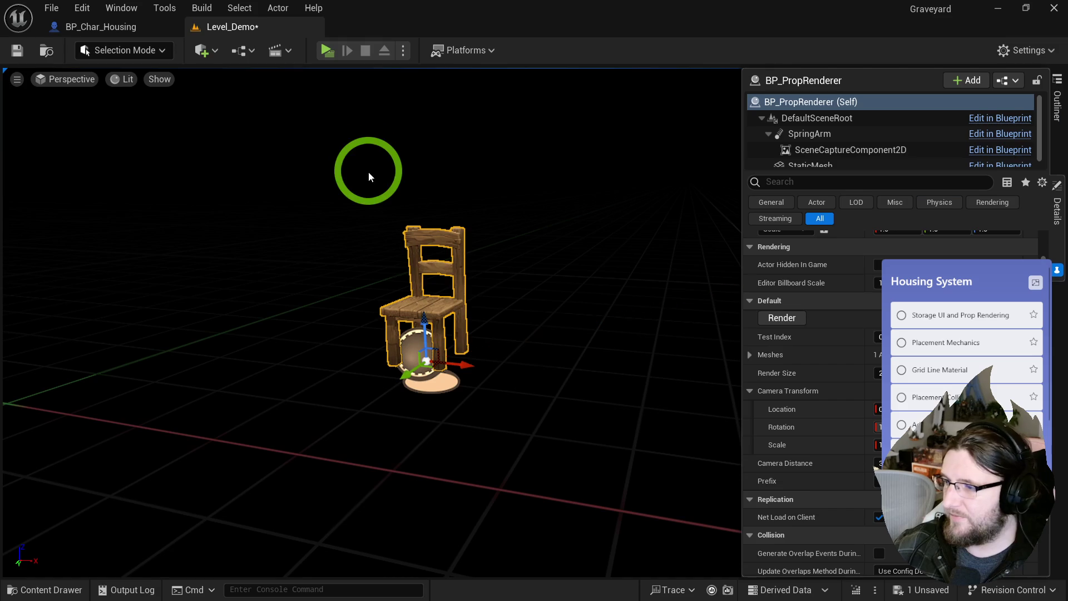
pyautogui.moveTo(565, 291)
pyautogui.mouseDown()
pyautogui.moveTo(529, 298)
pyautogui.moveTo(548, 298)
pyautogui.mouseUp()
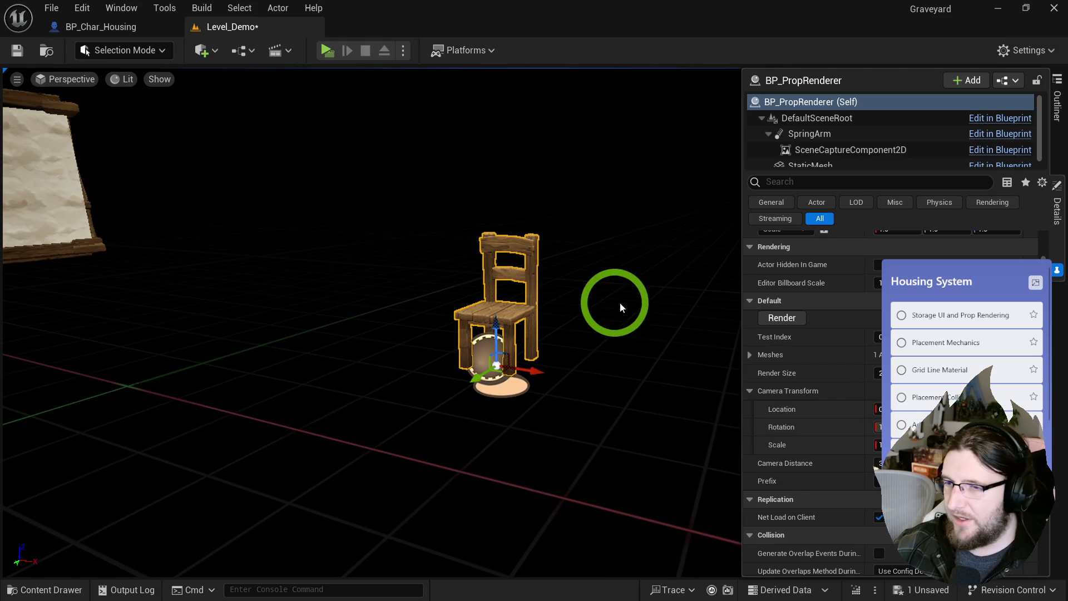
pyautogui.hotkey('ctrl', 'b')
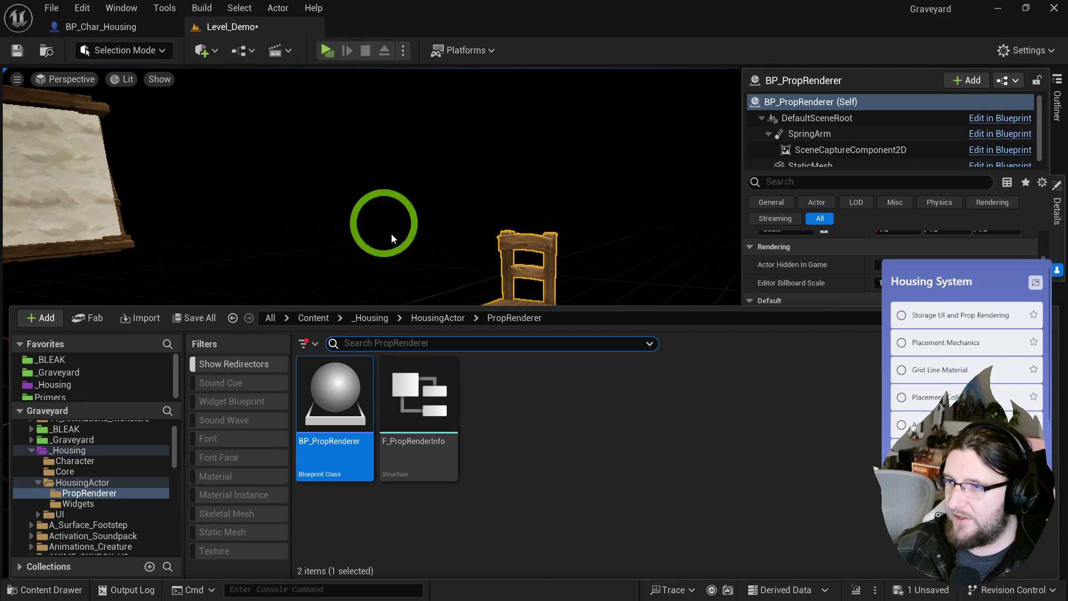
pyautogui.doubleClick(335, 400)
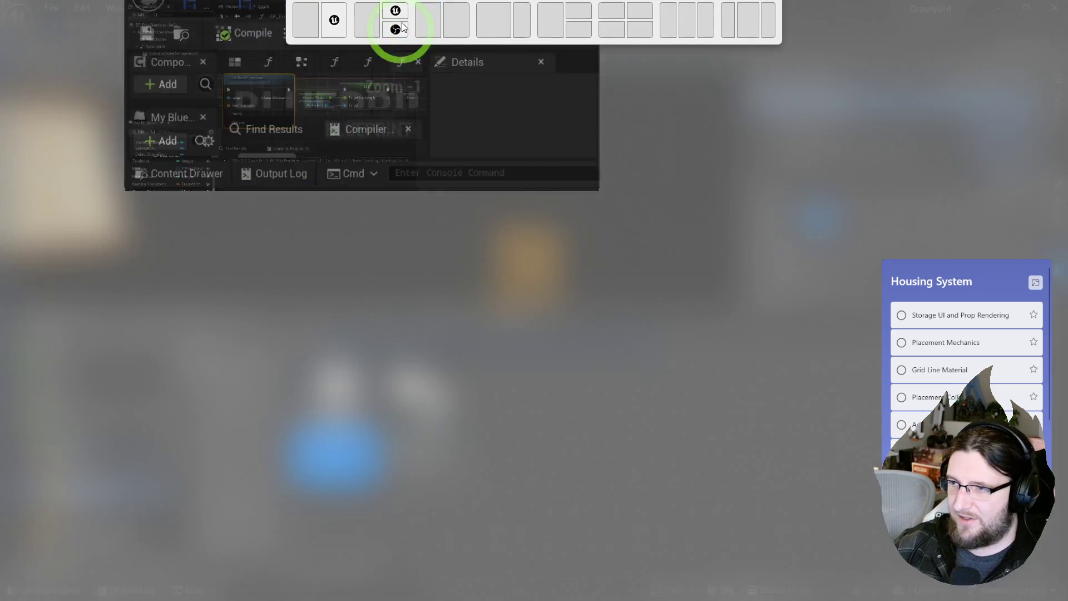
pyautogui.hotkey('ctrl', 'z')
pyautogui.moveTo(415, 164)
pyautogui.mouseDown()
pyautogui.moveTo(404, 167)
pyautogui.moveTo(411, 214)
pyautogui.mouseUp()
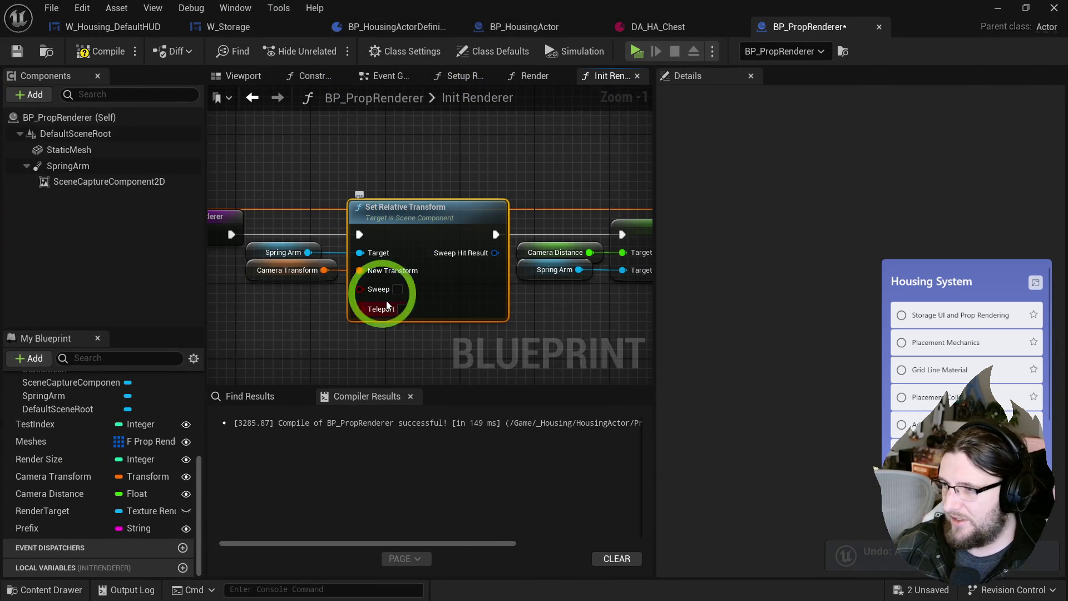
pyautogui.click(111, 56)
# - Inspect the camera's placement near the chair in the level, then tidy the Set Relative Transform node
pyautogui.hotkey('alt', 'Tab')
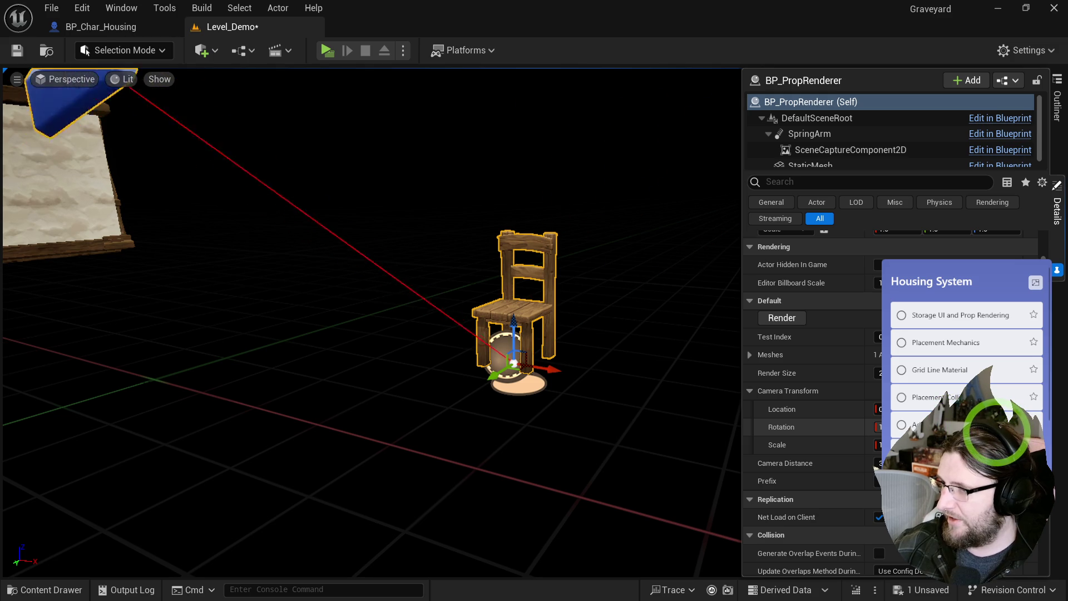
pyautogui.moveTo(581, 369)
pyautogui.mouseDown()
pyautogui.moveTo(576, 438)
pyautogui.moveTo(523, 432)
pyautogui.moveTo(453, 401)
pyautogui.moveTo(543, 417)
pyautogui.moveTo(539, 428)
pyautogui.moveTo(574, 409)
pyautogui.mouseUp()
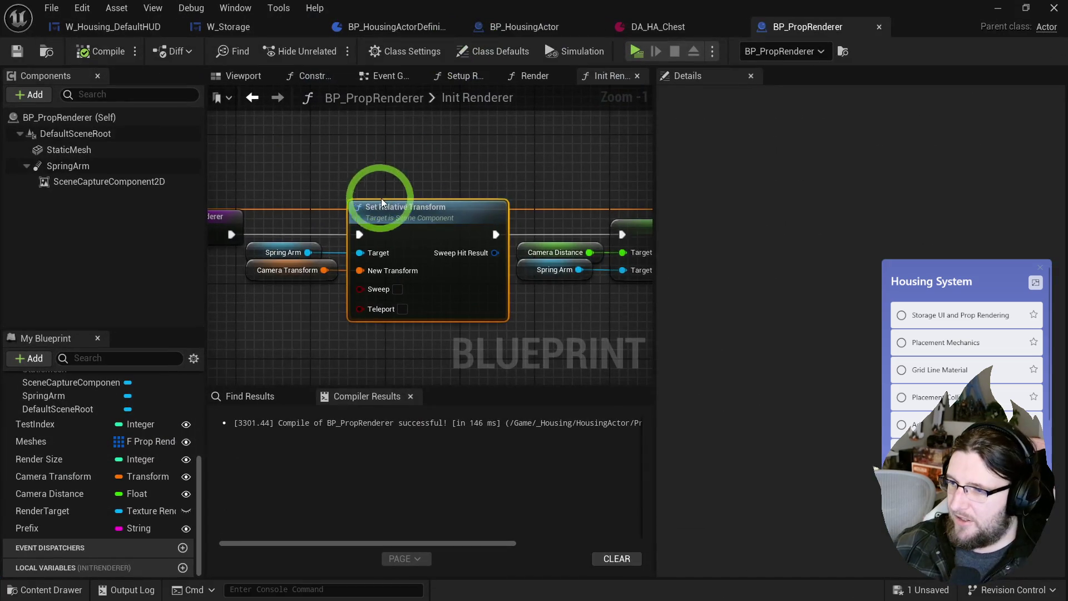
pyautogui.moveTo(382, 196); pyautogui.dragTo(500, 147)
pyautogui.click(371, 254)
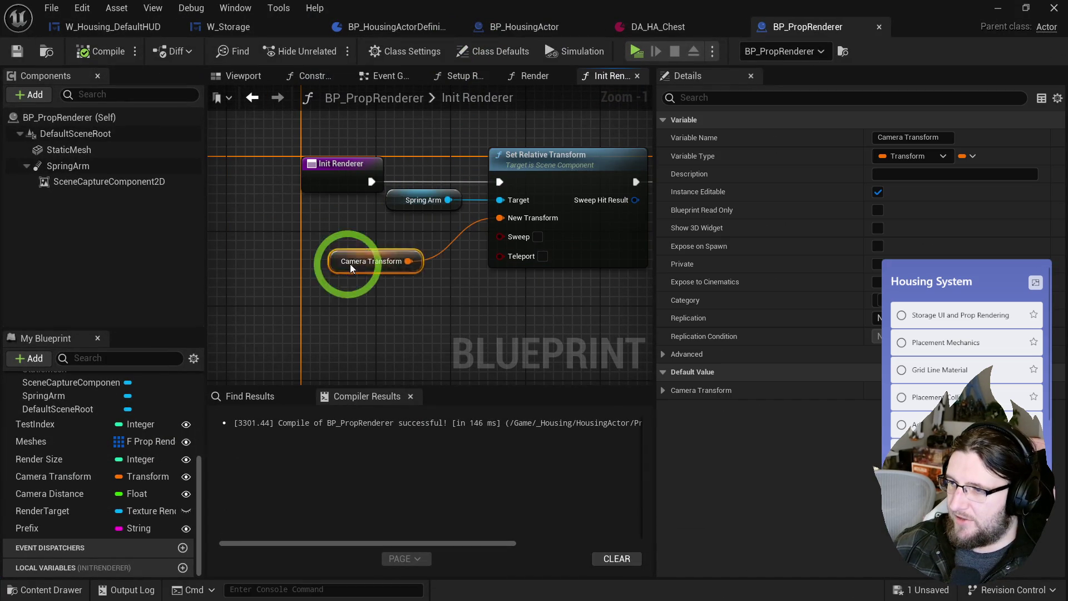
# - Break the Camera Transform and feed its Location into a new spring-arm Set Relative Location
pyautogui.moveTo(389, 270); pyautogui.dragTo(407, 282)
pyautogui.write('break')
pyautogui.click(465, 324)
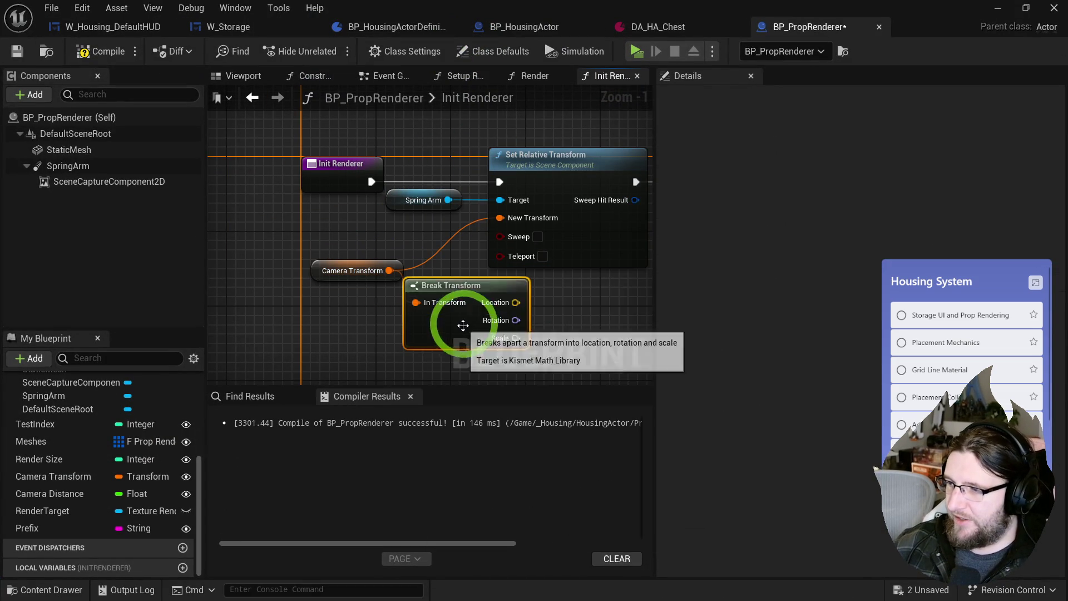
pyautogui.moveTo(366, 195); pyautogui.dragTo(512, 327)
pyautogui.write('set r')
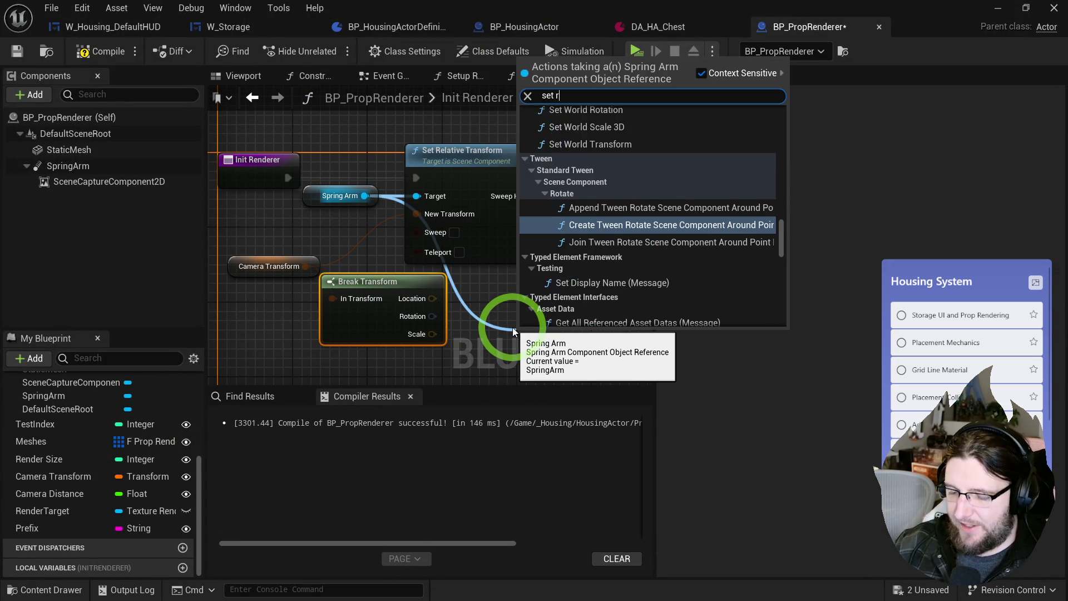
pyautogui.write('elat loca')
pyautogui.press('Return')
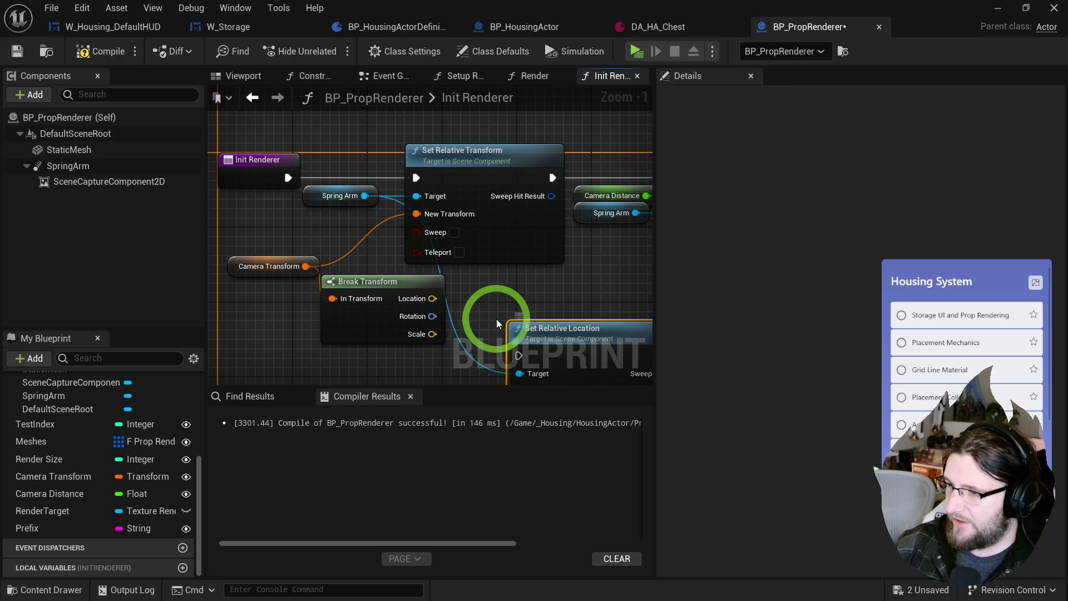
pyautogui.moveTo(433, 299); pyautogui.dragTo(509, 354)
pyautogui.moveTo(509, 317)
pyautogui.mouseDown()
pyautogui.moveTo(322, 215)
pyautogui.moveTo(288, 177)
pyautogui.mouseUp()
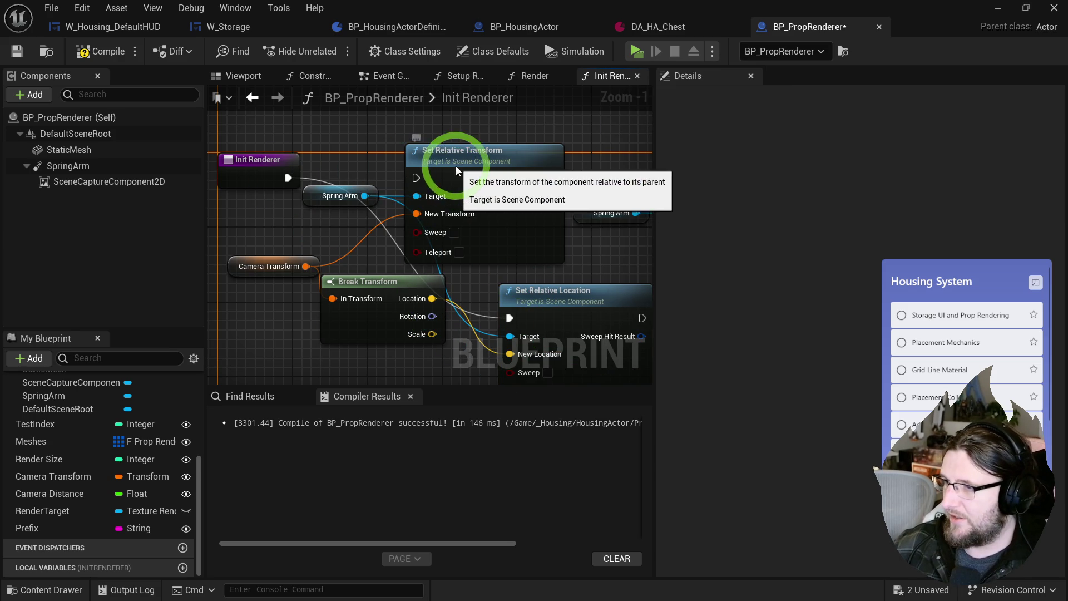
# - Delete the old Set Relative Transform node and tidy Set Relative Location and Break Transform into place
pyautogui.click(456, 171)
pyautogui.press('Delete')
pyautogui.moveTo(549, 307); pyautogui.dragTo(443, 162)
pyautogui.click(350, 307)
pyautogui.press('q')
pyautogui.moveTo(350, 307); pyautogui.dragTo(275, 260)
pyautogui.click(298, 310)
pyautogui.moveTo(421, 317)
pyautogui.mouseDown()
pyautogui.moveTo(534, 321)
pyautogui.moveTo(305, 270)
pyautogui.mouseUp()
# - Try a Set Relative Rotation node for the spring arm, then remove it
pyautogui.moveTo(507, 259)
pyautogui.mouseDown()
pyautogui.moveTo(452, 289)
pyautogui.moveTo(328, 291)
pyautogui.mouseUp()
pyautogui.scroll(-4, 310, 285)
pyautogui.moveTo(302, 195); pyautogui.dragTo(572, 315)
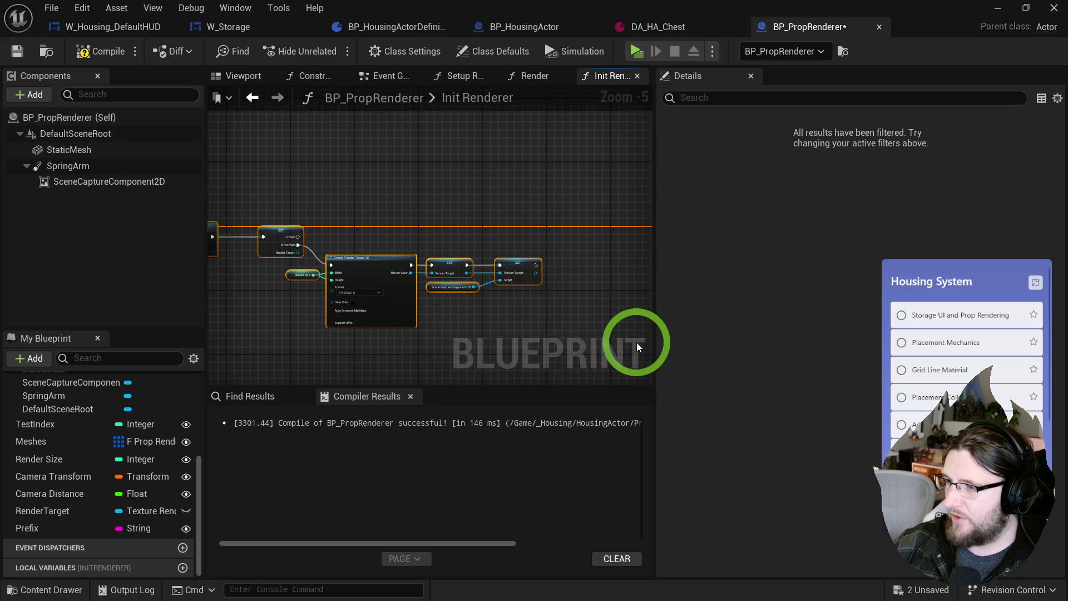
pyautogui.scroll(3, 261, 234)
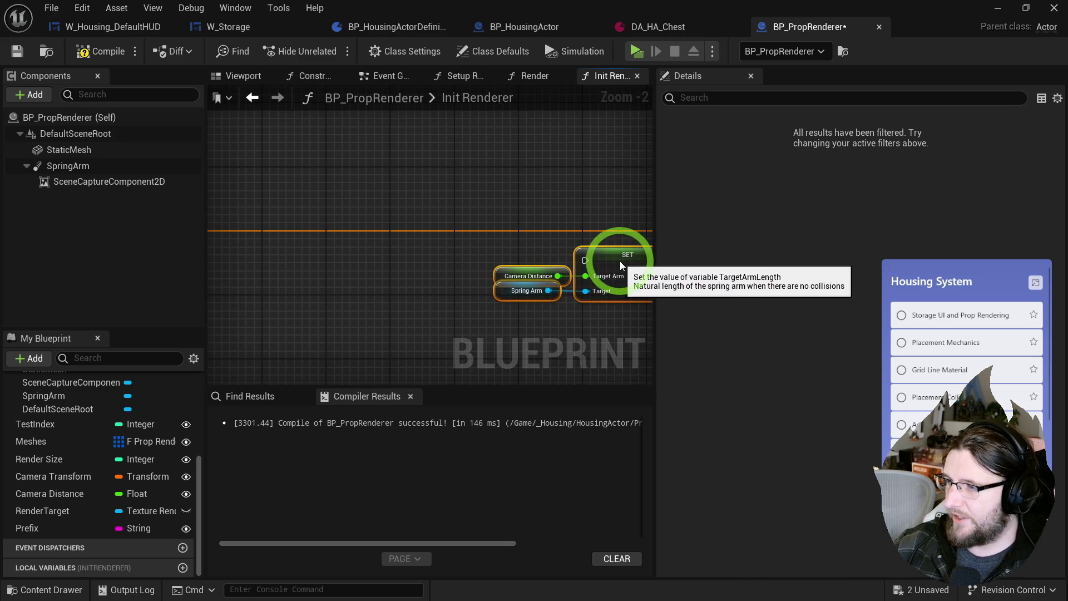
pyautogui.click(337, 258)
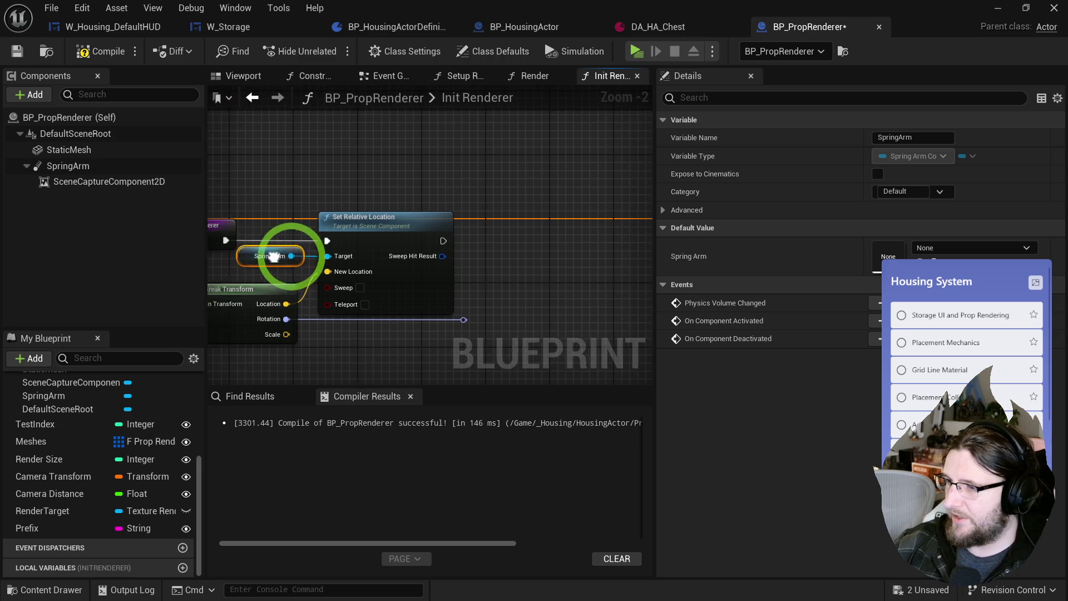
pyautogui.moveTo(483, 258); pyautogui.dragTo(519, 248)
pyautogui.write('set relat rot')
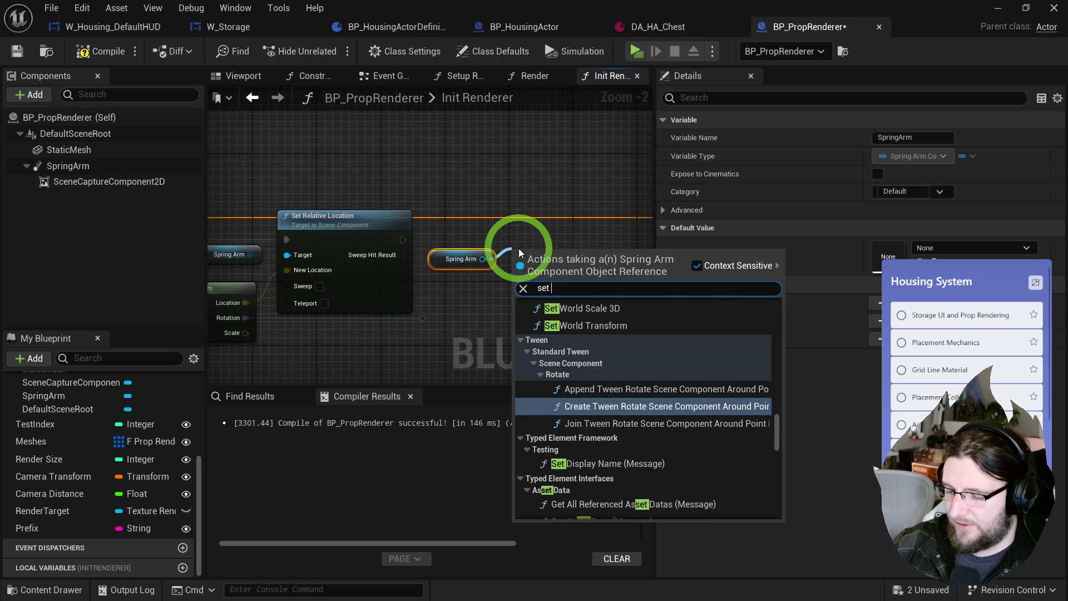
pyautogui.press('Return')
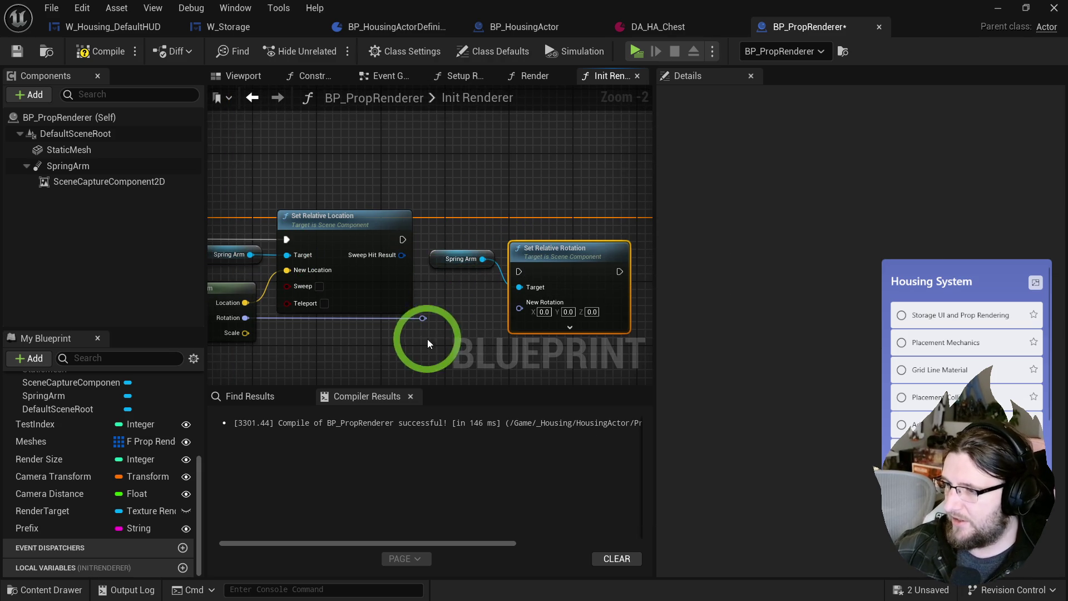
pyautogui.moveTo(421, 322); pyautogui.dragTo(422, 320)
pyautogui.press('Escape')
pyautogui.press('Delete')
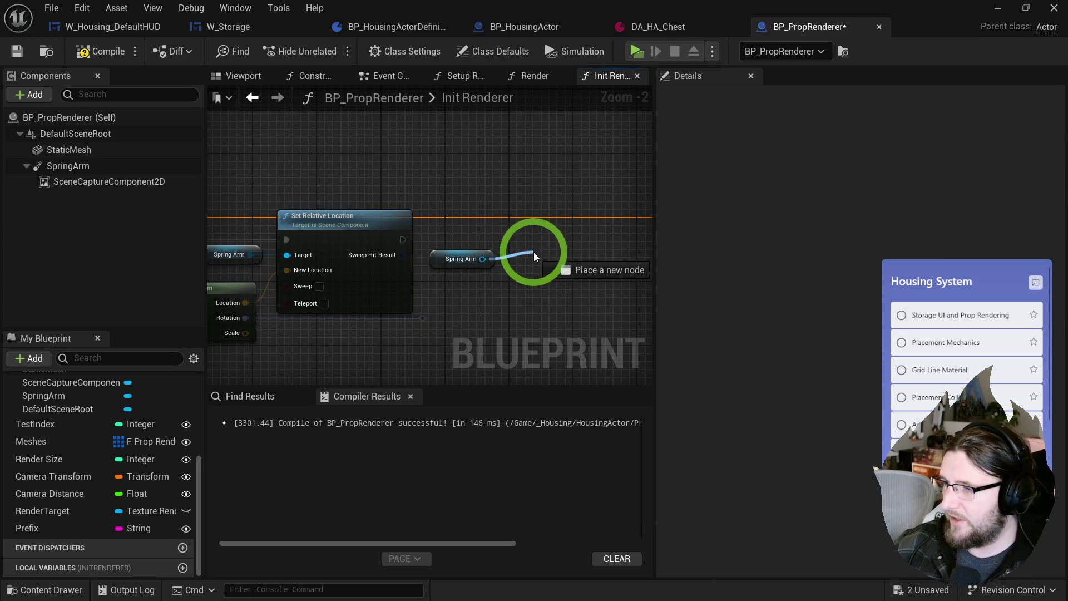
# - Add Set World Rotation fed by Break Transform's Rotation, chained between Set Relative Location and the arm-length SET
pyautogui.moveTo(533, 252); pyautogui.dragTo(529, 248)
pyautogui.write('set world rota')
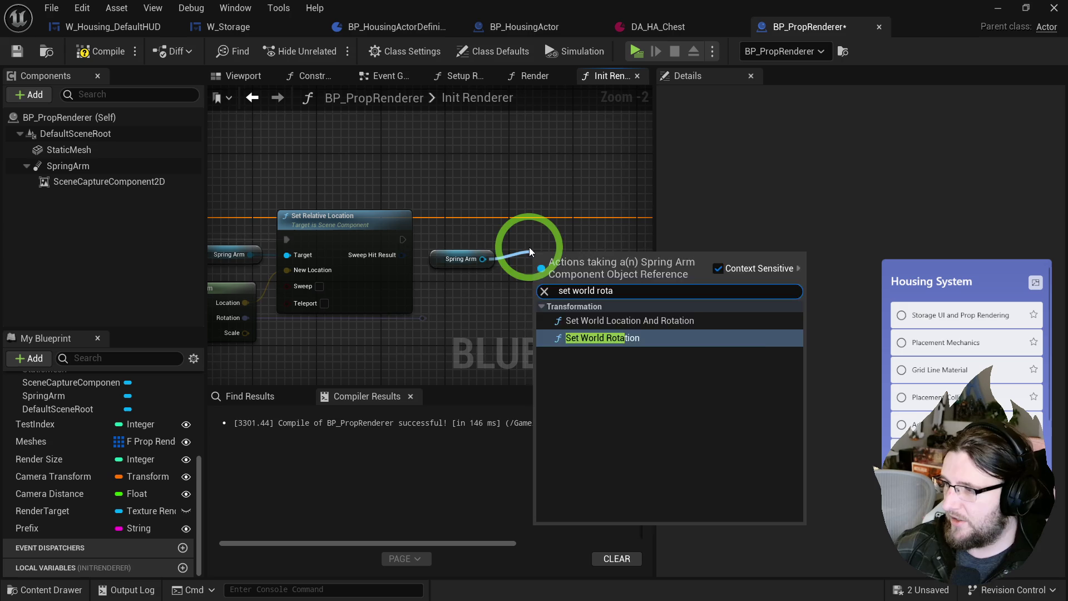
pyautogui.press('Return')
pyautogui.moveTo(423, 319); pyautogui.dragTo(535, 310)
pyautogui.moveTo(388, 239); pyautogui.dragTo(403, 239)
pyautogui.moveTo(577, 222); pyautogui.dragTo(340, 223)
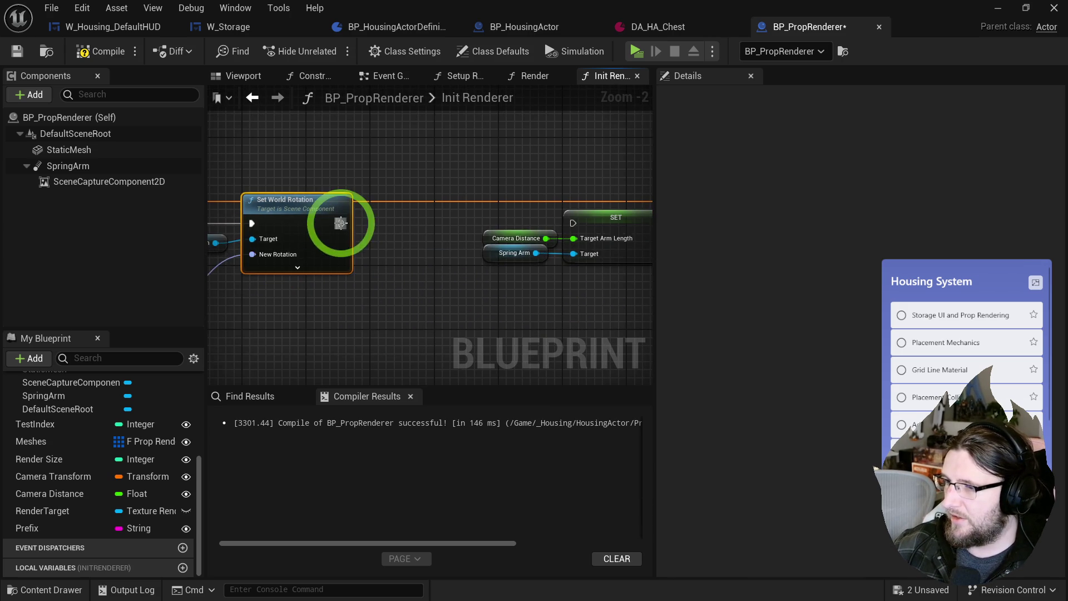
pyautogui.moveTo(572, 225); pyautogui.dragTo(573, 224)
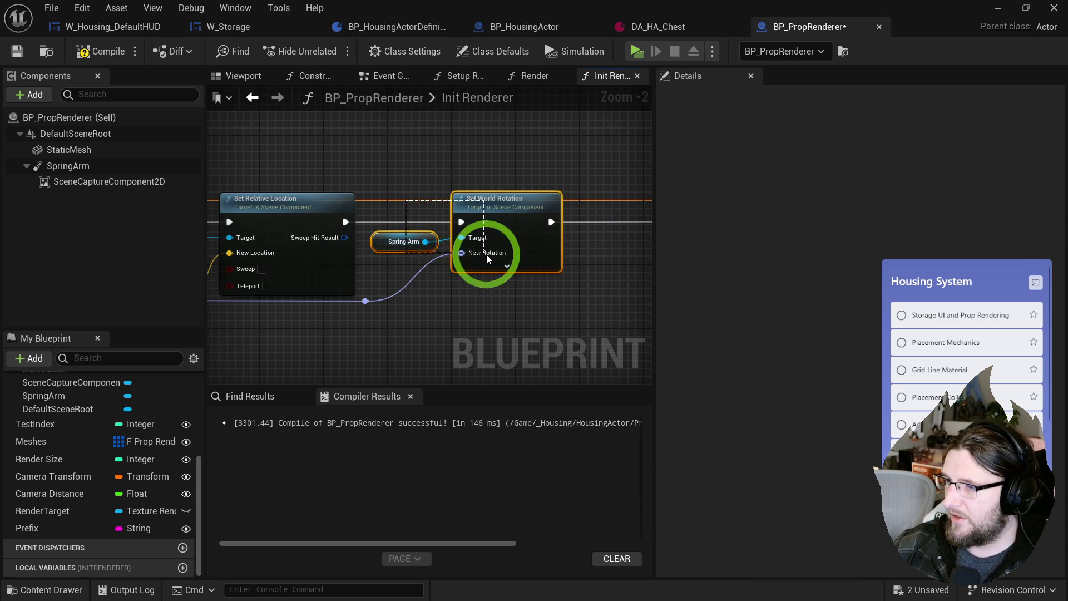
# - Search for another relative location setter for the spring arm
pyautogui.moveTo(494, 298)
pyautogui.mouseDown()
pyautogui.moveTo(599, 286)
pyautogui.moveTo(460, 299)
pyautogui.moveTo(412, 286)
pyautogui.mouseUp()
pyautogui.moveTo(387, 201); pyautogui.dragTo(450, 103)
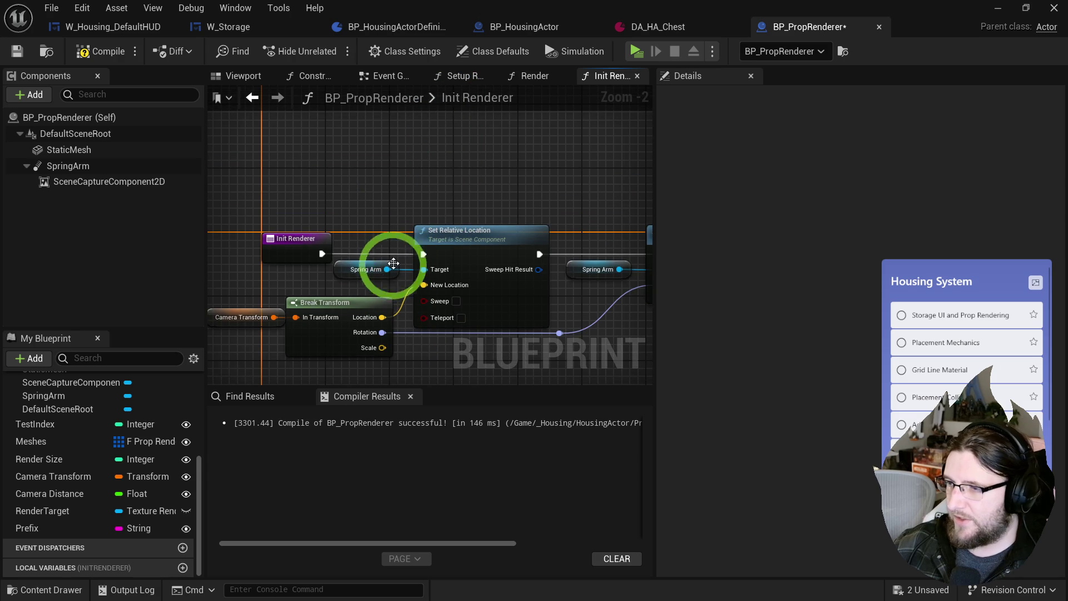
pyautogui.moveTo(427, 210); pyautogui.dragTo(446, 160)
pyautogui.write('set relati')
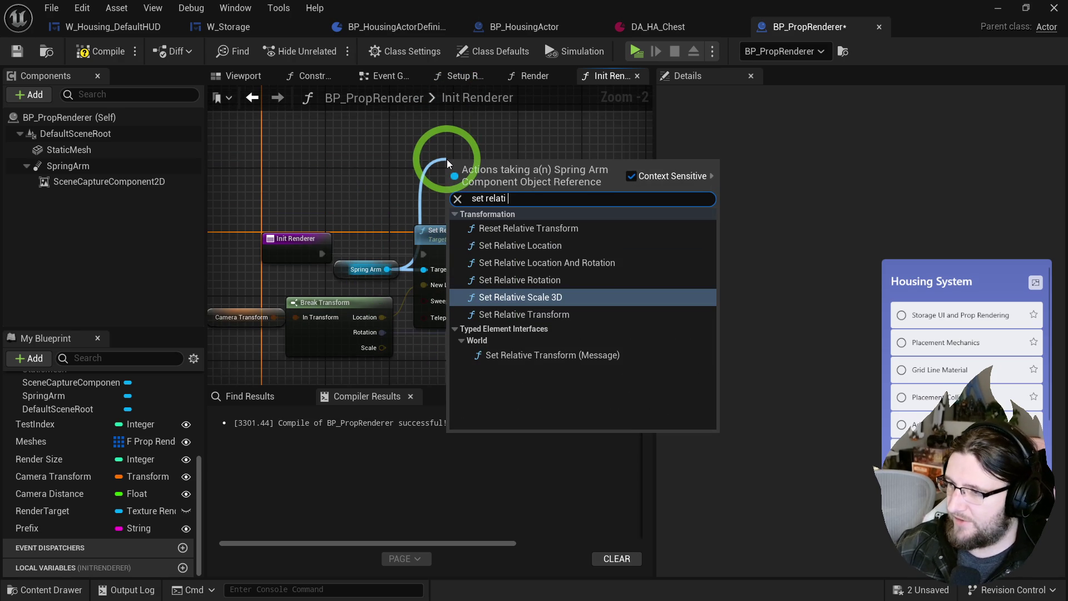
# - Add a Set Relative Location And Rotation node and sum Break Transform's Location with the actor location
pyautogui.click(532, 264)
pyautogui.moveTo(500, 182); pyautogui.dragTo(515, 110)
pyautogui.moveTo(303, 218); pyautogui.dragTo(442, 210)
pyautogui.moveTo(357, 323)
pyautogui.mouseDown()
pyautogui.moveTo(463, 303)
pyautogui.moveTo(319, 289)
pyautogui.moveTo(412, 304)
pyautogui.mouseUp()
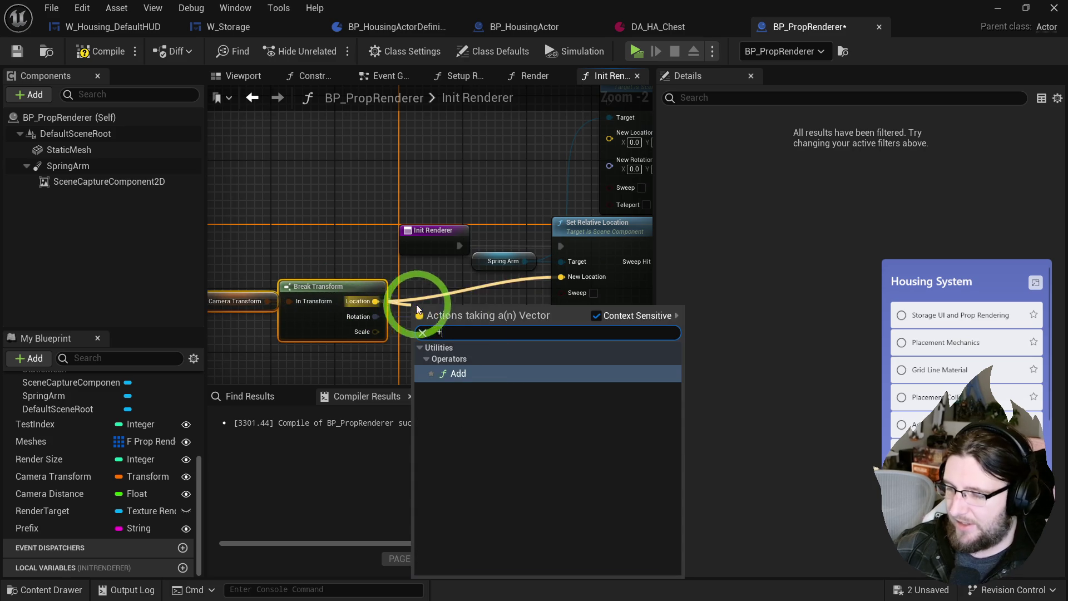
pyautogui.write('+')
pyautogui.click(470, 372)
pyautogui.click(425, 325)
pyautogui.moveTo(370, 356); pyautogui.dragTo(370, 356)
pyautogui.write('actor tran')
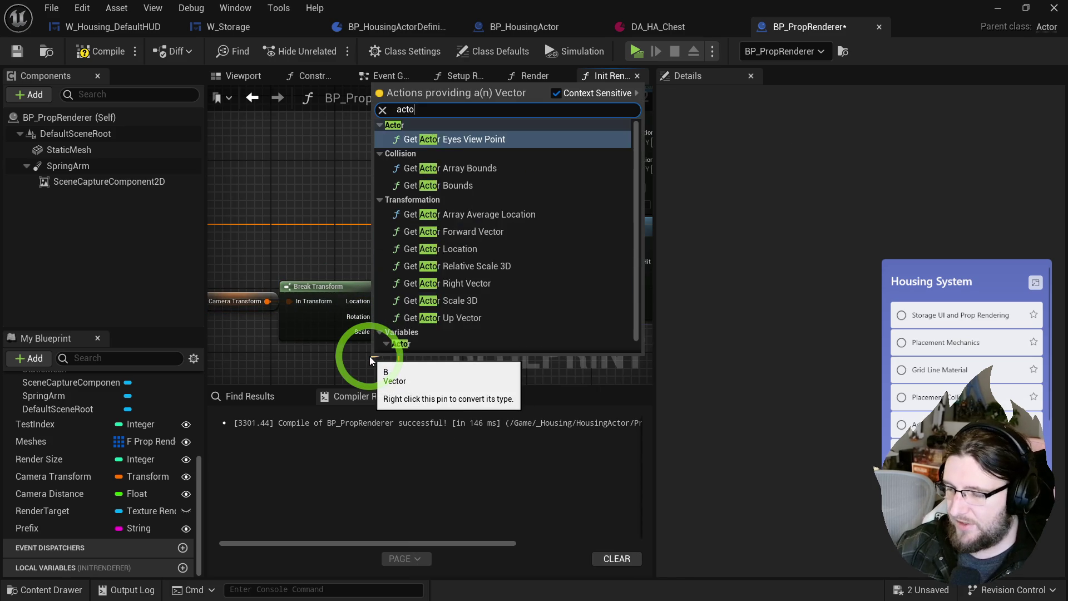
pyautogui.click(447, 174)
# - Wire the summed location and the execution links into the Set Relative Location And Rotation node
pyautogui.moveTo(342, 300)
pyautogui.mouseDown()
pyautogui.moveTo(452, 147)
pyautogui.moveTo(483, 127)
pyautogui.mouseUp()
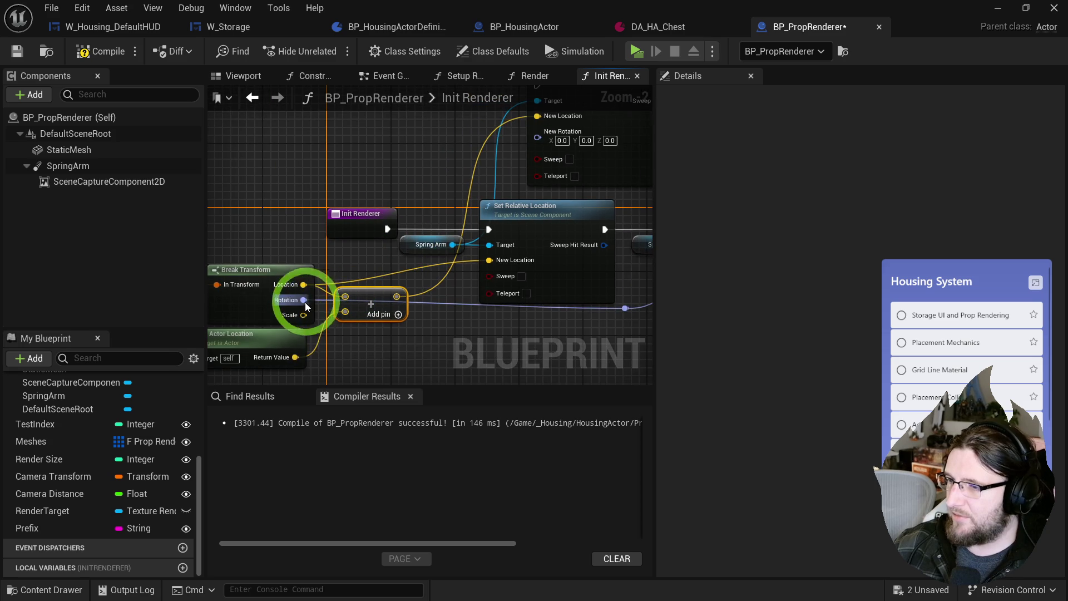
pyautogui.moveTo(383, 286); pyautogui.dragTo(441, 146)
pyautogui.moveTo(422, 305)
pyautogui.mouseDown()
pyautogui.moveTo(272, 168)
pyautogui.moveTo(393, 210)
pyautogui.moveTo(458, 300)
pyautogui.moveTo(501, 224)
pyautogui.moveTo(468, 291)
pyautogui.moveTo(468, 303)
pyautogui.moveTo(489, 222)
pyautogui.moveTo(479, 362)
pyautogui.moveTo(504, 277)
pyautogui.mouseUp()
pyautogui.moveTo(344, 245); pyautogui.dragTo(390, 246)
pyautogui.click(459, 232)
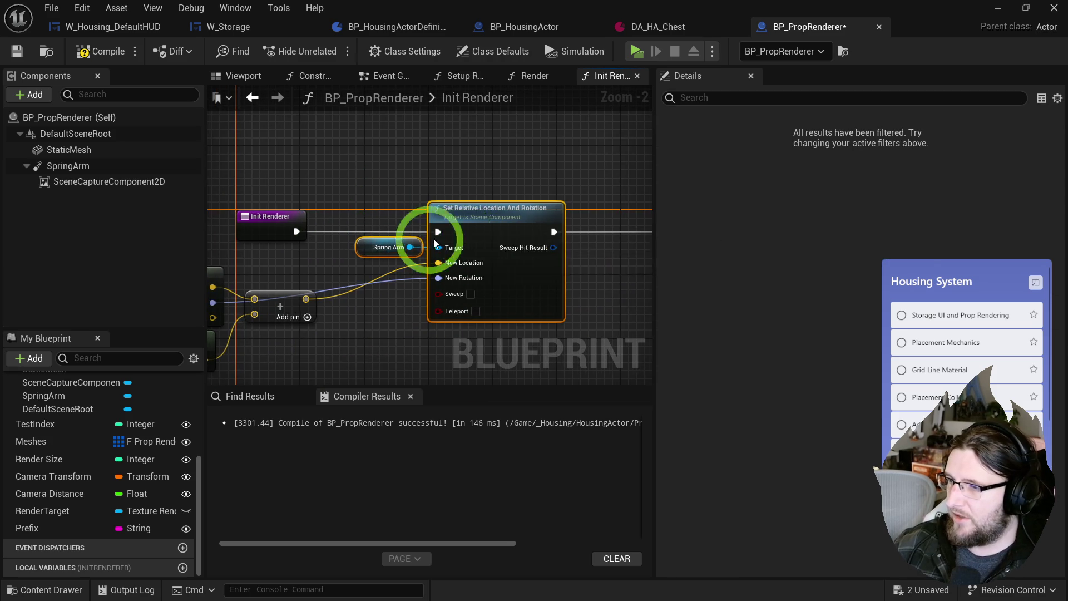
pyautogui.moveTo(459, 232); pyautogui.dragTo(536, 290)
pyautogui.moveTo(529, 250)
pyautogui.mouseDown()
pyautogui.moveTo(448, 241)
pyautogui.moveTo(425, 222)
pyautogui.moveTo(508, 226)
pyautogui.moveTo(338, 274)
pyautogui.moveTo(341, 222)
pyautogui.moveTo(540, 206)
pyautogui.mouseUp()
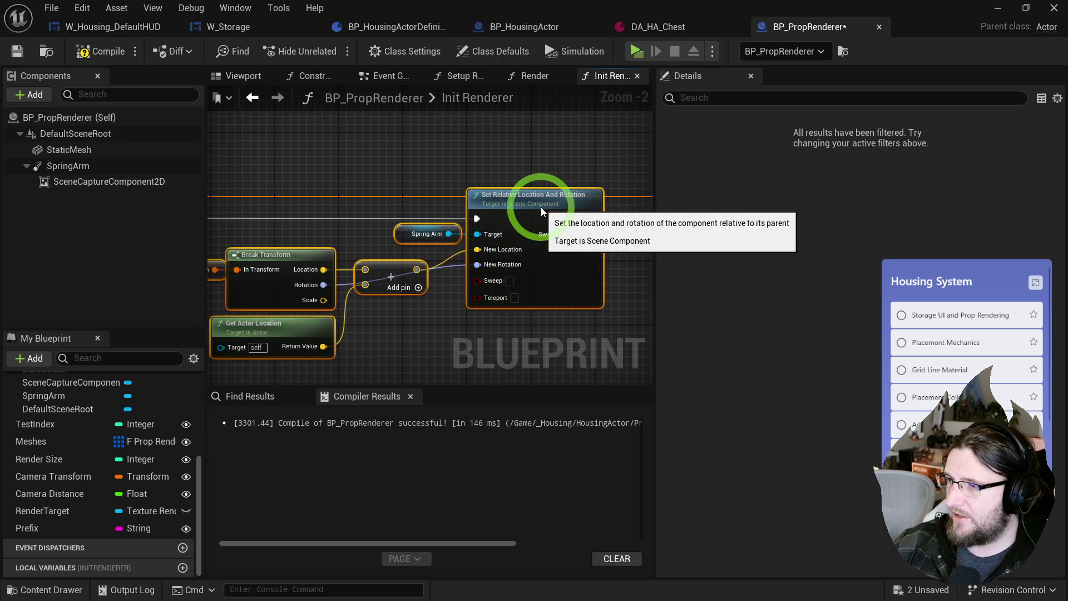
# - Swap in Set World Location And Rotation with the same inputs and links, deleting the relative node
pyautogui.moveTo(448, 233); pyautogui.dragTo(492, 149)
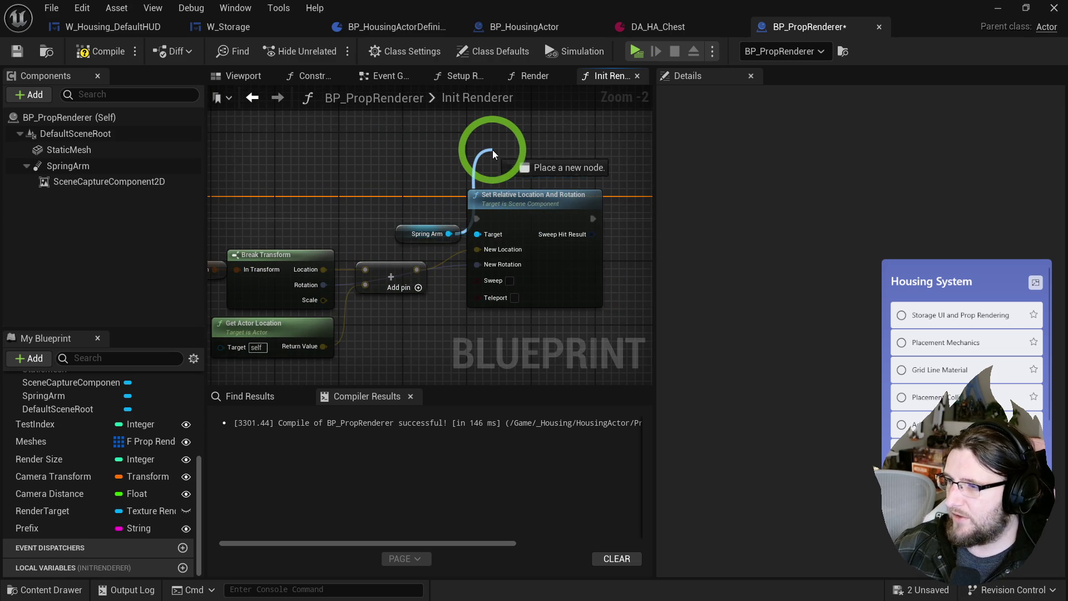
pyautogui.write('set world loca')
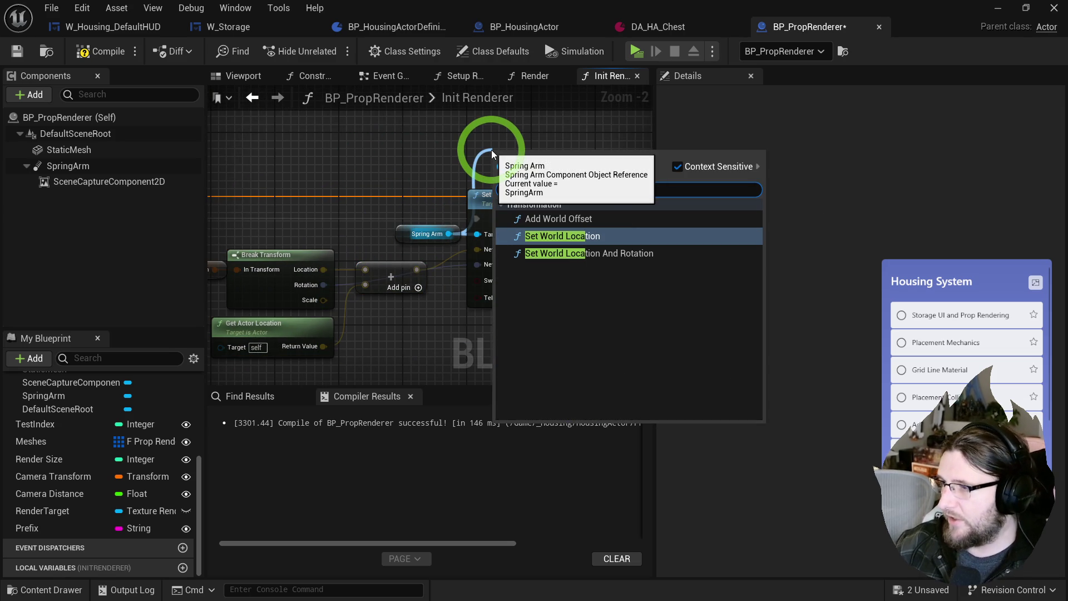
pyautogui.click(569, 253)
pyautogui.moveTo(500, 213)
pyautogui.mouseDown()
pyautogui.moveTo(511, 124)
pyautogui.moveTo(484, 114)
pyautogui.mouseUp()
pyautogui.moveTo(435, 277); pyautogui.dragTo(433, 130)
pyautogui.moveTo(551, 277); pyautogui.dragTo(585, 134)
pyautogui.moveTo(440, 309); pyautogui.dragTo(438, 170)
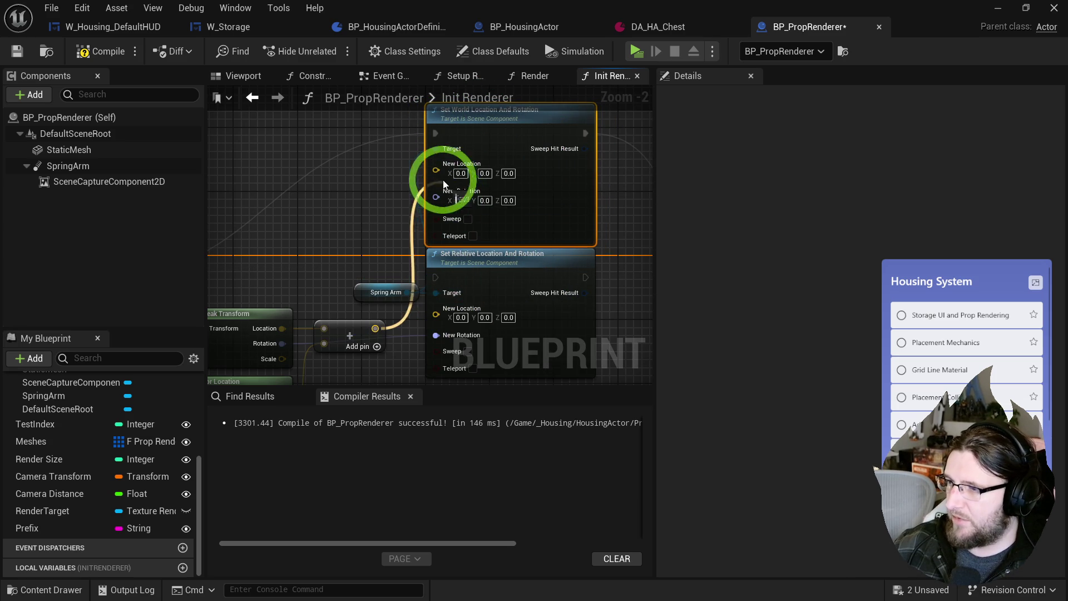
pyautogui.moveTo(437, 323); pyautogui.dragTo(439, 188)
pyautogui.click(468, 261)
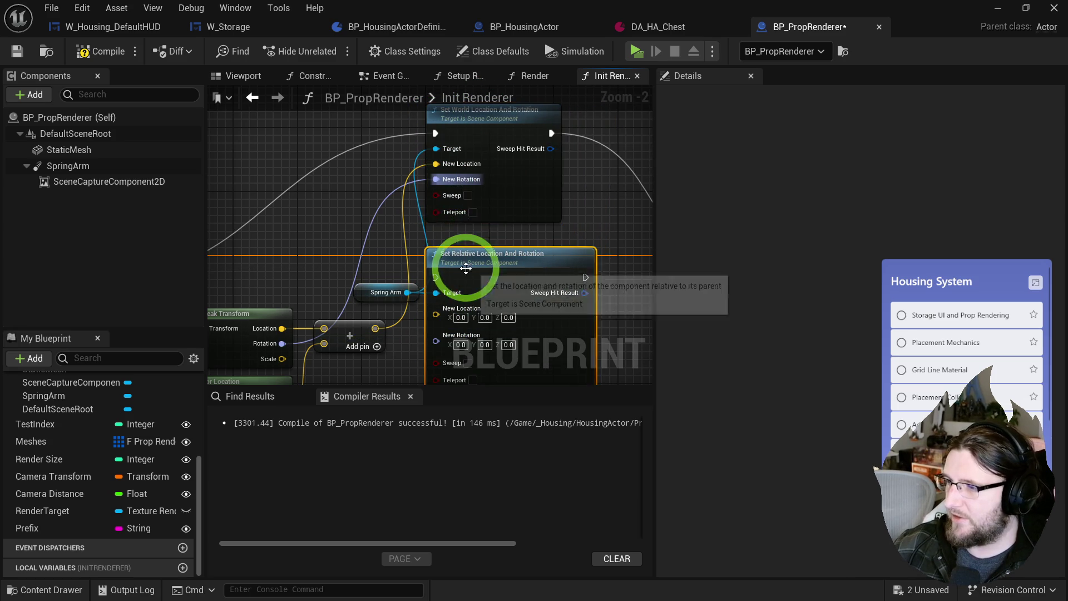
pyautogui.press('Delete')
pyautogui.moveTo(511, 151); pyautogui.dragTo(533, 299)
pyautogui.click(74, 92)
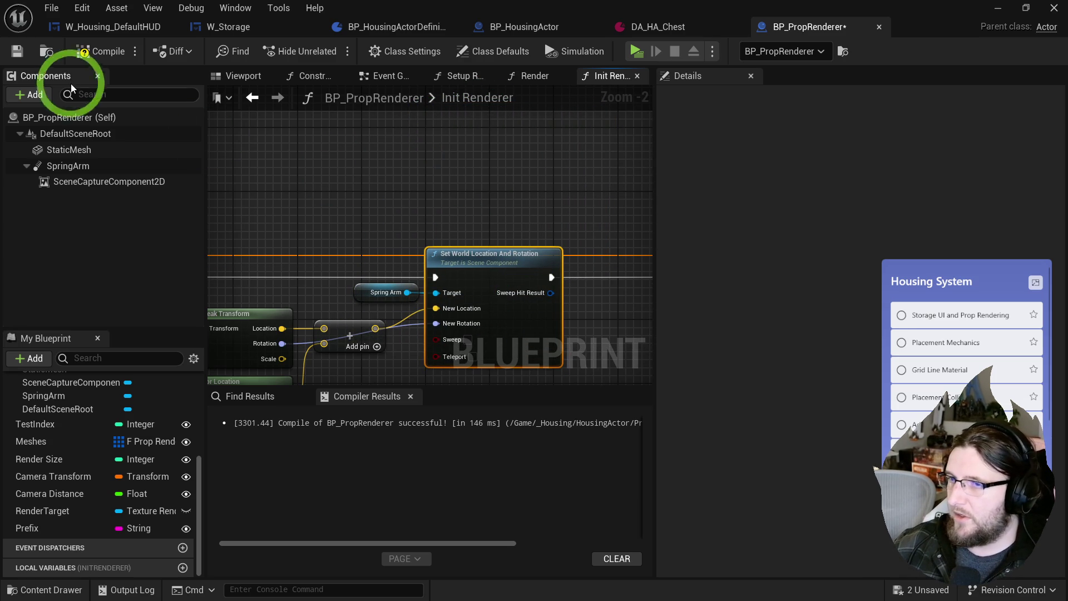
pyautogui.hotkey('alt', 'Tab')
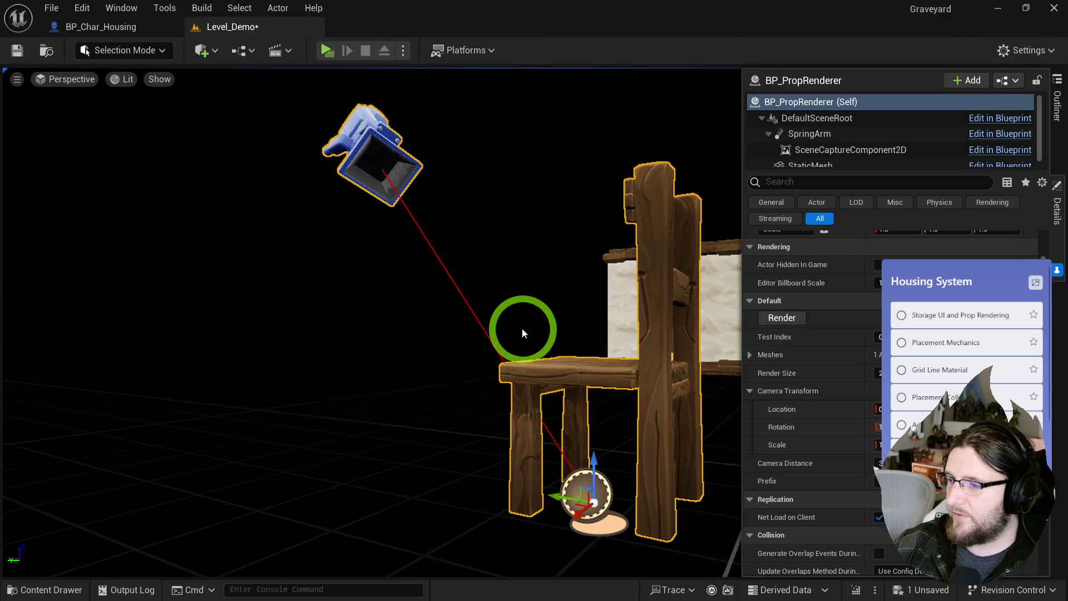
# - Scrub the Camera Transform rotation in Details to orbit the camera around the chair, then restore the blueprint
pyautogui.click(946, 431)
pyautogui.moveTo(906, 431)
pyautogui.mouseDown()
pyautogui.moveTo(484, 388)
pyautogui.moveTo(417, 365)
pyautogui.moveTo(458, 449)
pyautogui.moveTo(486, 357)
pyautogui.moveTo(860, 432)
pyautogui.mouseUp()
pyautogui.moveTo(987, 427); pyautogui.dragTo(996, 429)
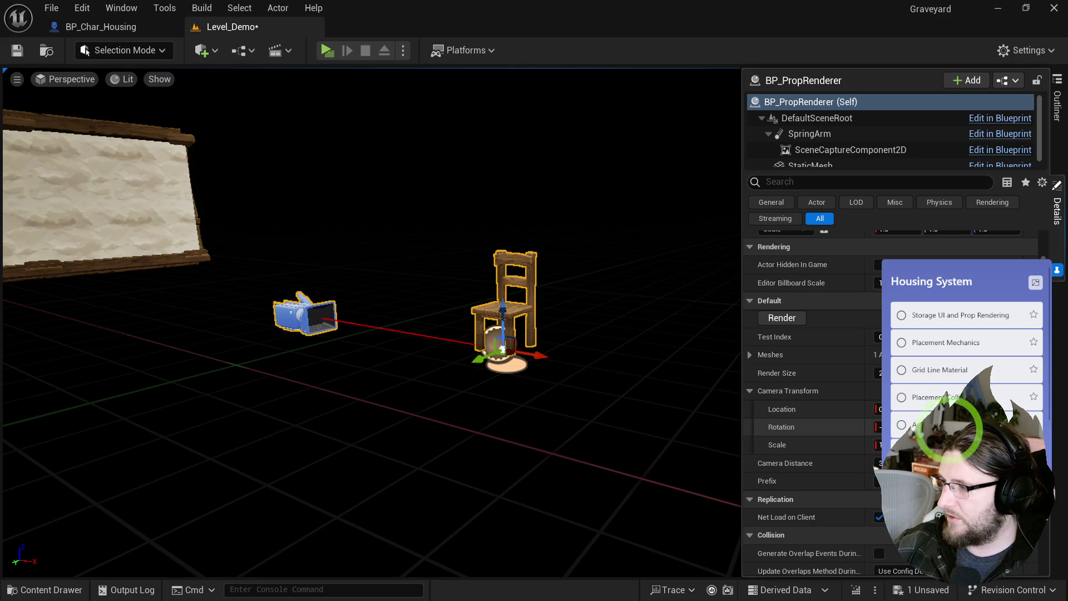
pyautogui.moveTo(878, 426)
pyautogui.mouseDown()
pyautogui.moveTo(634, 420)
pyautogui.moveTo(681, 423)
pyautogui.mouseUp()
pyautogui.moveTo(969, 426)
pyautogui.mouseDown()
pyautogui.moveTo(949, 426)
pyautogui.moveTo(957, 432)
pyautogui.mouseUp()
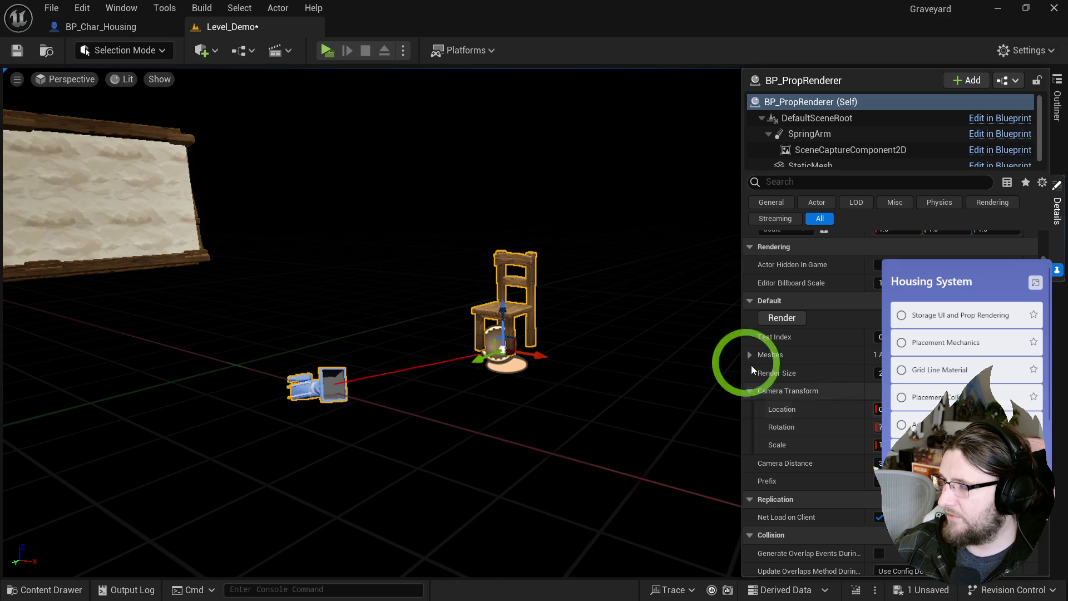
pyautogui.moveTo(512, 34); pyautogui.dragTo(513, 6)
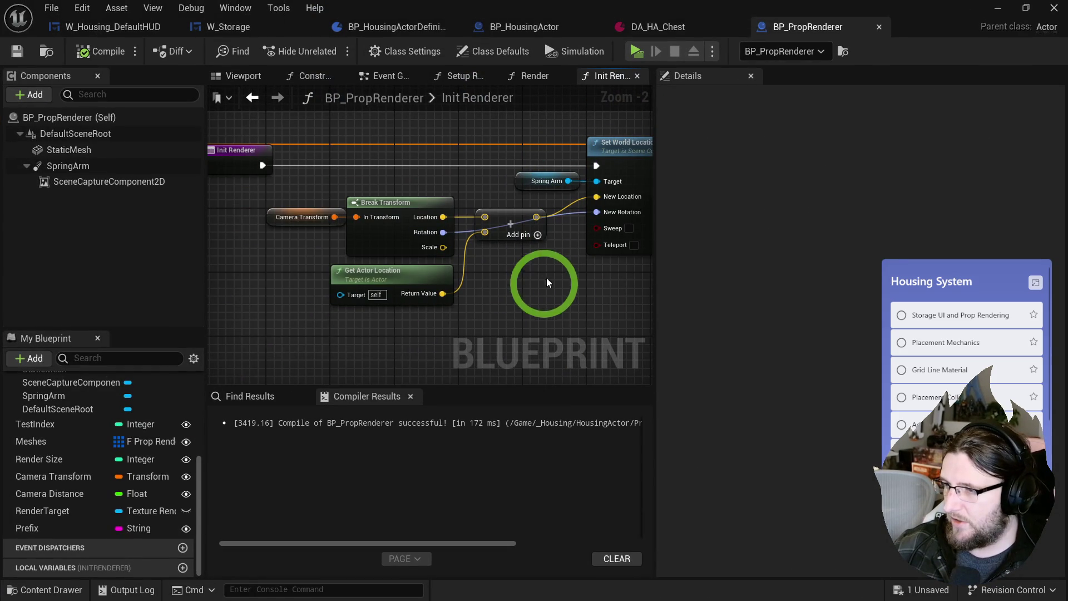
# - Duplicate Camera Transform into a new Rotator variable named Camera Rotation
pyautogui.moveTo(536, 283); pyautogui.dragTo(486, 274)
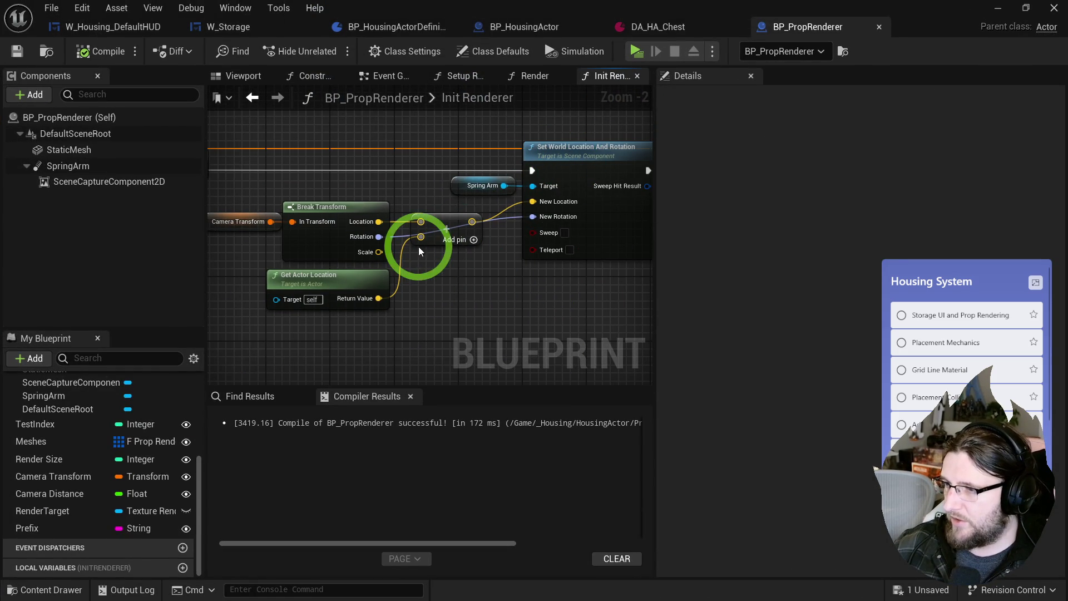
pyautogui.moveTo(400, 246); pyautogui.dragTo(459, 260)
pyautogui.moveTo(251, 219); pyautogui.dragTo(495, 261)
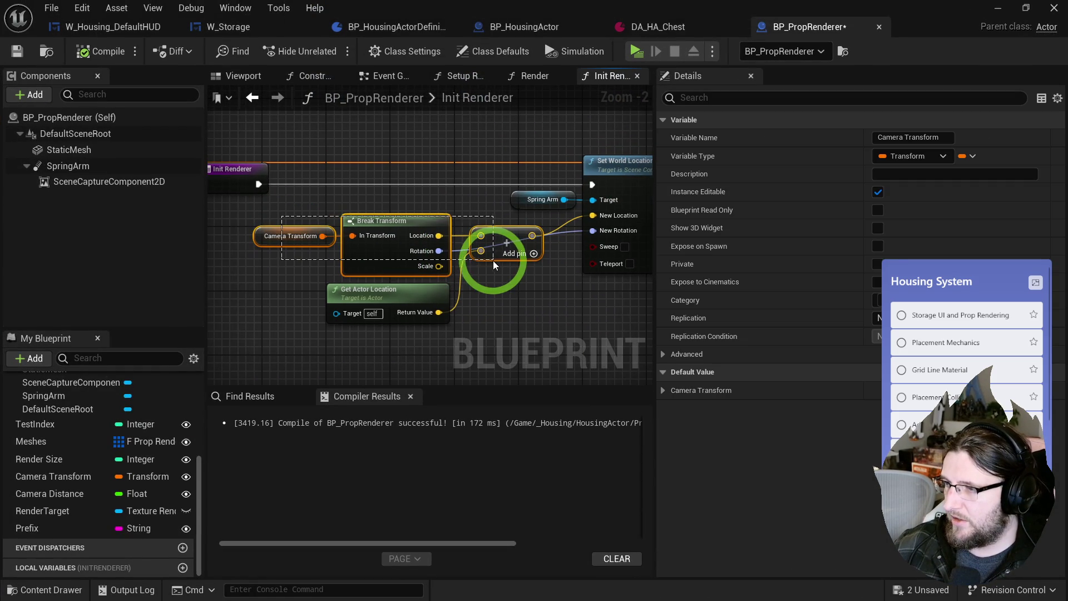
pyautogui.click(495, 305)
pyautogui.moveTo(298, 288)
pyautogui.mouseDown()
pyautogui.moveTo(355, 270)
pyautogui.moveTo(278, 376)
pyautogui.moveTo(268, 333)
pyautogui.mouseUp()
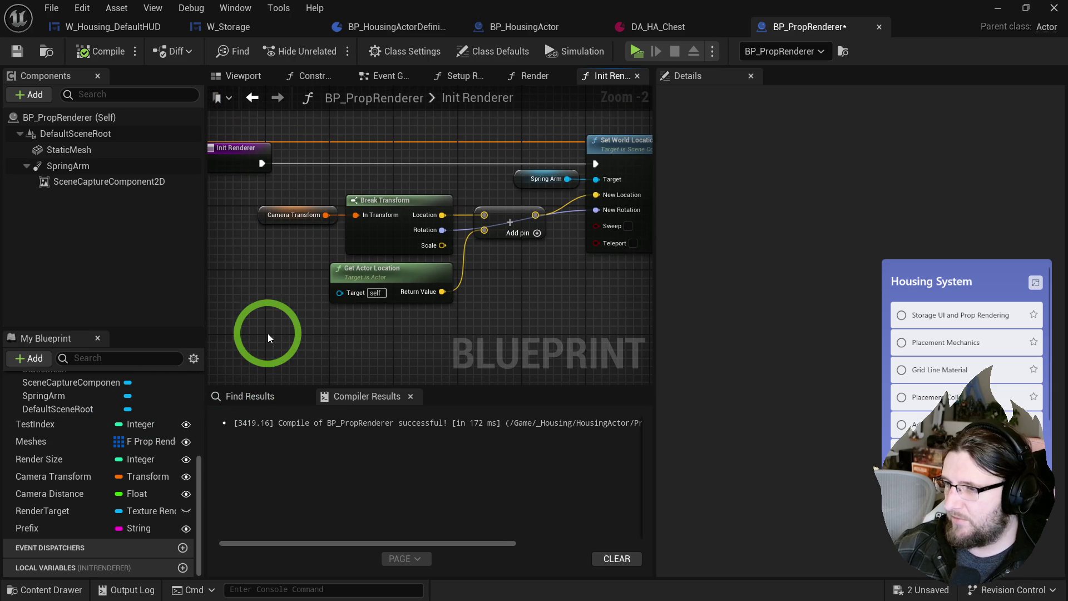
pyautogui.click(48, 476)
pyautogui.hotkey('ctrl', 'w')
pyautogui.write('Ca')
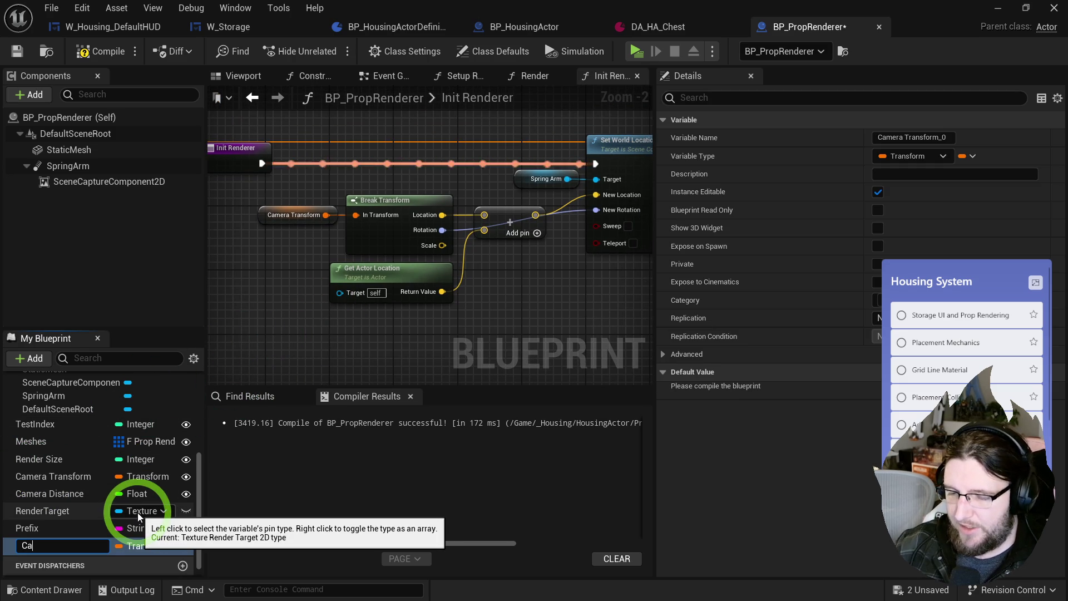
pyautogui.write('mera Rotation')
pyautogui.press('Return')
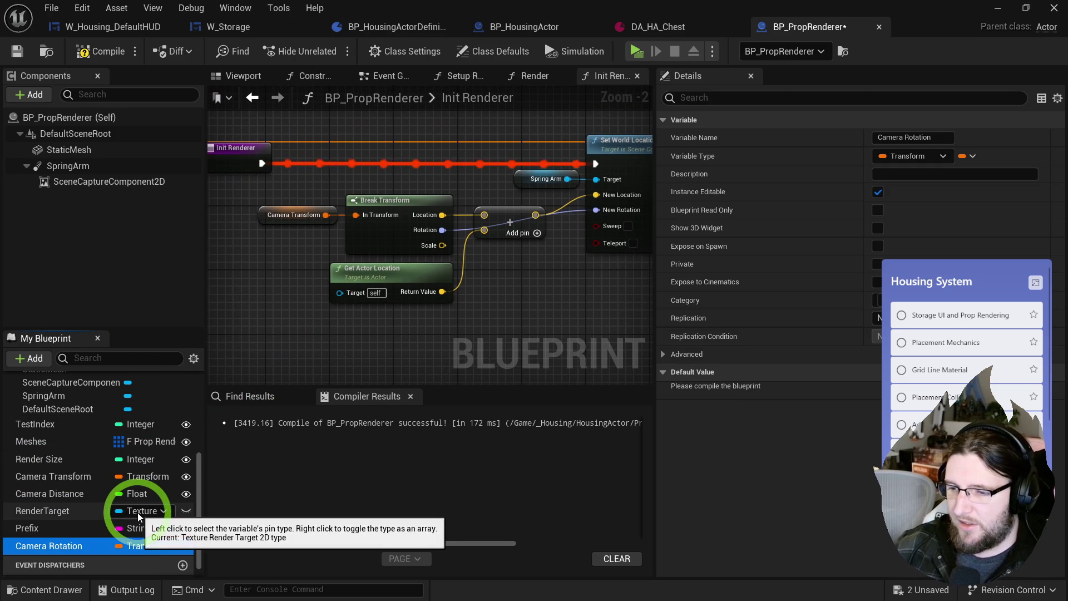
pyautogui.click(138, 545)
pyautogui.write('rotator')
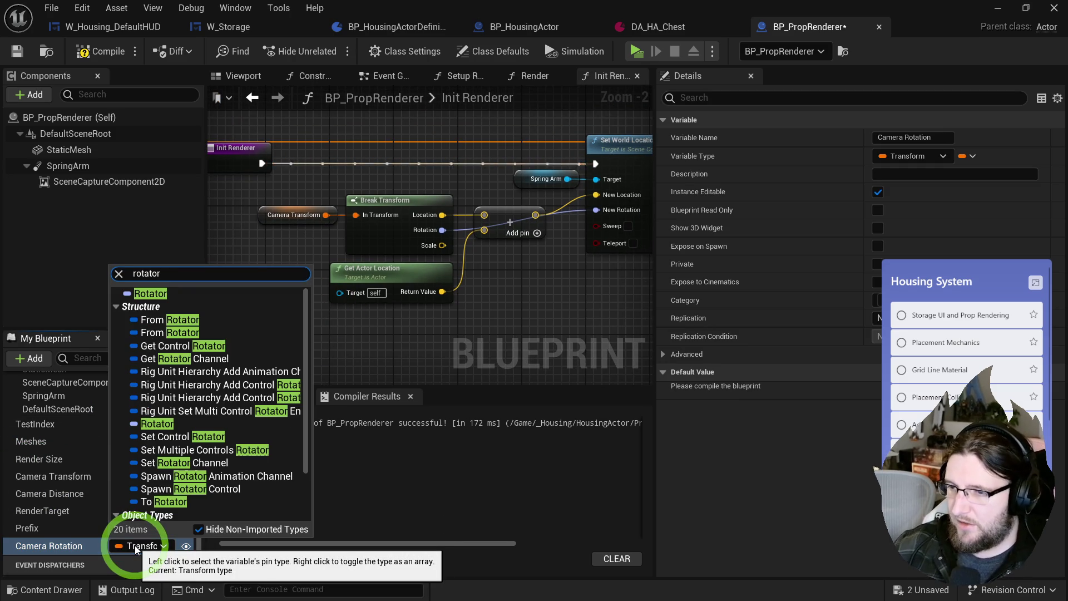
pyautogui.click(144, 288)
# - Plug a Camera Rotation getter into New Rotation, compile, and refresh all nodes to clear the warning
pyautogui.moveTo(56, 545)
pyautogui.mouseDown()
pyautogui.moveTo(397, 355)
pyautogui.moveTo(599, 201)
pyautogui.mouseUp()
pyautogui.click(282, 455)
pyautogui.click(98, 52)
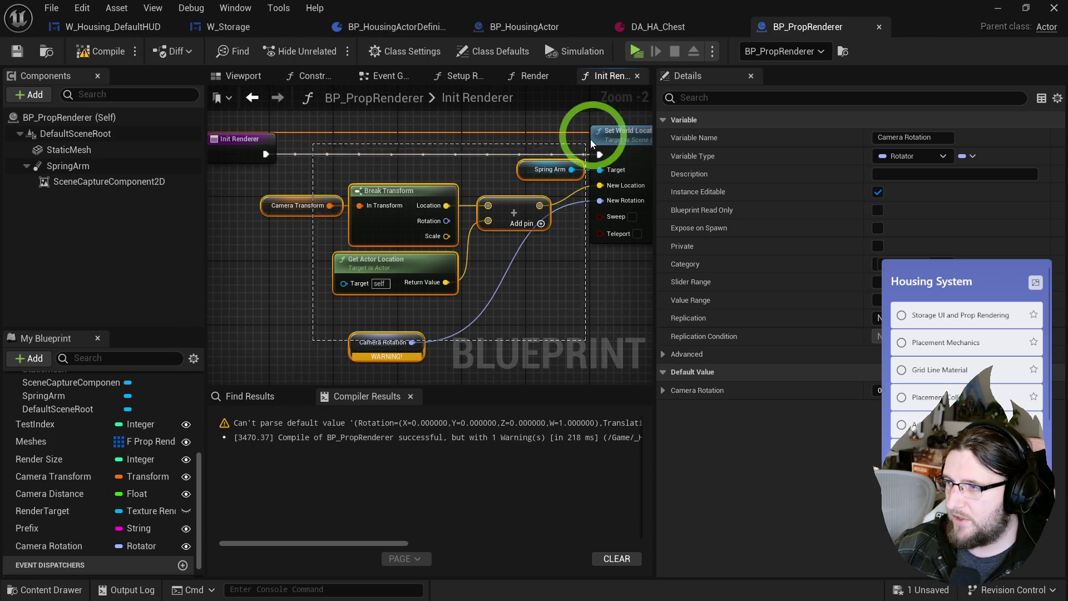
pyautogui.hotkey('ctrl', 'a')
pyautogui.rightClick(615, 147)
pyautogui.click(693, 238)
# - Test in the level by dragging Camera Rotation to swing the camera around the chair
pyautogui.click(530, 18)
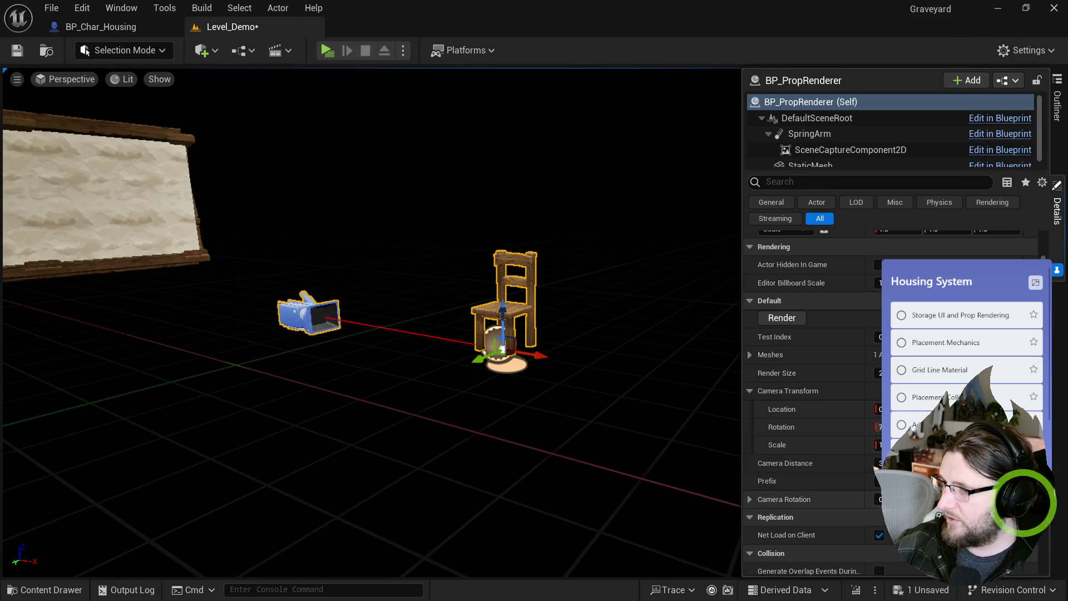
pyautogui.moveTo(890, 495)
pyautogui.mouseDown()
pyautogui.moveTo(806, 489)
pyautogui.moveTo(993, 498)
pyautogui.moveTo(806, 494)
pyautogui.mouseUp()
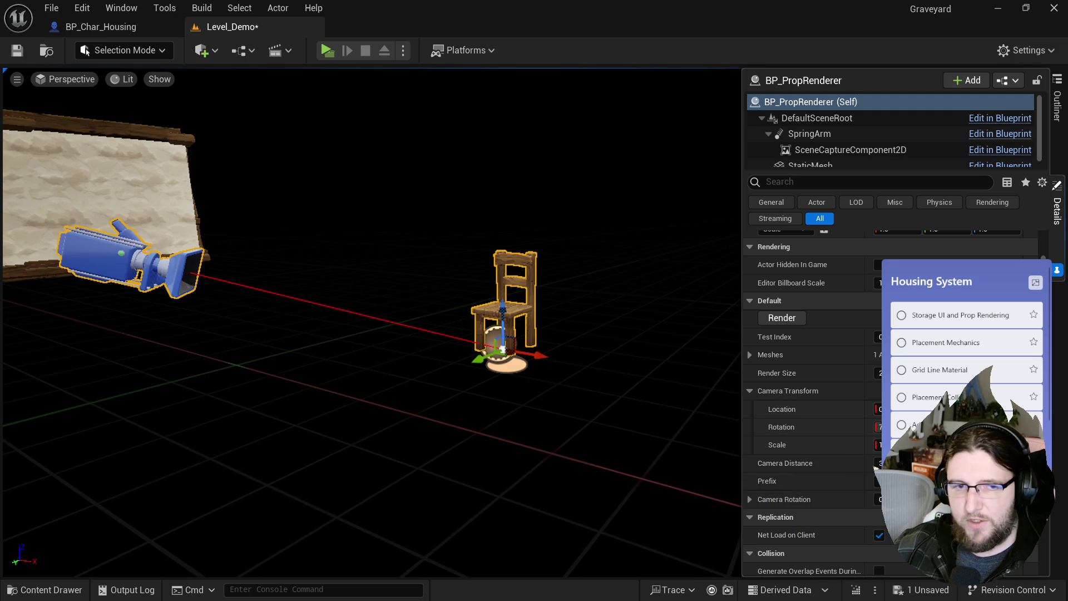
pyautogui.hotkey('alt', 'Tab')
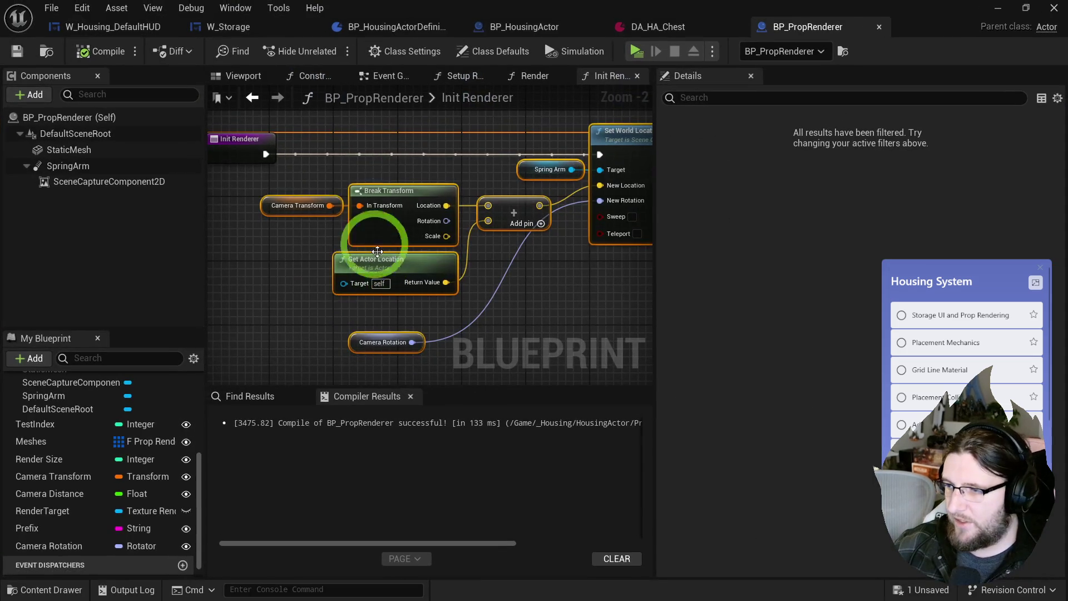
# - Duplicate Camera Rotation into a new Vector variable named Camera Offset
pyautogui.click(298, 211)
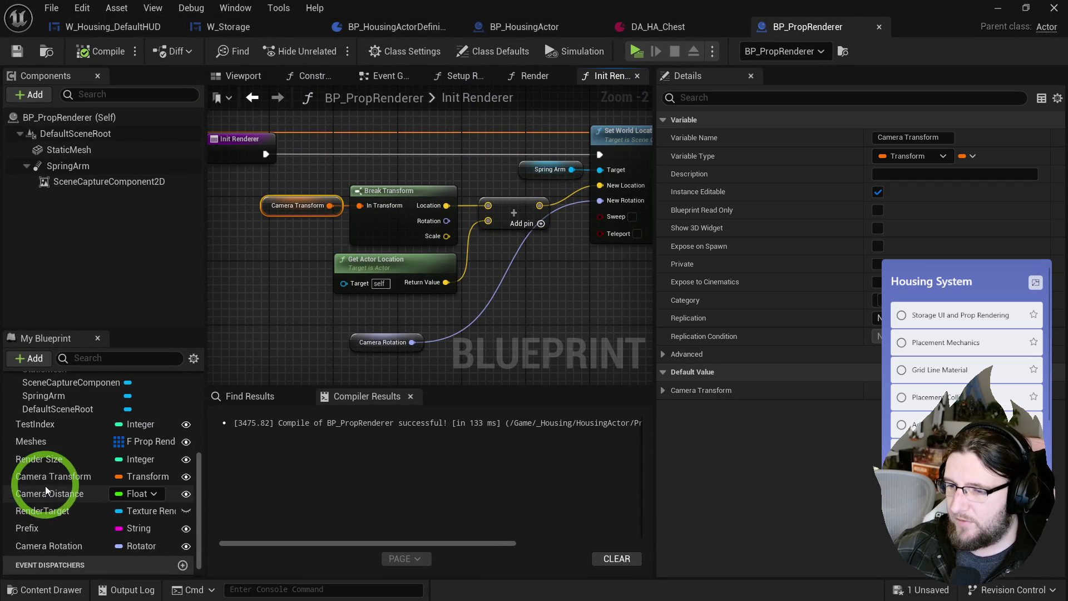
pyautogui.click(56, 546)
pyautogui.hotkey('ctrl', 'd')
pyautogui.write('Camera Location')
pyautogui.press('Return')
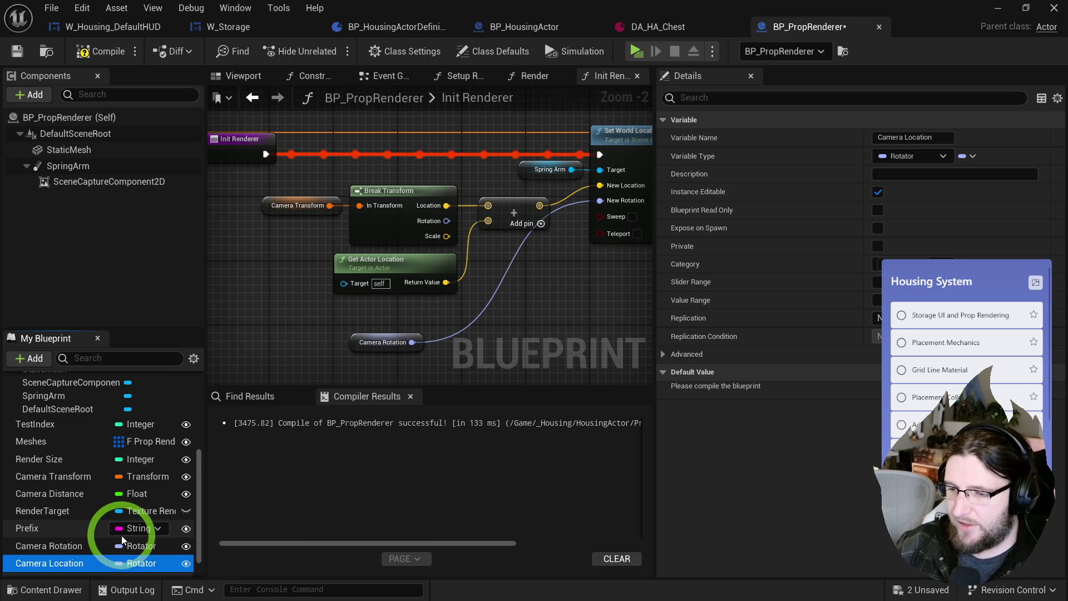
pyautogui.click(136, 563)
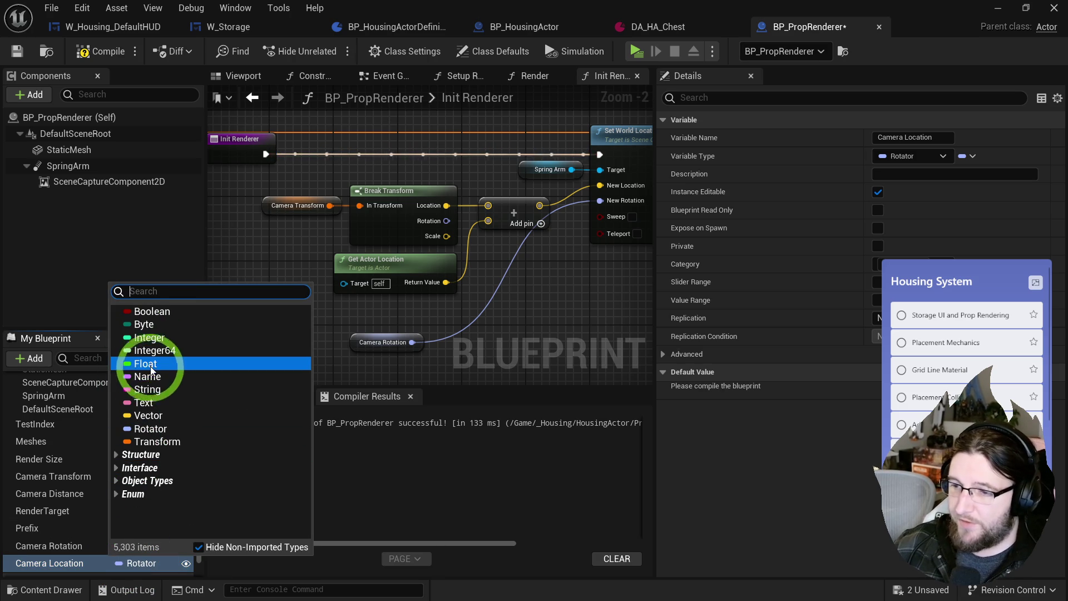
pyautogui.click(147, 416)
pyautogui.press('F2')
pyautogui.write('Camera Offse')
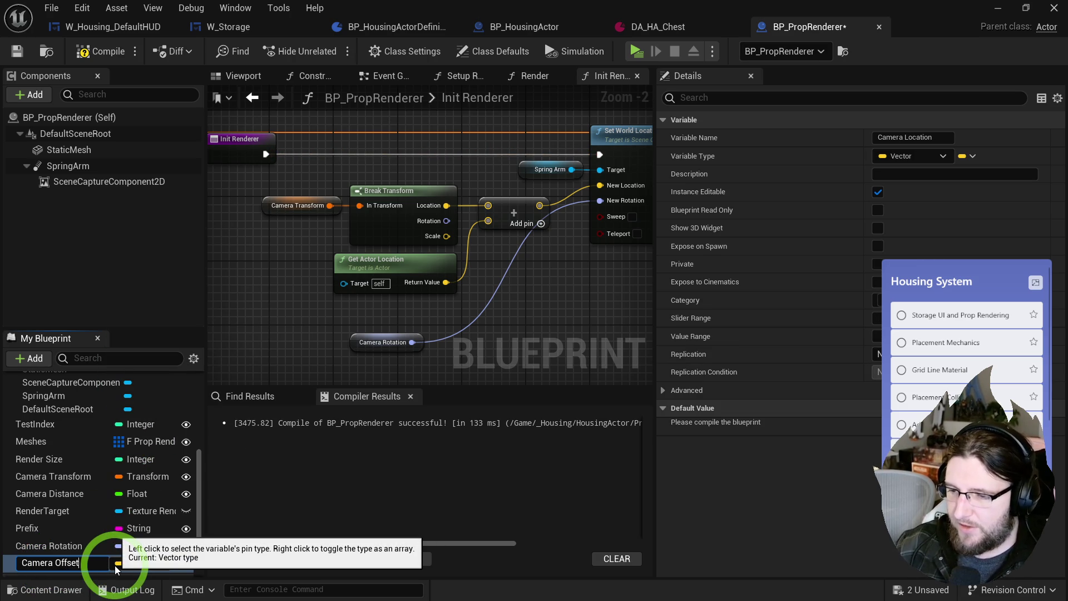
pyautogui.press('Return')
# - Delete the Camera Transform and Break Transform nodes and plug a Camera Offset getter into the Add node
pyautogui.moveTo(309, 176); pyautogui.dragTo(393, 214)
pyautogui.press('Delete')
pyautogui.moveTo(44, 562)
pyautogui.mouseDown()
pyautogui.moveTo(53, 543)
pyautogui.moveTo(467, 267)
pyautogui.moveTo(490, 209)
pyautogui.mouseUp()
pyautogui.moveTo(404, 268); pyautogui.dragTo(395, 236)
pyautogui.moveTo(370, 342); pyautogui.dragTo(483, 277)
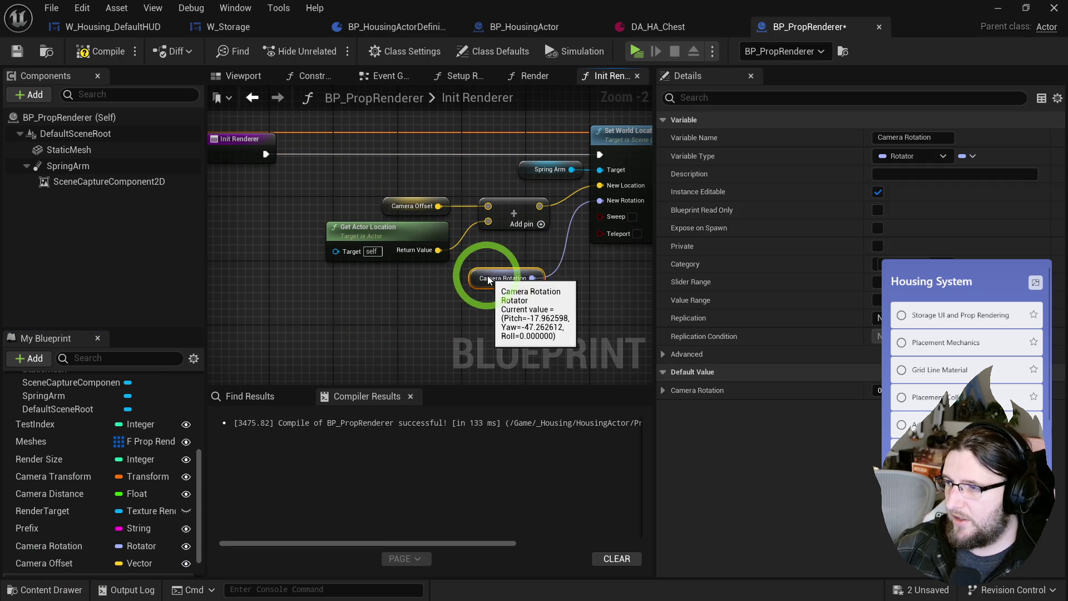
pyautogui.click(42, 460)
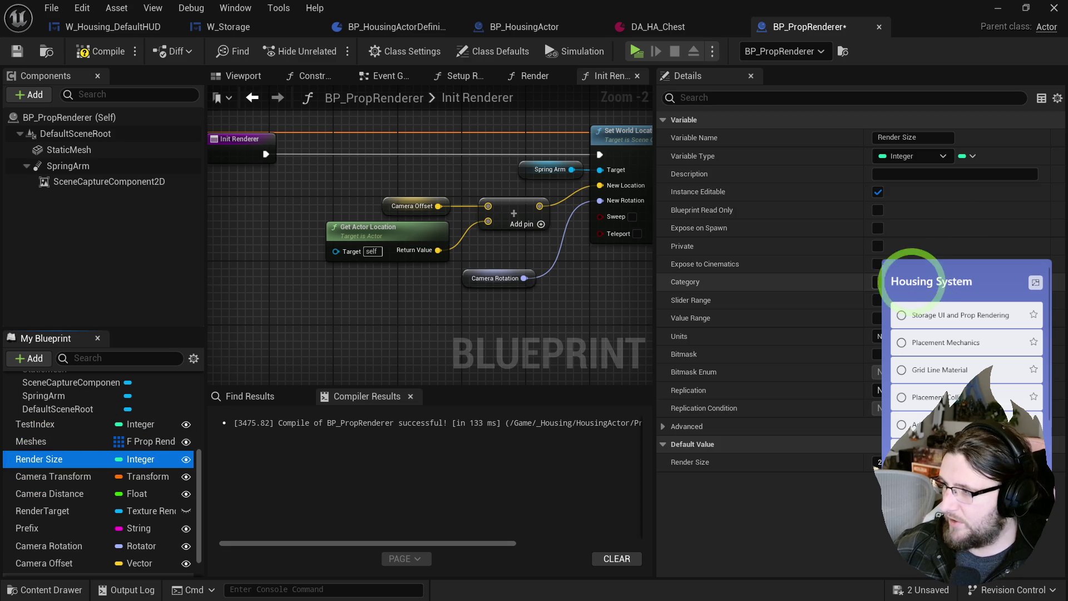
# - Put Render Size in the Camera category and delete the unused Camera Transform variable
pyautogui.click(762, 284)
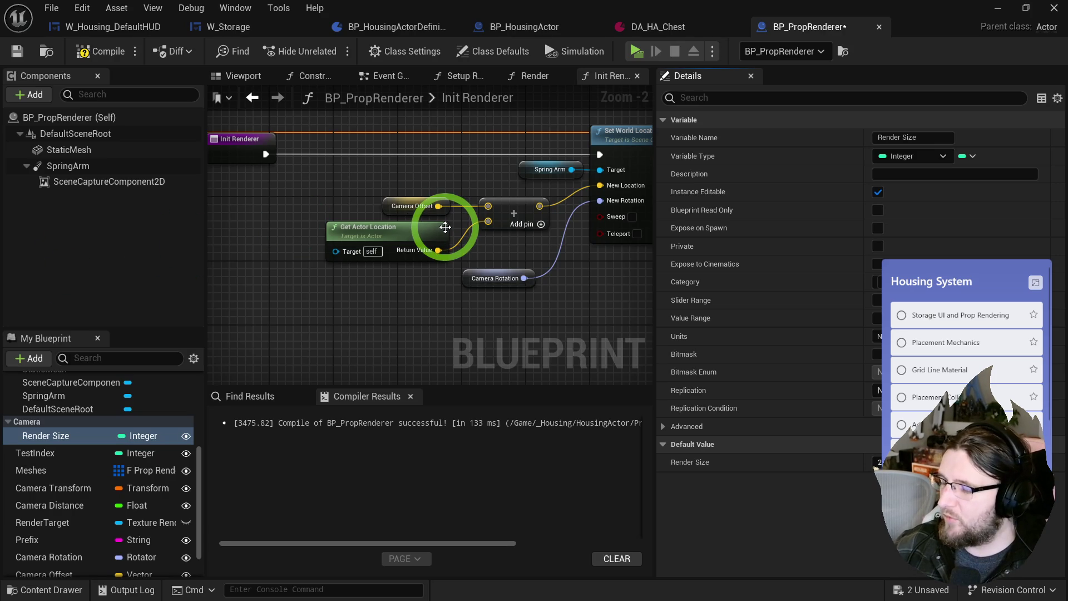
pyautogui.moveTo(445, 226)
pyautogui.mouseDown()
pyautogui.moveTo(440, 279)
pyautogui.moveTo(381, 227)
pyautogui.mouseUp()
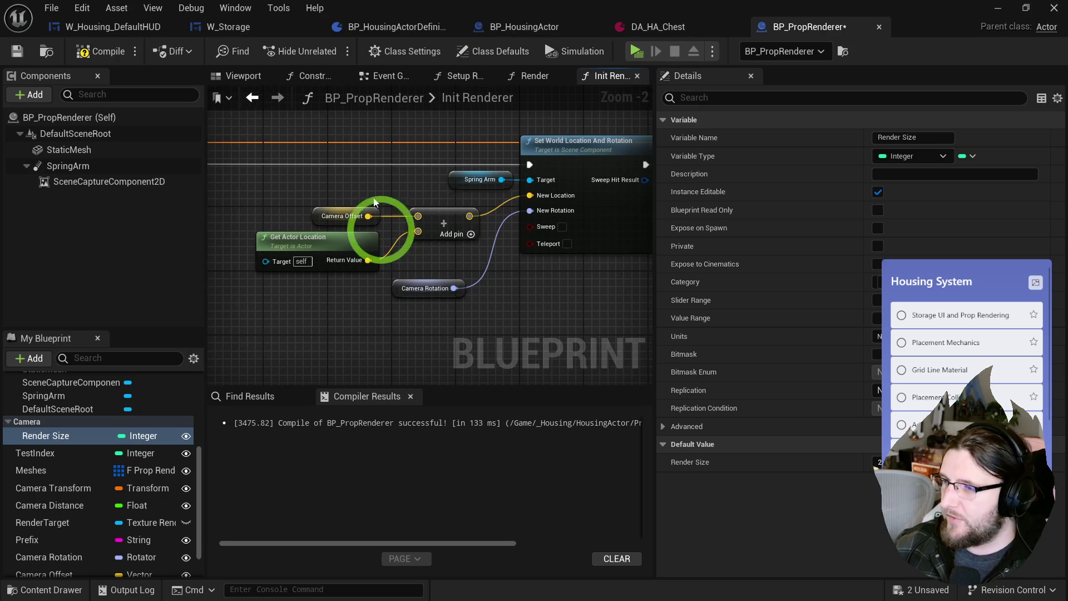
pyautogui.click(87, 491)
pyautogui.press('Delete')
# - Move Camera Distance, Camera Rotation and Camera Offset into the Camera category
pyautogui.moveTo(43, 495); pyautogui.dragTo(35, 426)
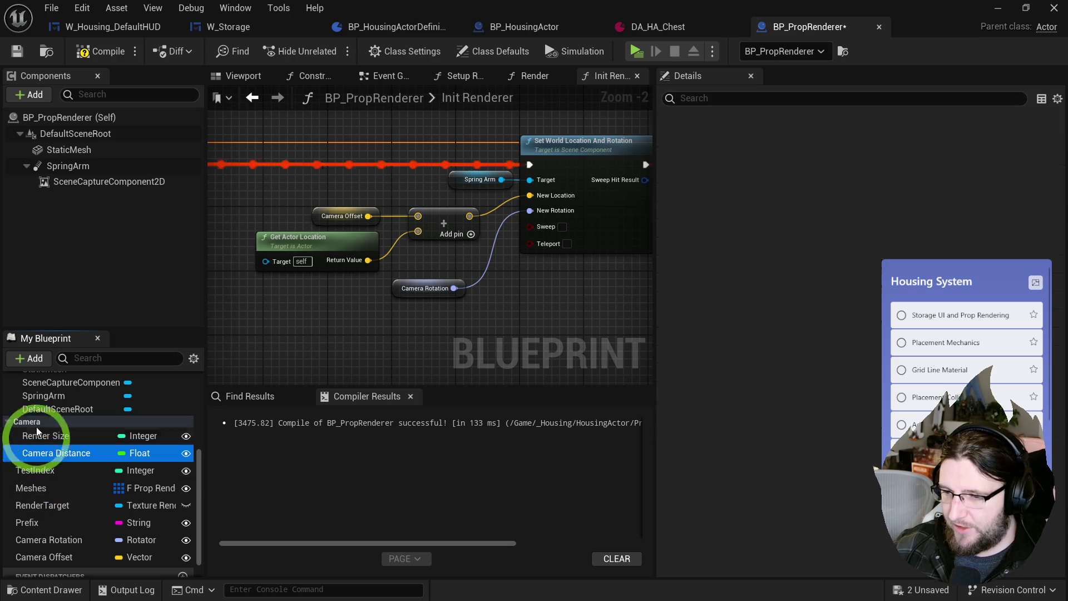
pyautogui.moveTo(35, 537); pyautogui.dragTo(32, 426)
pyautogui.click(42, 555)
pyautogui.moveTo(42, 551); pyautogui.dragTo(27, 423)
# - Move Meshes, RenderTarget and Prefix into the Render category and compile
pyautogui.click(41, 505)
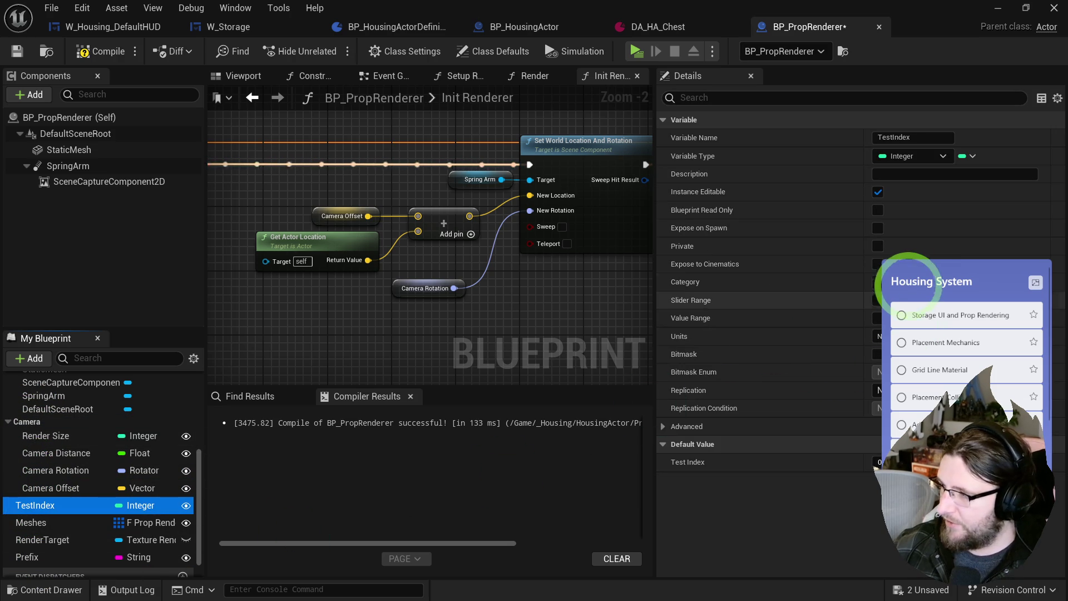
pyautogui.moveTo(348, 307); pyautogui.dragTo(360, 294)
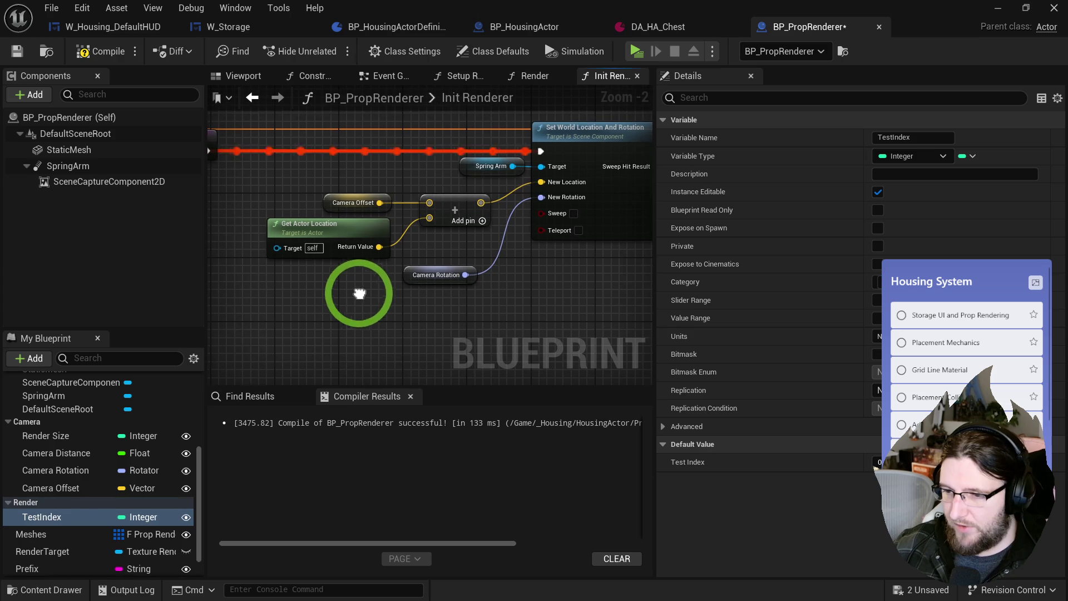
pyautogui.moveTo(37, 535); pyautogui.dragTo(30, 504)
pyautogui.moveTo(36, 562); pyautogui.dragTo(26, 503)
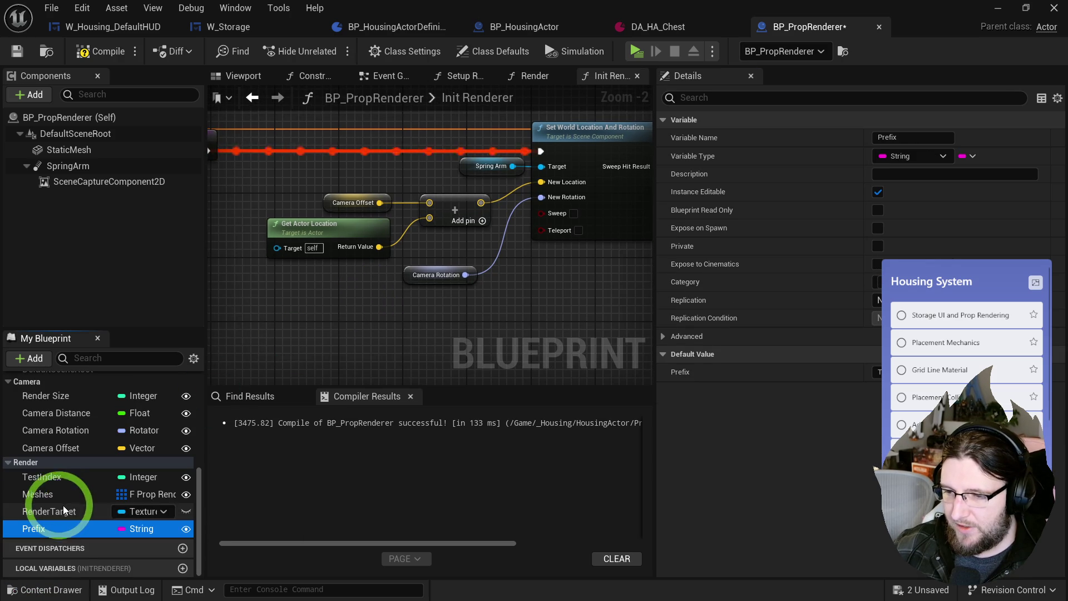
pyautogui.click(109, 53)
pyautogui.moveTo(362, 8)
pyautogui.mouseDown()
pyautogui.moveTo(346, 18)
pyautogui.moveTo(389, 17)
pyautogui.mouseUp()
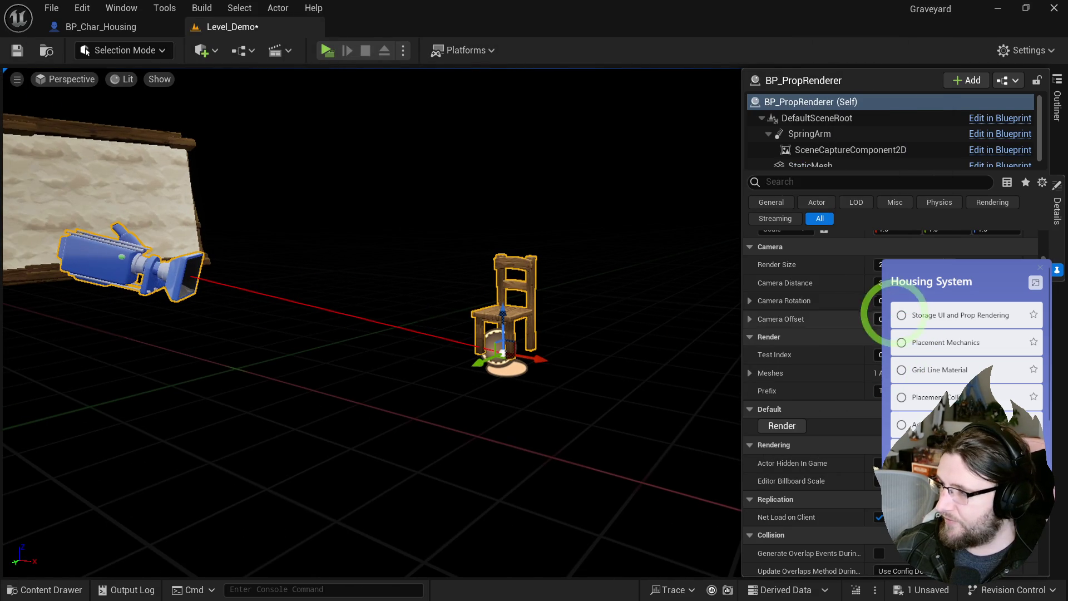
# - Frame the chair in the viewport and save the level
pyautogui.moveTo(696, 361)
pyautogui.mouseDown()
pyautogui.moveTo(624, 391)
pyautogui.moveTo(563, 368)
pyautogui.moveTo(560, 449)
pyautogui.moveTo(581, 436)
pyautogui.moveTo(575, 408)
pyautogui.mouseUp()
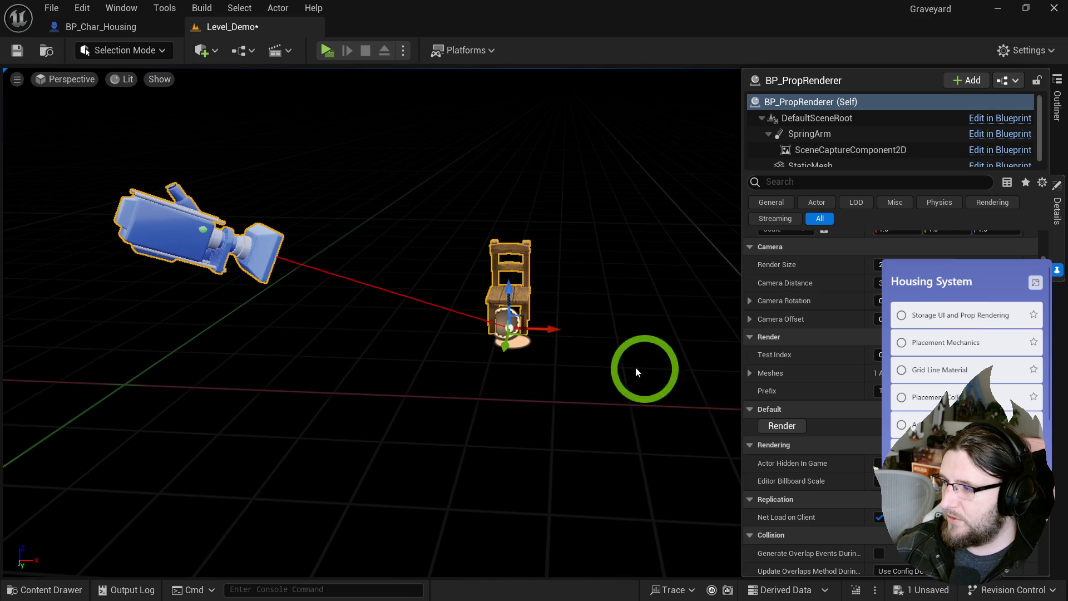
pyautogui.scroll(1, 786, 385)
pyautogui.click(16, 50)
pyautogui.moveTo(422, 222); pyautogui.dragTo(444, 243)
# - Create a Render Target named RT_PropRenderer in the PropRenderer folder via the Content Drawer
pyautogui.hotkey('ctrl', 'space')
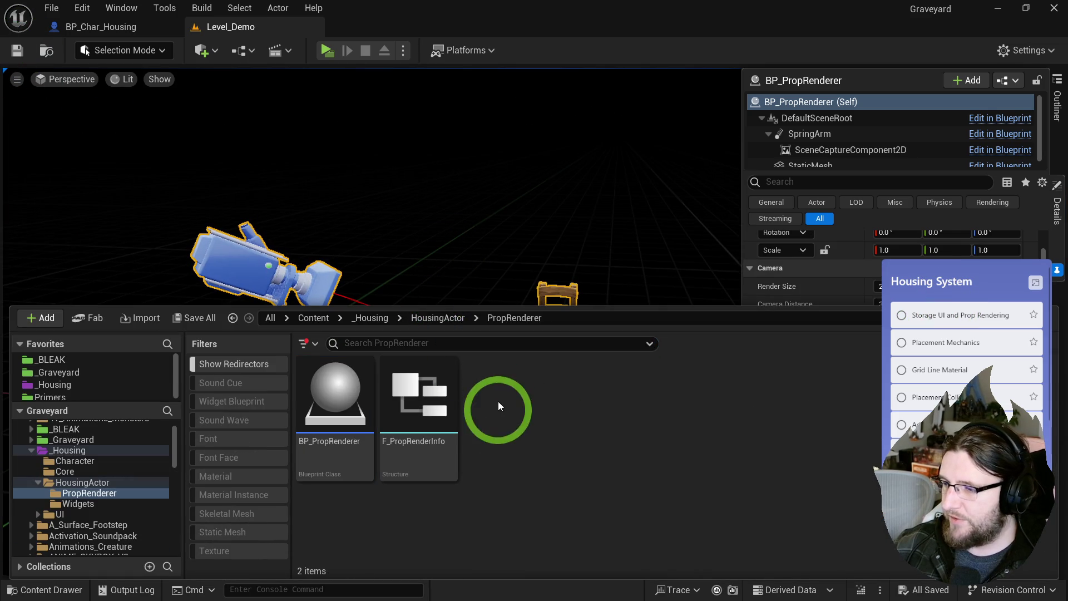
pyautogui.rightClick(498, 393)
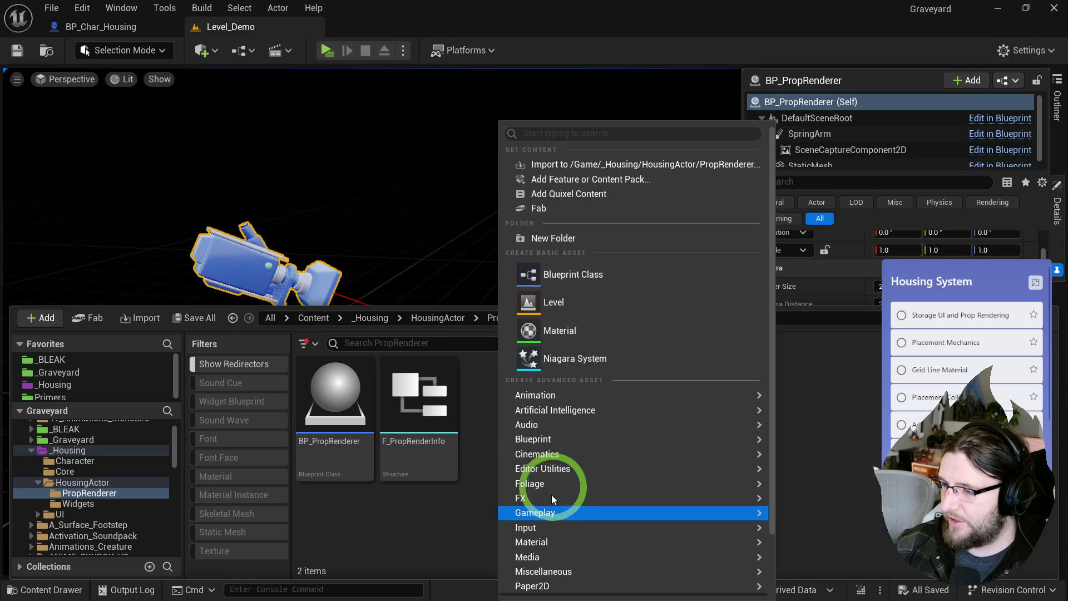
pyautogui.moveTo(564, 539)
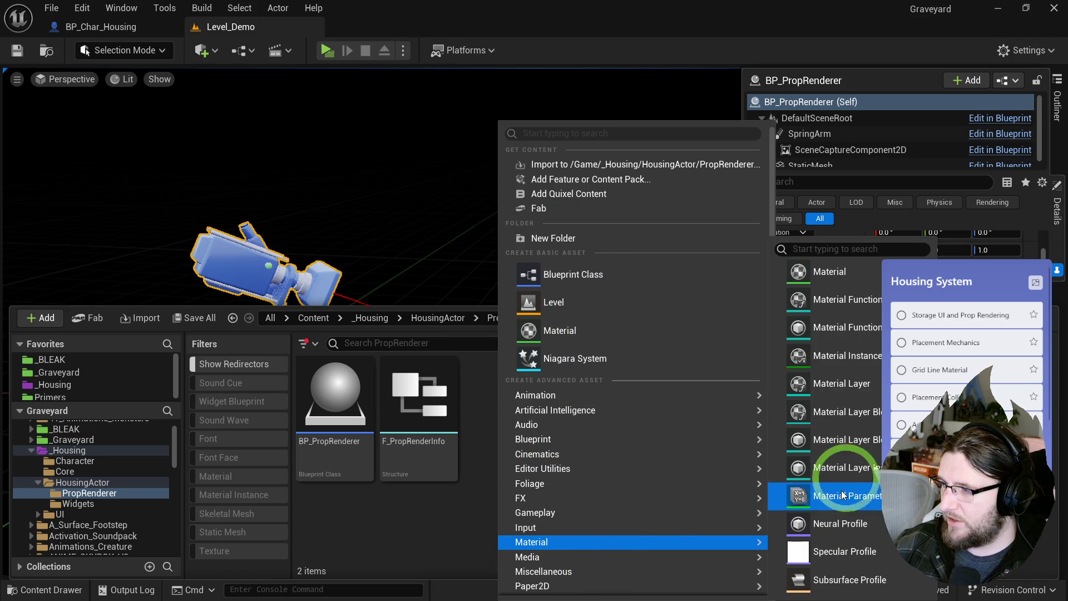
pyautogui.moveTo(566, 574)
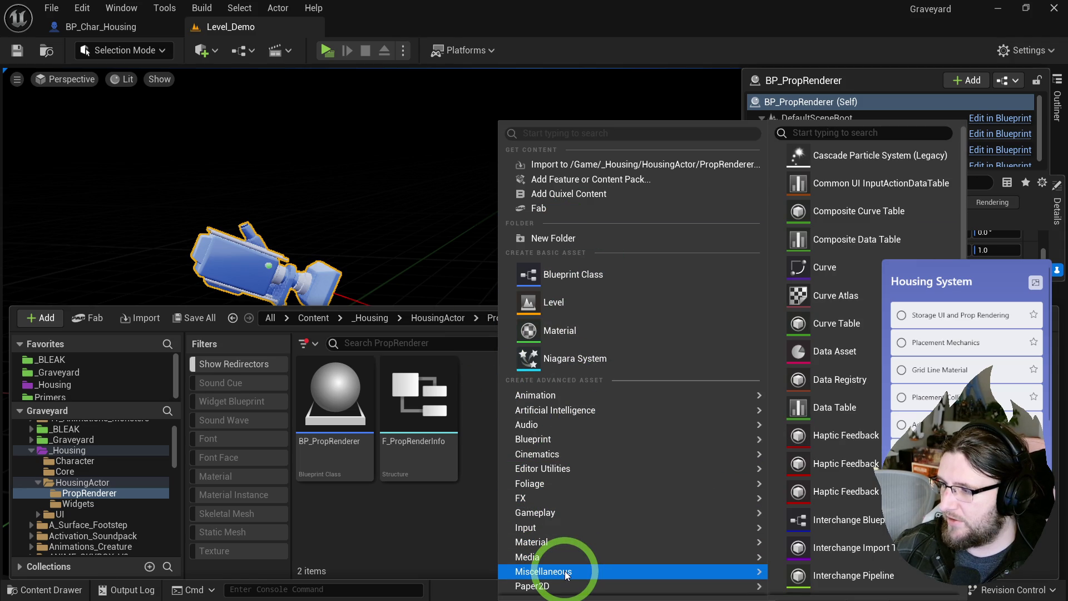
pyautogui.scroll(-2, 565, 569)
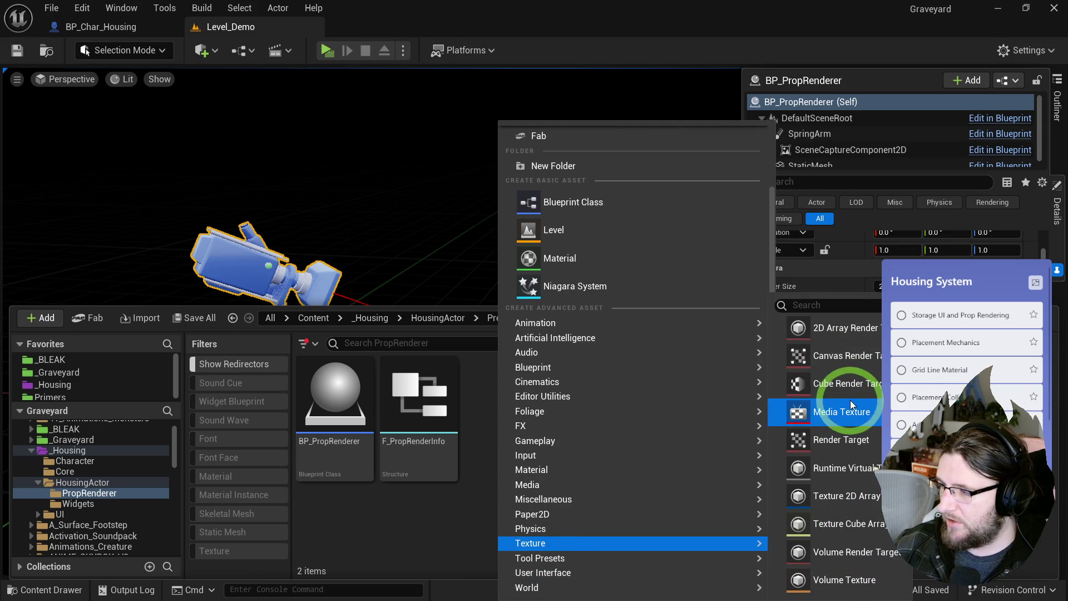
pyautogui.click(843, 439)
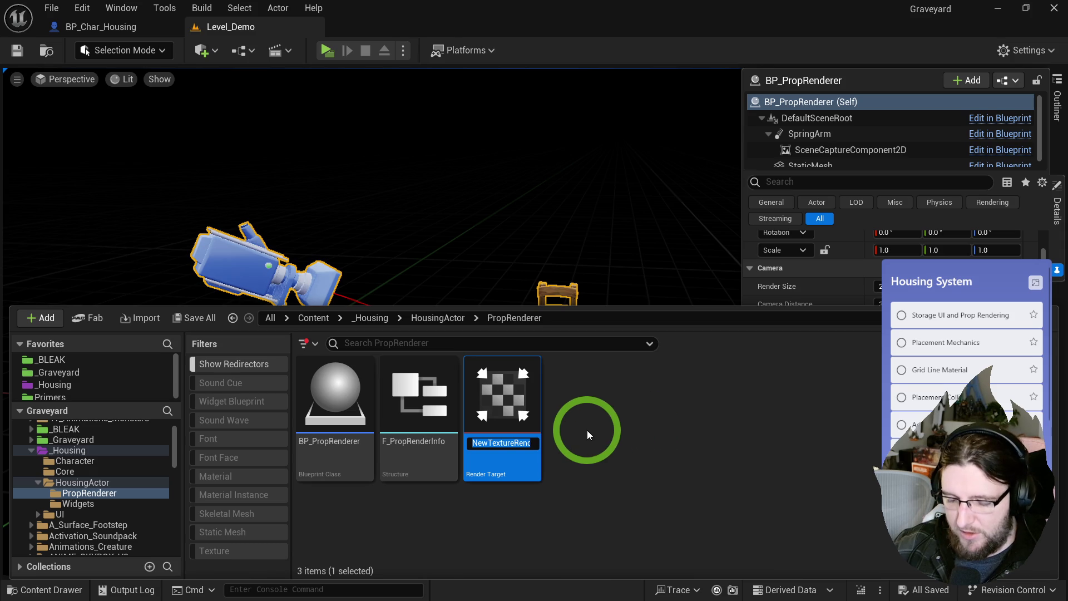
pyautogui.write('RT_PropRenderer')
pyautogui.press('Return')
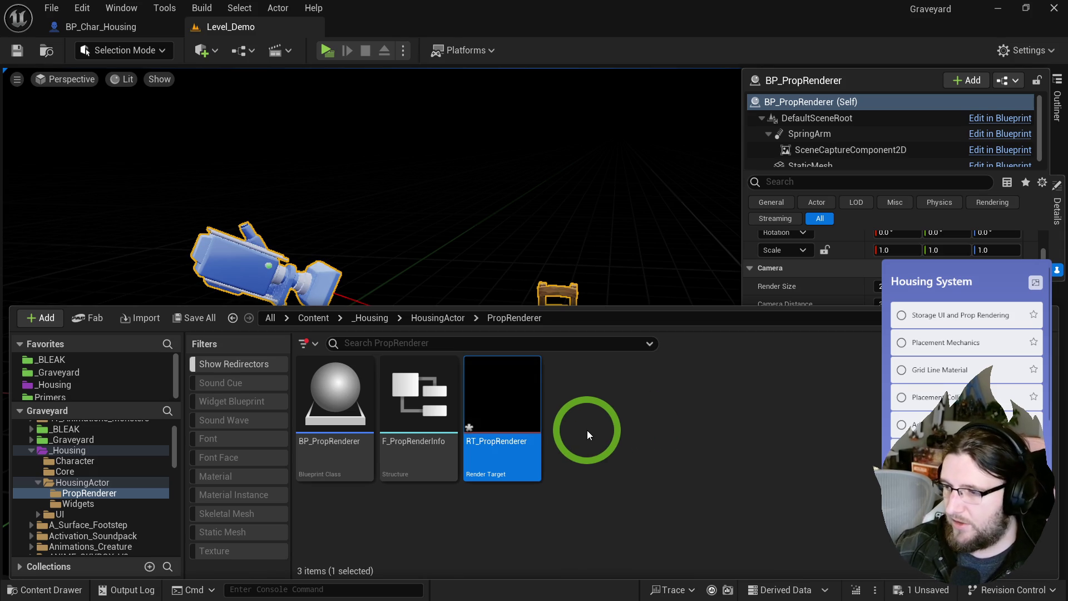
pyautogui.click(392, 183)
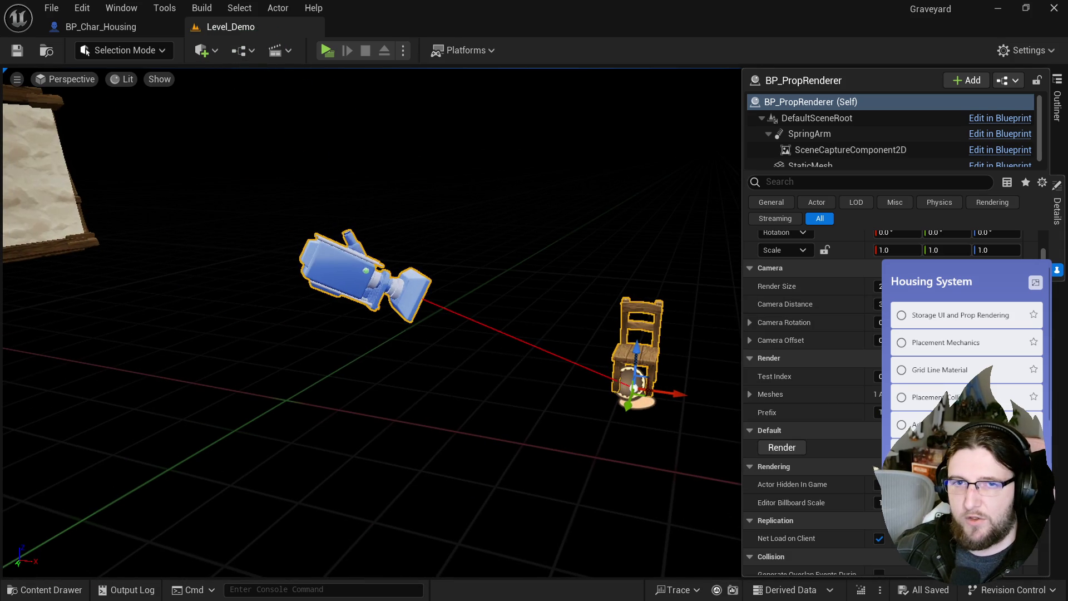
# - Return to BP_PropRenderer and bring Init Renderer's Create Render Target 2D node into view
pyautogui.hotkey('ctrl', 'e')
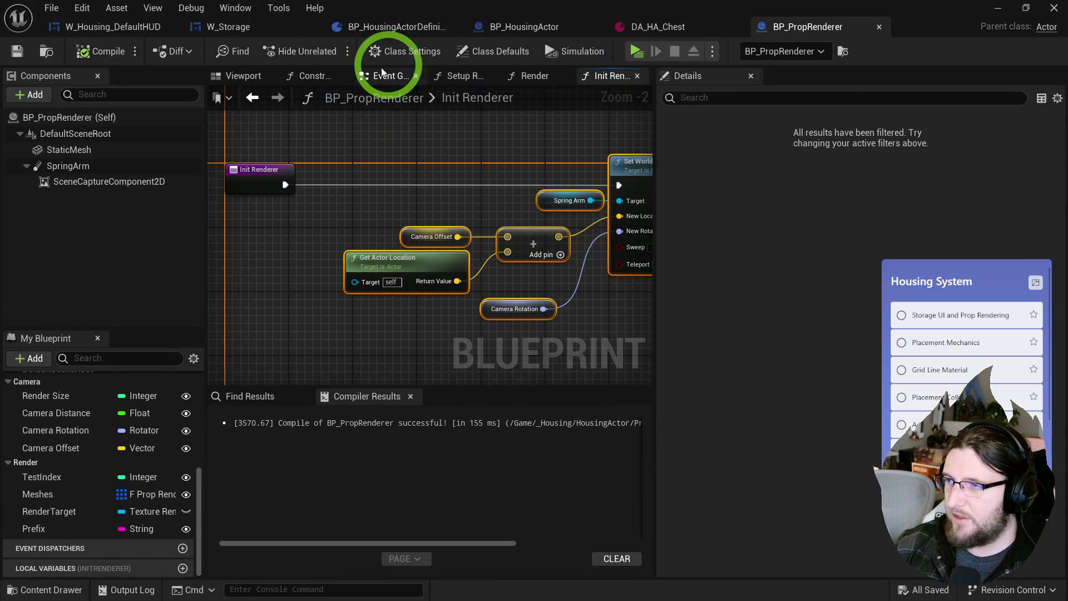
pyautogui.click(384, 75)
pyautogui.click(338, 78)
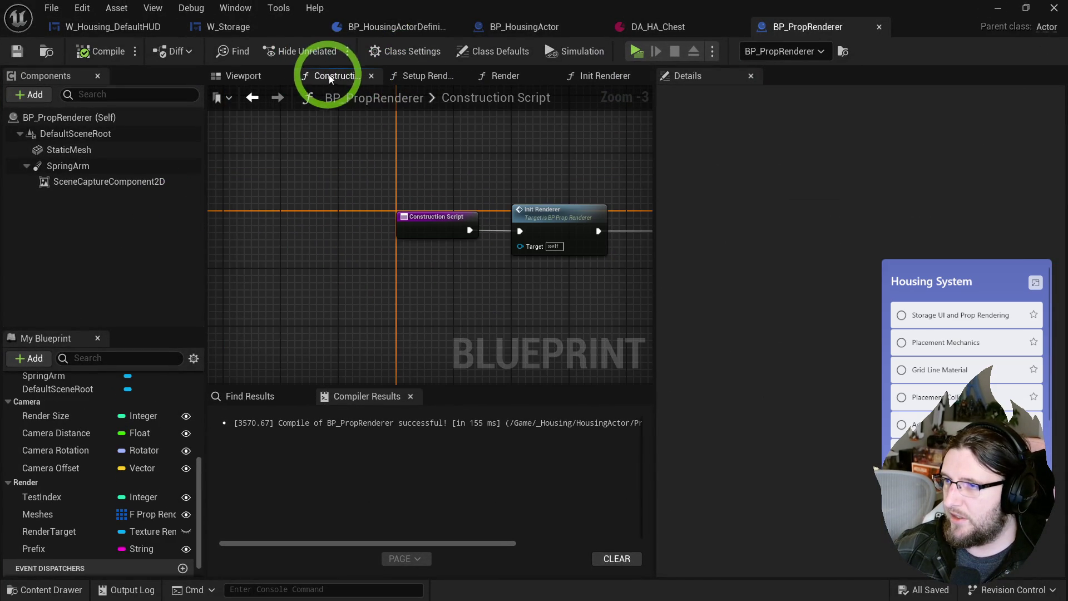
pyautogui.doubleClick(445, 225)
pyautogui.moveTo(210, 260)
pyautogui.mouseDown()
pyautogui.moveTo(488, 268)
pyautogui.moveTo(326, 282)
pyautogui.moveTo(299, 124)
pyautogui.mouseUp()
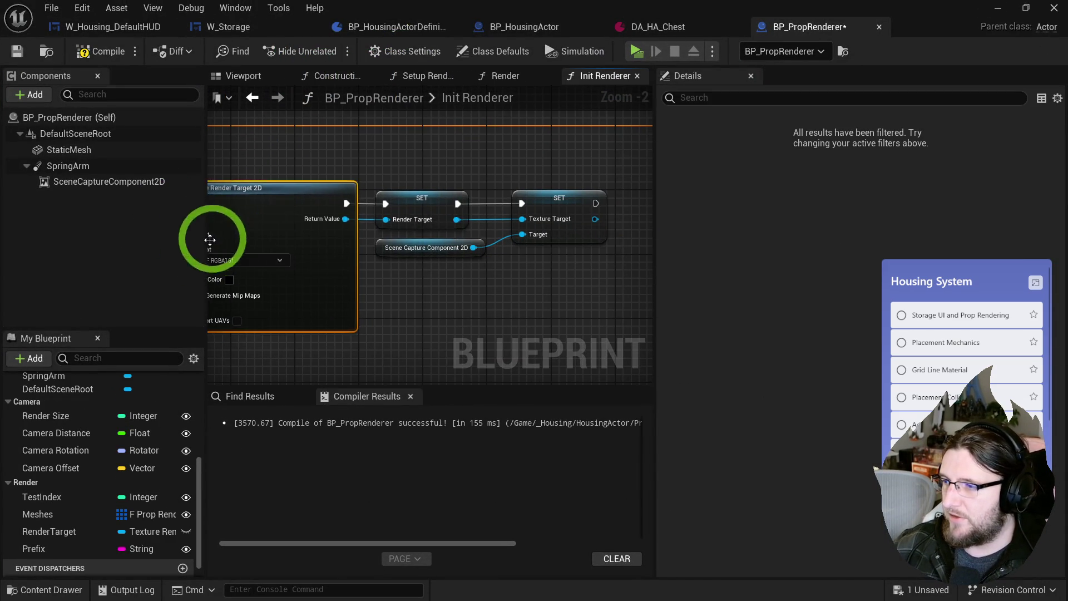